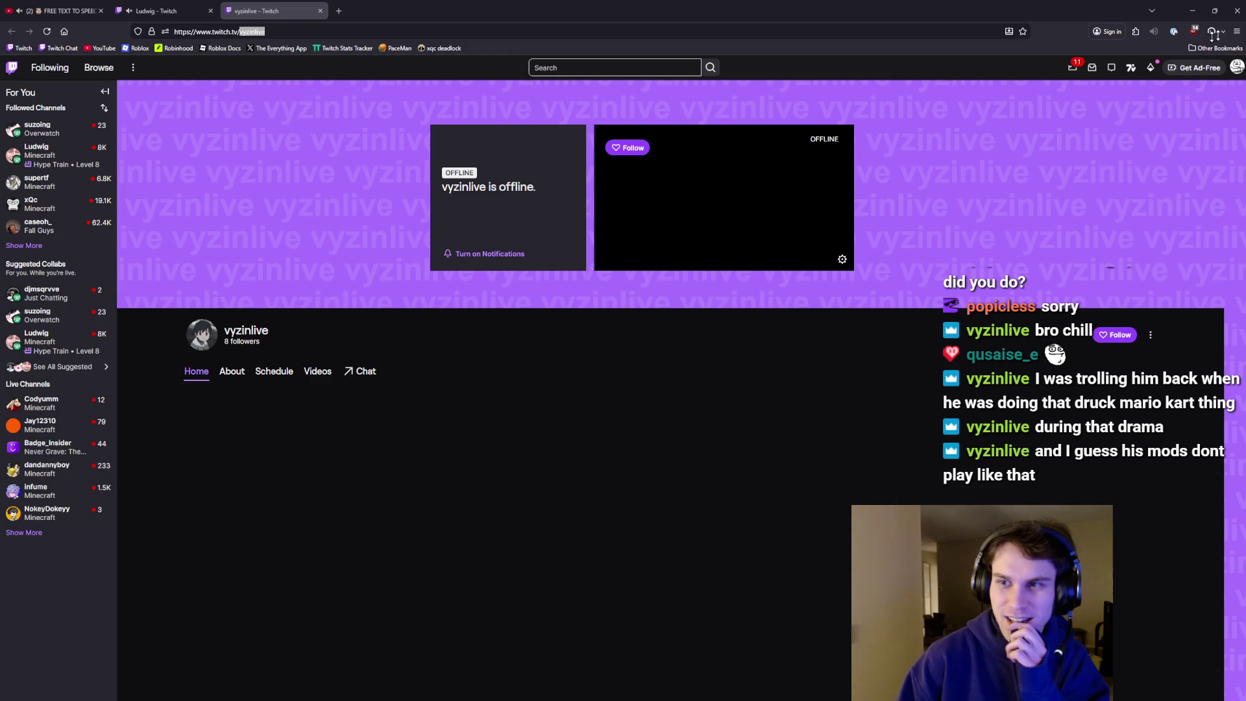
- Bring up the tv.supa.sh logs page with the channel and user already filled in
{"action": "key", "text": "ctrl+shift+t"}
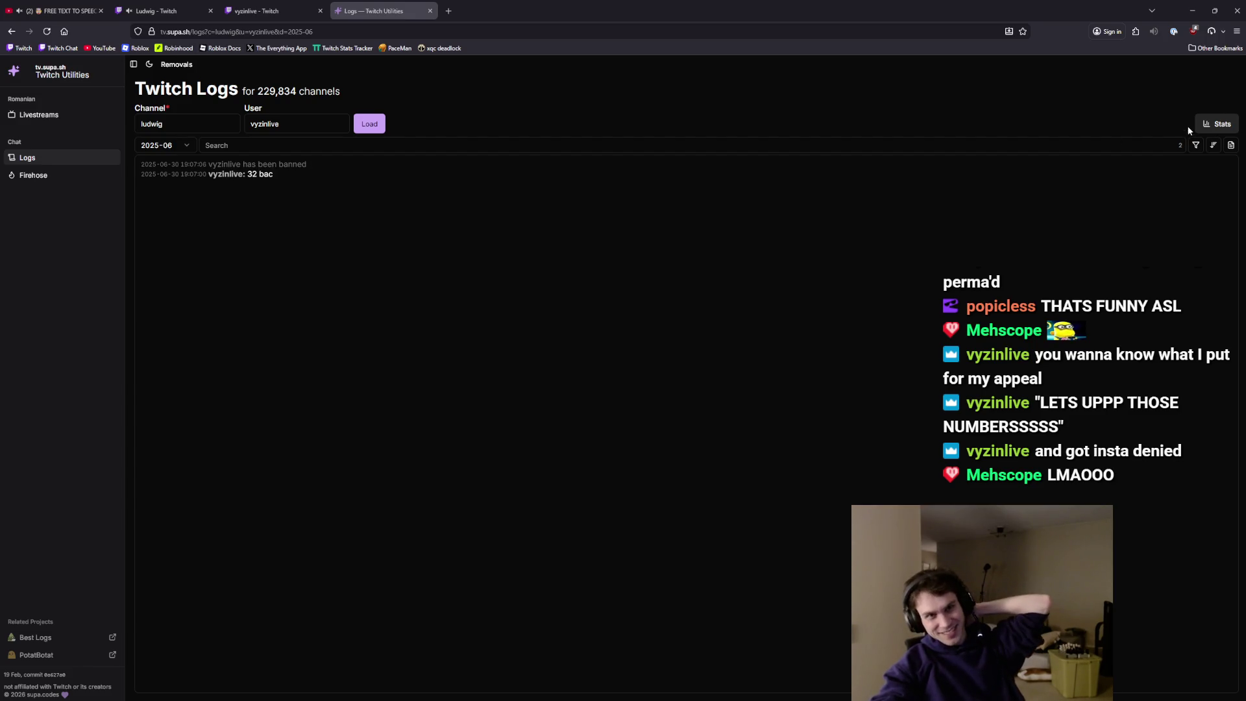
- Replace the username with another chatter's name and load their logs in the channel
{"action": "double_click", "coordinate": [267, 123]}
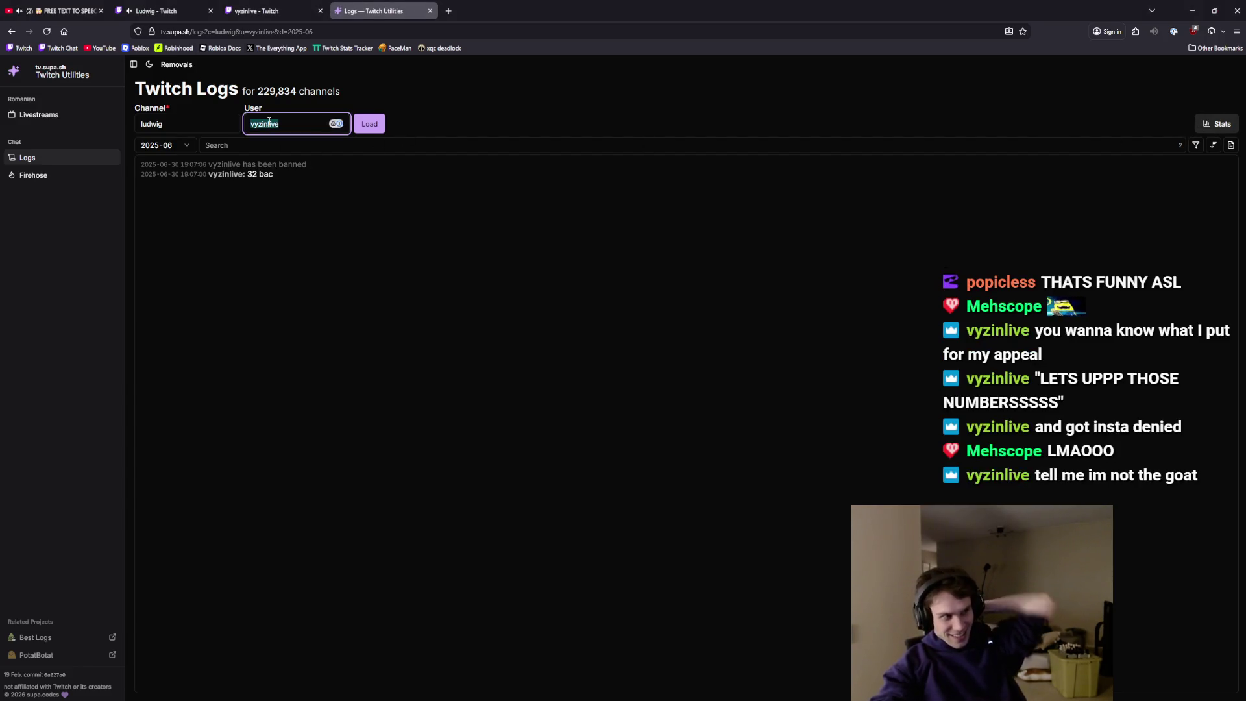
{"action": "type", "text": "derpmonst"}
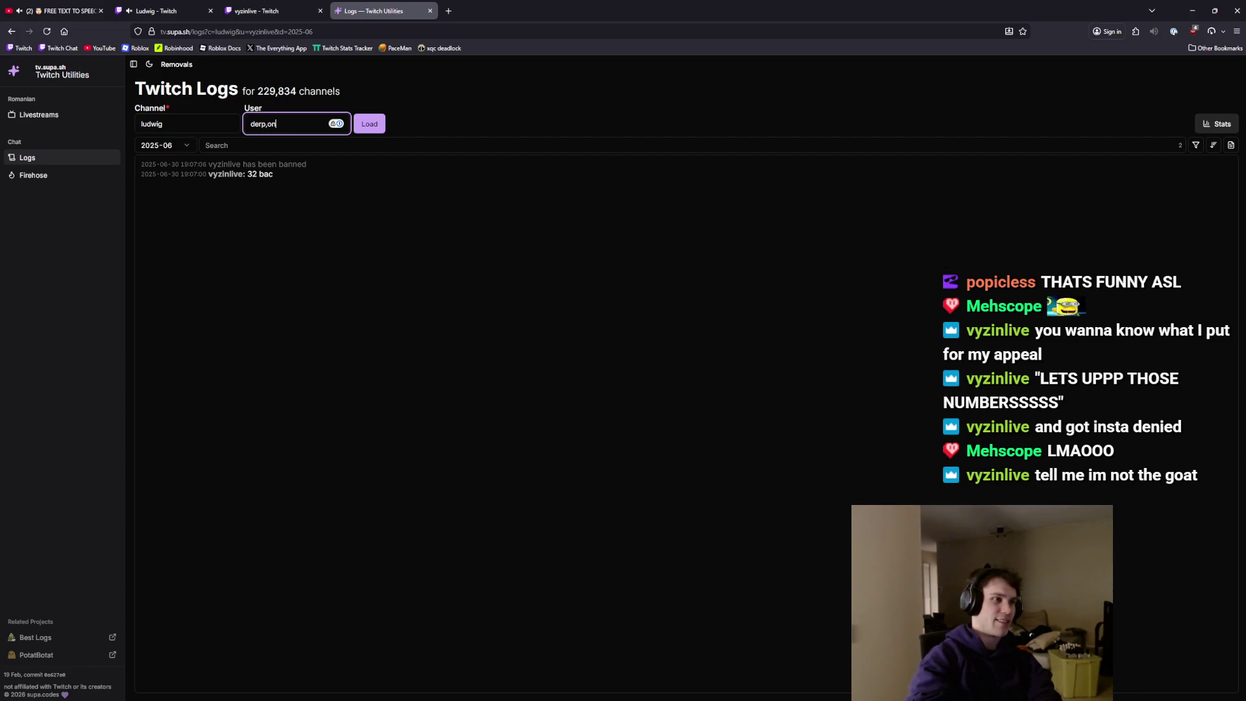
{"action": "type", "text": "er83"}
{"action": "key", "text": "Return"}
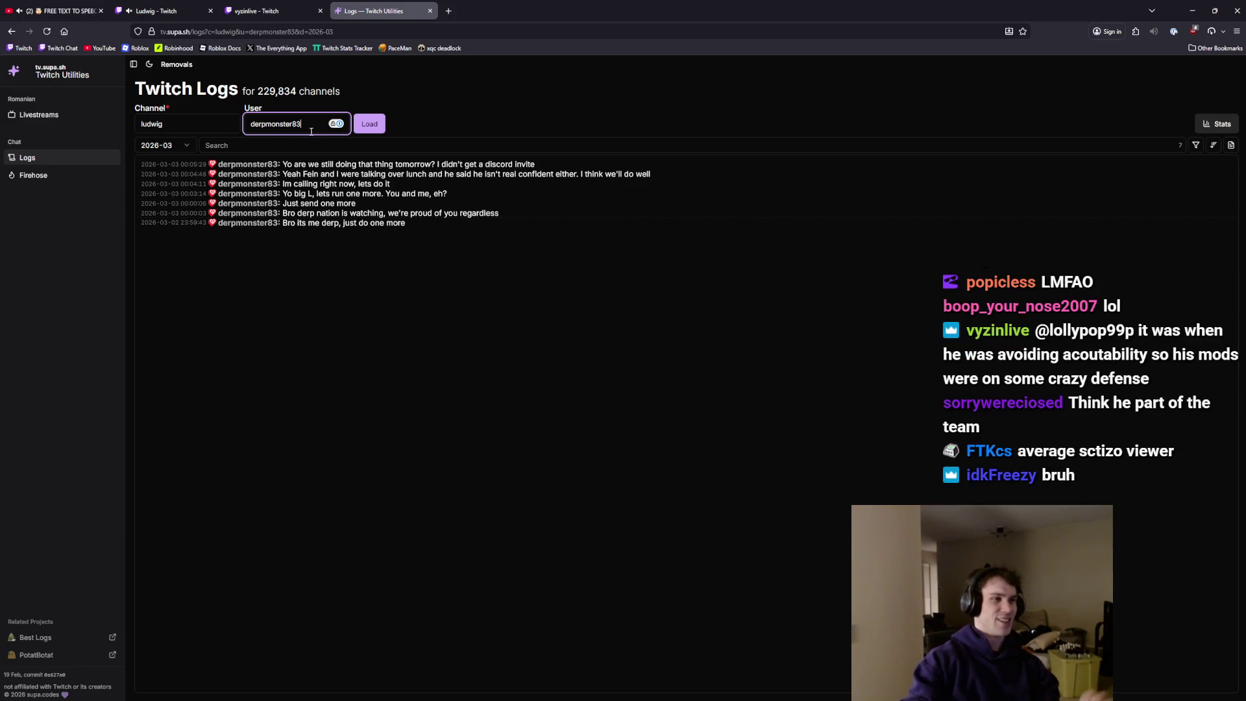
- Swap in a second chatter's username to load their August 2021 messages
{"action": "left_click_drag", "start_coordinate": [302, 124], "coordinate": [242, 130]}
{"action": "key", "text": "BackSpace"}
{"action": "type", "text": "Me"}
{"action": "key", "text": "Return"}
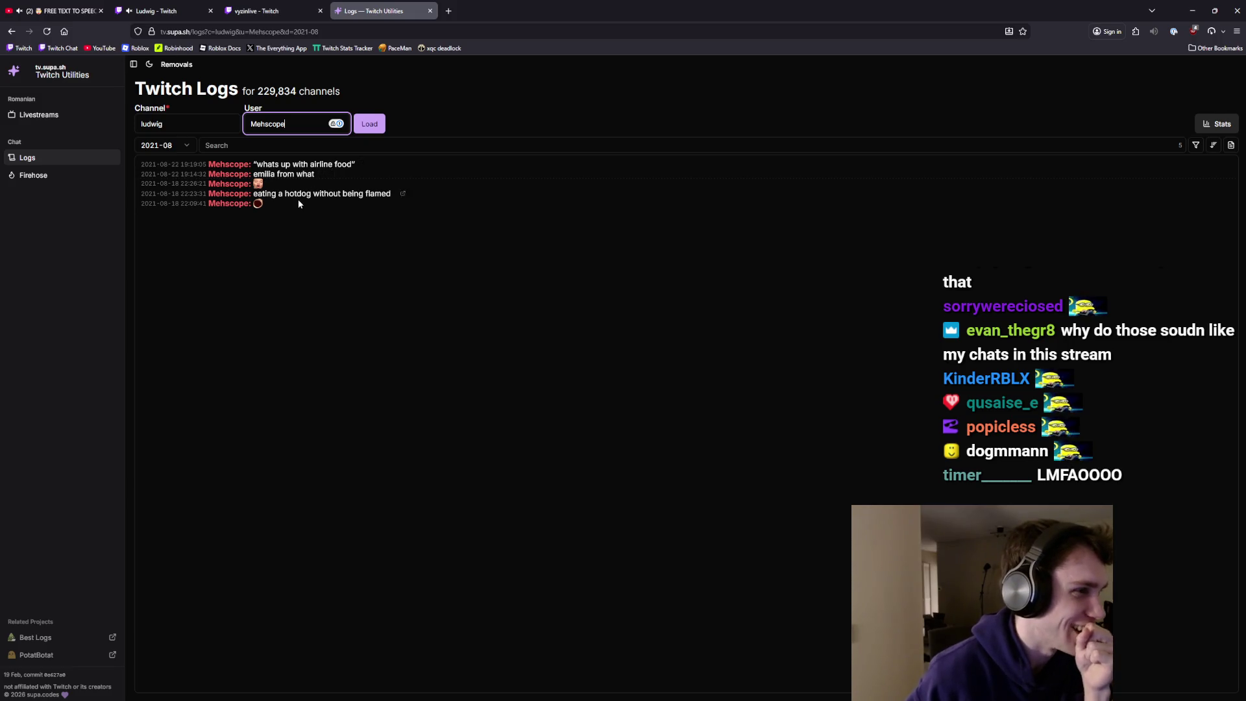
{"action": "mouse_move", "coordinate": [259, 209]}
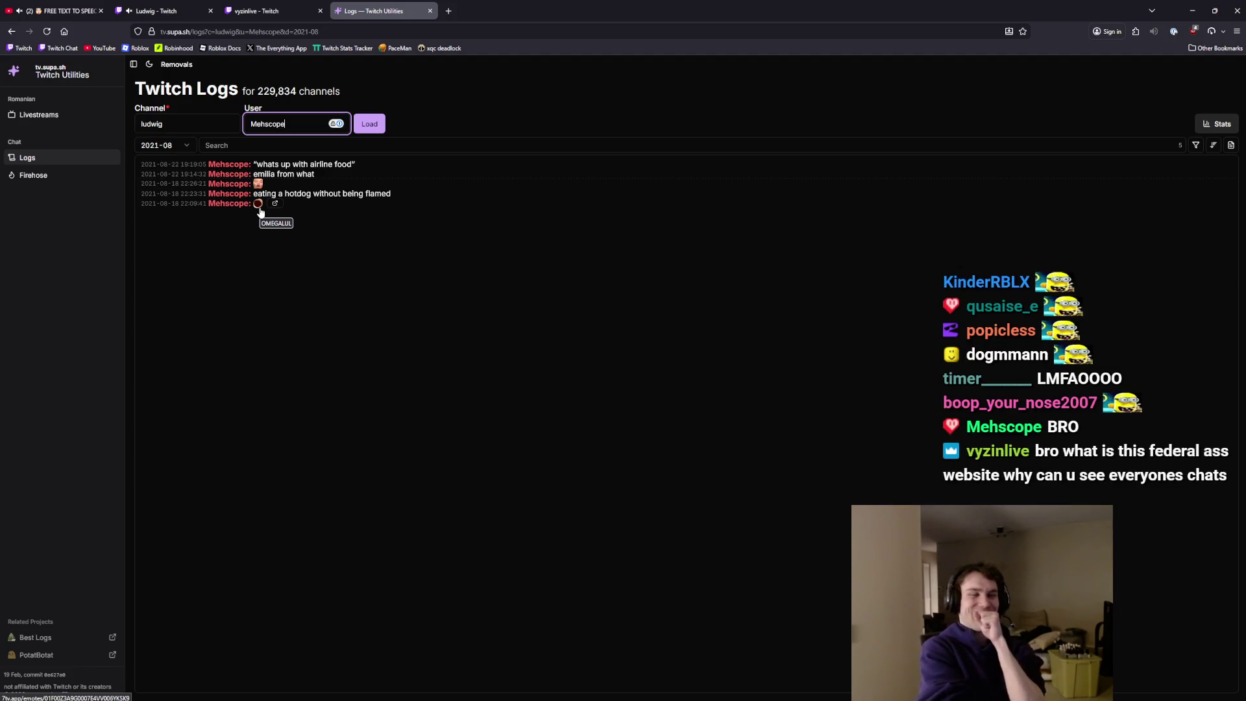
- Switch the Channel field to xqc for the same chatter
{"action": "double_click", "coordinate": [194, 123]}
{"action": "type", "text": "xqc"}
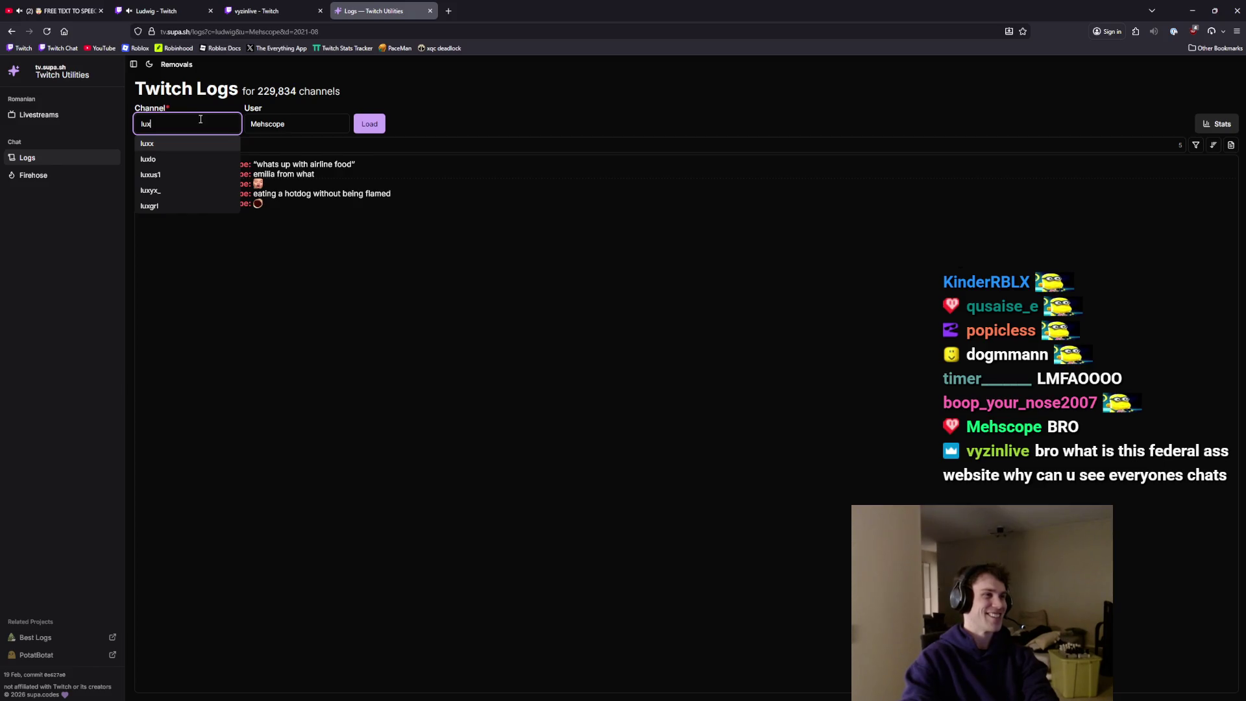
{"action": "key", "text": "Return"}
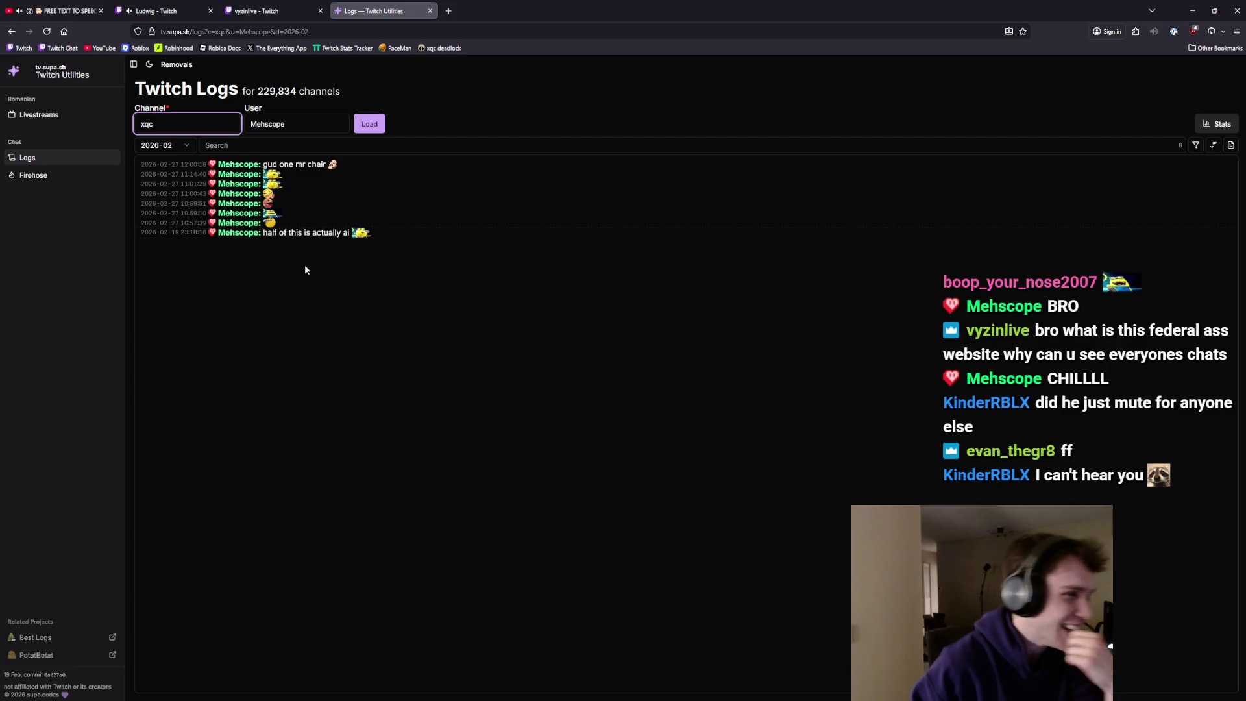
- Choose 2020-08 from the month list and scroll through the messages
{"action": "left_click", "coordinate": [162, 145]}
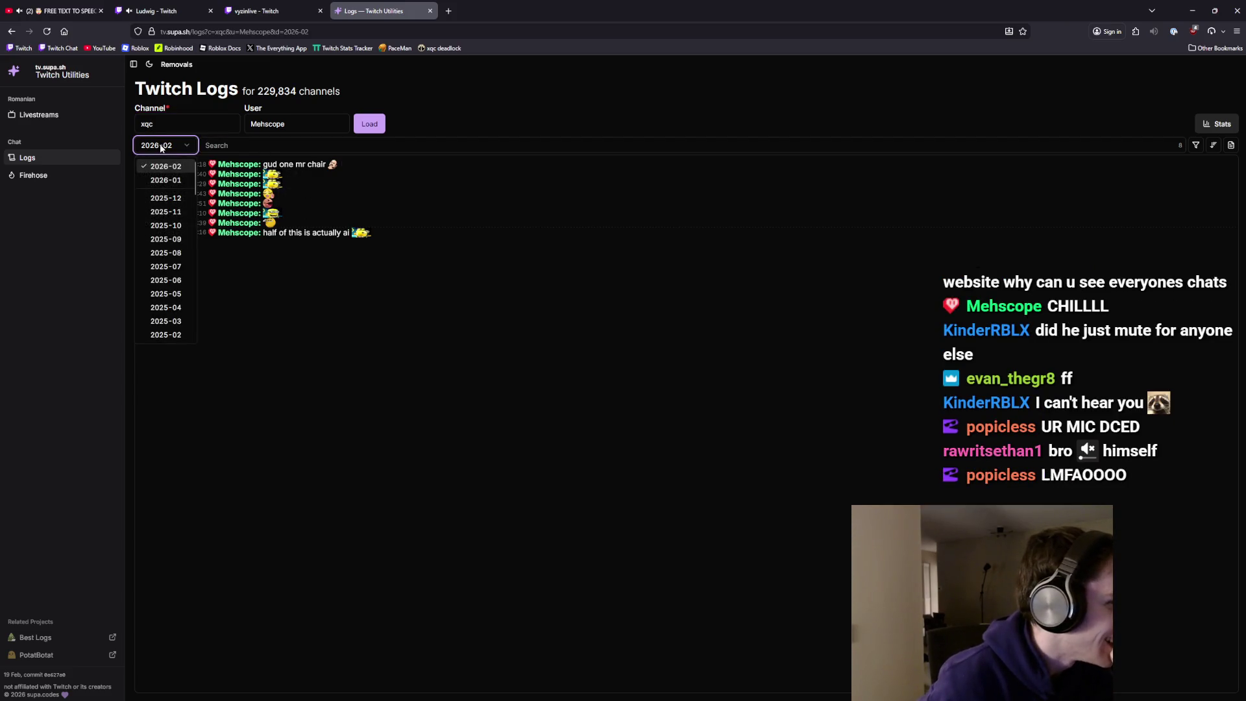
{"action": "scroll", "coordinate": [170, 293], "scroll_direction": "down", "scroll_amount": 10}
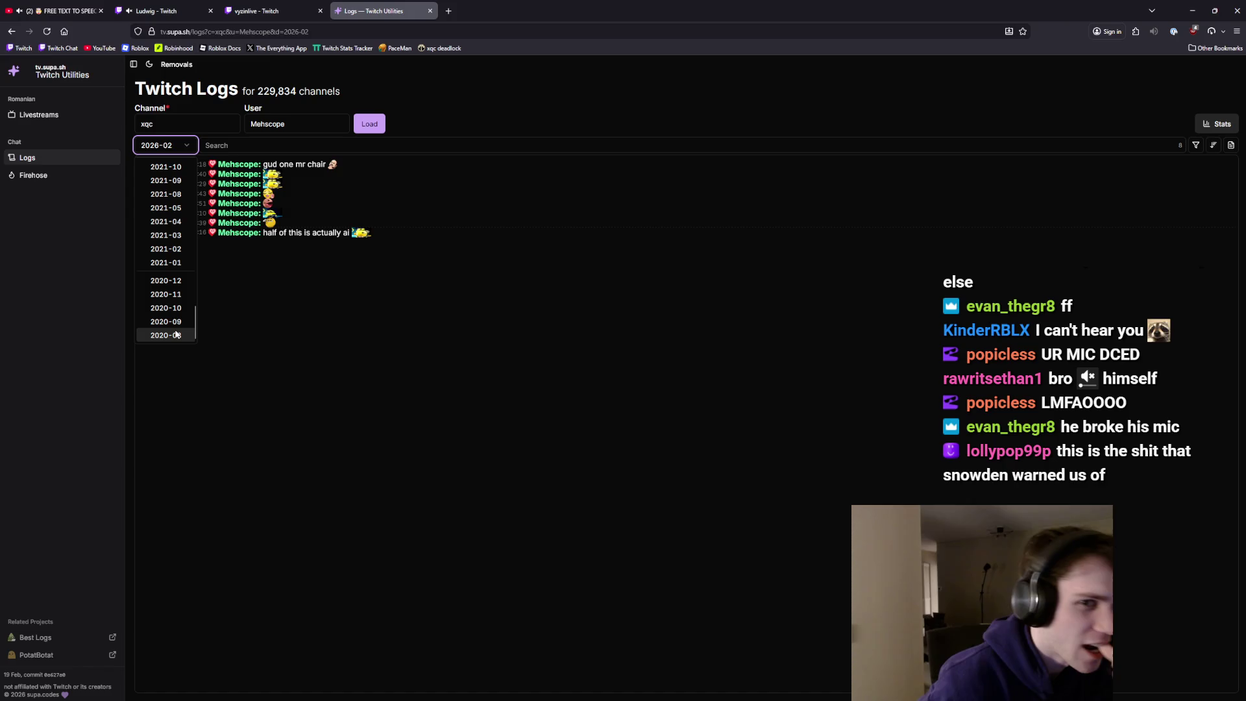
{"action": "left_click", "coordinate": [166, 335]}
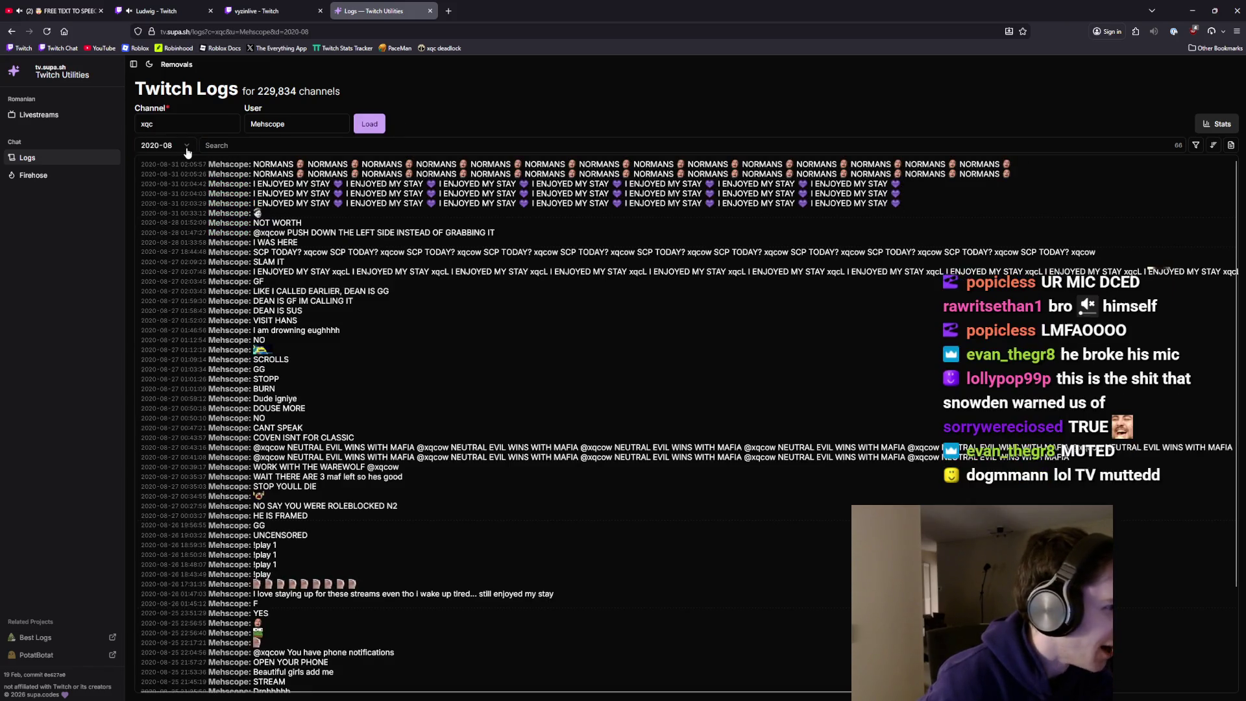
{"action": "scroll", "coordinate": [348, 321], "scroll_direction": "down", "scroll_amount": 3}
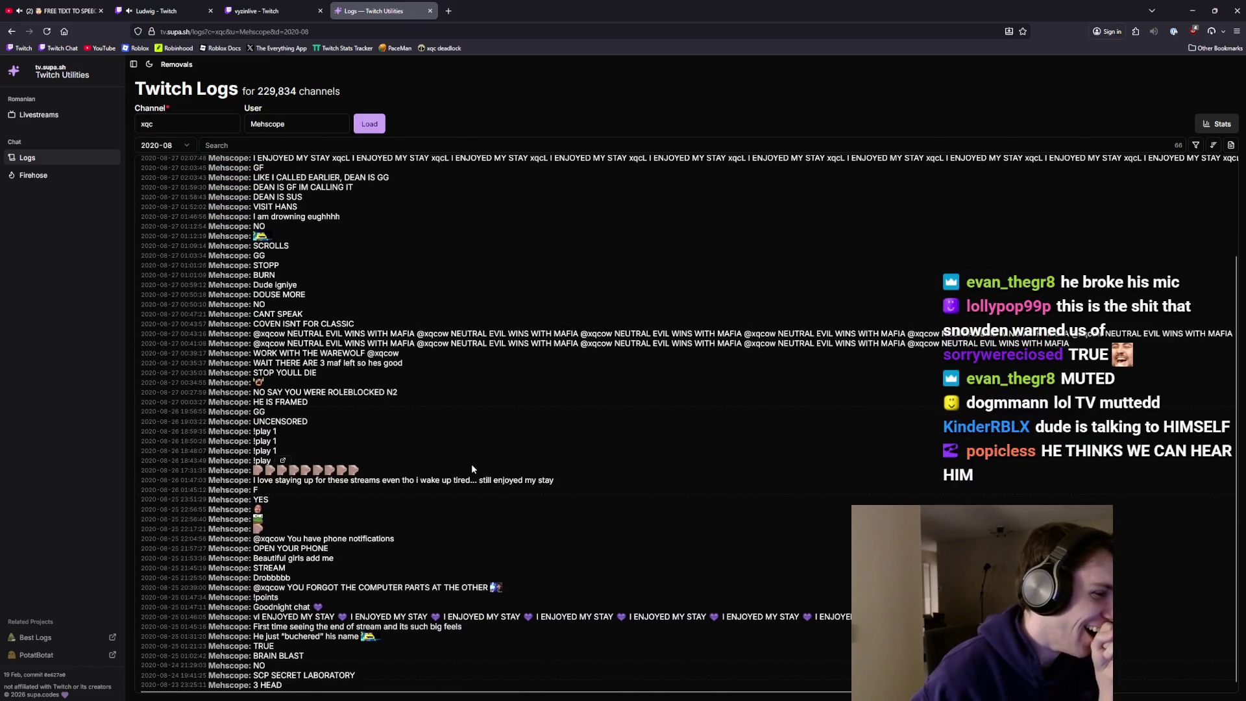
{"action": "scroll", "coordinate": [472, 463], "scroll_direction": "up", "scroll_amount": 3}
{"action": "scroll", "coordinate": [475, 456], "scroll_direction": "down", "scroll_amount": 3}
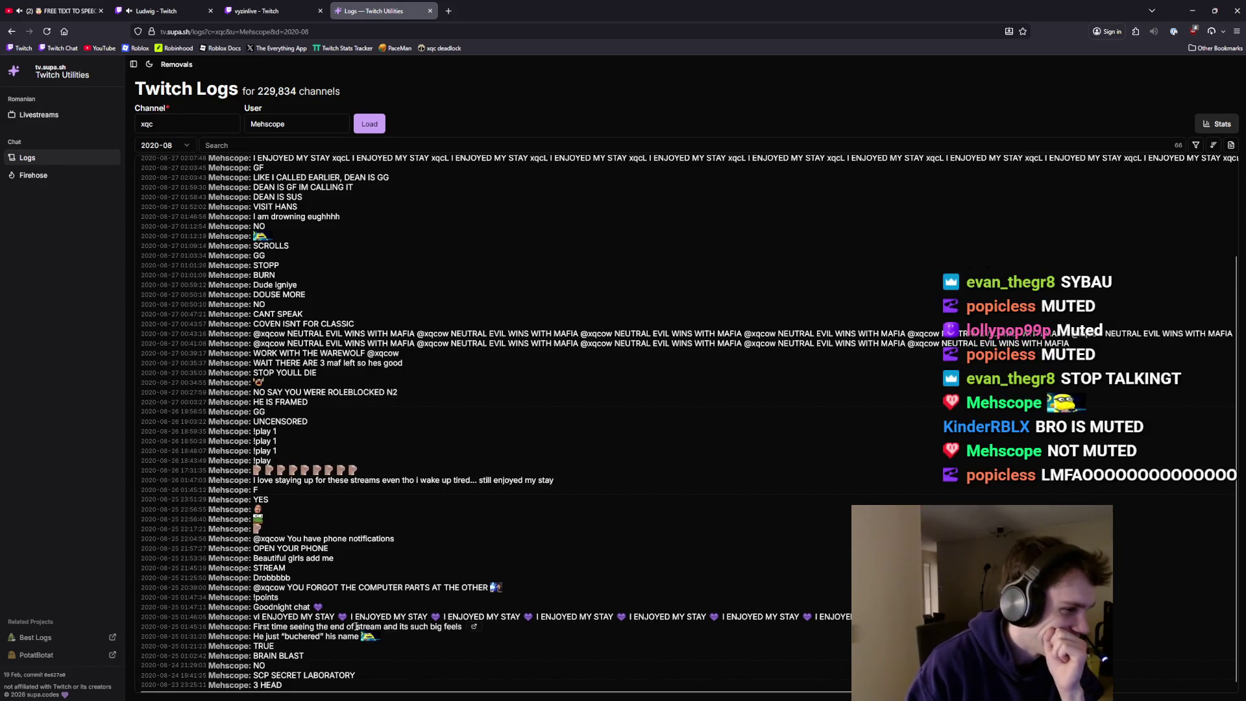
- Highlight the 'add me' and late-night streams messages while reading the log
{"action": "left_click_drag", "start_coordinate": [333, 558], "coordinate": [295, 558]}
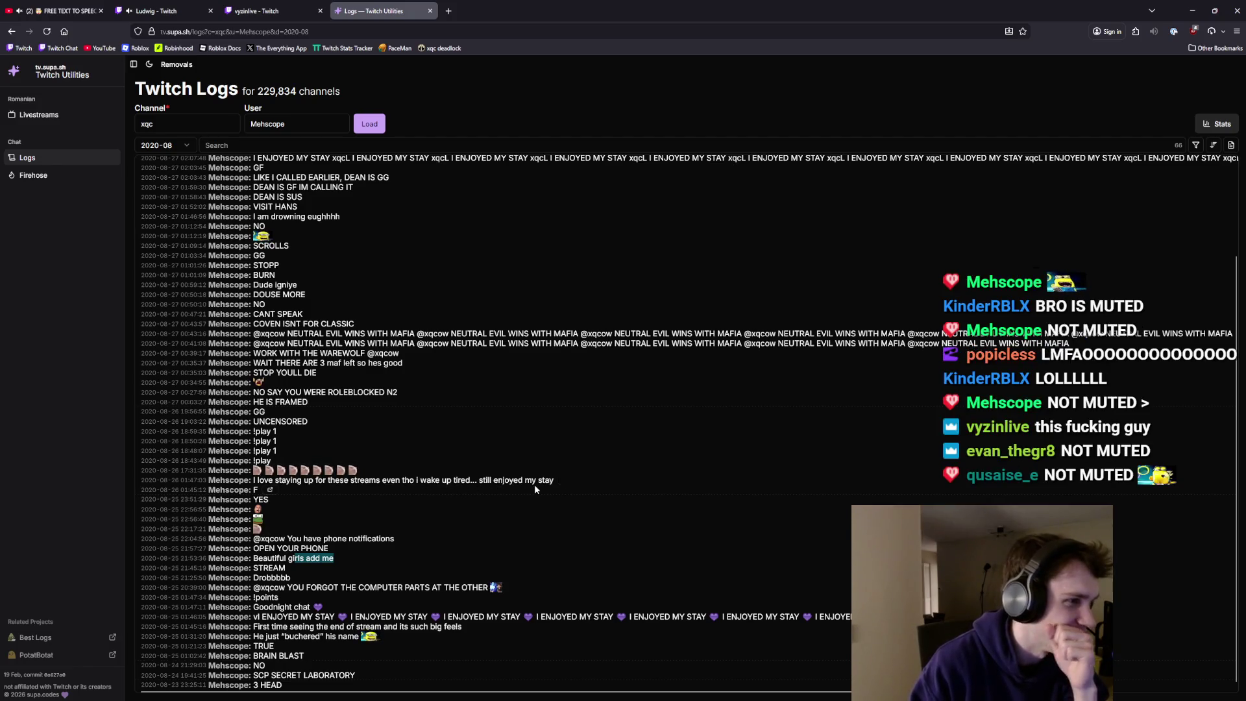
{"action": "scroll", "coordinate": [534, 486], "scroll_direction": "up", "scroll_amount": 3}
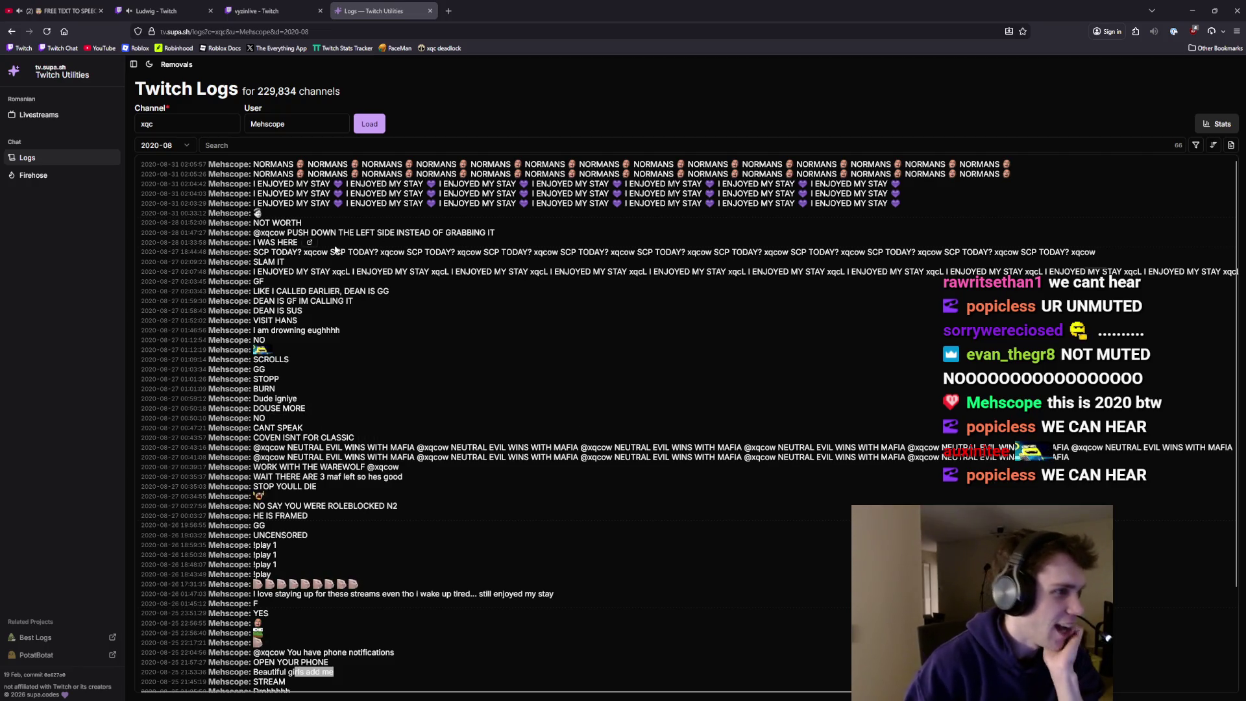
{"action": "scroll", "coordinate": [389, 503], "scroll_direction": "down", "scroll_amount": 3}
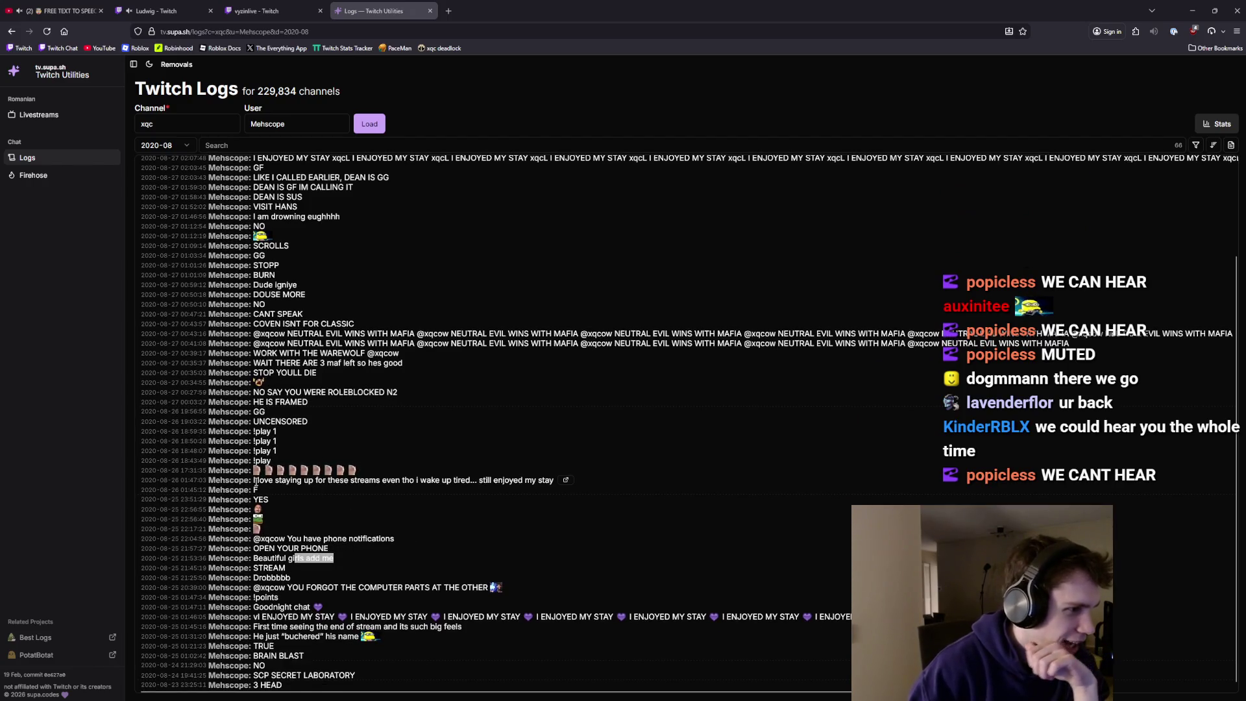
{"action": "left_click_drag", "start_coordinate": [255, 482], "coordinate": [306, 482]}
{"action": "left_click_drag", "start_coordinate": [445, 482], "coordinate": [483, 489]}
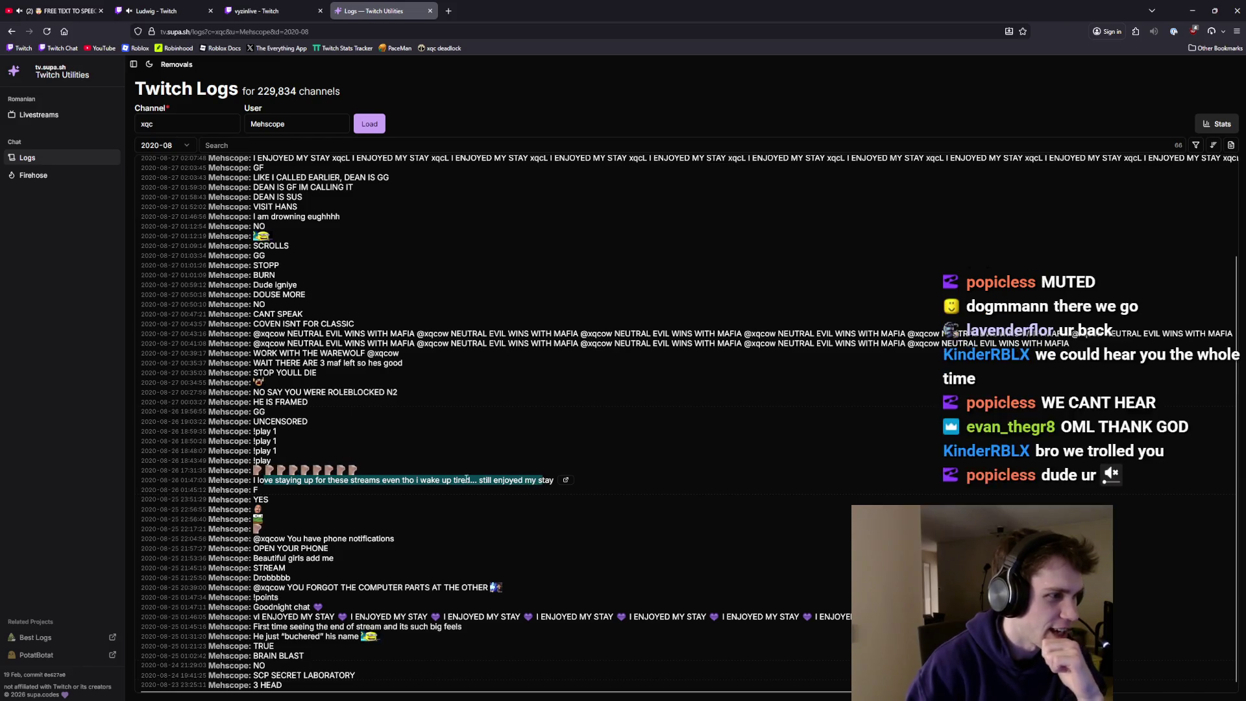
{"action": "scroll", "coordinate": [295, 447], "scroll_direction": "up", "scroll_amount": 2}
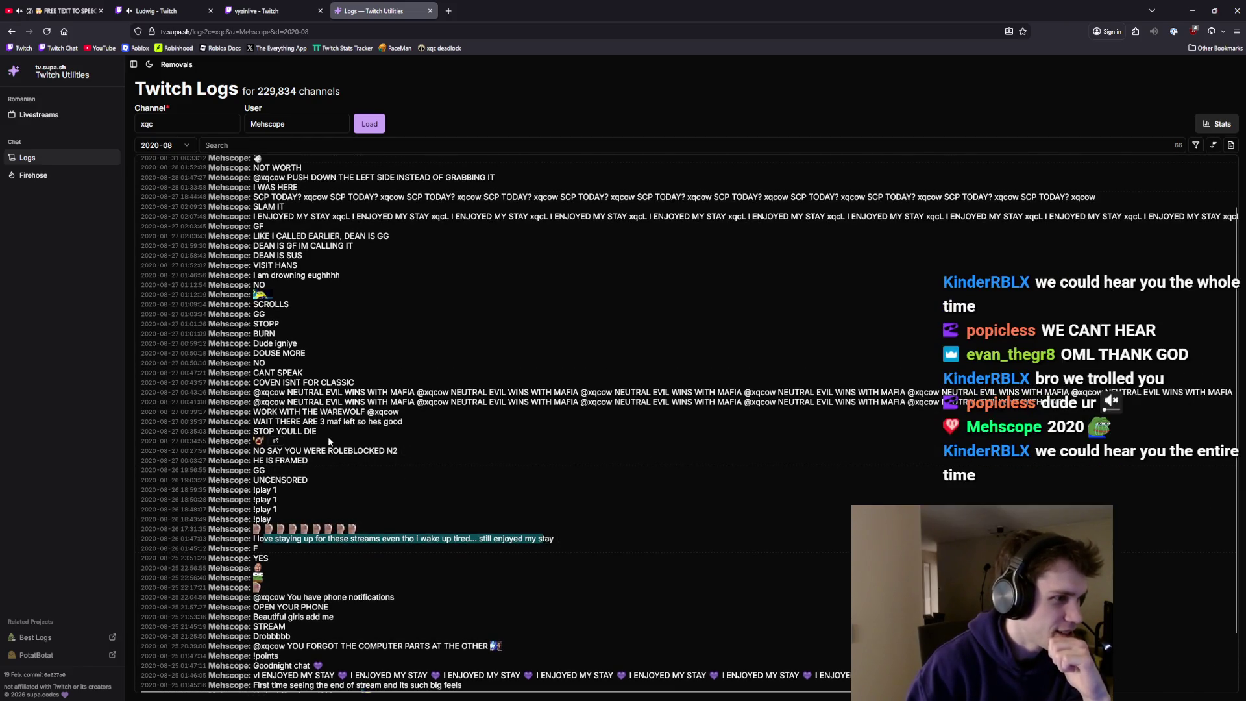
{"action": "scroll", "coordinate": [328, 441], "scroll_direction": "up", "scroll_amount": 2}
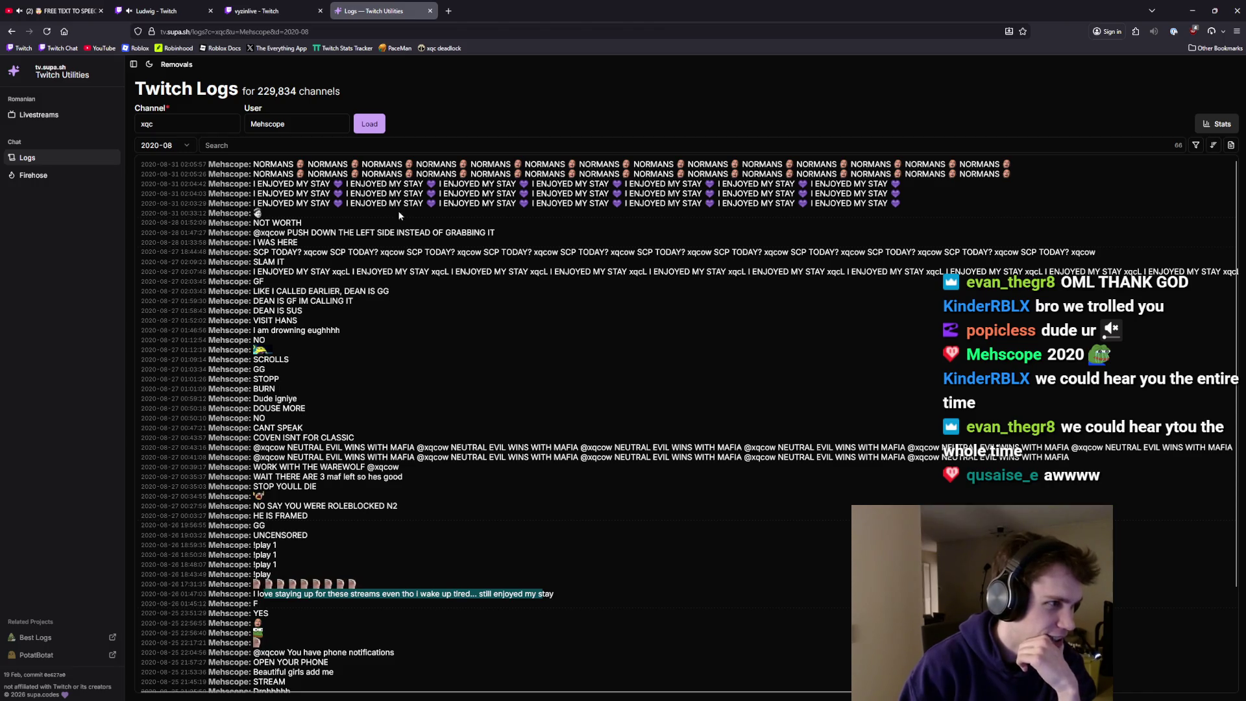
{"action": "left_click", "coordinate": [163, 145]}
- Switch to 2020-09 and highlight the 'I TURN 18 IN 12 DAYS' message
{"action": "left_click", "coordinate": [167, 330]}
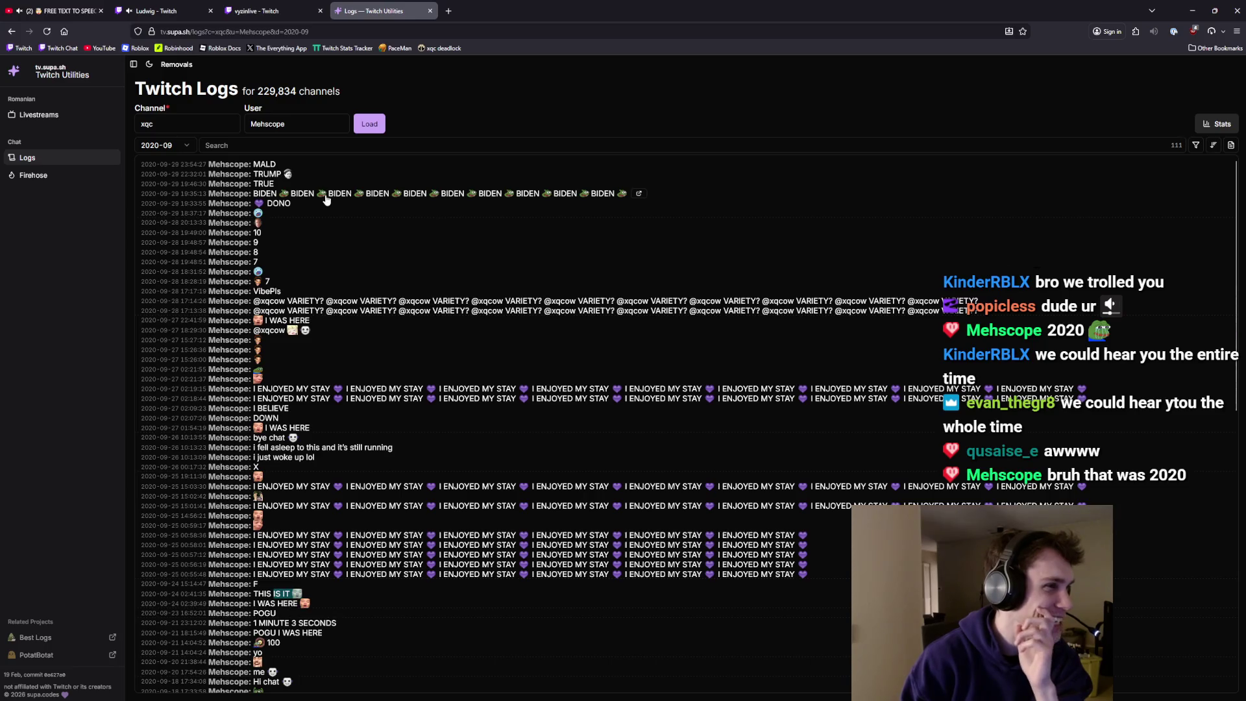
{"action": "scroll", "coordinate": [534, 329], "scroll_direction": "down", "scroll_amount": 10}
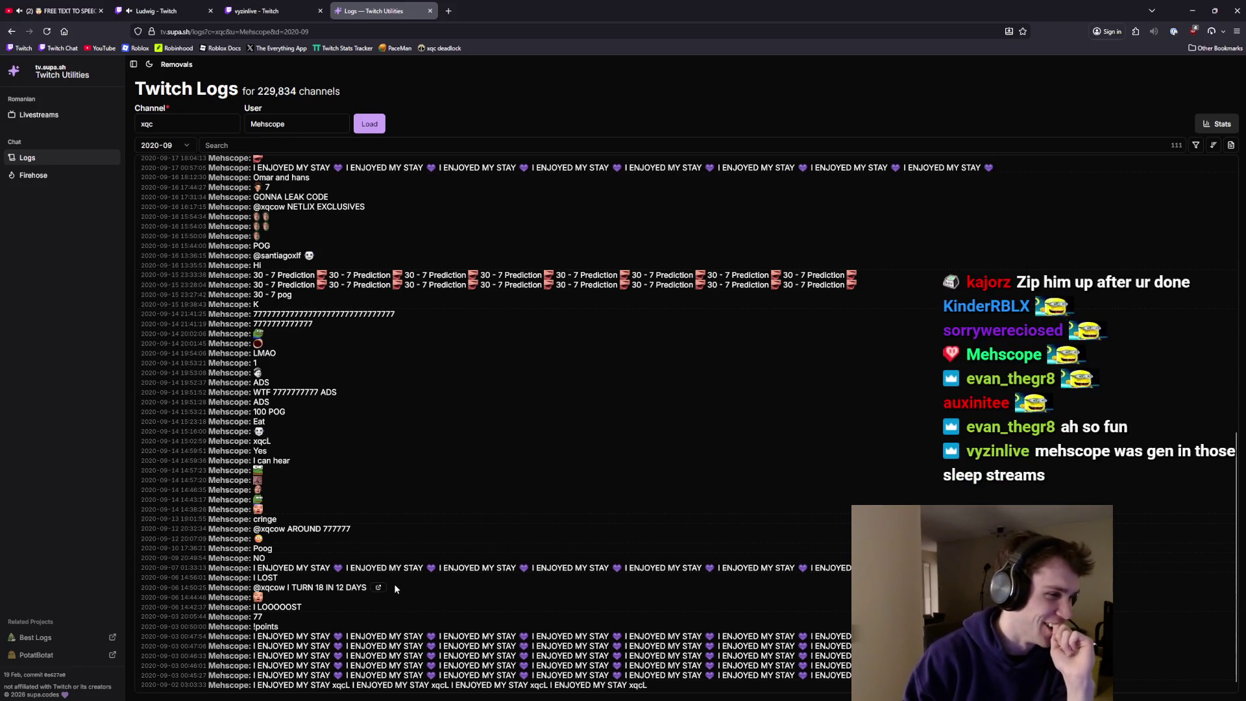
{"action": "left_click_drag", "start_coordinate": [399, 586], "coordinate": [258, 587]}
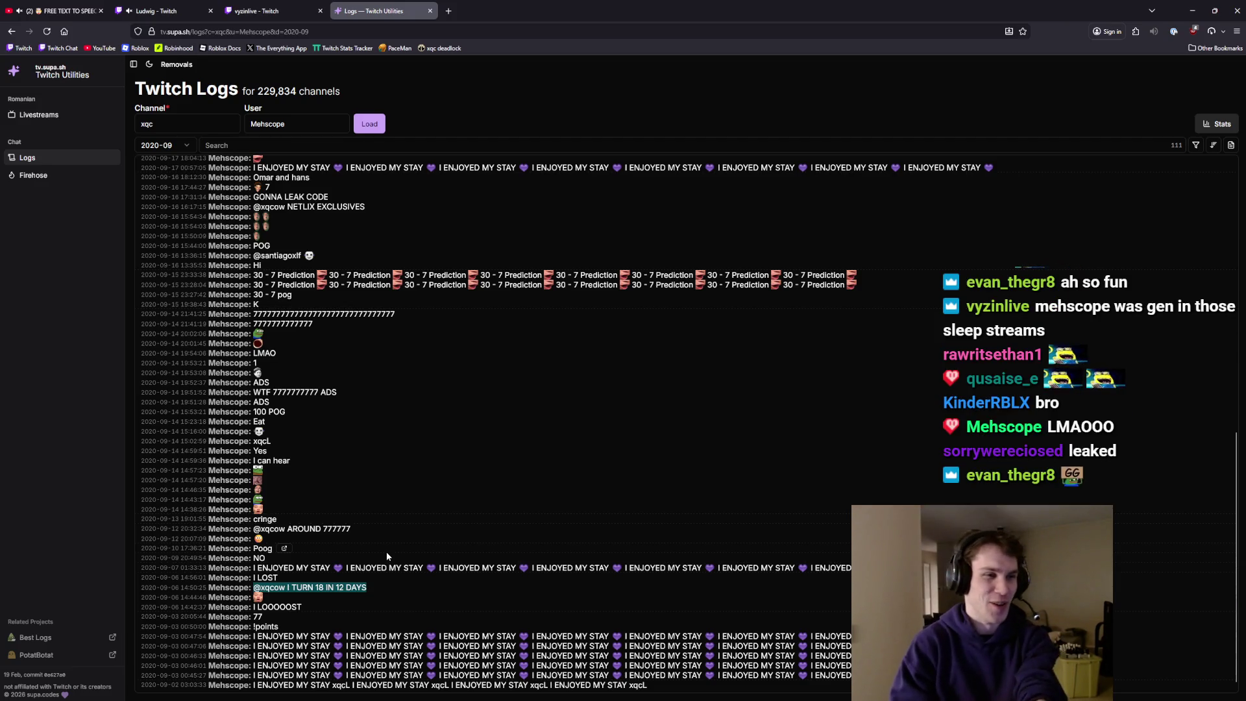
{"action": "scroll", "coordinate": [427, 363], "scroll_direction": "up", "scroll_amount": 10}
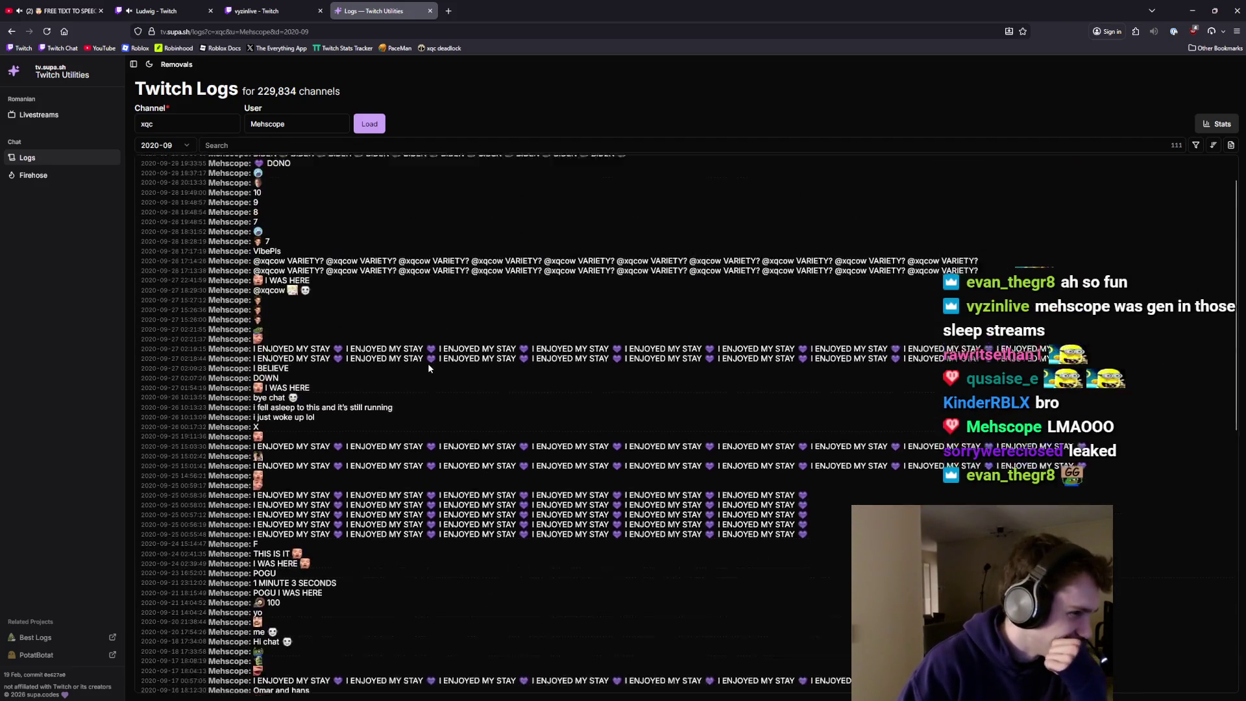
- Change the log month to 2020-10
{"action": "left_click", "coordinate": [162, 146]}
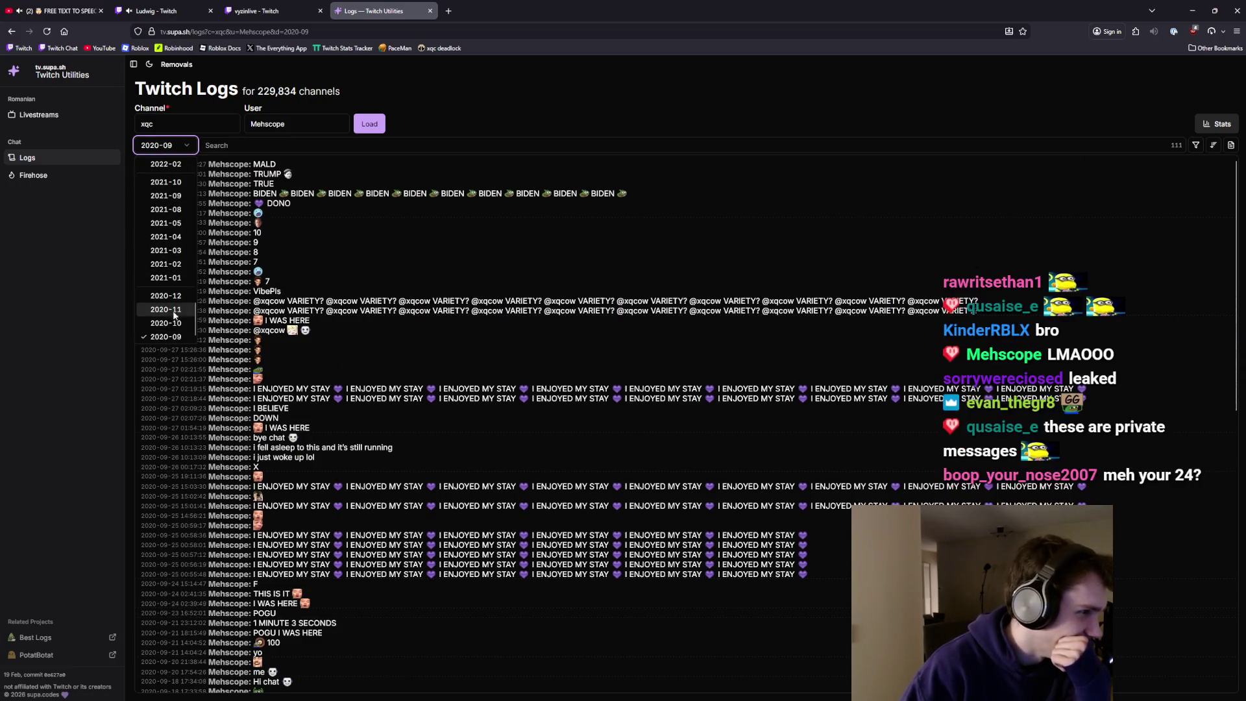
{"action": "left_click", "coordinate": [465, 436]}
{"action": "scroll", "coordinate": [470, 434], "scroll_direction": "down", "scroll_amount": 10}
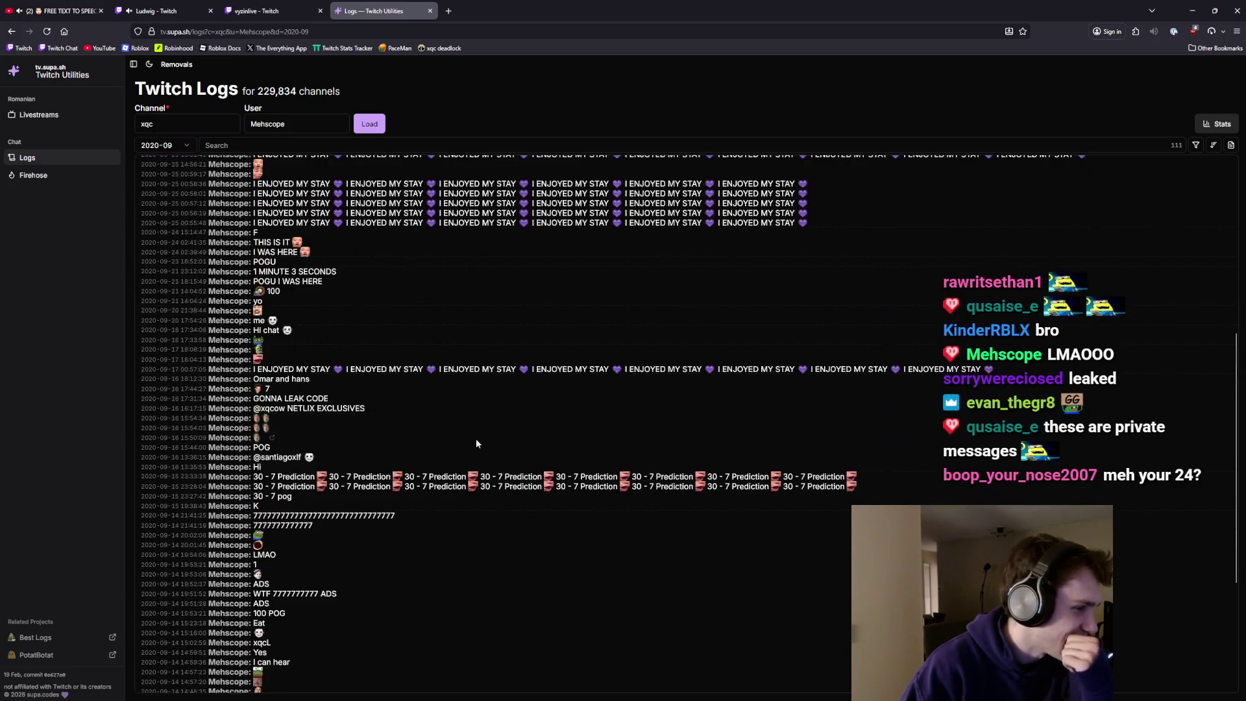
{"action": "left_click", "coordinate": [160, 142]}
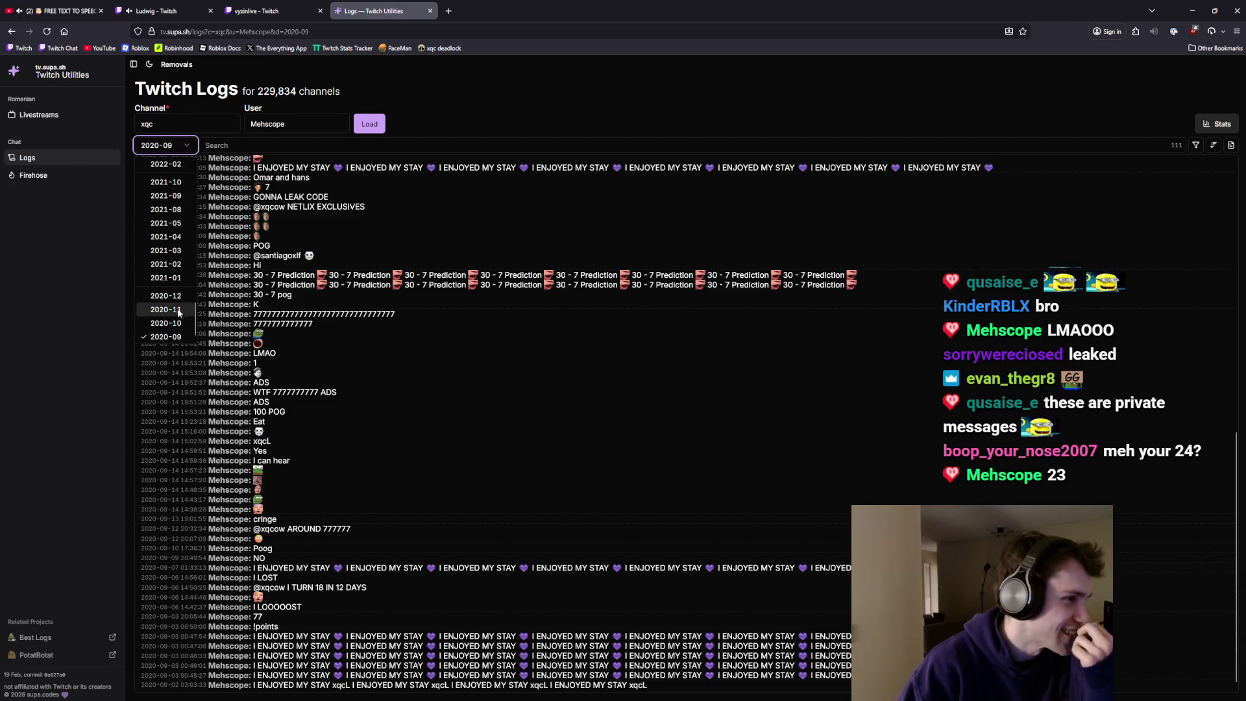
{"action": "left_click", "coordinate": [164, 328]}
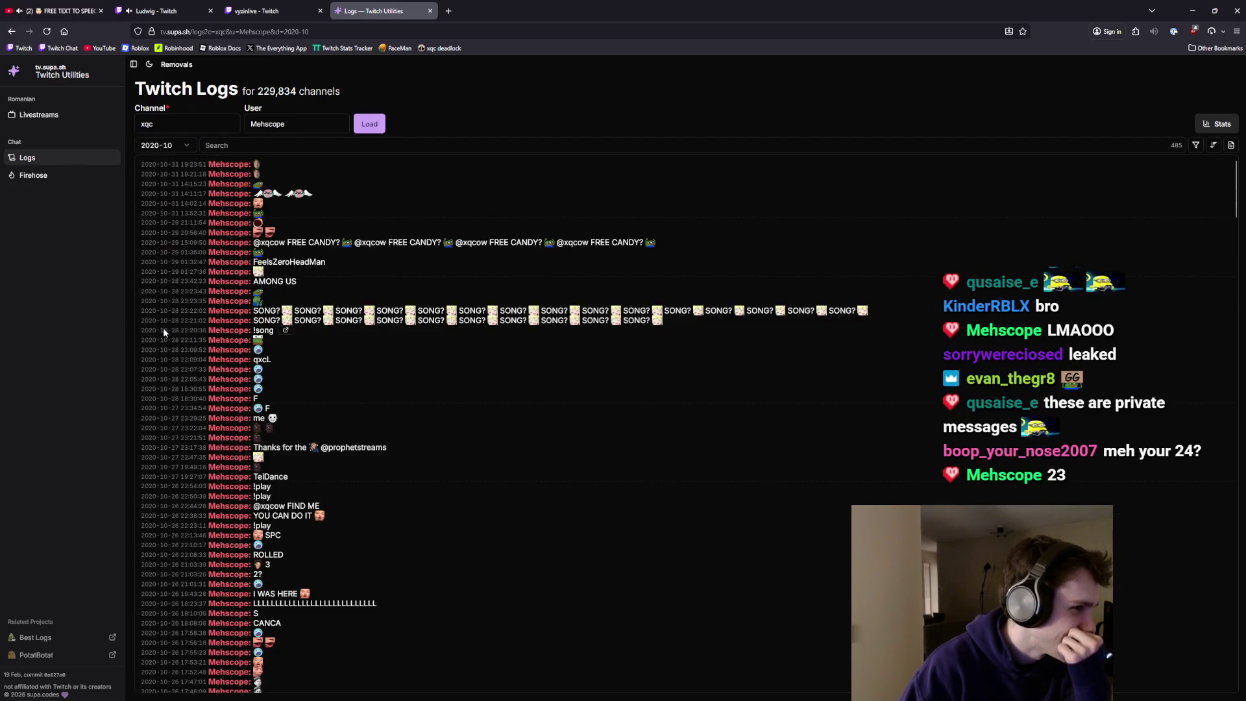
- Read through the October 2020 messages and open the posted YouTube link
{"action": "scroll", "coordinate": [169, 329], "scroll_direction": "down", "scroll_amount": 2}
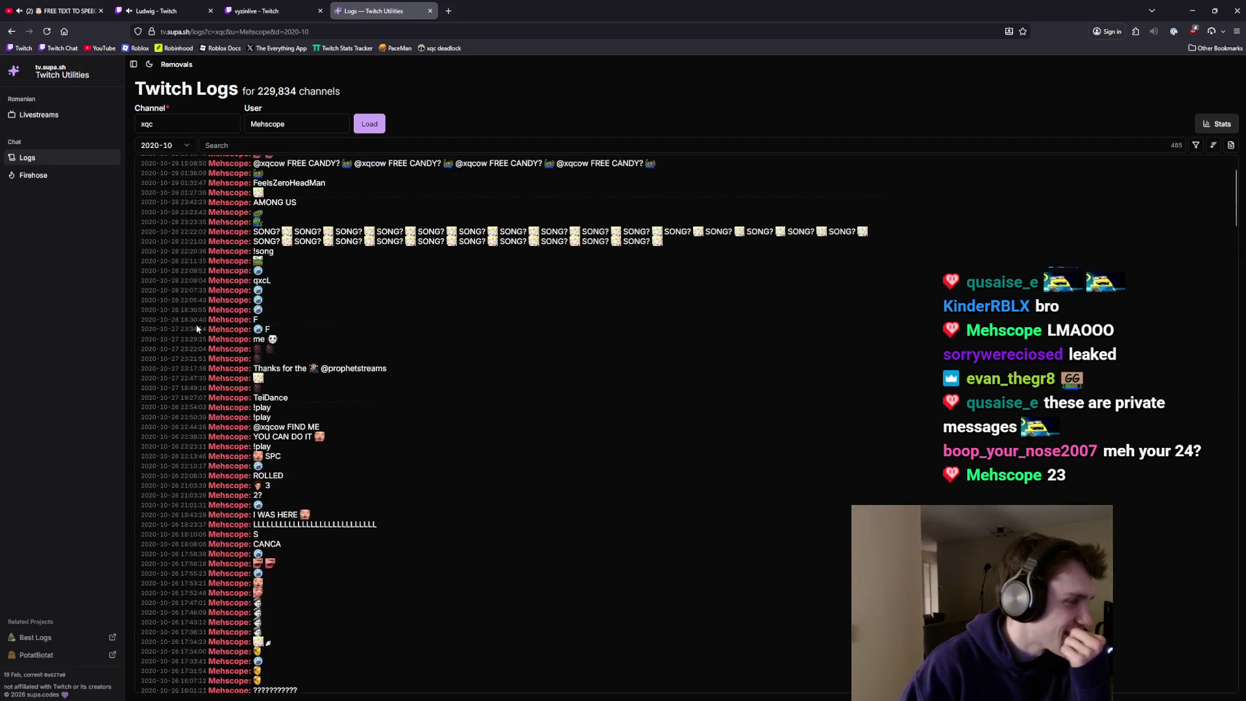
{"action": "scroll", "coordinate": [272, 318], "scroll_direction": "down", "scroll_amount": 5}
{"action": "scroll", "coordinate": [266, 272], "scroll_direction": "up", "scroll_amount": 4}
{"action": "scroll", "coordinate": [265, 268], "scroll_direction": "down", "scroll_amount": 10}
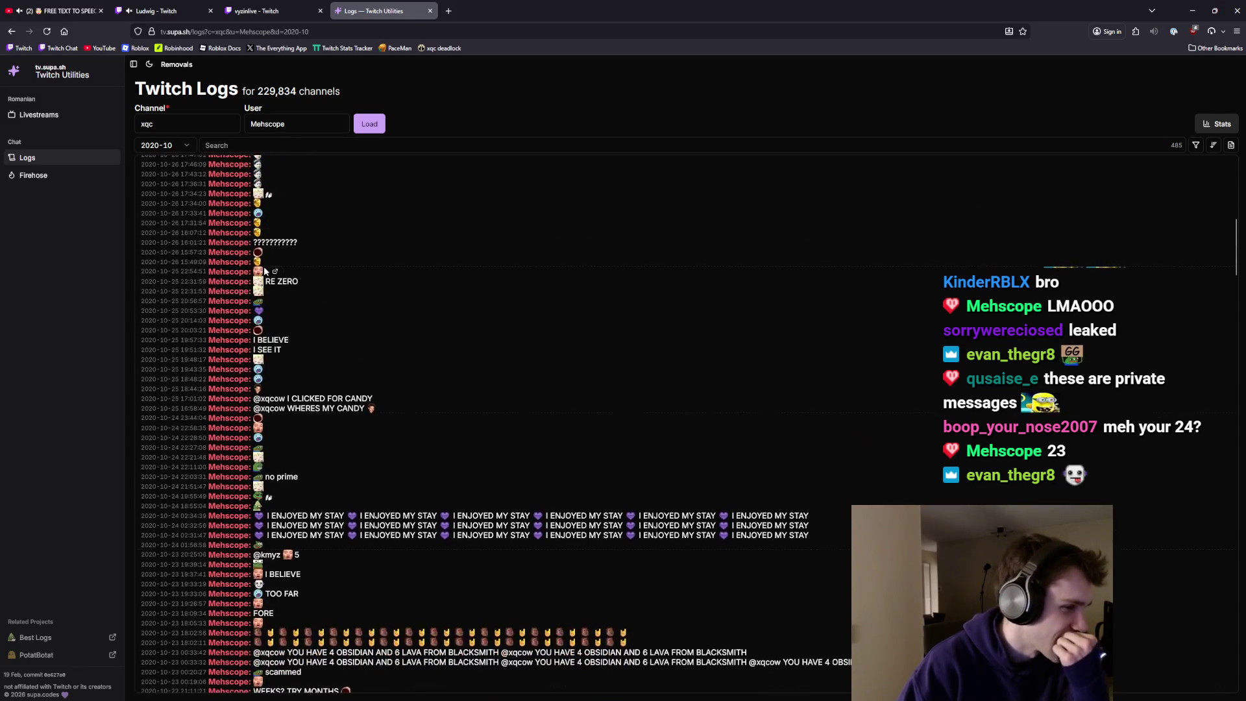
{"action": "scroll", "coordinate": [265, 268], "scroll_direction": "down", "scroll_amount": 5}
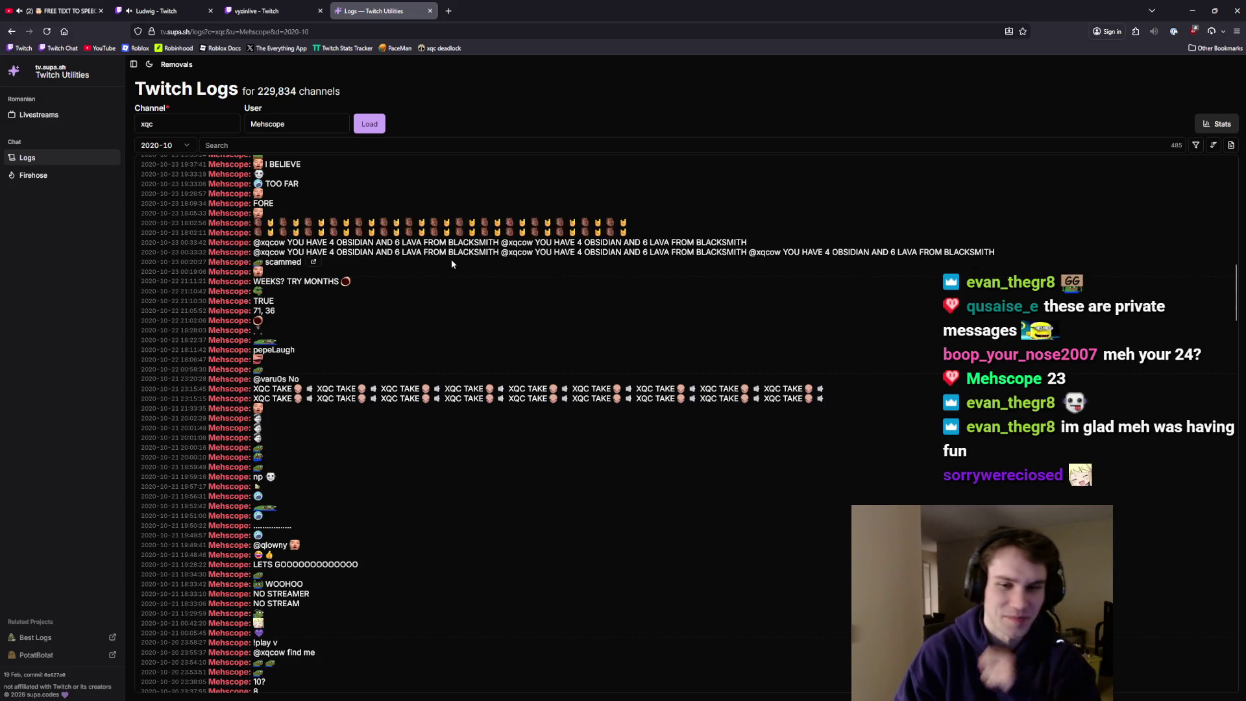
{"action": "scroll", "coordinate": [615, 279], "scroll_direction": "down", "scroll_amount": 20}
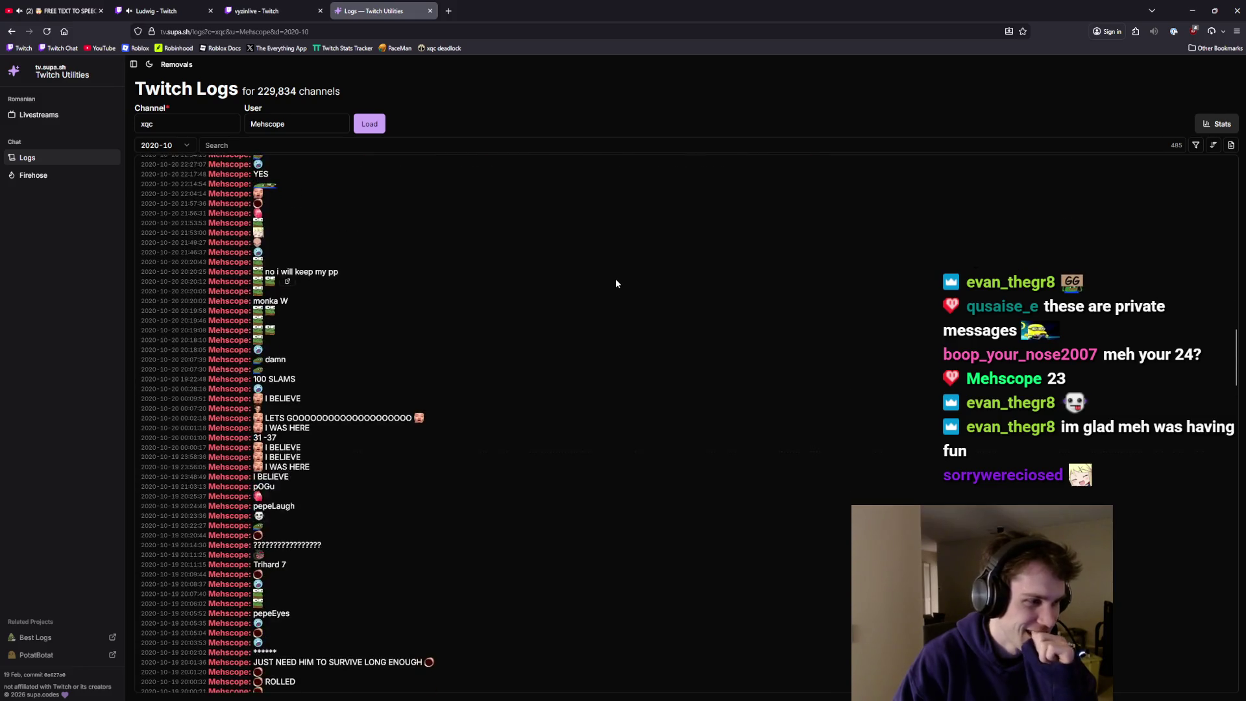
{"action": "scroll", "coordinate": [615, 296], "scroll_direction": "down", "scroll_amount": 15}
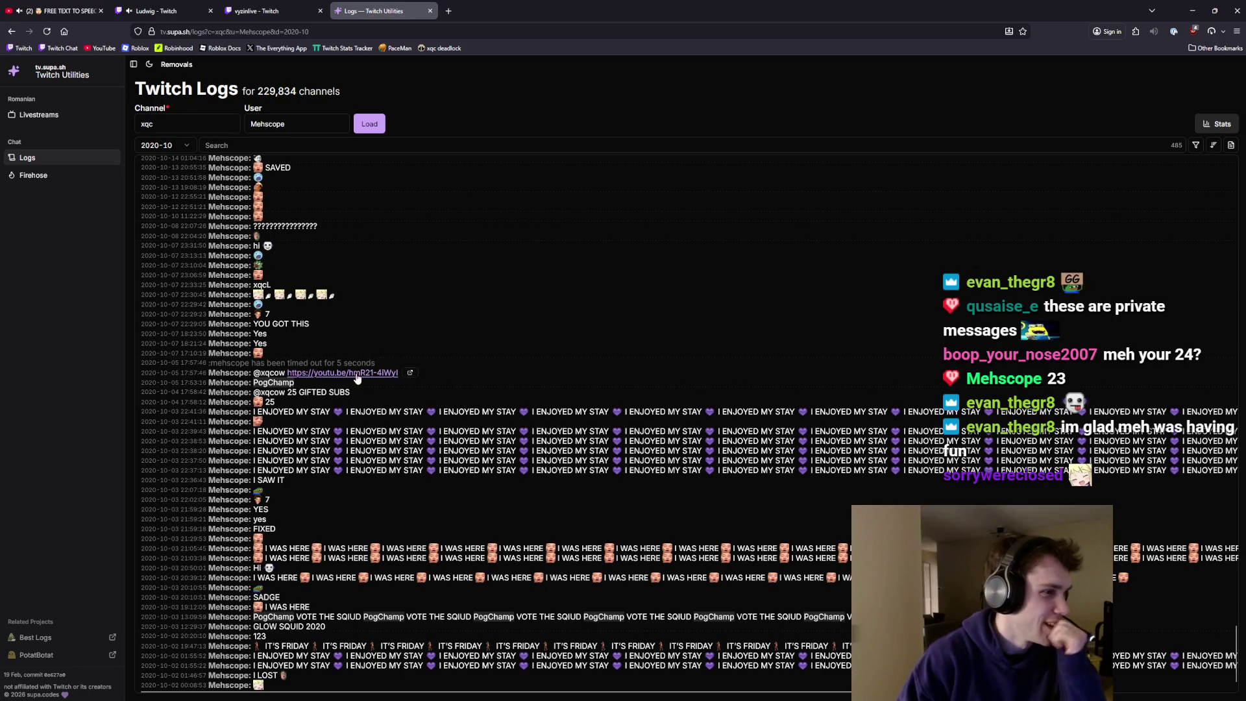
{"action": "left_click", "coordinate": [519, 12]}
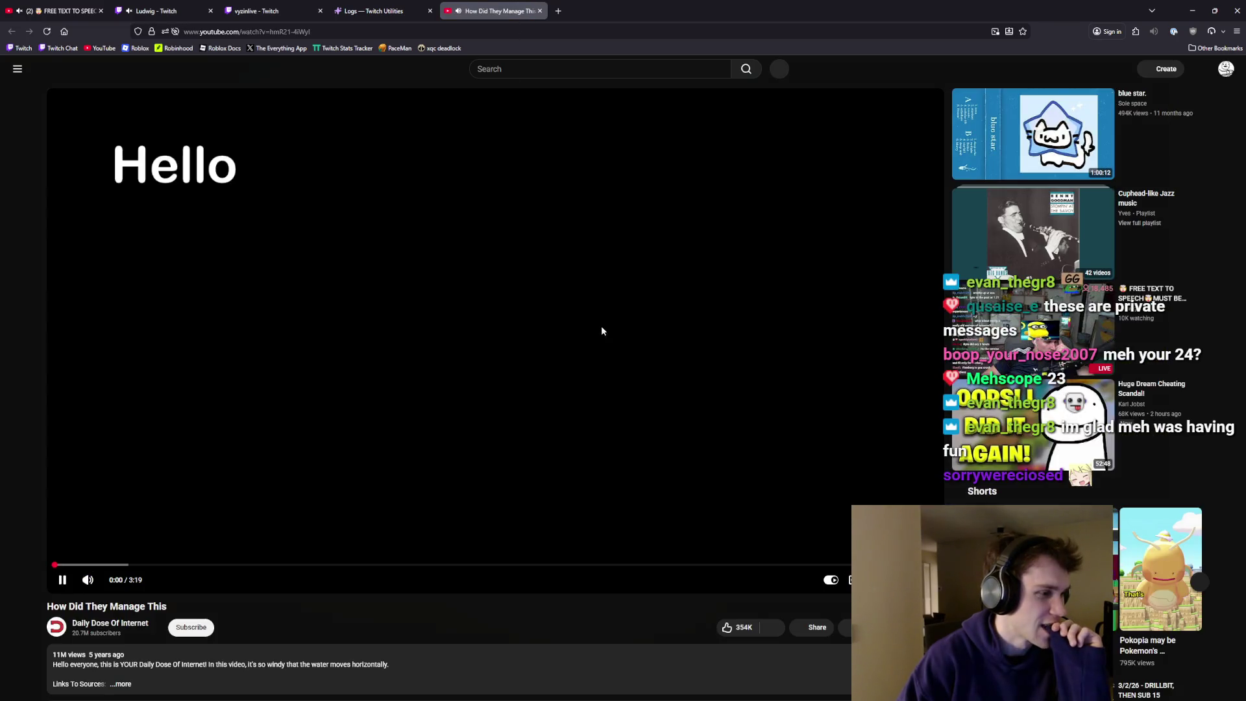
- Watch 'How Did They Manage This' in theater mode, then close its tab
{"action": "mouse_move", "coordinate": [101, 586]}
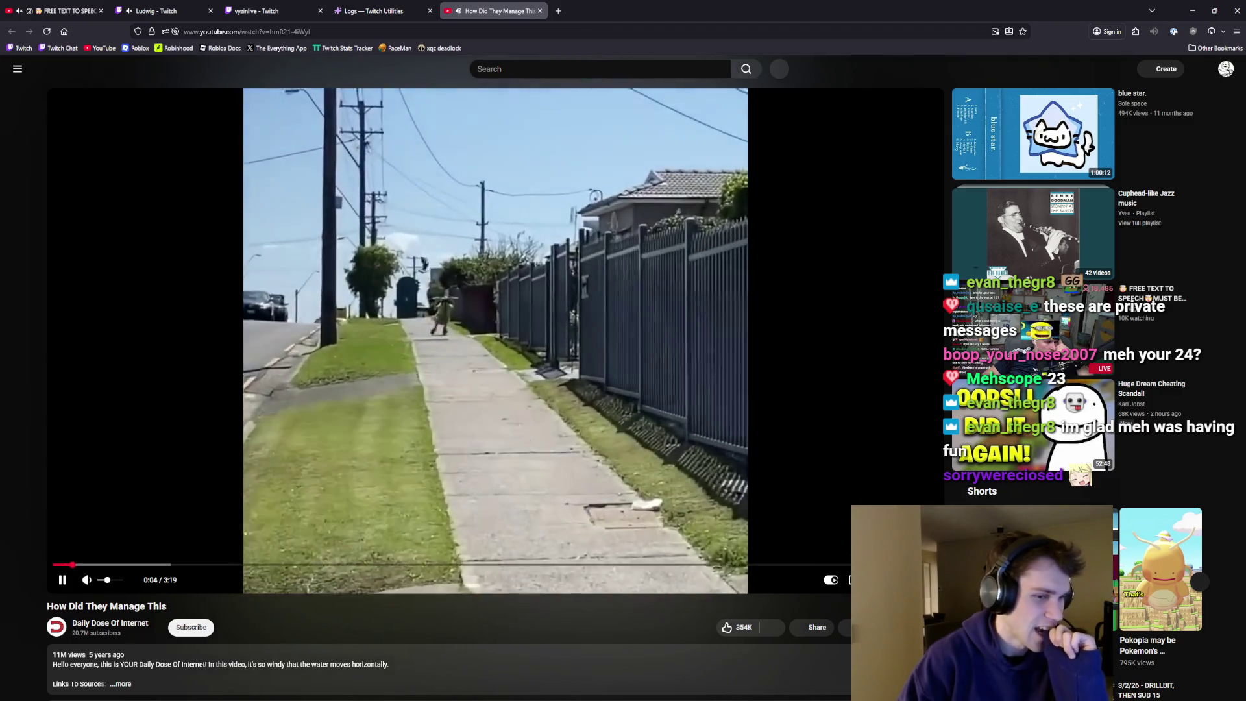
{"action": "key", "text": "t"}
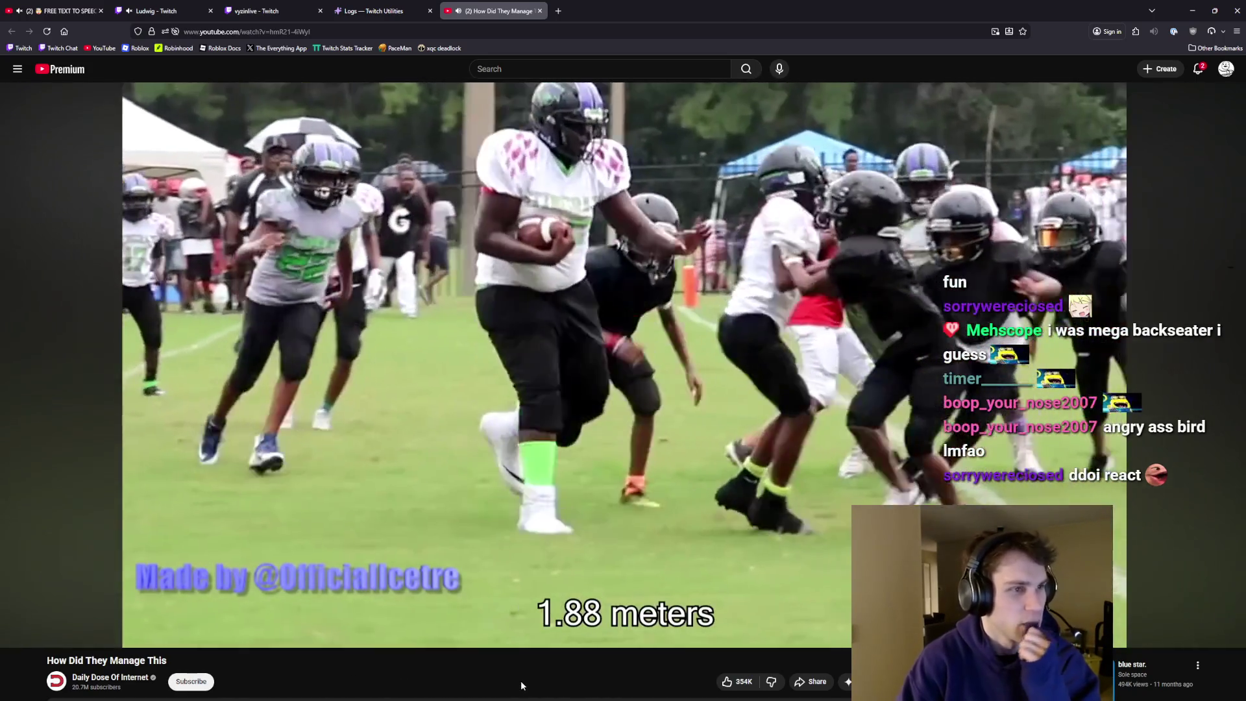
{"action": "mouse_move", "coordinate": [607, 687]}
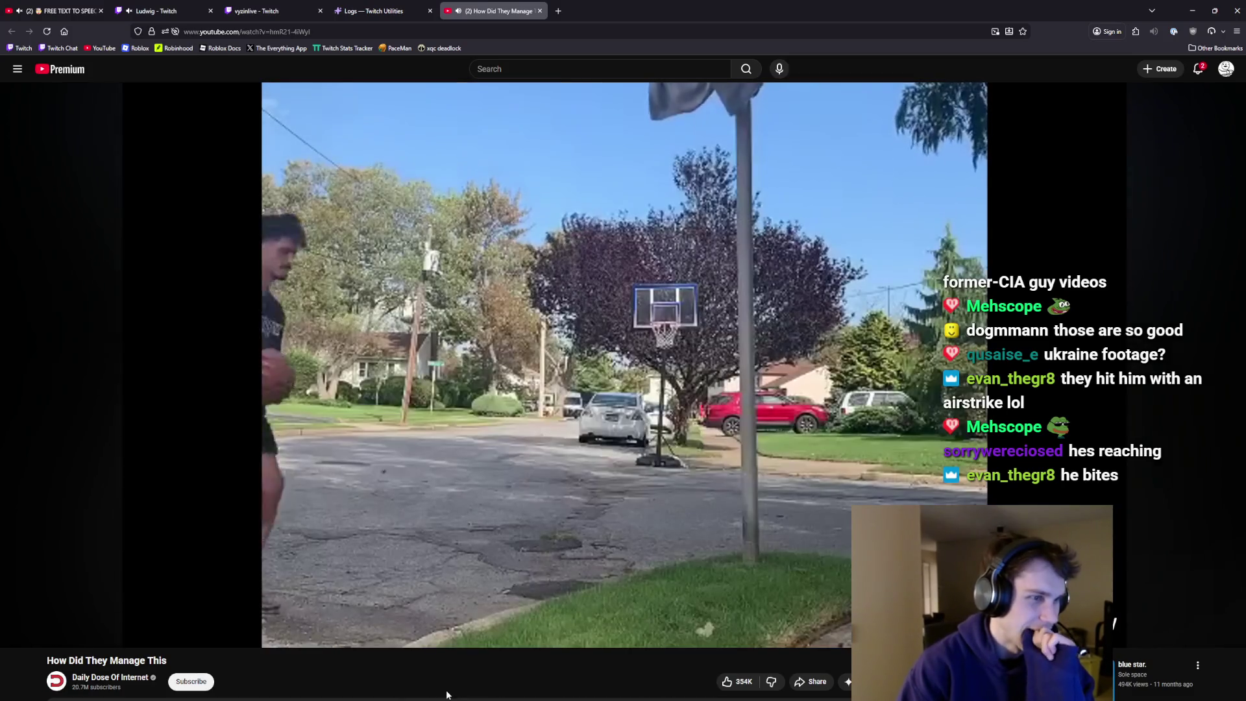
{"action": "mouse_move", "coordinate": [445, 699]}
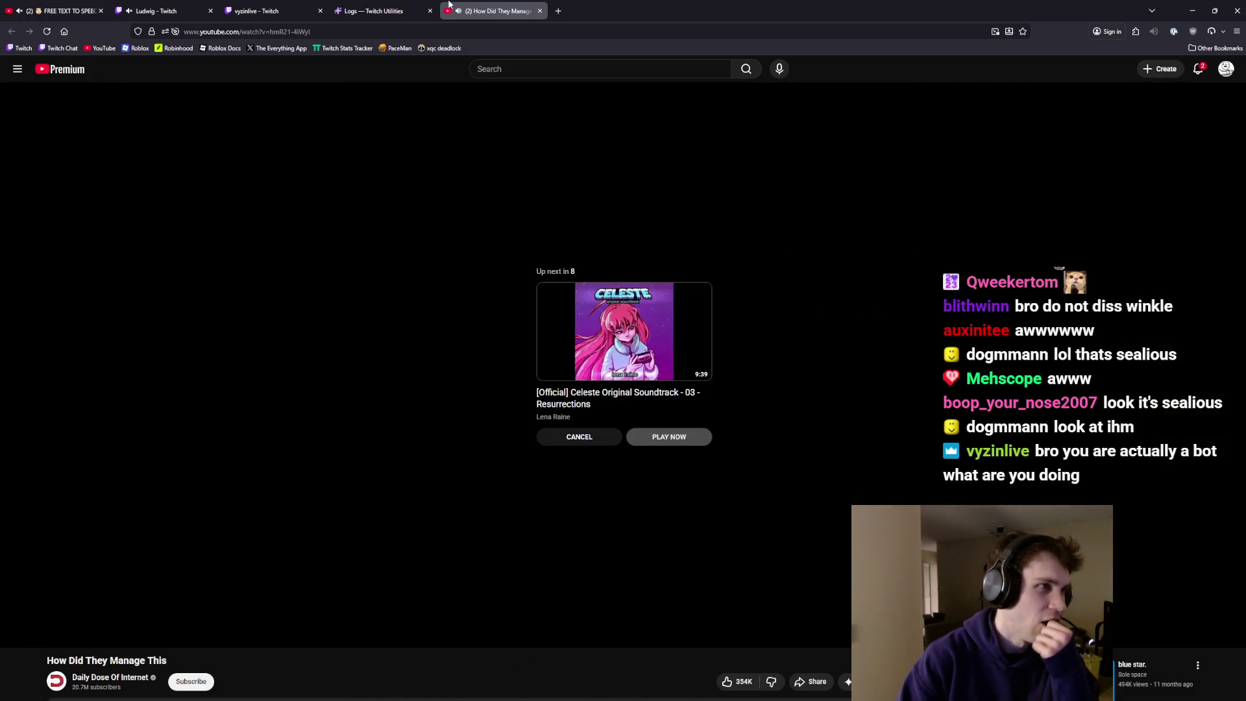
{"action": "middle_click", "coordinate": [482, 3]}
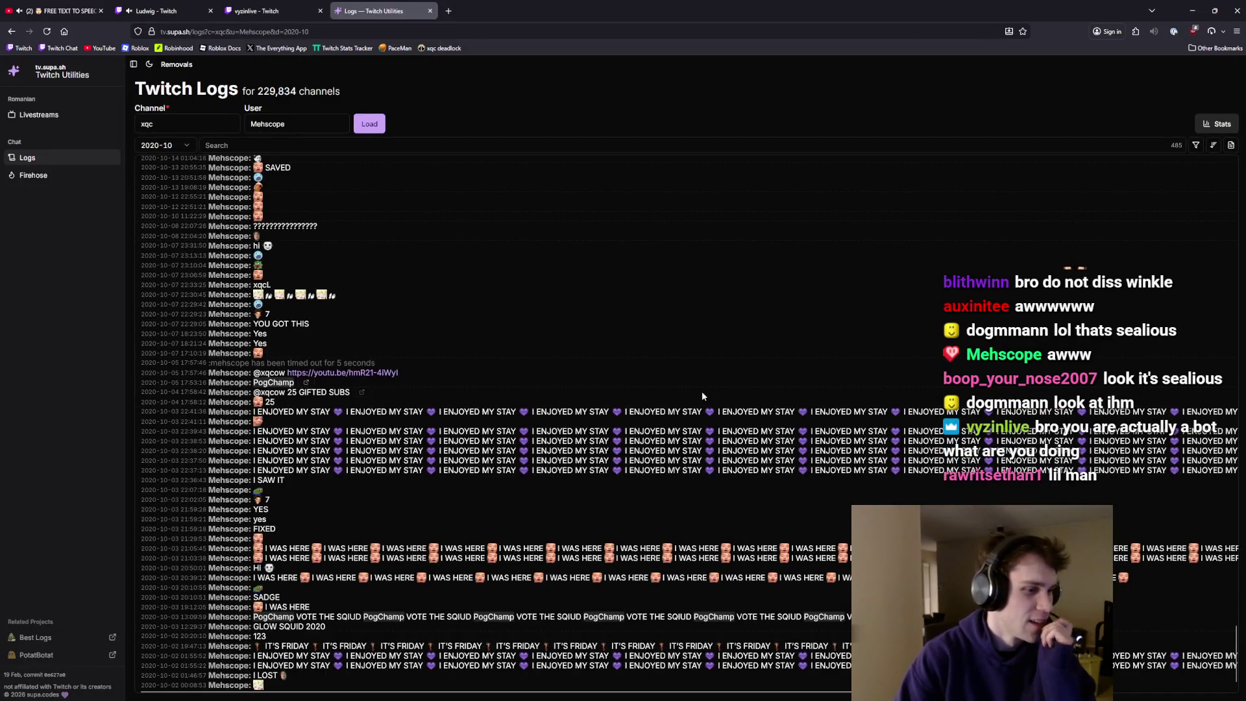
- Back in Twitch Logs, select part of the username to replace it
{"action": "scroll", "coordinate": [694, 431], "scroll_direction": "up", "scroll_amount": 20}
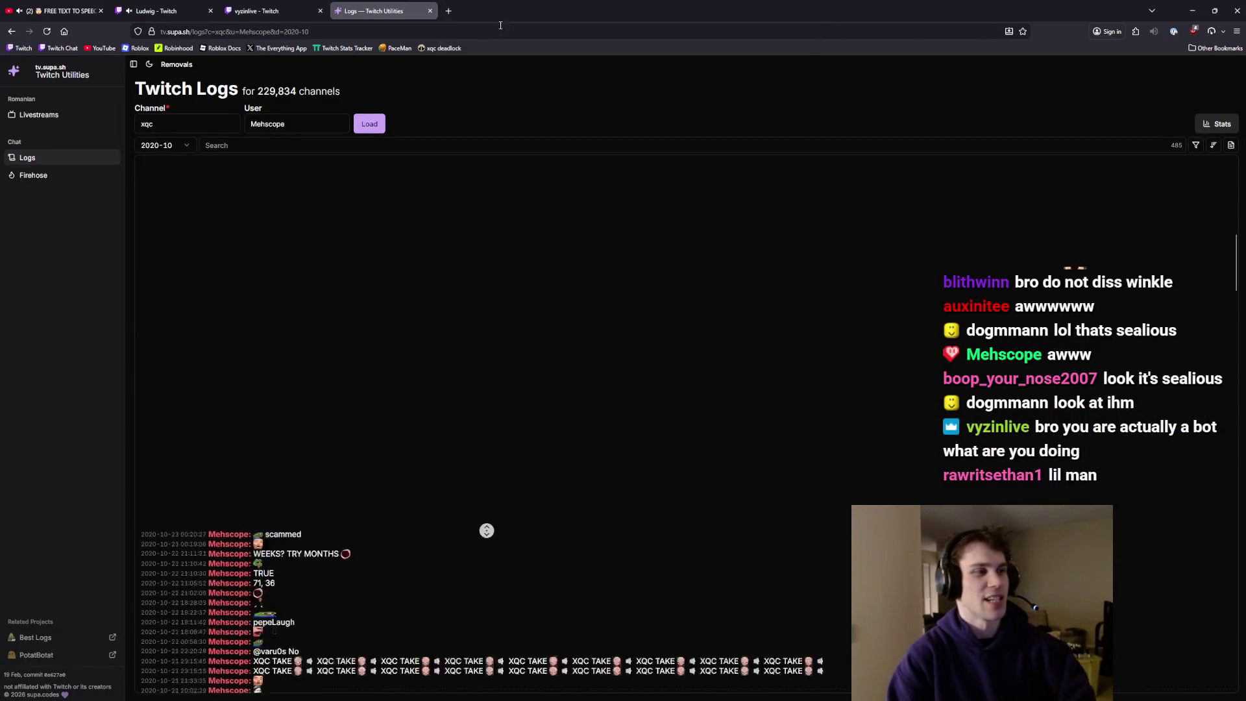
{"action": "left_click", "coordinate": [159, 145]}
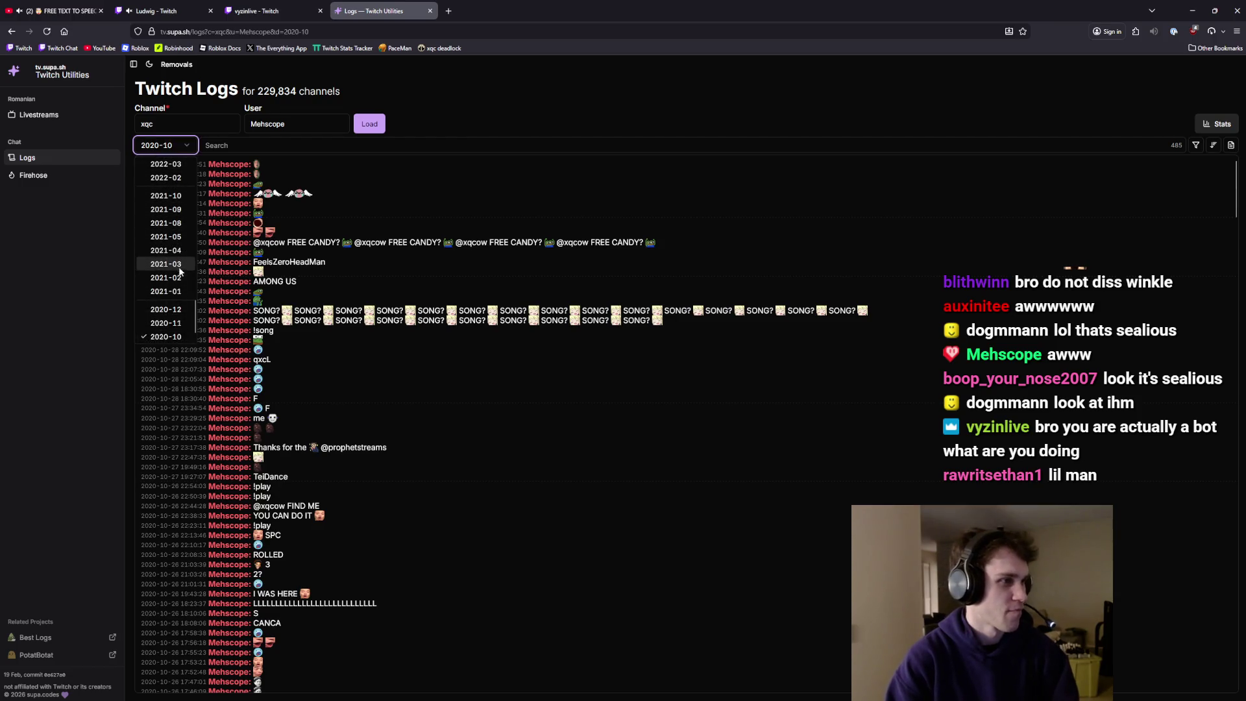
{"action": "left_click", "coordinate": [270, 118]}
{"action": "left_click_drag", "start_coordinate": [286, 124], "coordinate": [249, 129]}
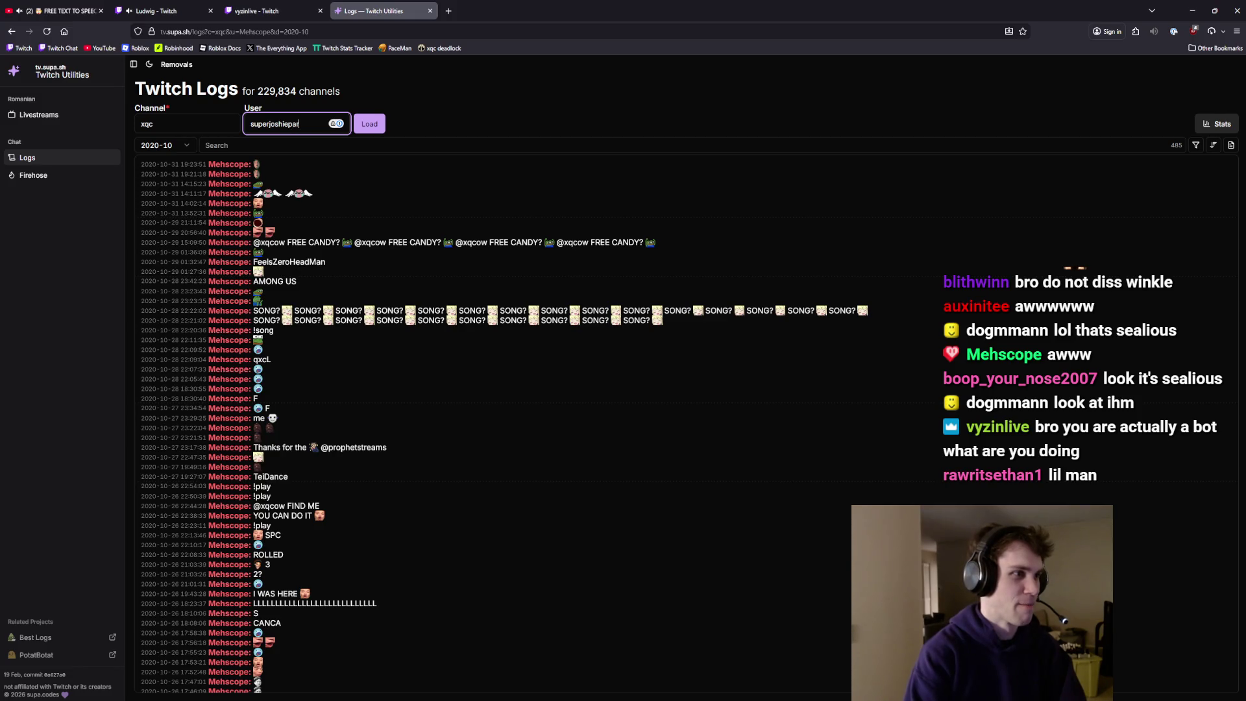
- Load the new chatter's xqc logs, showing their October 2023 messages
{"action": "key", "text": "Return"}
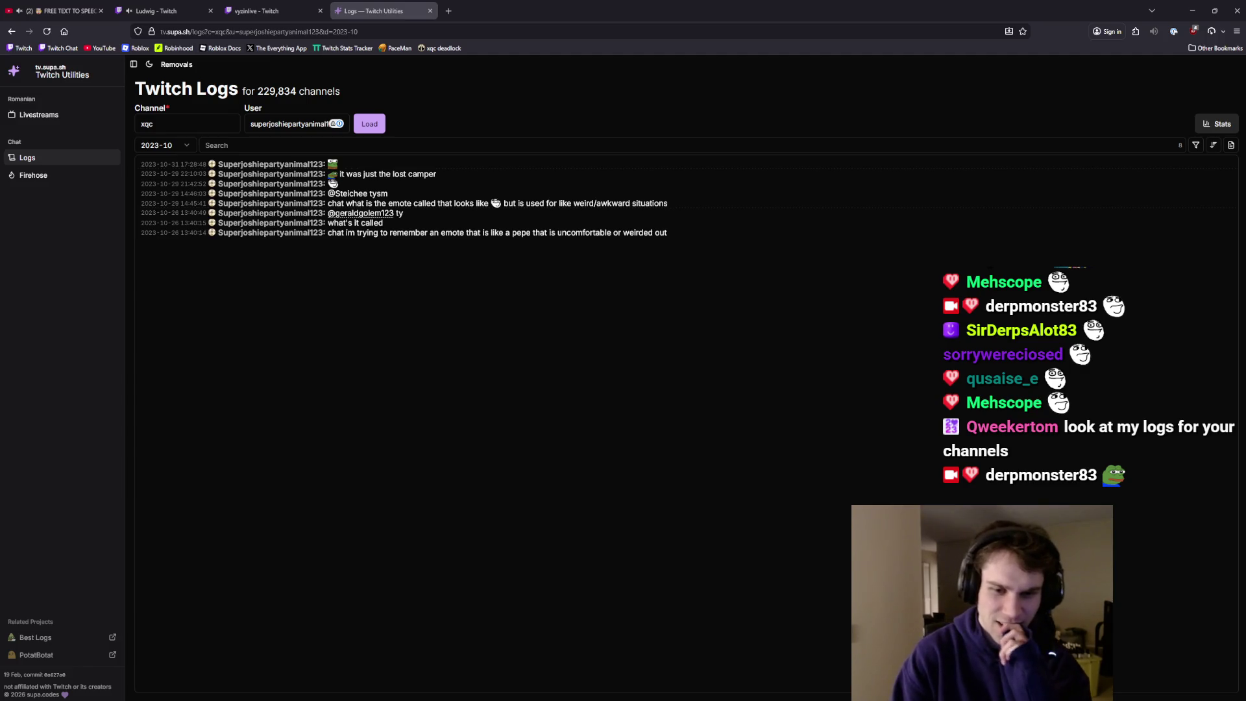
{"action": "left_click", "coordinate": [181, 148]}
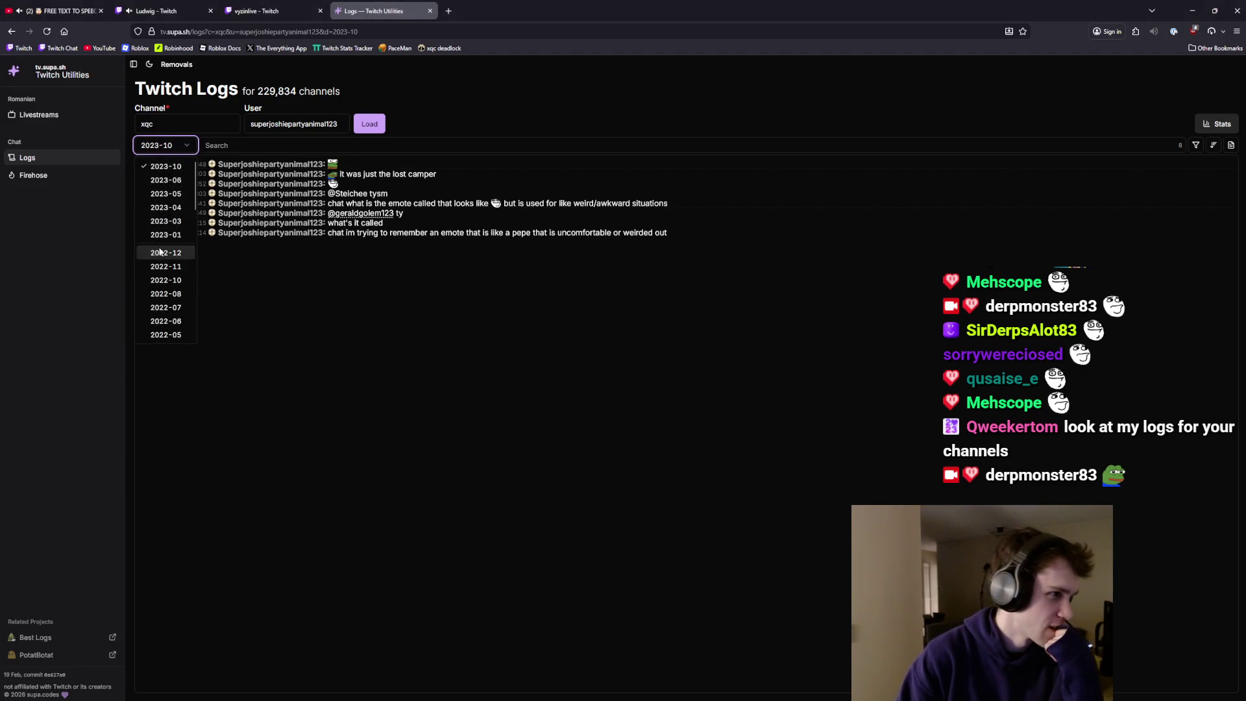
- Step through the 2019-07, 2019-11 and 2019-12 logs
{"action": "scroll", "coordinate": [170, 260], "scroll_direction": "down", "scroll_amount": 8}
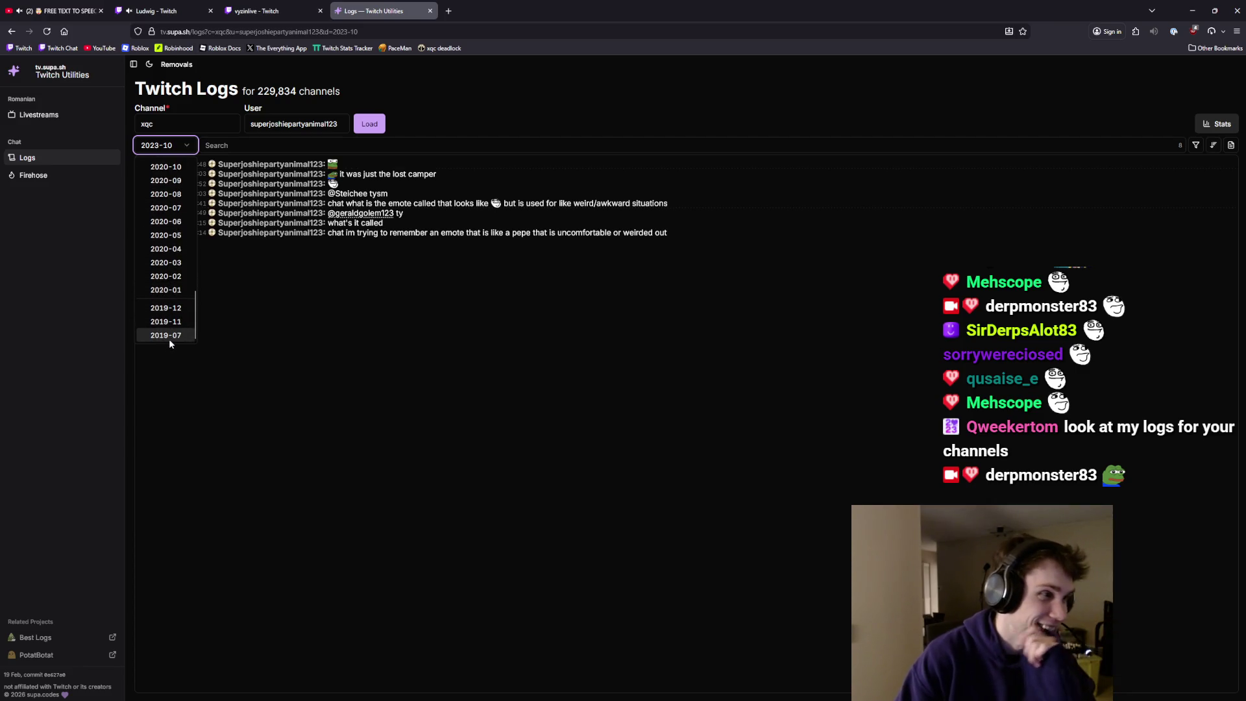
{"action": "left_click", "coordinate": [169, 336]}
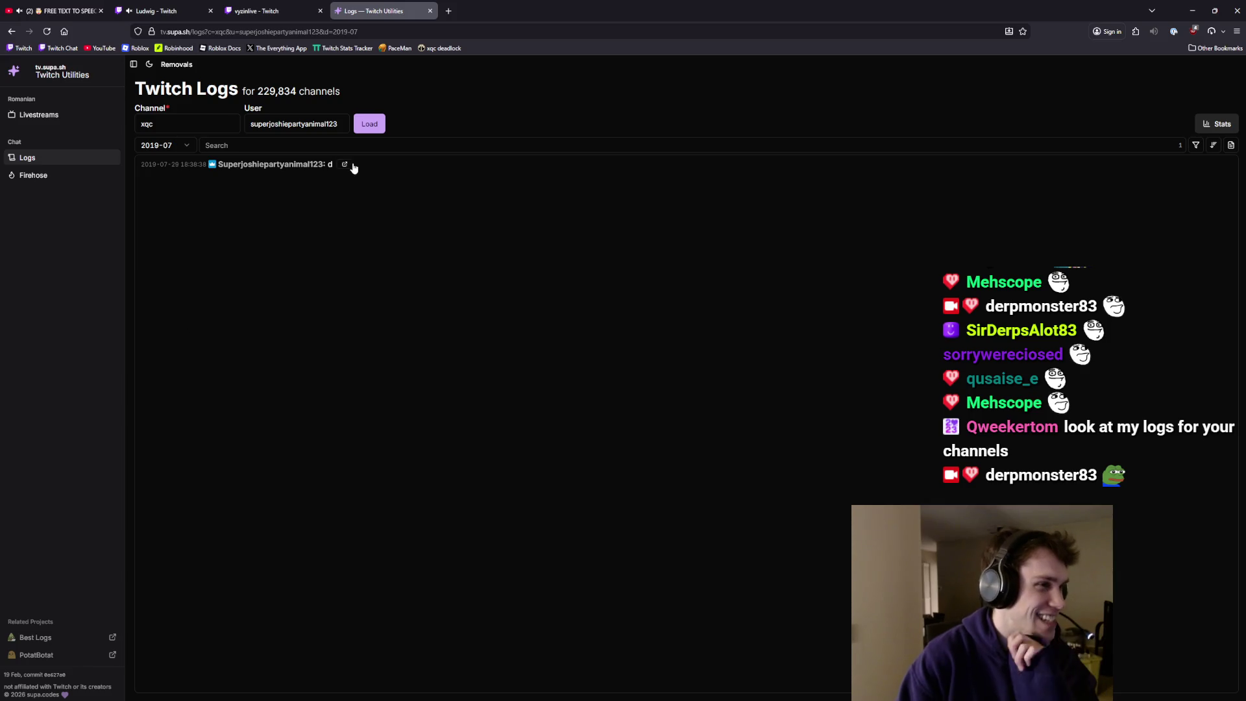
{"action": "left_click", "coordinate": [188, 149]}
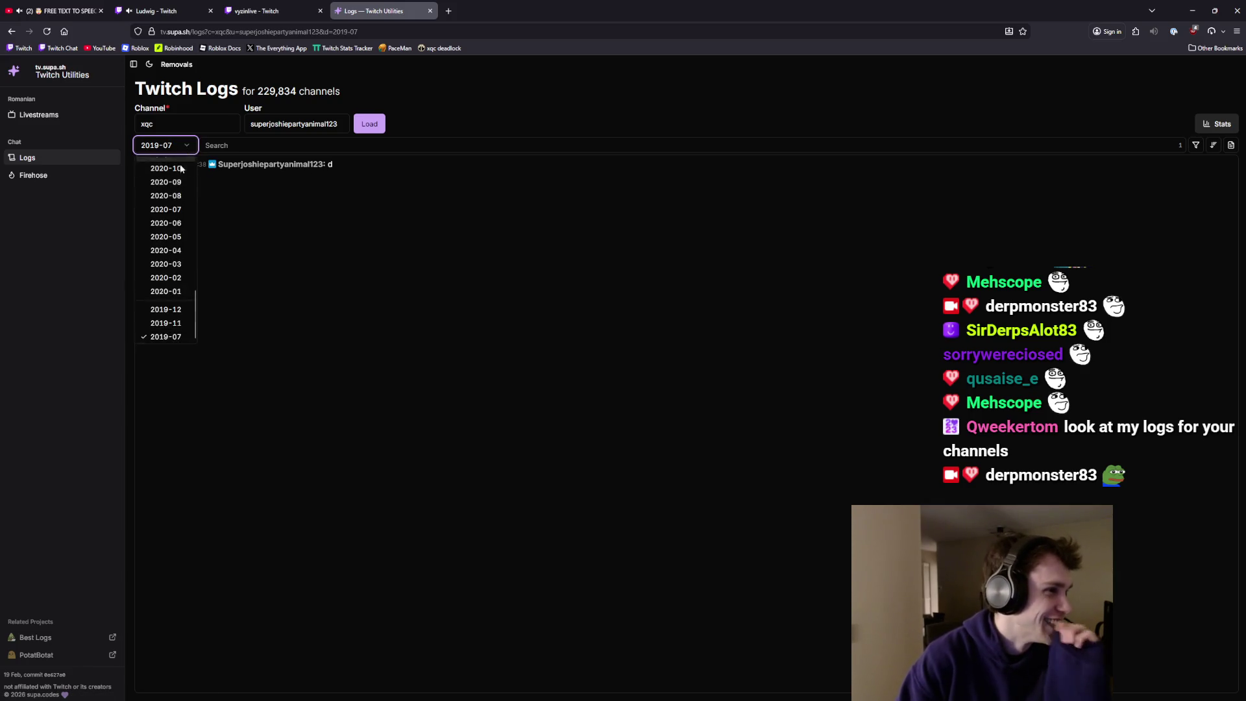
{"action": "left_click", "coordinate": [165, 323]}
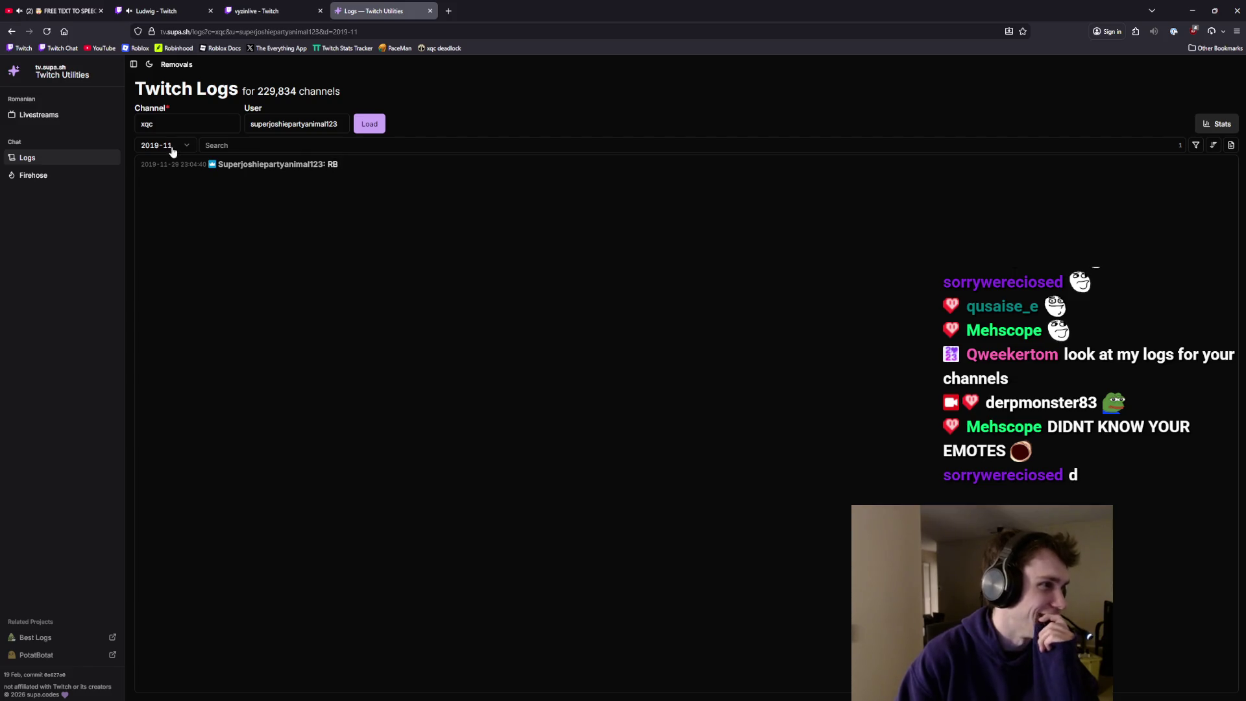
{"action": "left_click", "coordinate": [177, 149]}
{"action": "left_click", "coordinate": [171, 321]}
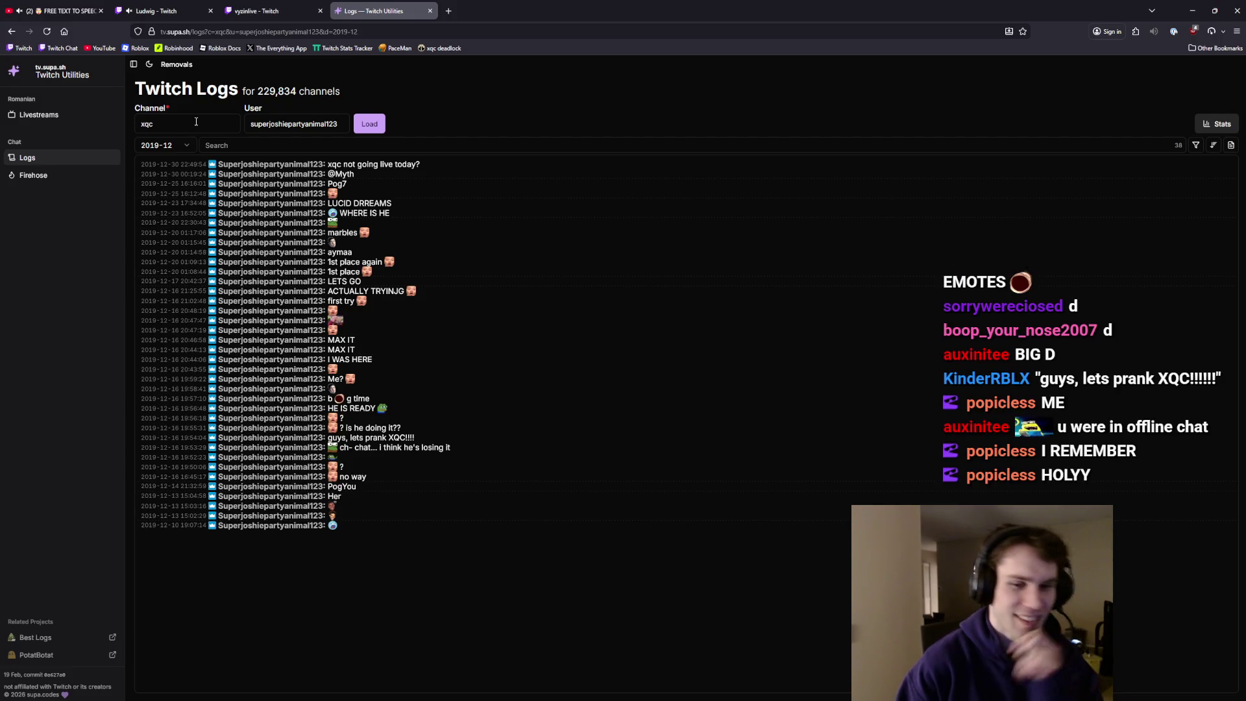
- Show the January 2020 then February 2020 messages, scrolling through each
{"action": "left_click", "coordinate": [150, 145]}
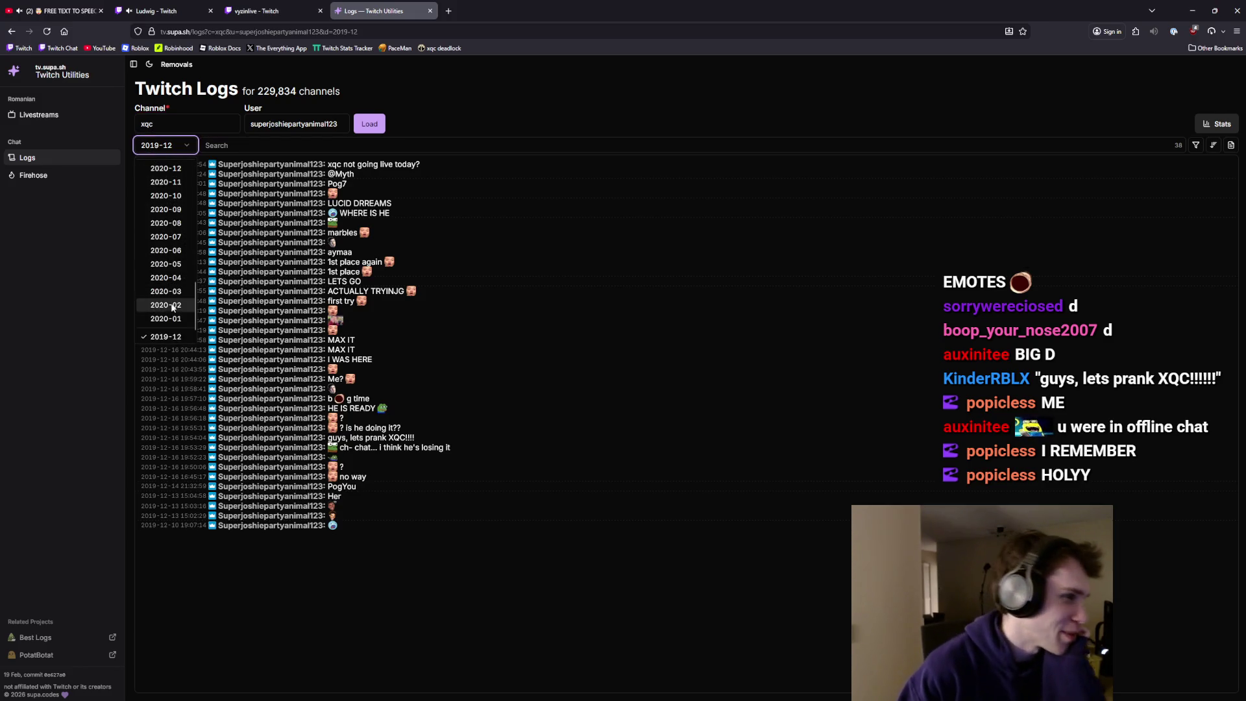
{"action": "left_click", "coordinate": [174, 325]}
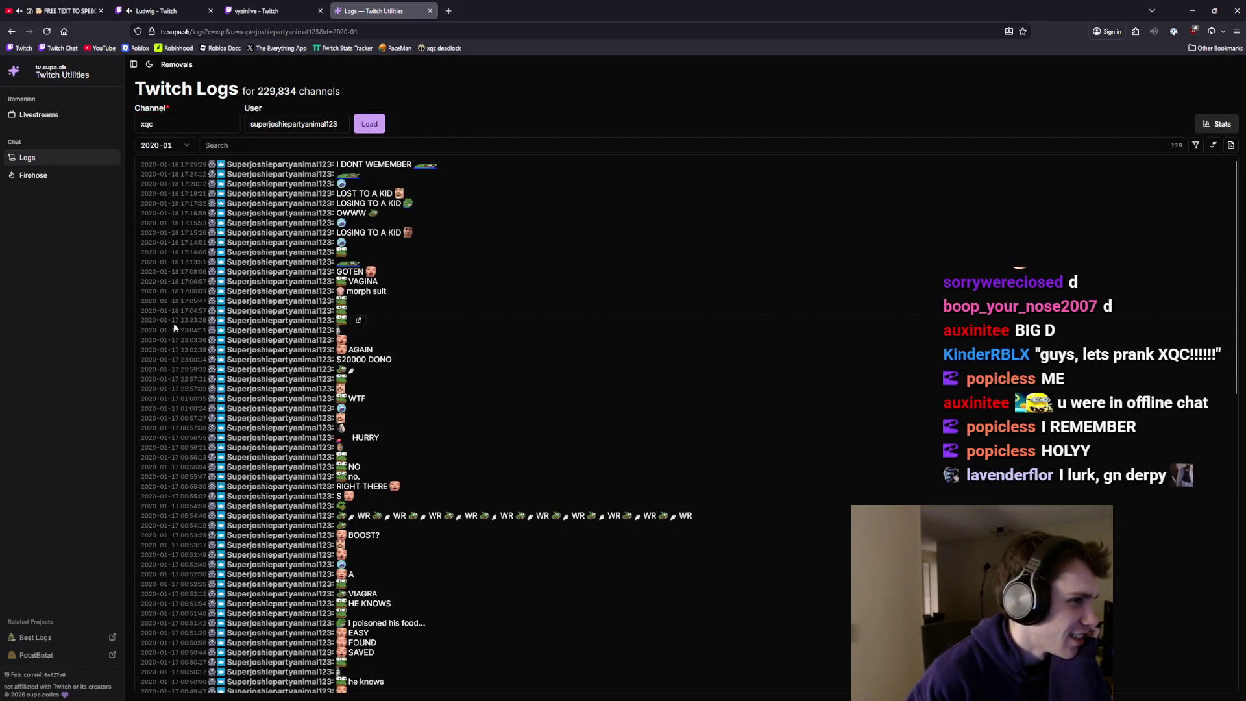
{"action": "scroll", "coordinate": [458, 297], "scroll_direction": "down", "scroll_amount": 10}
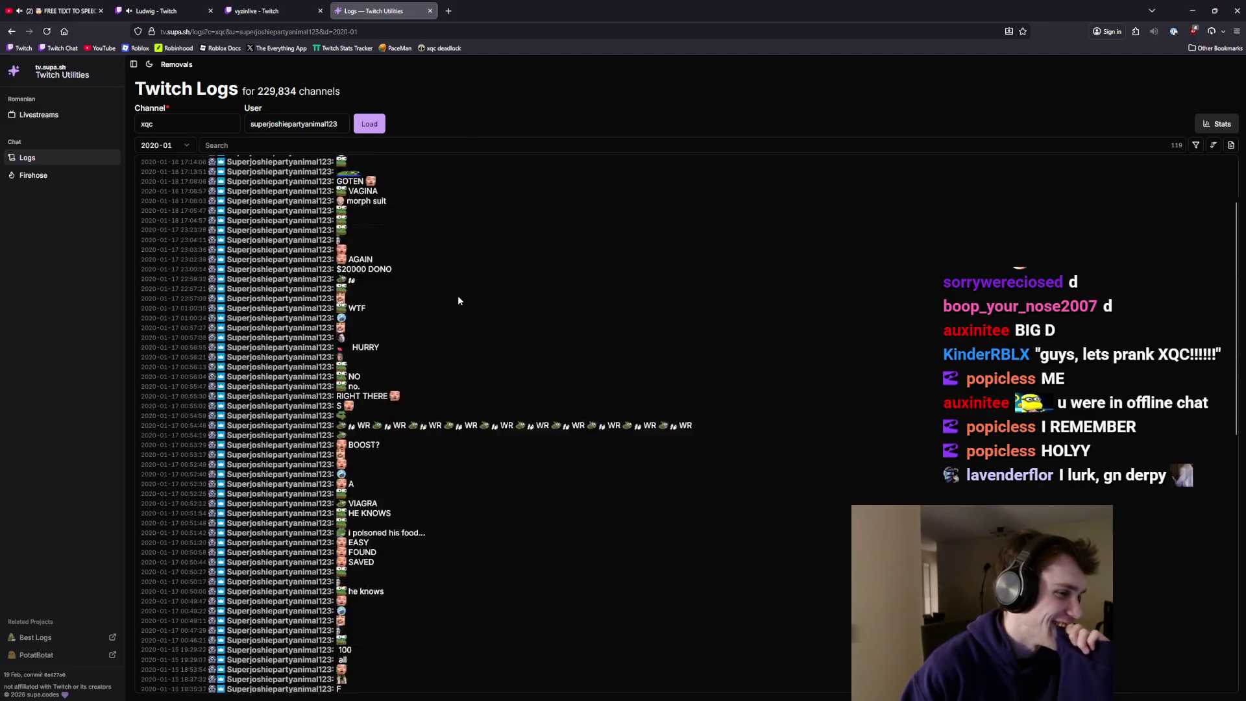
{"action": "scroll", "coordinate": [458, 300], "scroll_direction": "down", "scroll_amount": 2}
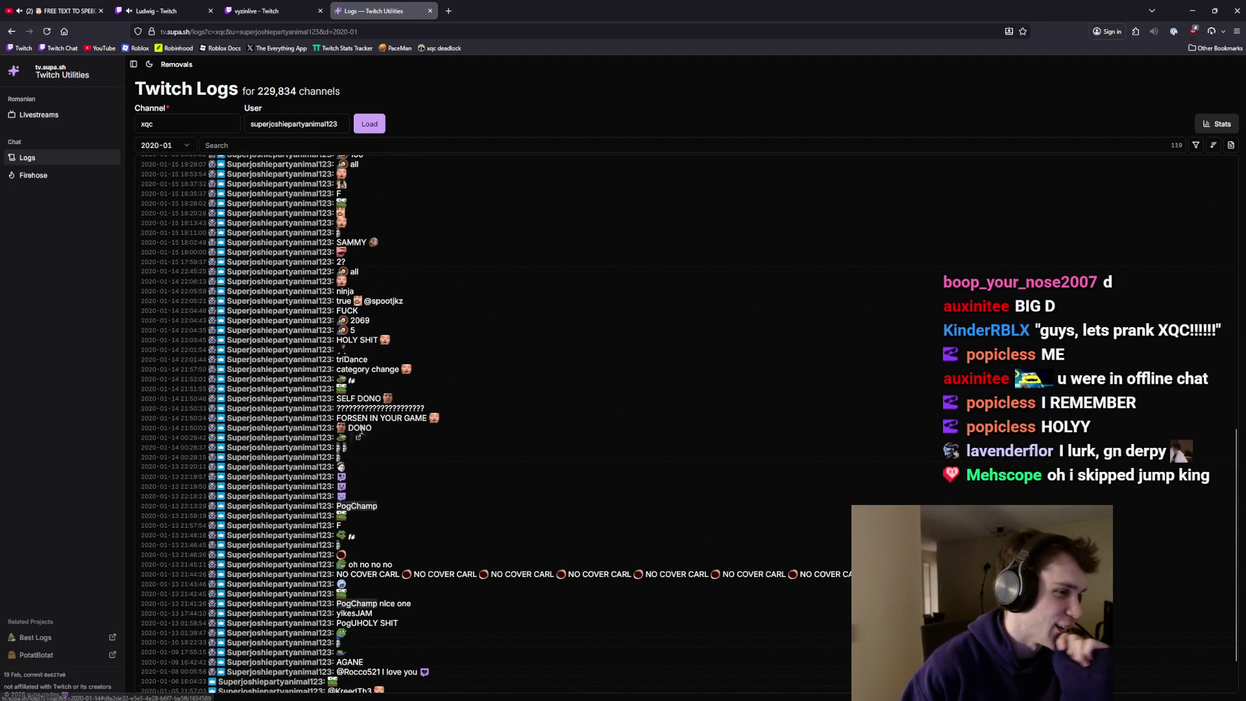
{"action": "scroll", "coordinate": [390, 401], "scroll_direction": "down", "scroll_amount": 2}
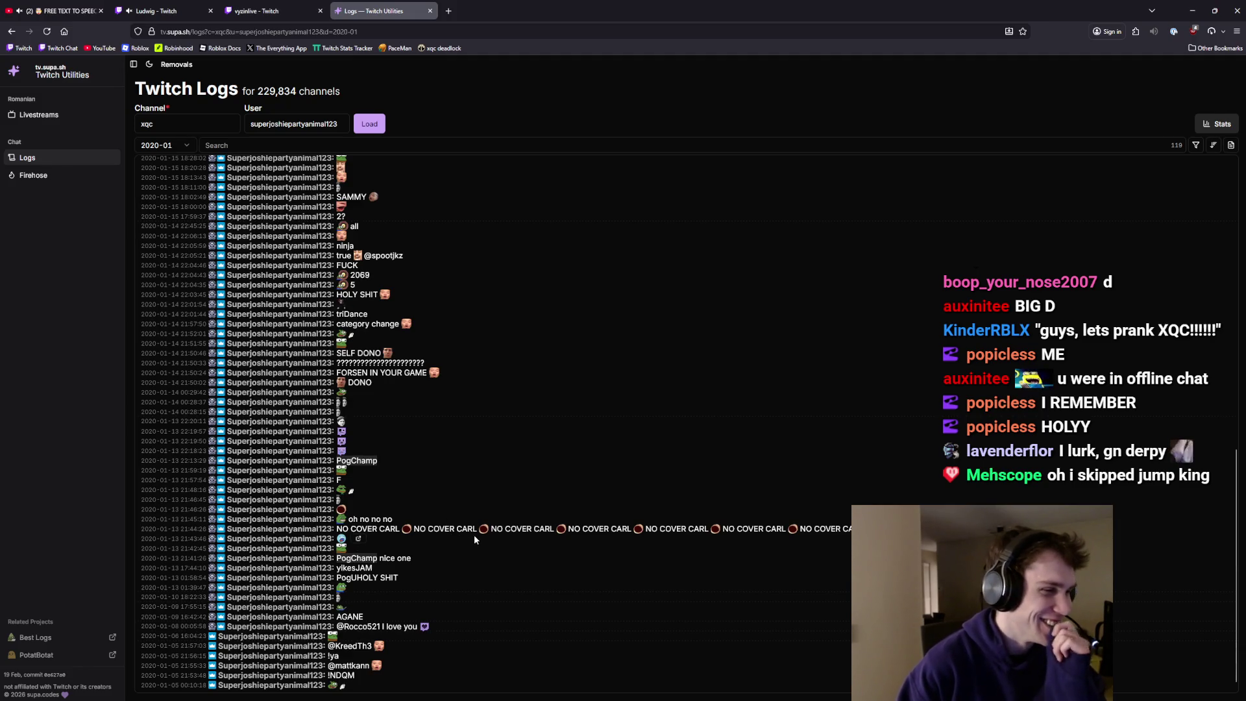
{"action": "scroll", "coordinate": [473, 538], "scroll_direction": "up", "scroll_amount": 10}
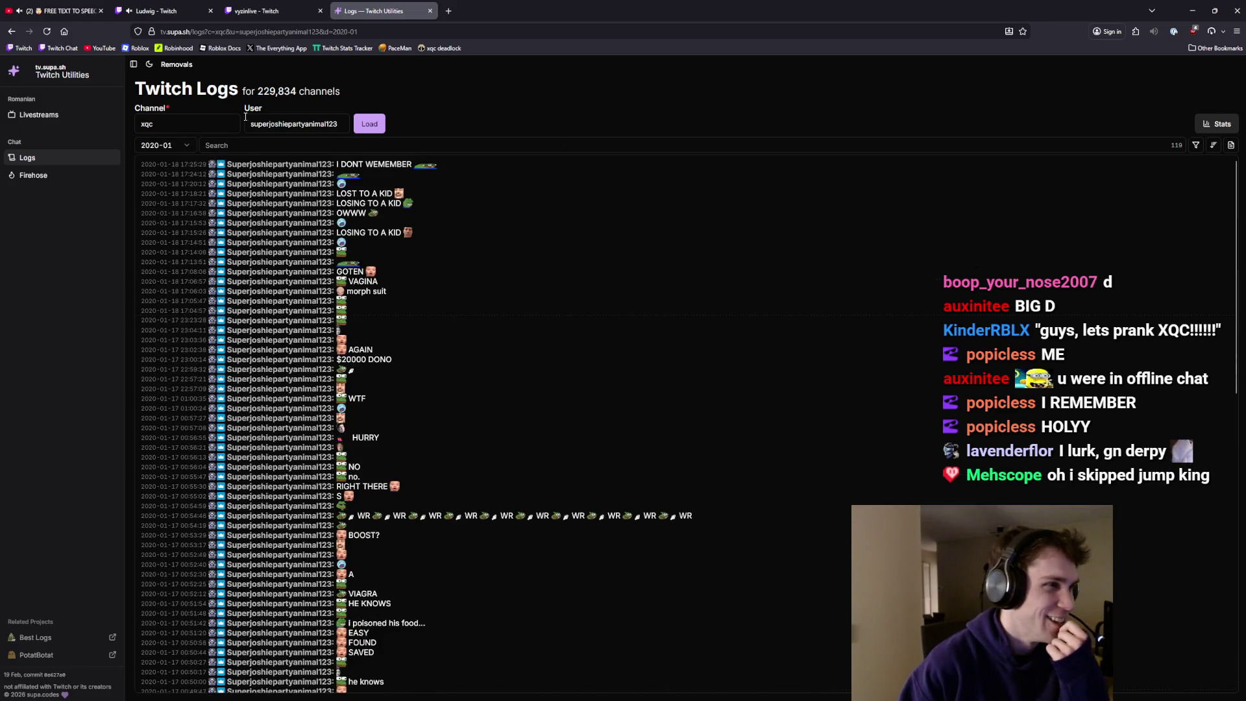
{"action": "left_click", "coordinate": [156, 145]}
{"action": "left_click", "coordinate": [170, 322]}
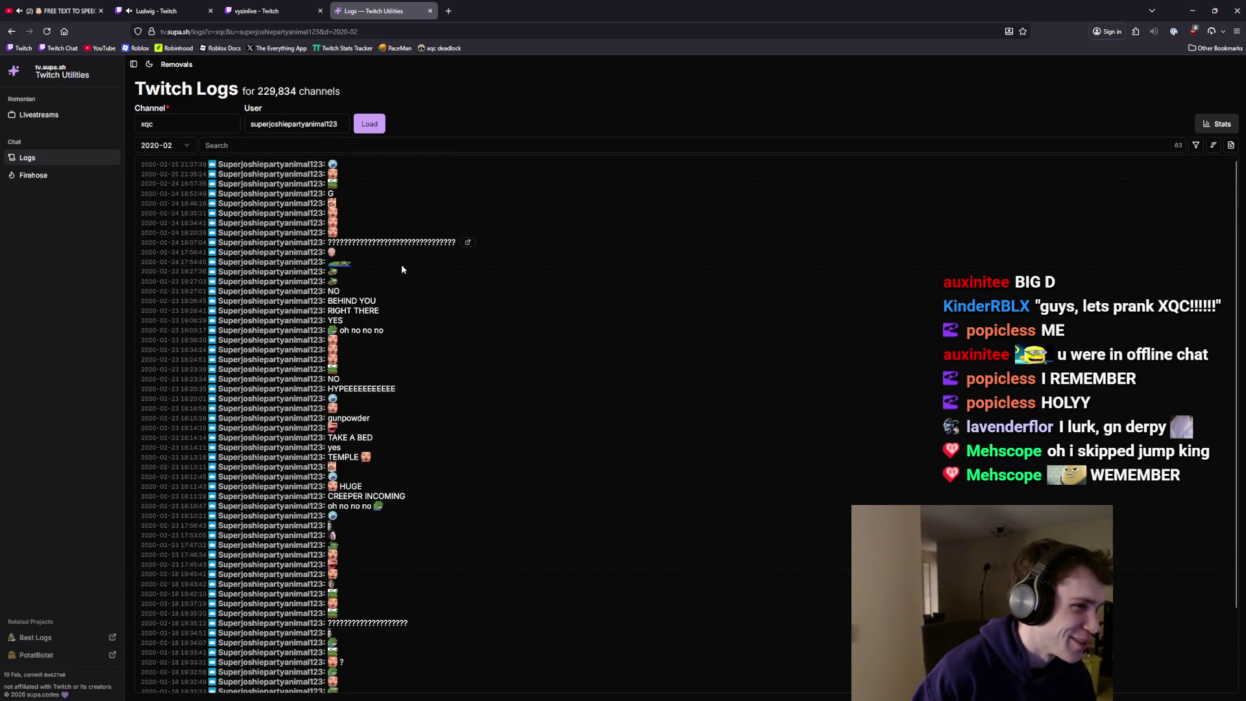
{"action": "scroll", "coordinate": [545, 366], "scroll_direction": "down", "scroll_amount": 2}
{"action": "scroll", "coordinate": [546, 371], "scroll_direction": "up", "scroll_amount": 2}
{"action": "left_click", "coordinate": [166, 146]}
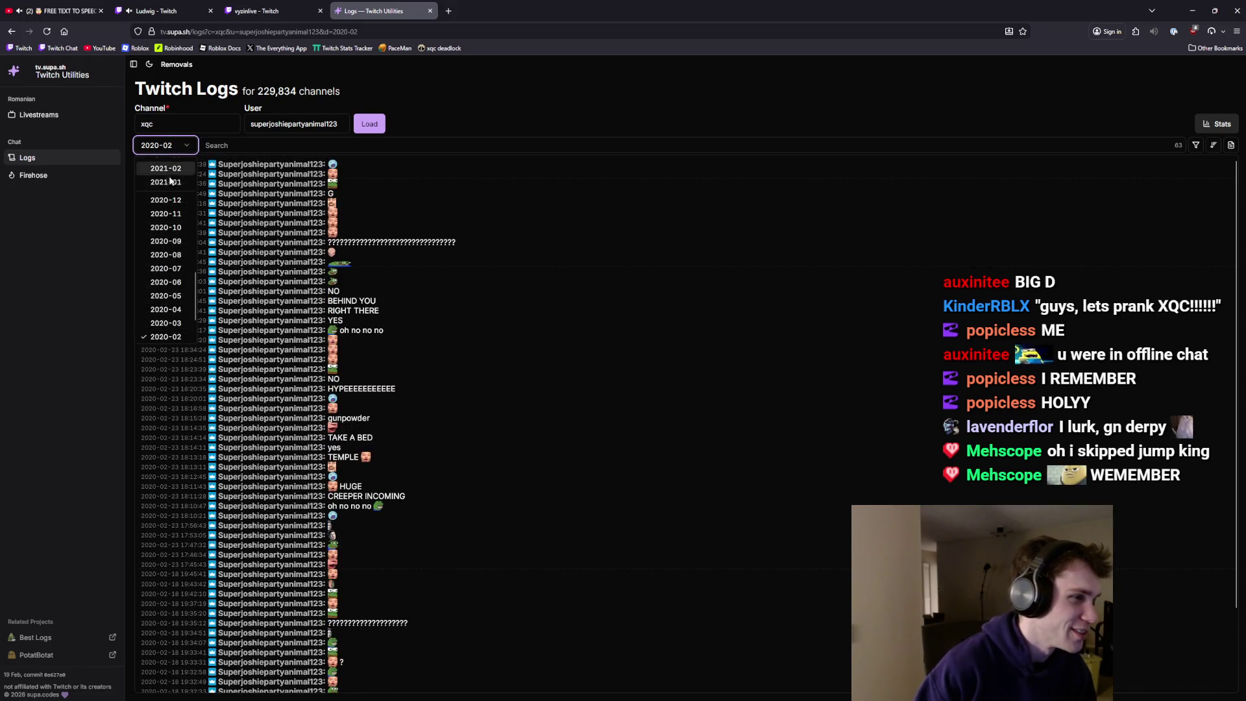
- Show the March 2020 messages and scroll through the whole log
{"action": "left_click", "coordinate": [167, 322]}
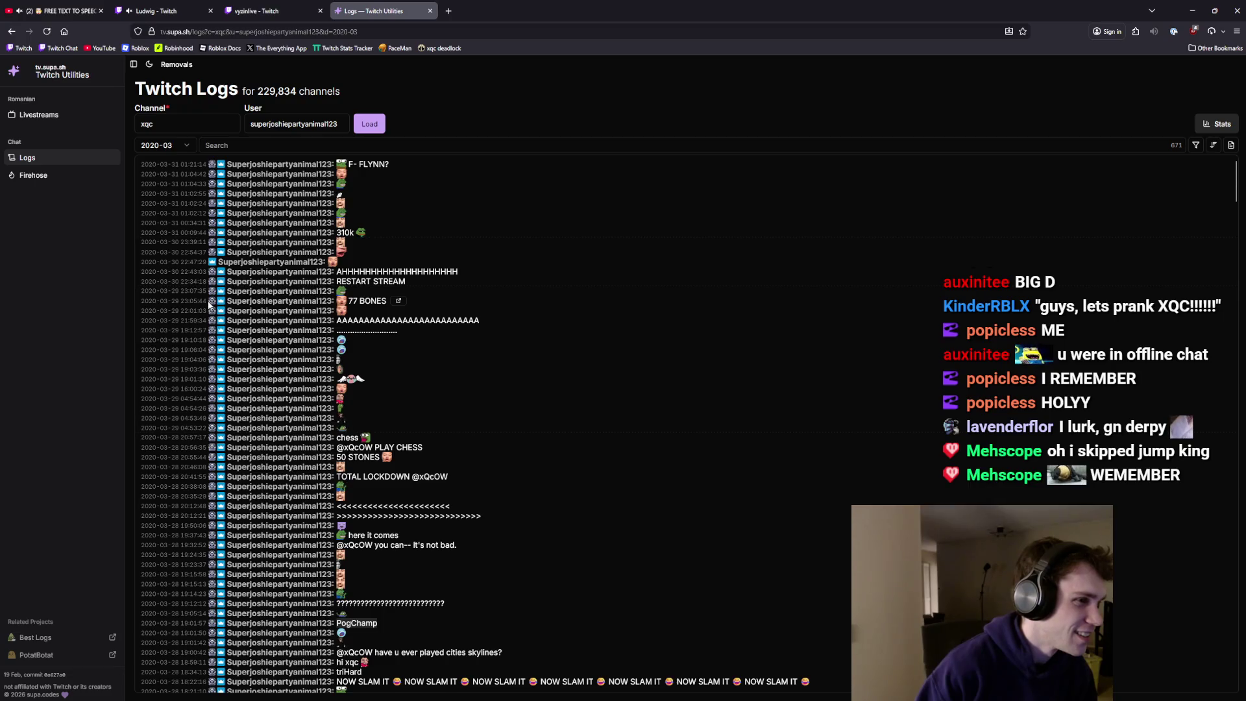
{"action": "scroll", "coordinate": [389, 389], "scroll_direction": "down", "scroll_amount": 8}
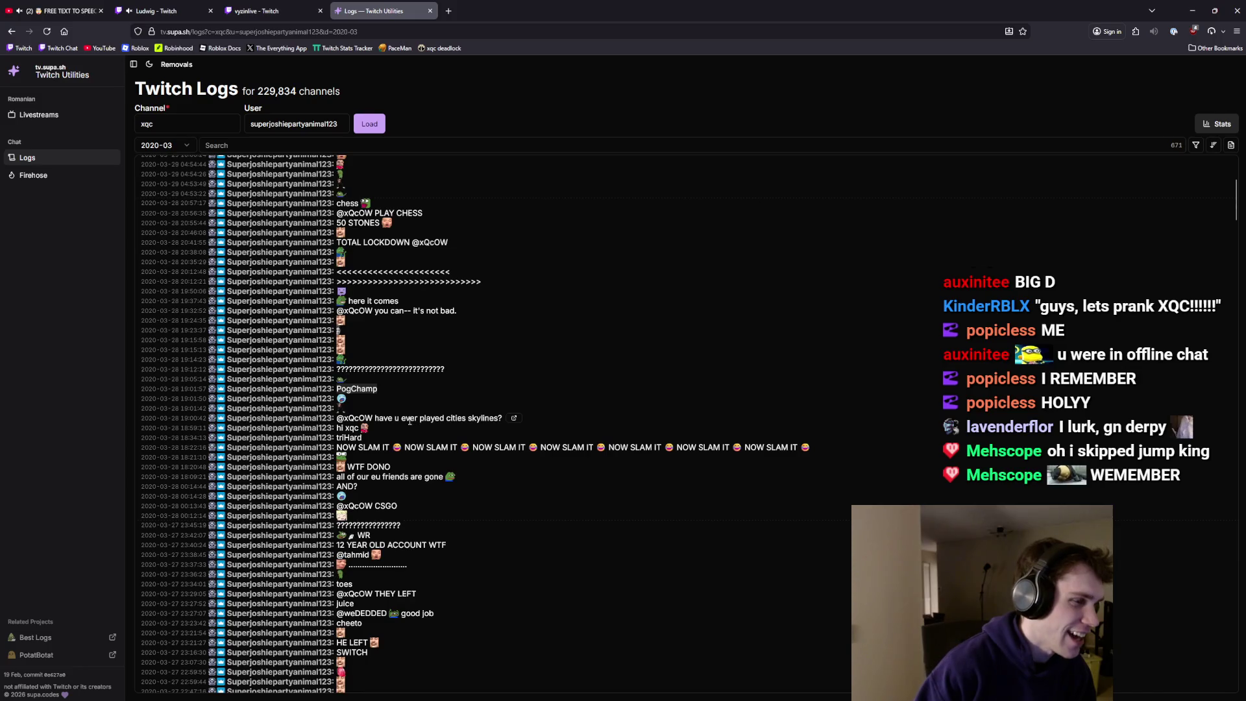
{"action": "scroll", "coordinate": [451, 413], "scroll_direction": "down", "scroll_amount": 12}
{"action": "scroll", "coordinate": [450, 409], "scroll_direction": "down", "scroll_amount": 10}
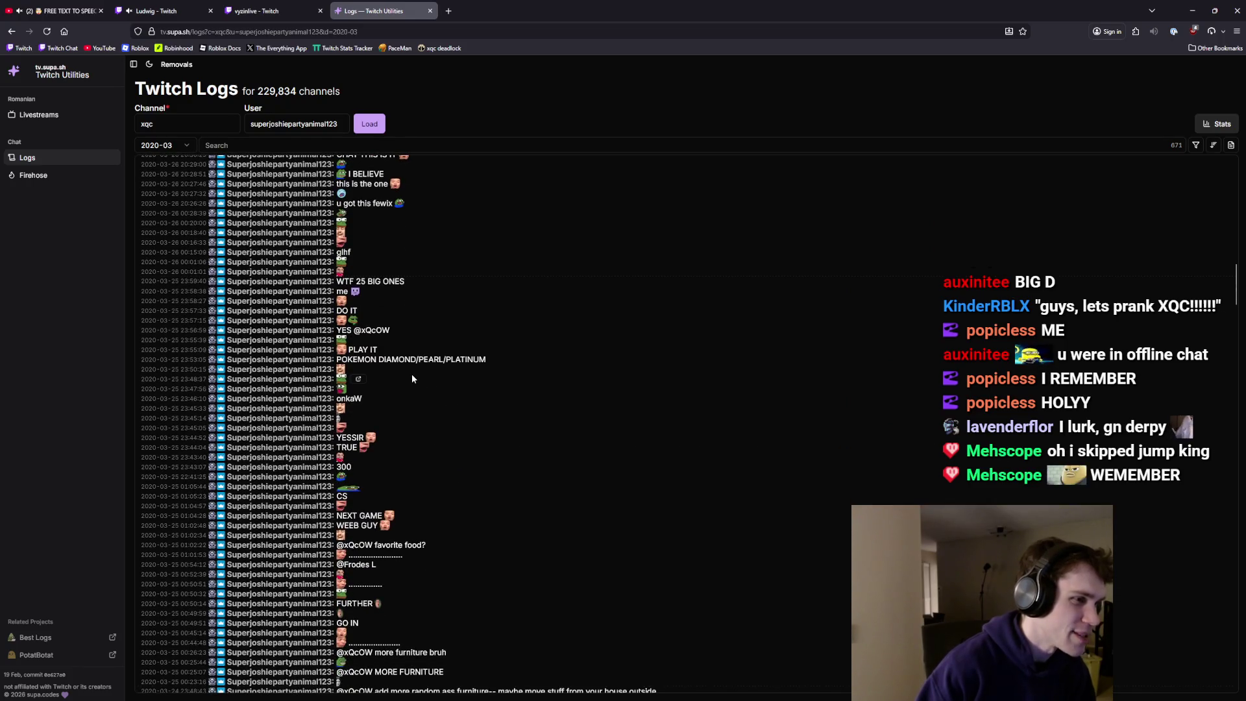
{"action": "scroll", "coordinate": [408, 369], "scroll_direction": "down", "scroll_amount": 4}
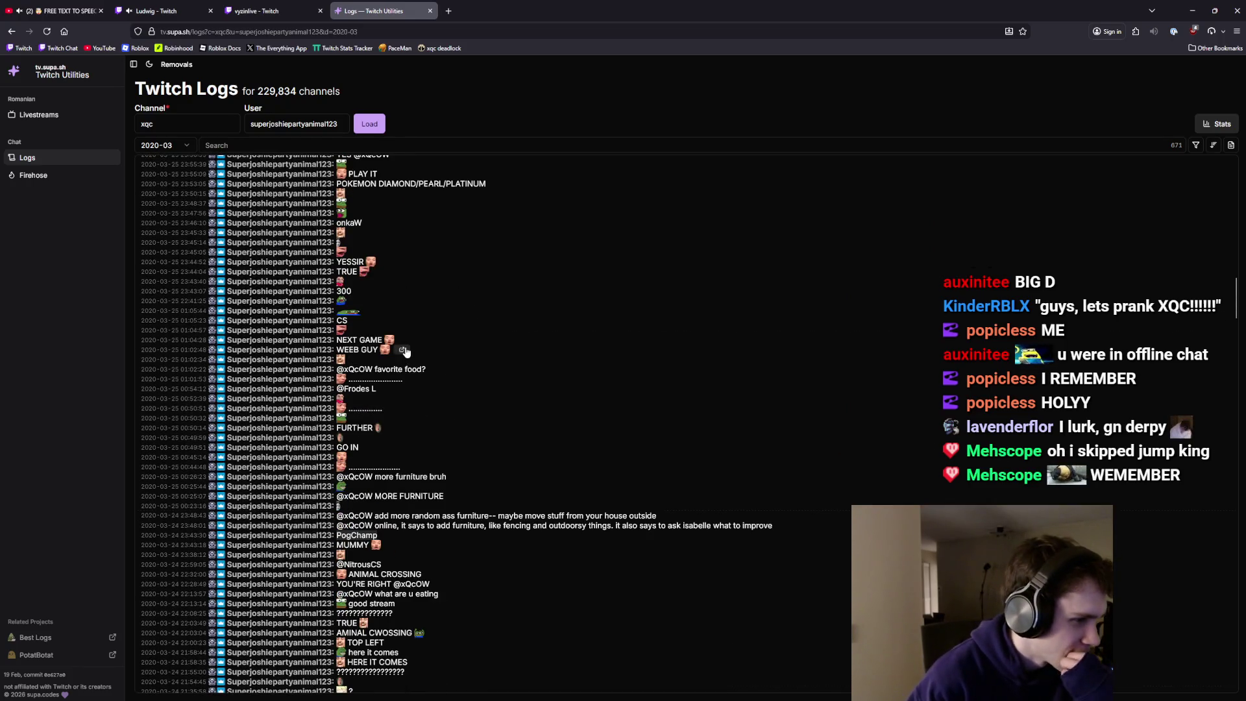
{"action": "scroll", "coordinate": [405, 365], "scroll_direction": "down", "scroll_amount": 5}
{"action": "scroll", "coordinate": [407, 348], "scroll_direction": "down", "scroll_amount": 10}
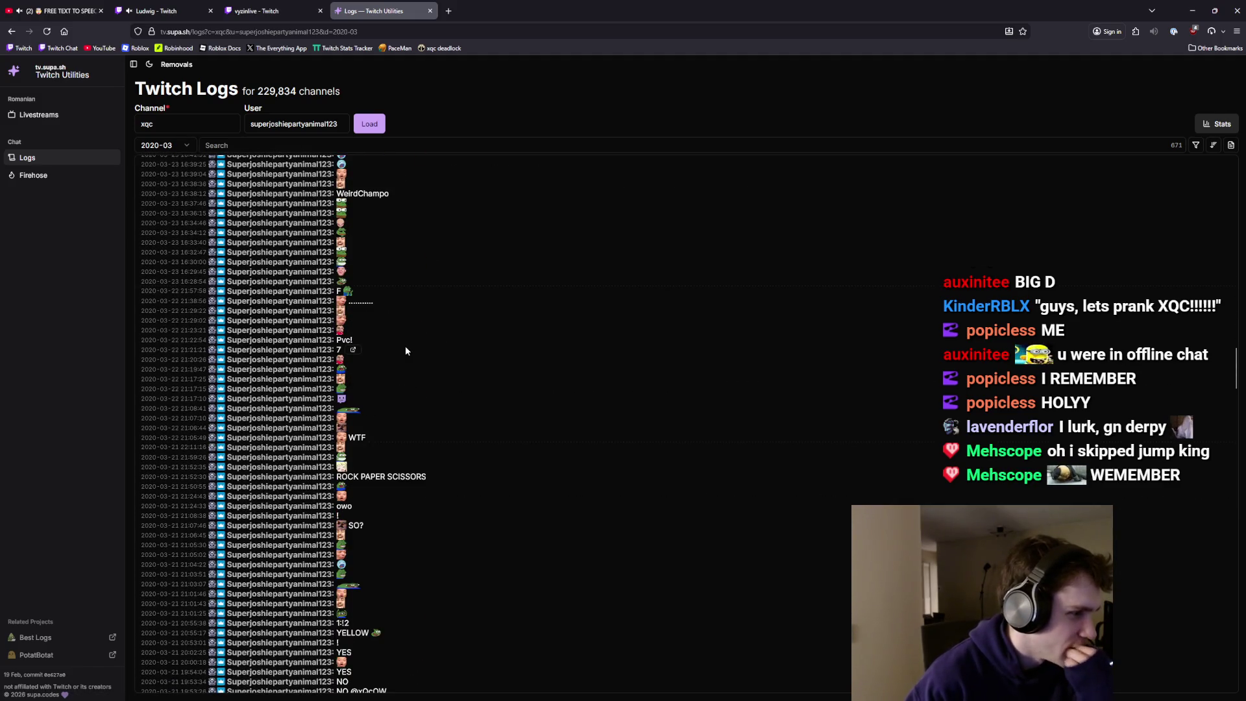
{"action": "scroll", "coordinate": [406, 350], "scroll_direction": "down", "scroll_amount": 3}
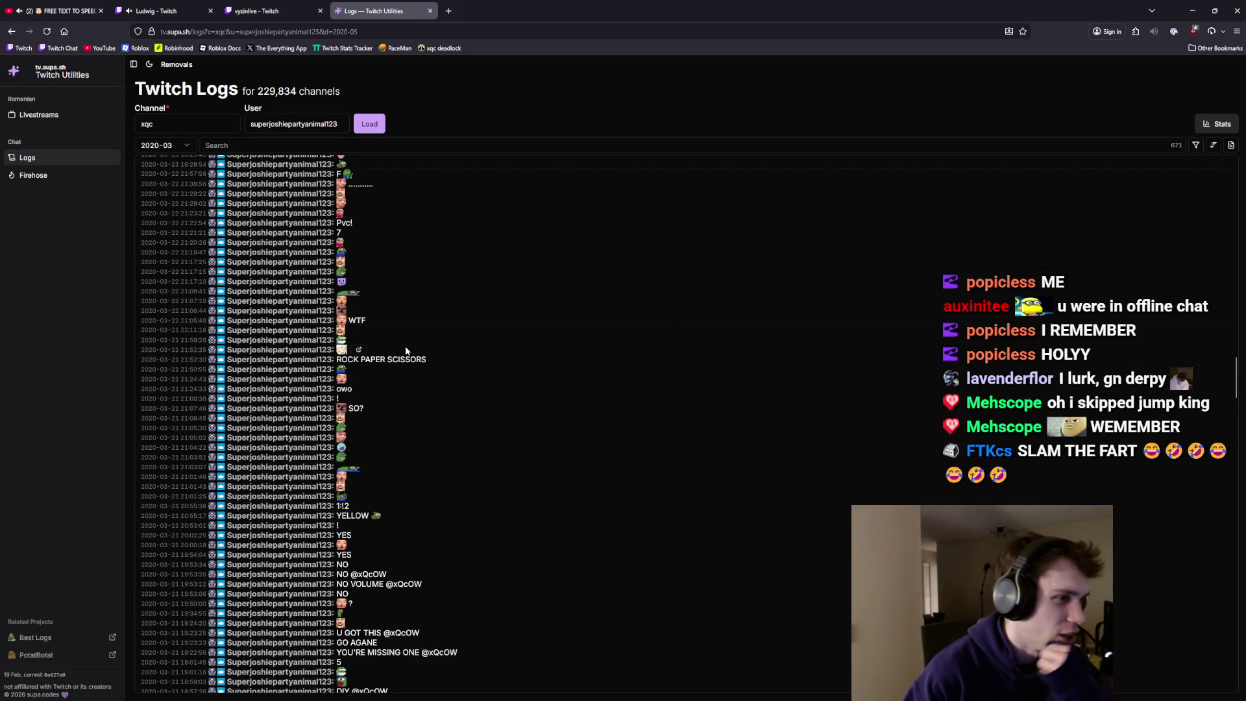
{"action": "scroll", "coordinate": [406, 350], "scroll_direction": "down", "scroll_amount": 3}
{"action": "scroll", "coordinate": [405, 350], "scroll_direction": "down", "scroll_amount": 5}
{"action": "scroll", "coordinate": [405, 350], "scroll_direction": "down", "scroll_amount": 5}
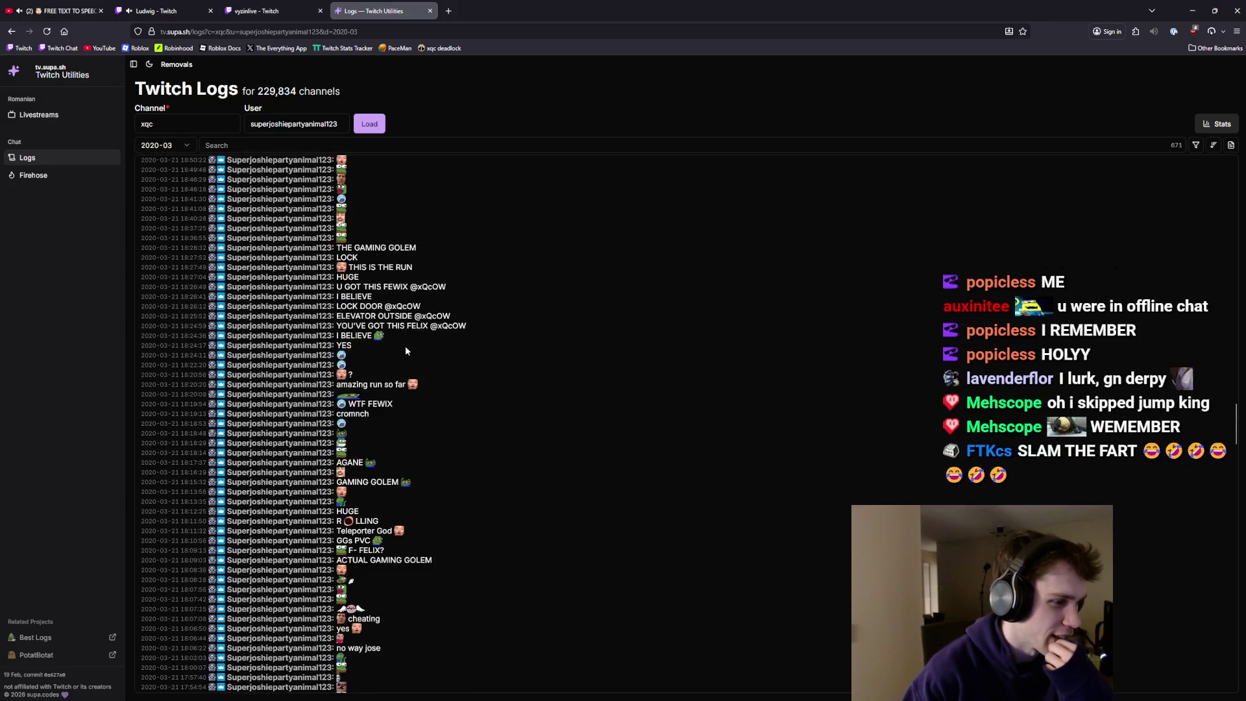
{"action": "scroll", "coordinate": [405, 350], "scroll_direction": "down", "scroll_amount": 2}
{"action": "middle_click", "coordinate": [462, 527]}
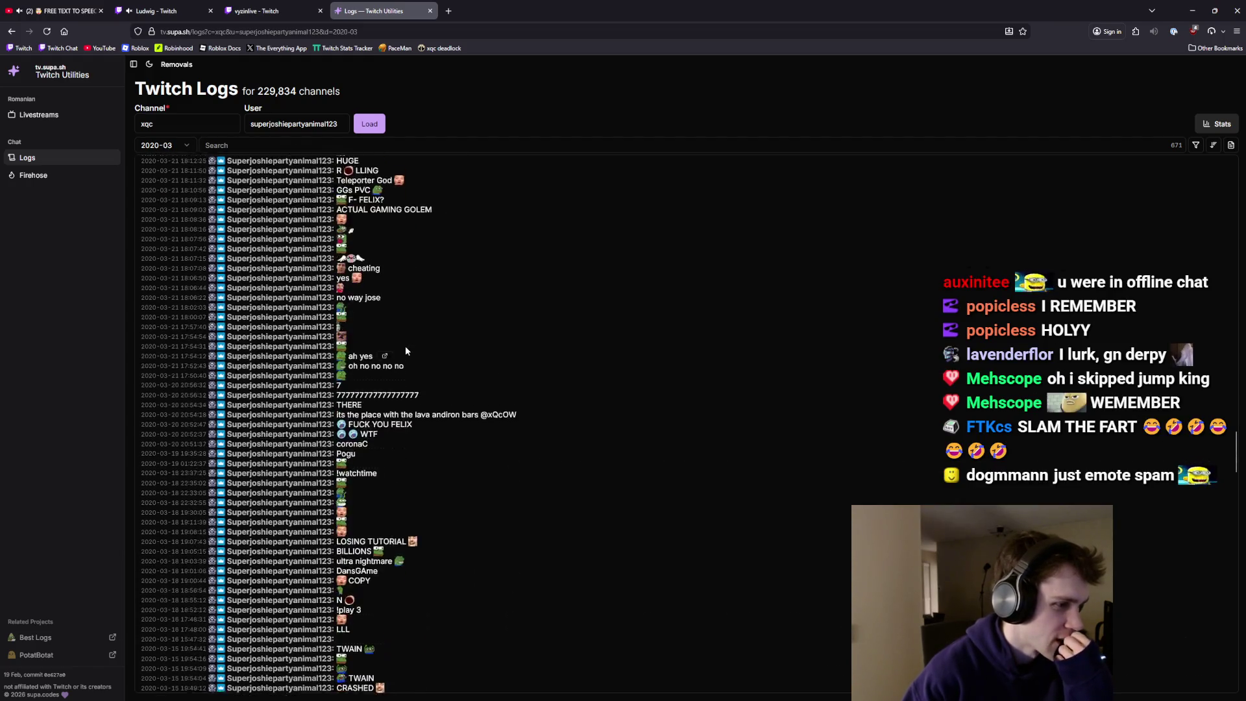
{"action": "scroll", "coordinate": [462, 527], "scroll_direction": "up", "scroll_amount": 15}
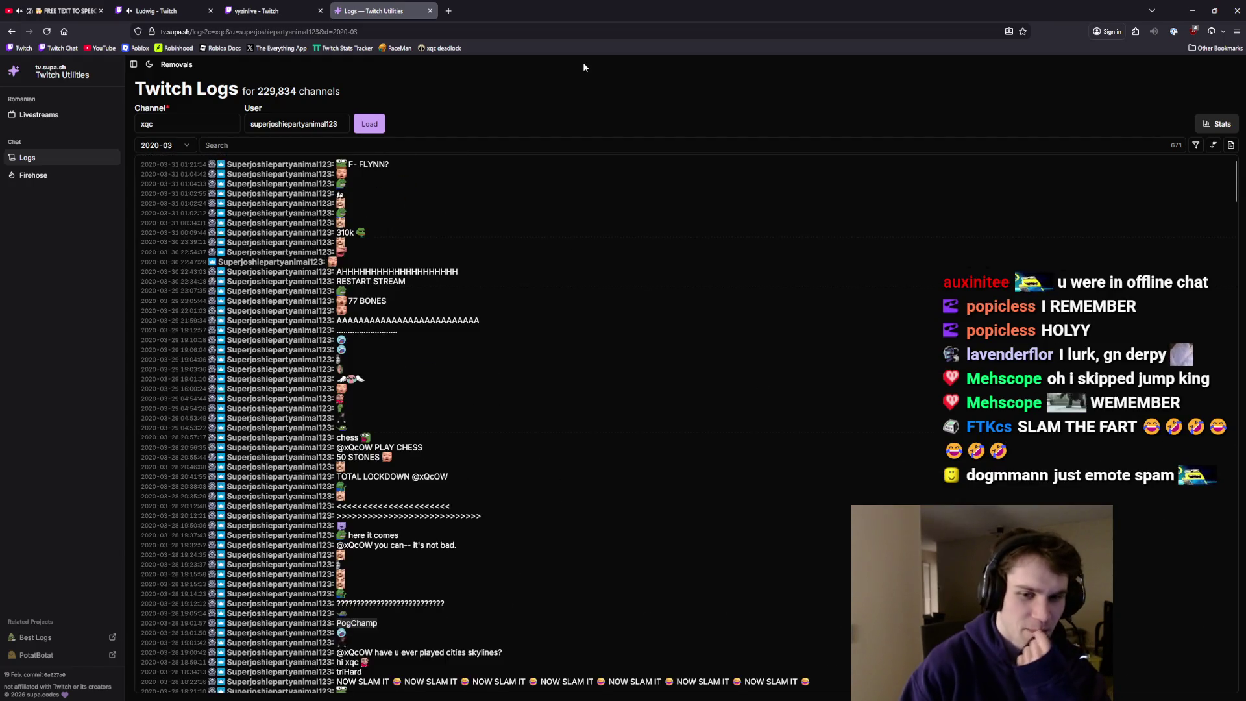
- Switch to the April 2020 logs and scroll through them
{"action": "left_click", "coordinate": [156, 145]}
{"action": "left_click", "coordinate": [162, 321]}
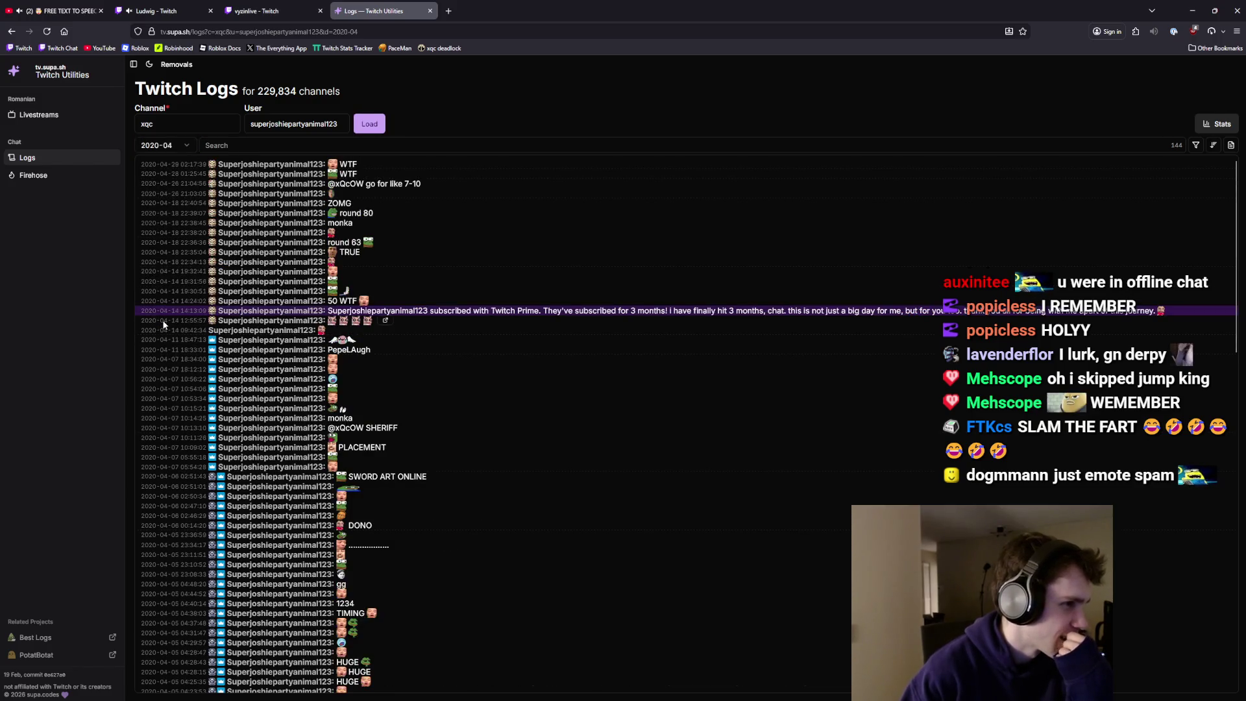
{"action": "scroll", "coordinate": [606, 415], "scroll_direction": "down", "scroll_amount": 2}
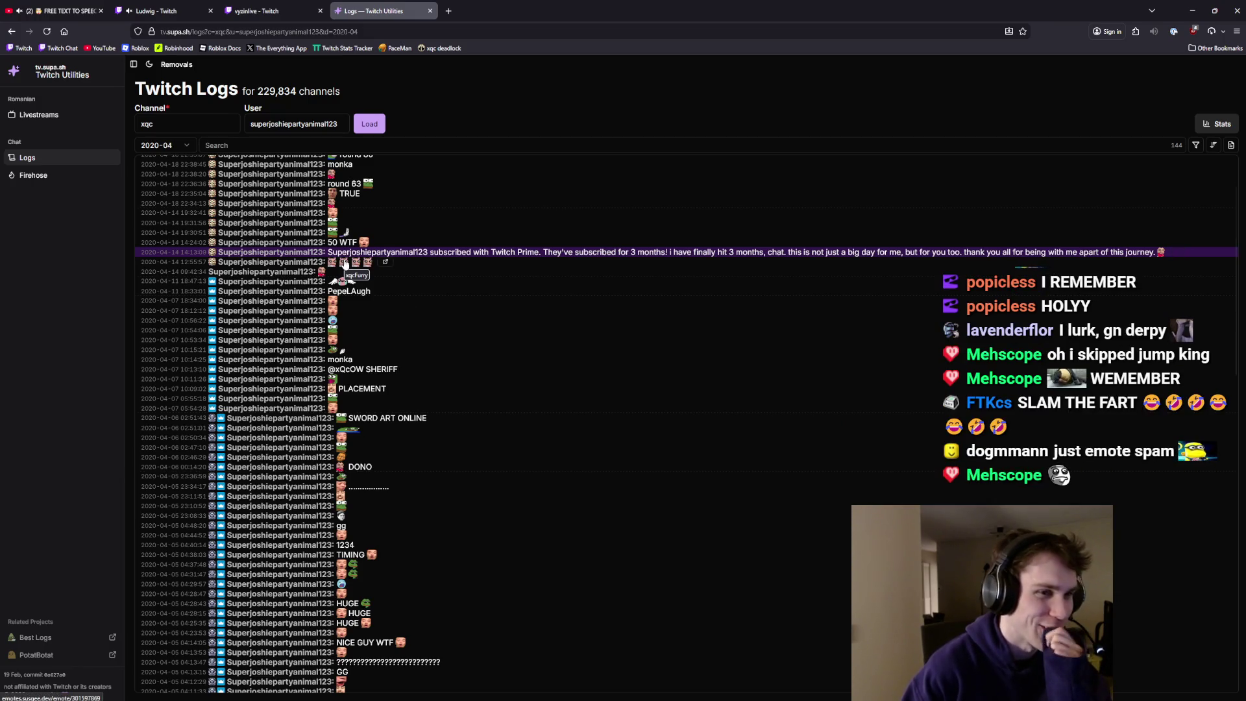
{"action": "scroll", "coordinate": [379, 275], "scroll_direction": "down", "scroll_amount": 10}
{"action": "scroll", "coordinate": [378, 275], "scroll_direction": "up", "scroll_amount": 10}
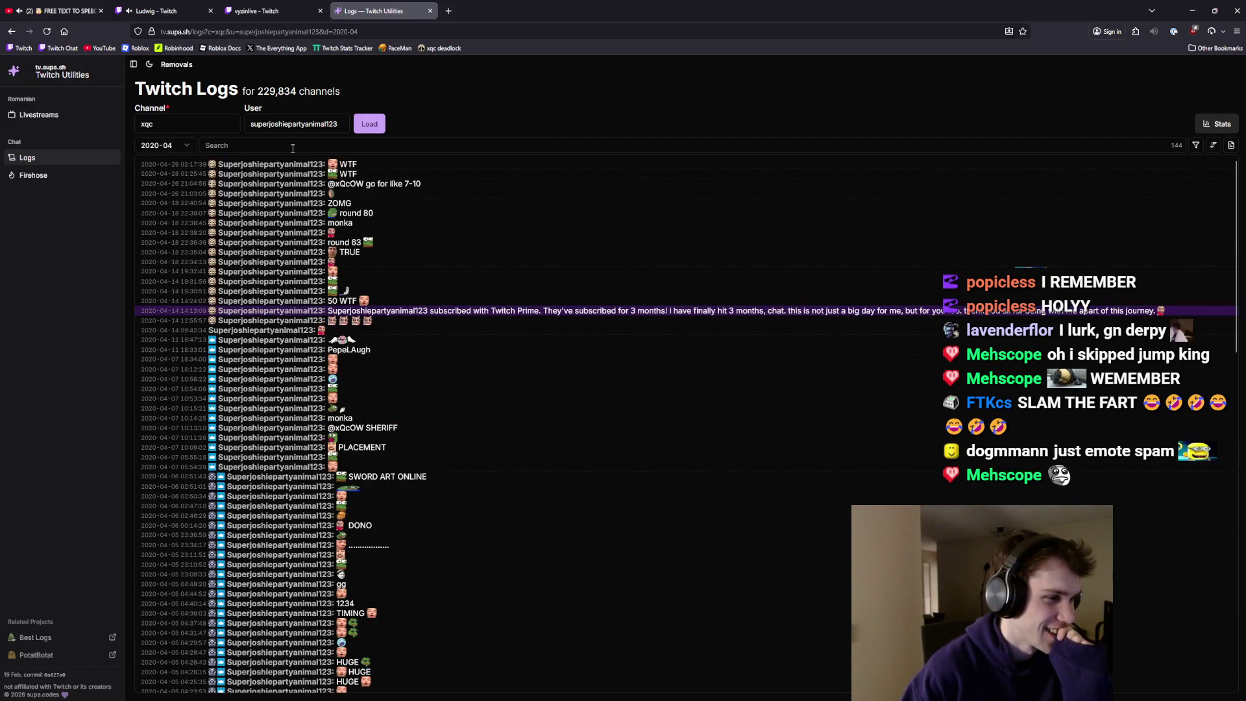
- Switch to the July 2020 logs, including 'STALLING STANLEY', and scroll through them
{"action": "left_click", "coordinate": [181, 144]}
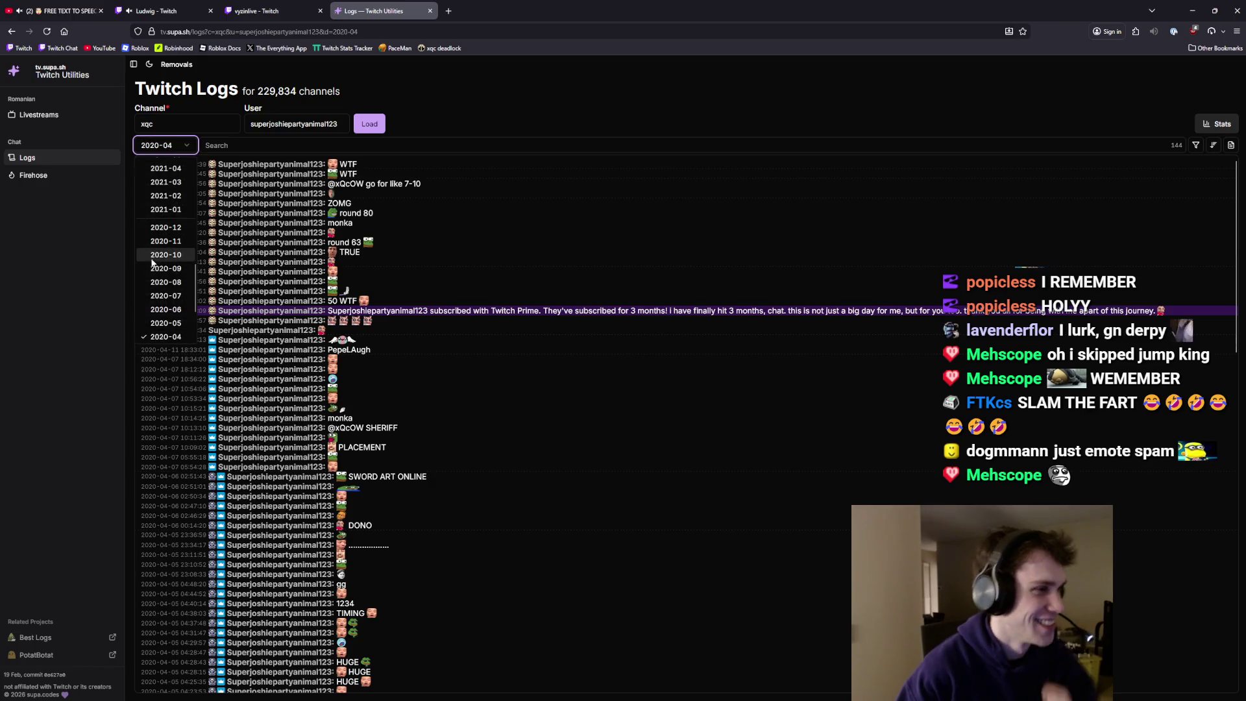
{"action": "left_click", "coordinate": [165, 301]}
{"action": "scroll", "coordinate": [352, 261], "scroll_direction": "down", "scroll_amount": 3}
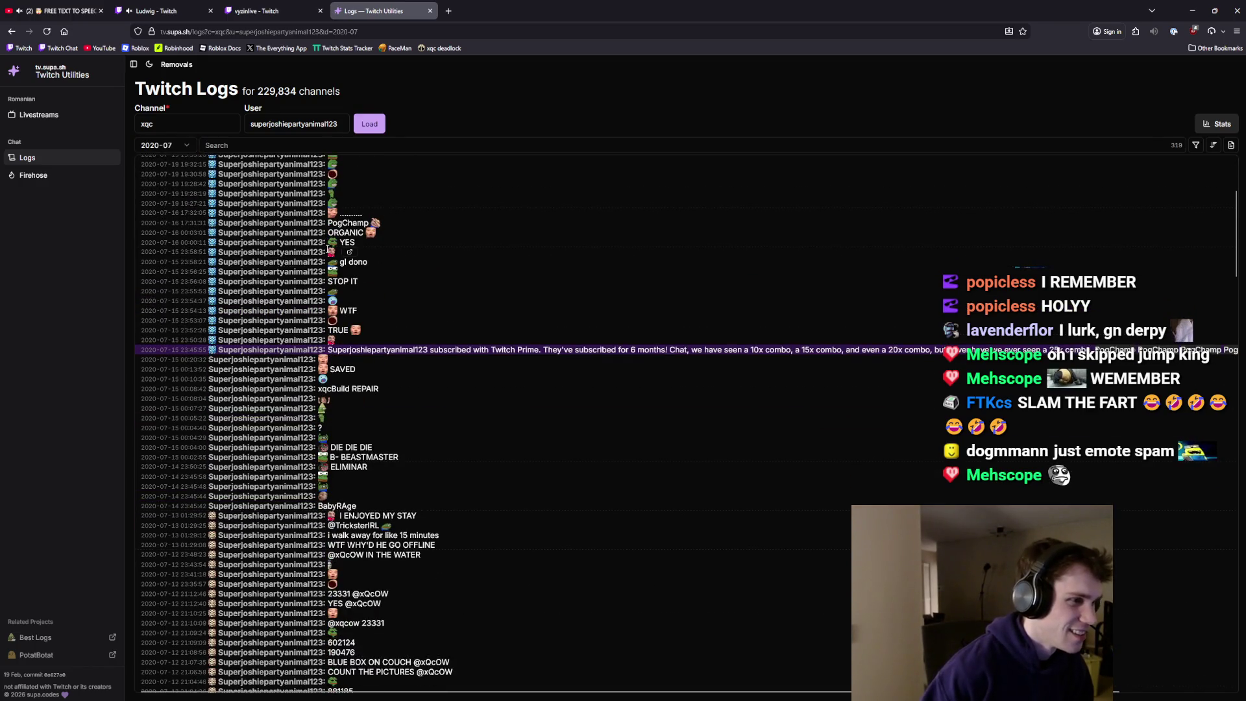
{"action": "scroll", "coordinate": [352, 261], "scroll_direction": "down", "scroll_amount": 7}
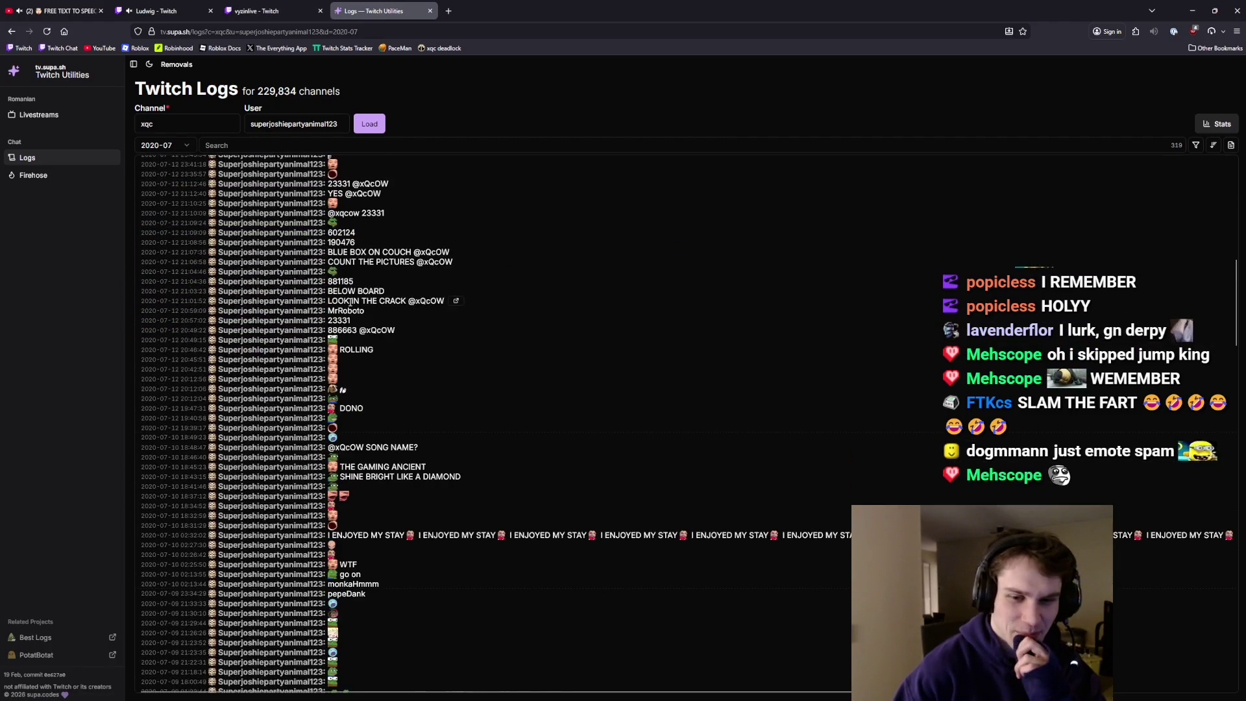
{"action": "scroll", "coordinate": [351, 301], "scroll_direction": "down", "scroll_amount": 3}
{"action": "scroll", "coordinate": [351, 302], "scroll_direction": "down", "scroll_amount": 7}
{"action": "scroll", "coordinate": [360, 307], "scroll_direction": "up", "scroll_amount": 3}
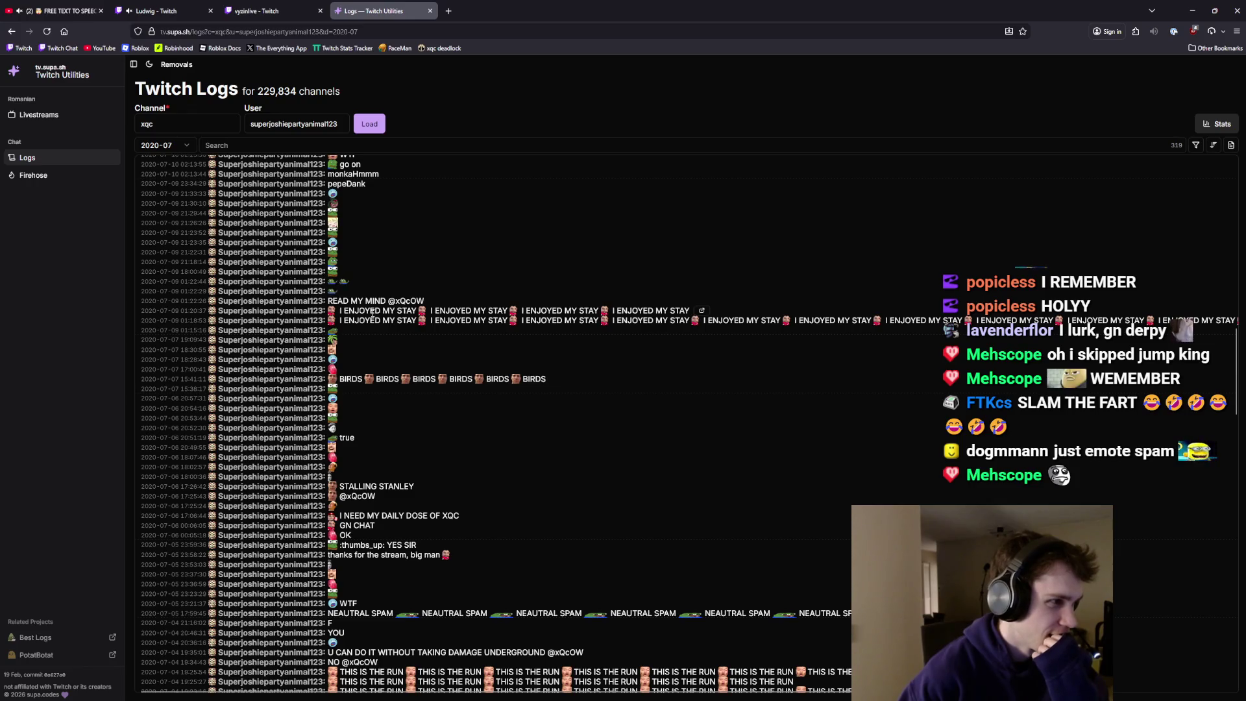
{"action": "left_click", "coordinate": [292, 123]}
- Replace the username with another viewer's name and load their xqc logs
{"action": "key", "text": "ctrl+a"}
{"action": "type", "text": "mehsc"}
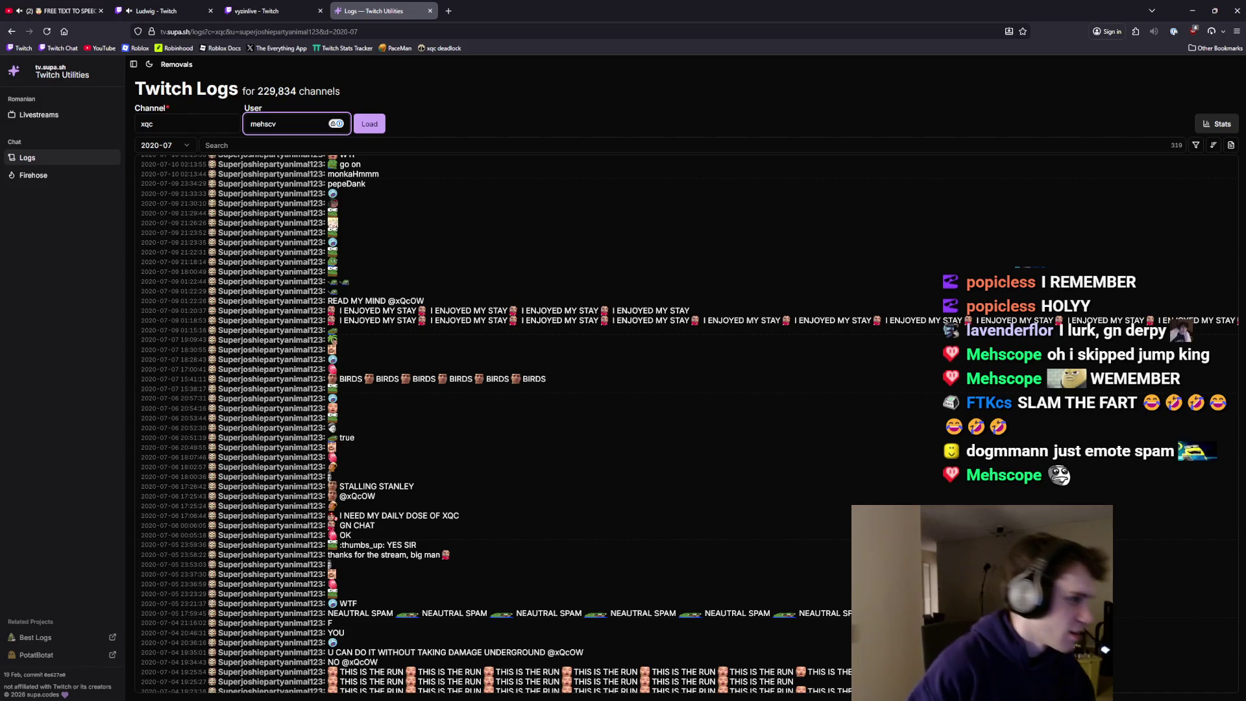
{"action": "type", "text": "ope"}
{"action": "key", "text": "Return"}
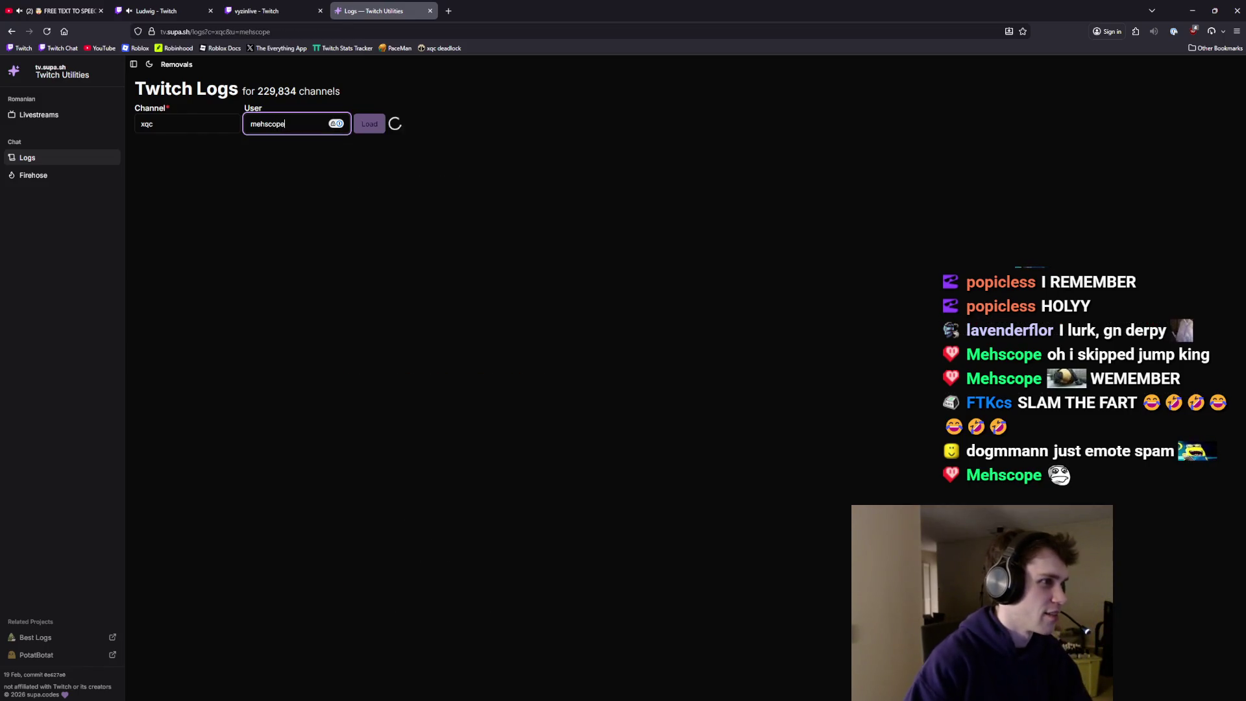
- Choose 2020-08 to list this viewer's August 2020 messages
{"action": "left_click", "coordinate": [182, 151]}
{"action": "scroll", "coordinate": [176, 315], "scroll_direction": "down", "scroll_amount": 3}
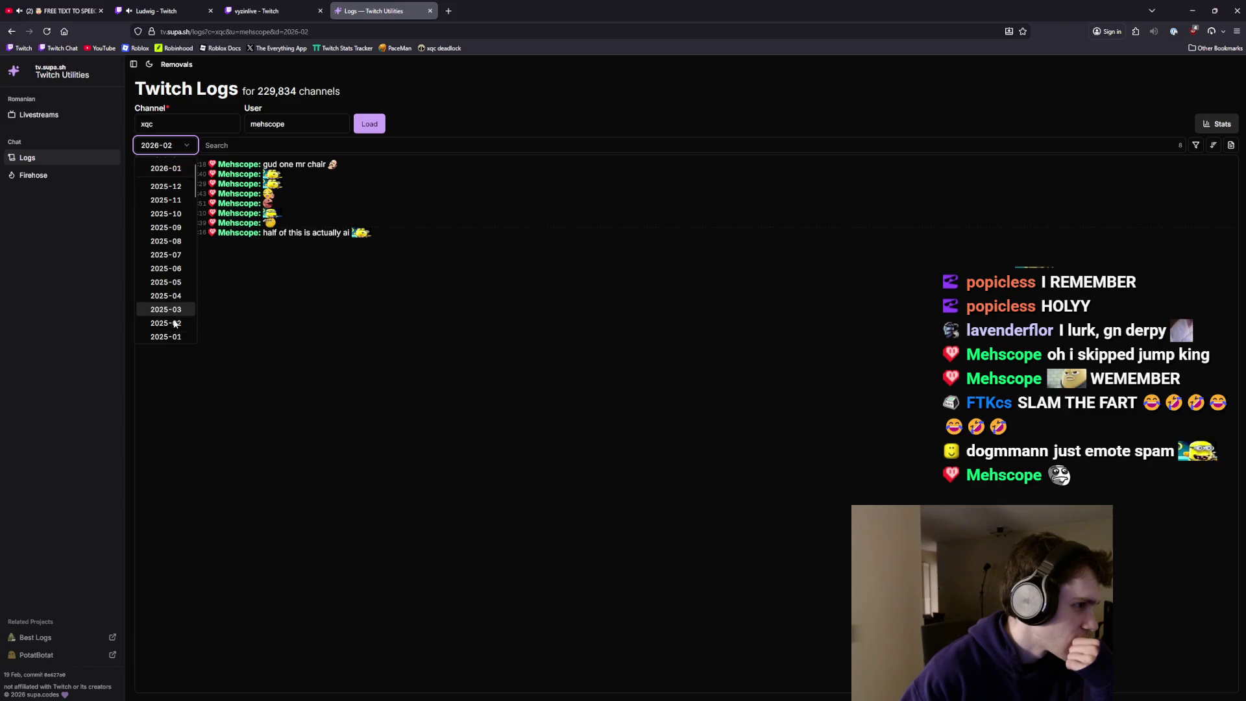
{"action": "scroll", "coordinate": [176, 318], "scroll_direction": "down", "scroll_amount": 8}
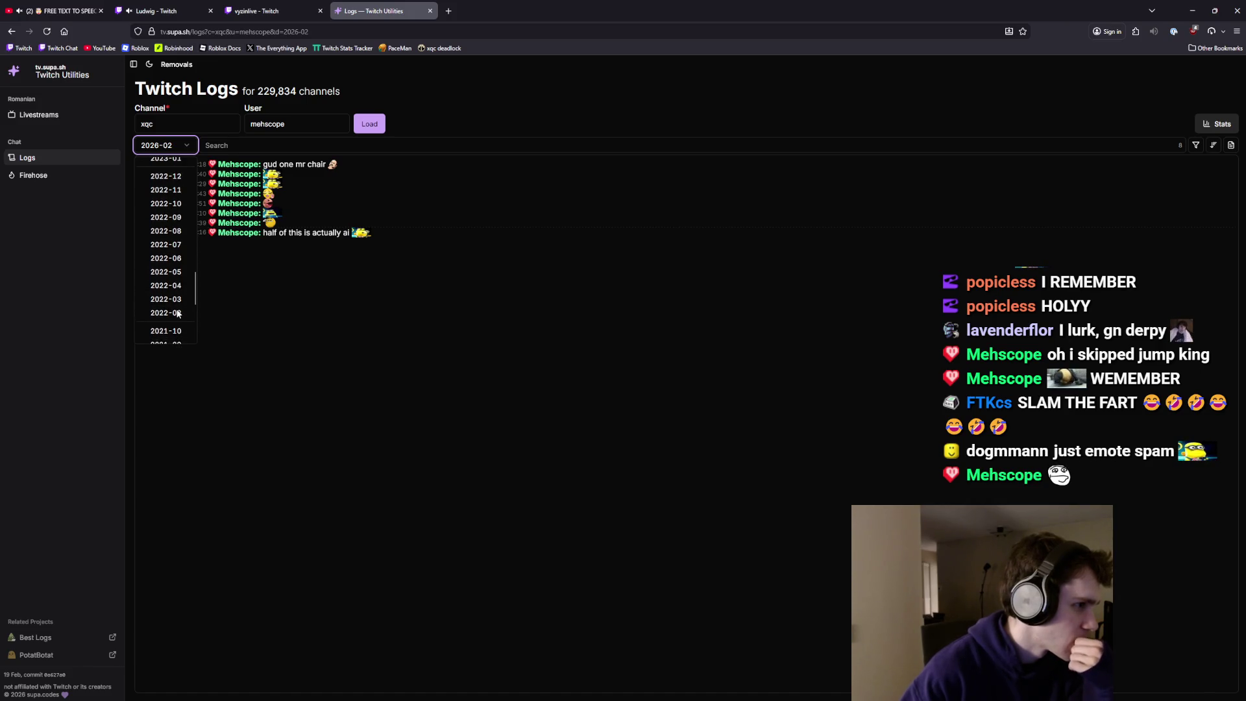
{"action": "scroll", "coordinate": [174, 321], "scroll_direction": "down", "scroll_amount": 2}
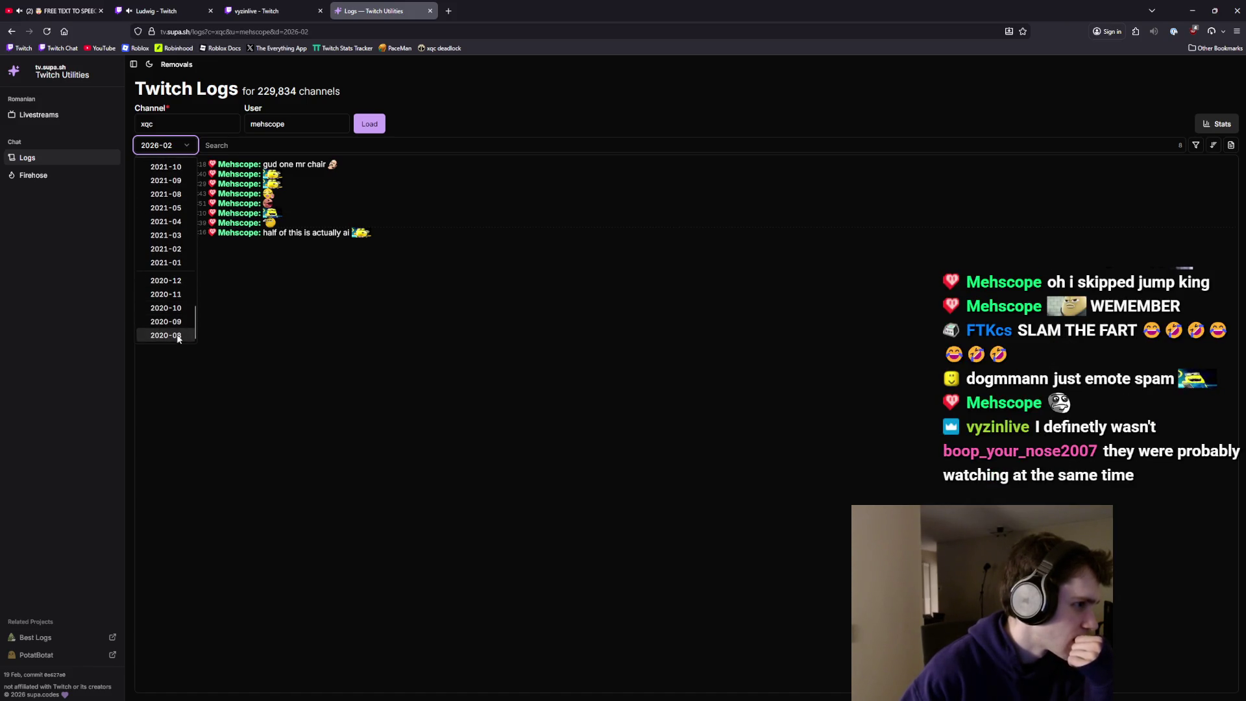
{"action": "left_click", "coordinate": [173, 325]}
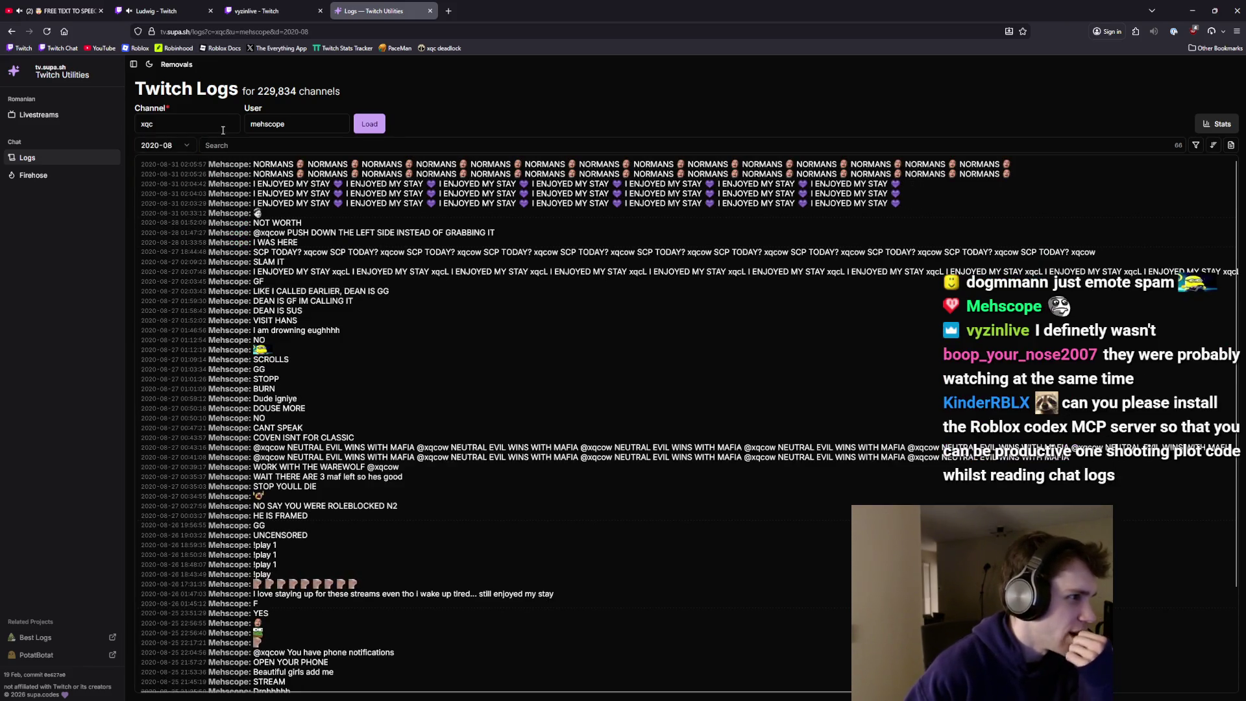
{"action": "double_click", "coordinate": [267, 123]}
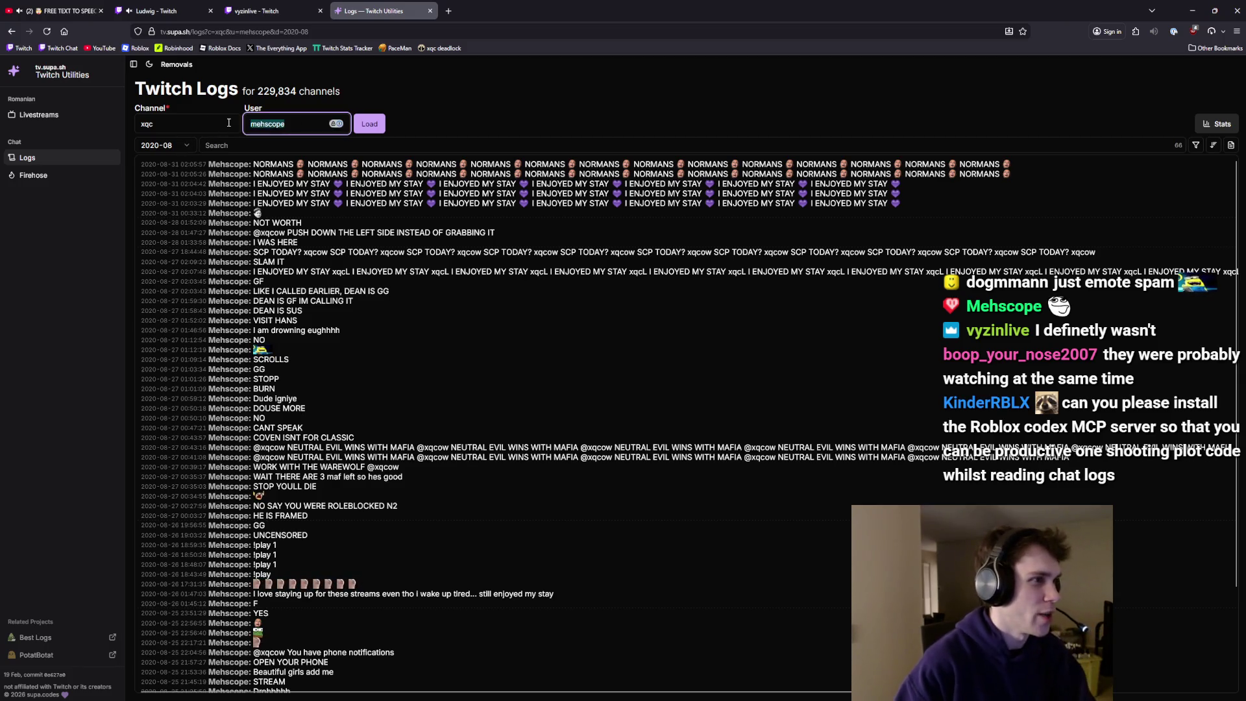
- Re-enter the first user's name and accept the suggested match
{"action": "key", "text": "BackSpace"}
{"action": "type", "text": "superjoshi"}
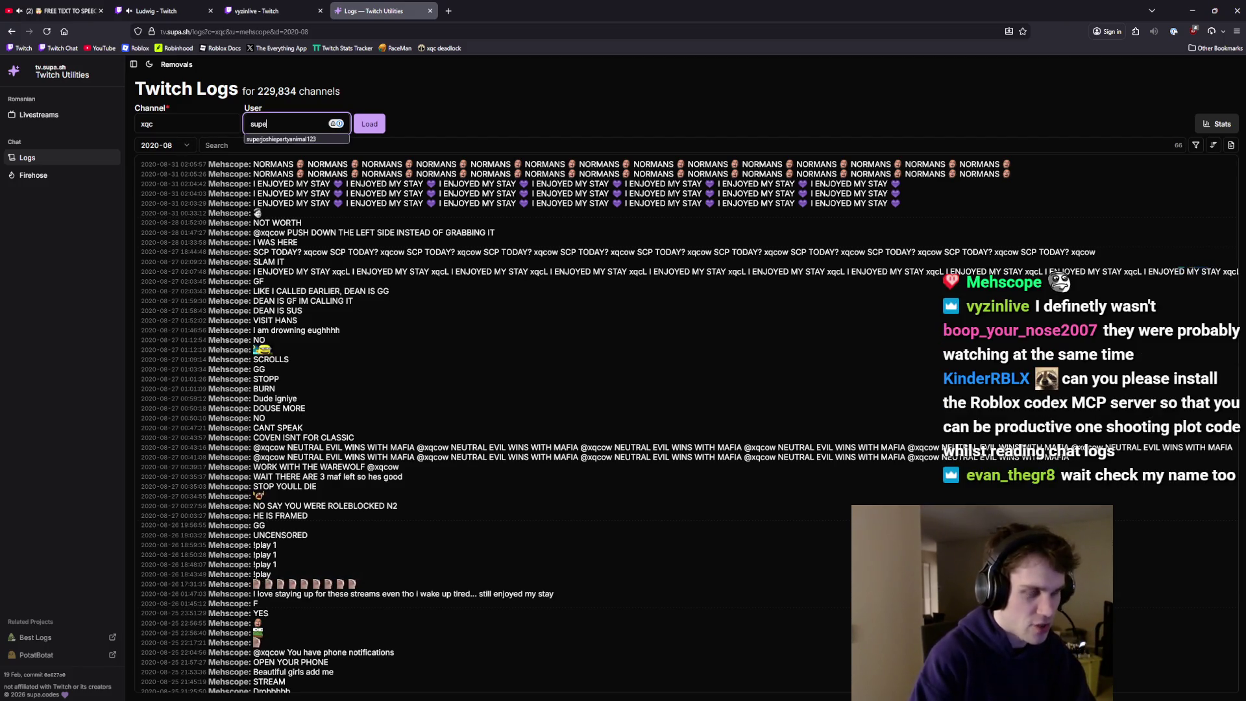
{"action": "key", "text": "Return"}
{"action": "key", "text": "Return"}
- Show their August 2020 messages, then close the log and Twitch tabs
{"action": "left_click", "coordinate": [173, 145]}
{"action": "scroll", "coordinate": [181, 298], "scroll_direction": "down", "scroll_amount": 10}
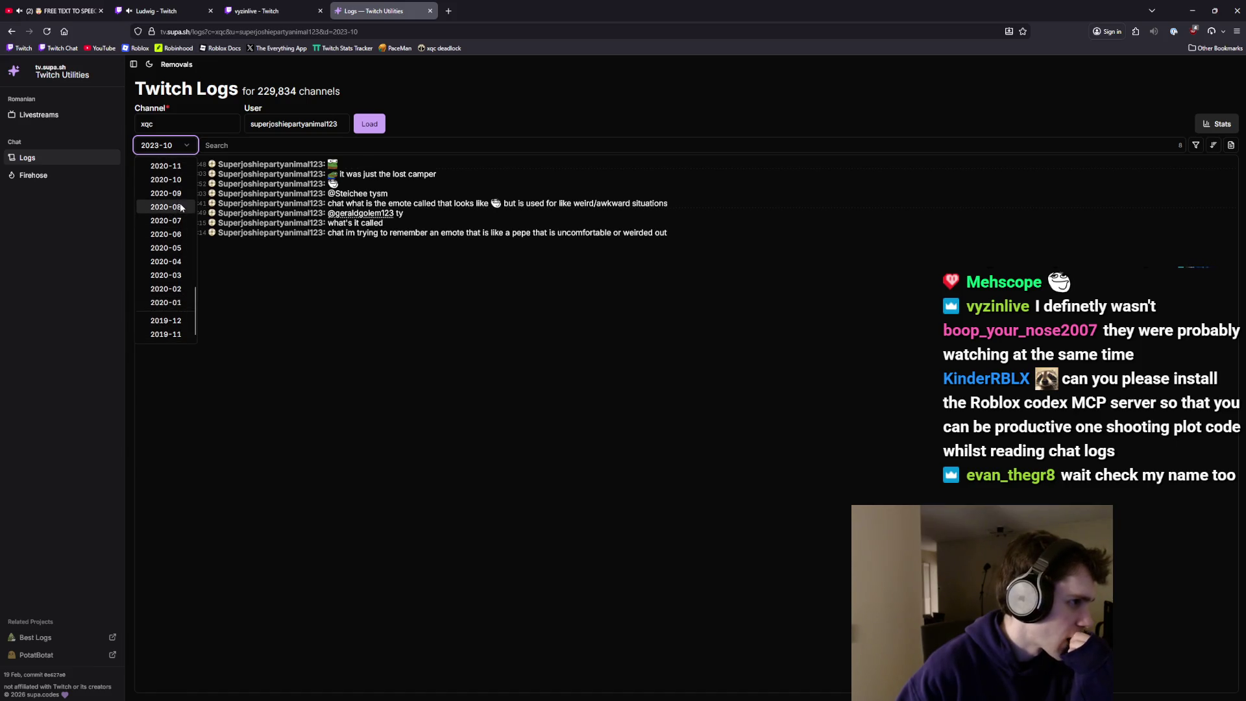
{"action": "left_click", "coordinate": [170, 207]}
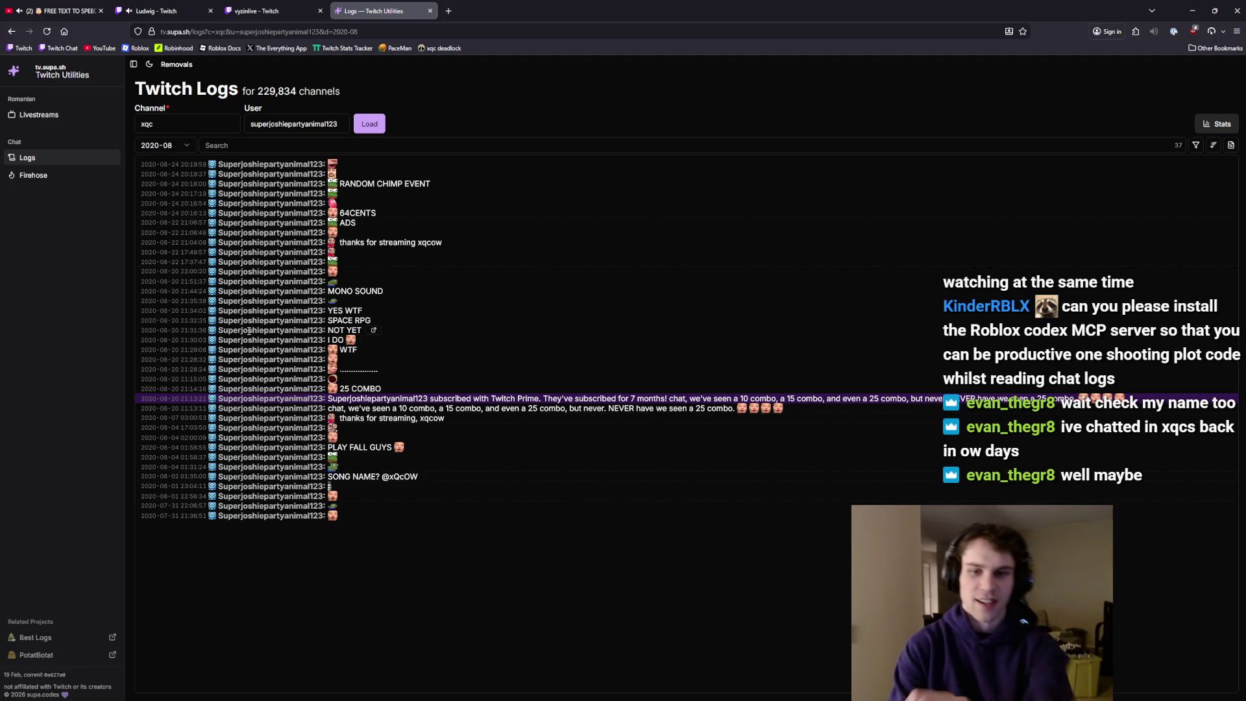
{"action": "key", "text": "ctrl+w"}
{"action": "key", "text": "ctrl+w"}
{"action": "key", "text": "ctrl+w"}
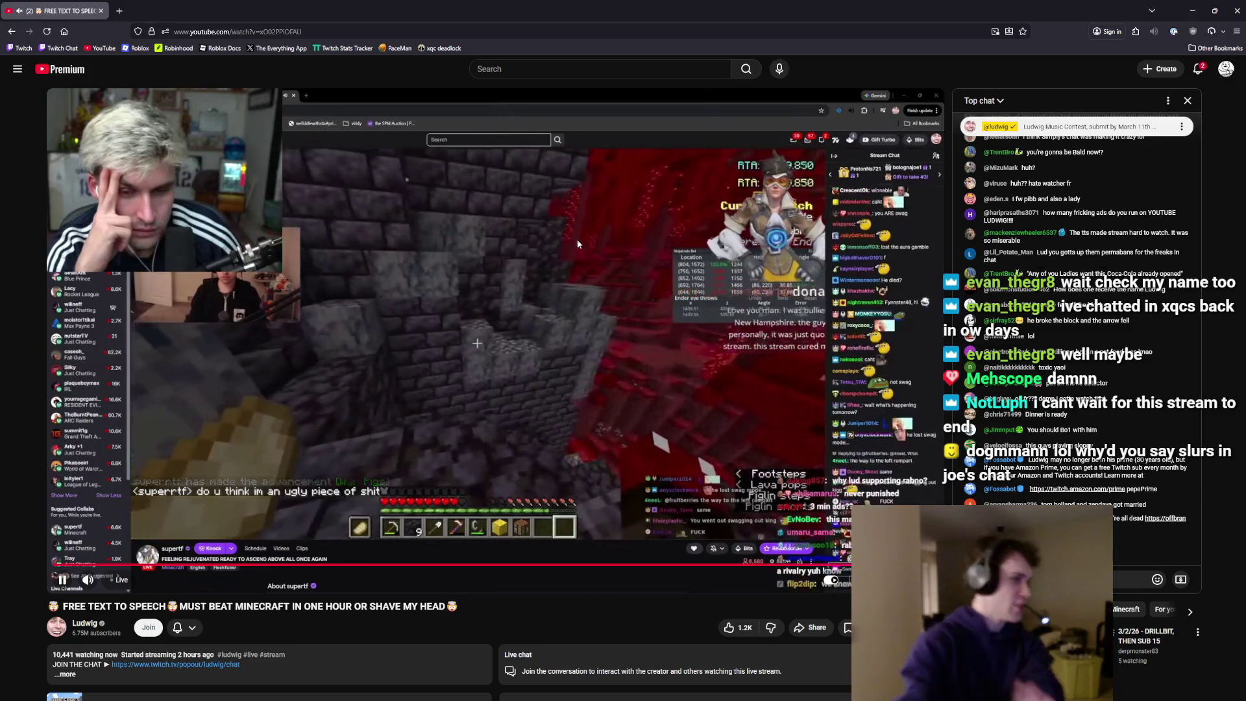
- Switch from the browser to the Roblox Studio script editor window
{"action": "key", "text": "alt+Tab"}
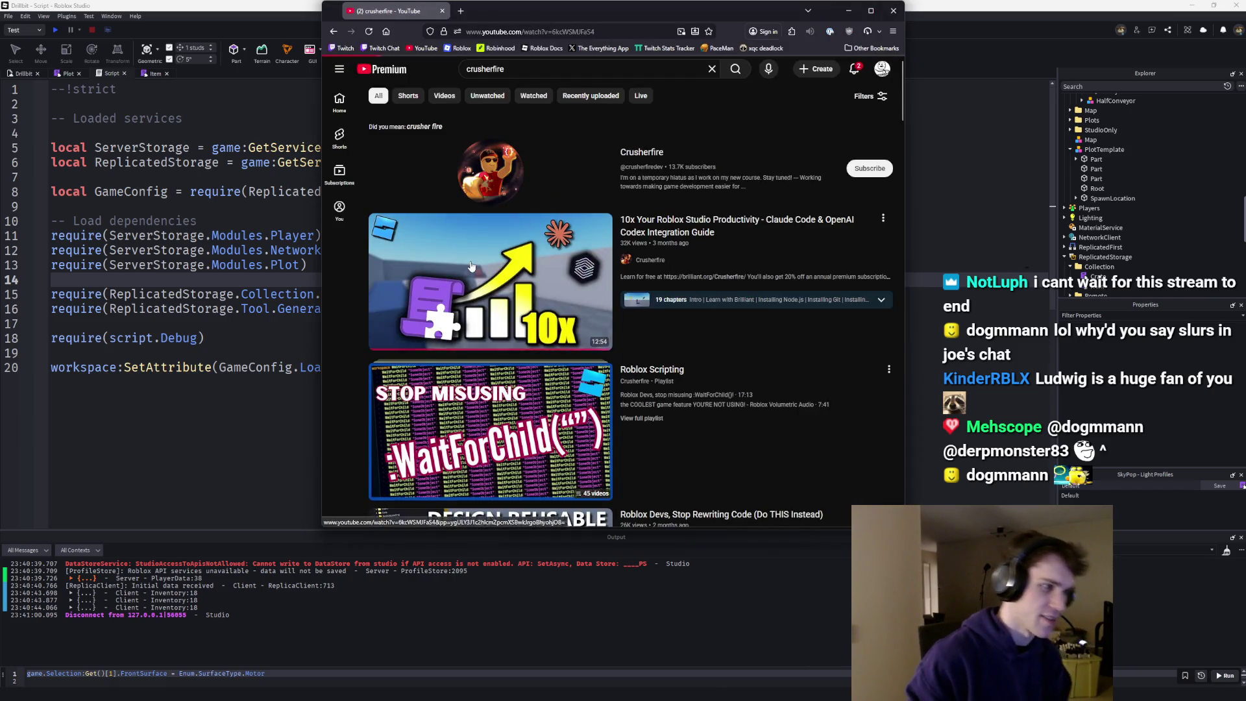
- Open the Roblox Studio AI tutorial video, pause it and expand its description
{"action": "left_click", "coordinate": [435, 306]}
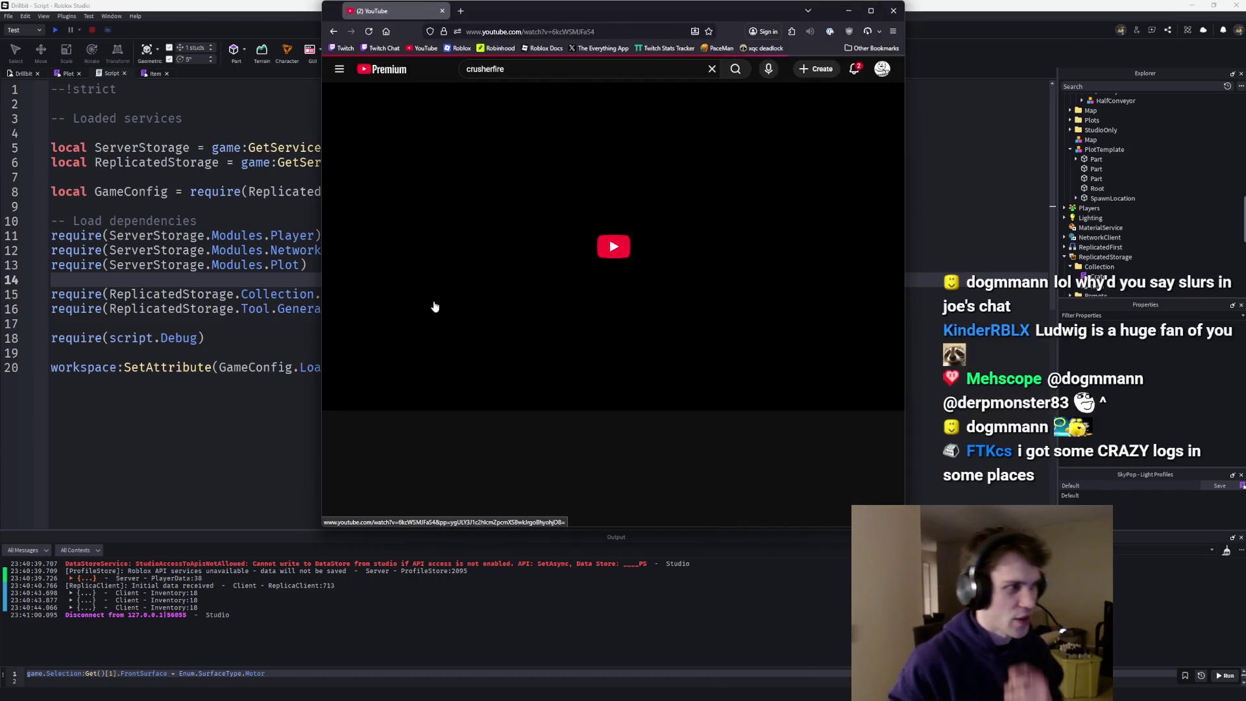
{"action": "left_click", "coordinate": [532, 219]}
{"action": "left_click", "coordinate": [511, 399]}
{"action": "scroll", "coordinate": [511, 398], "scroll_direction": "down", "scroll_amount": 2}
{"action": "scroll", "coordinate": [511, 398], "scroll_direction": "down", "scroll_amount": 3}
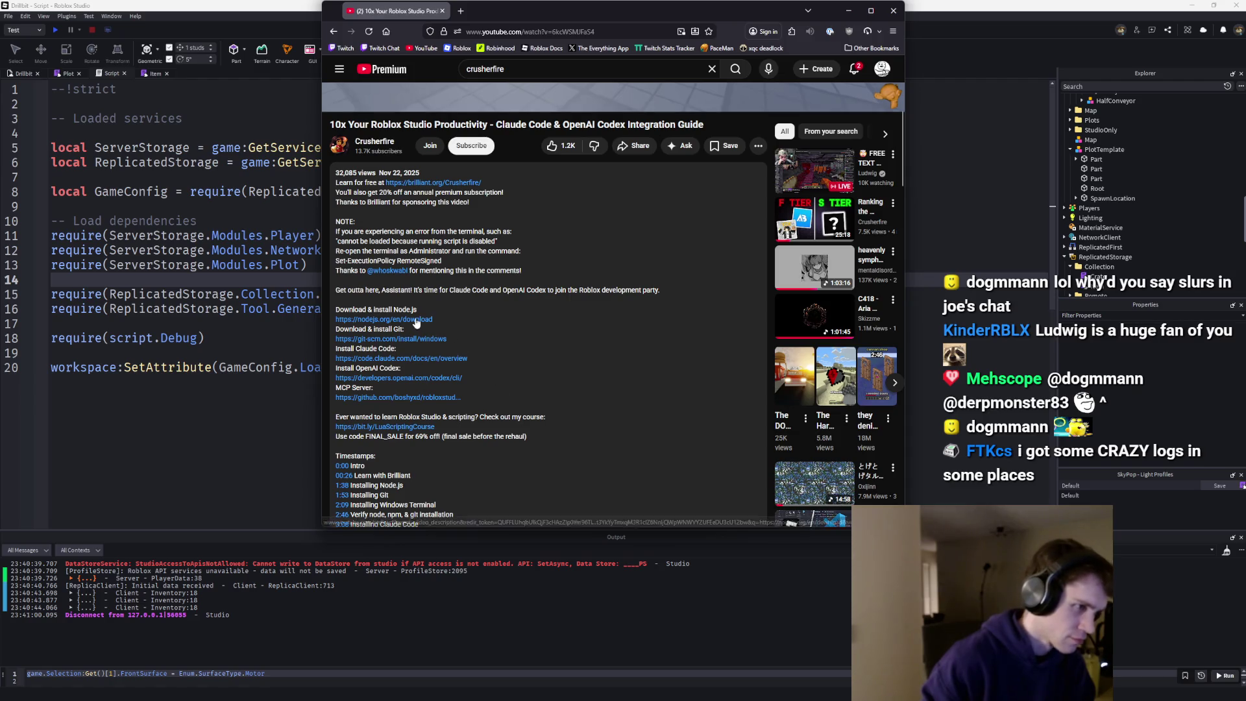
- Open the Codex CLI docs from the description's links in a new tab
{"action": "middle_click", "coordinate": [432, 365]}
{"action": "middle_click", "coordinate": [437, 379]}
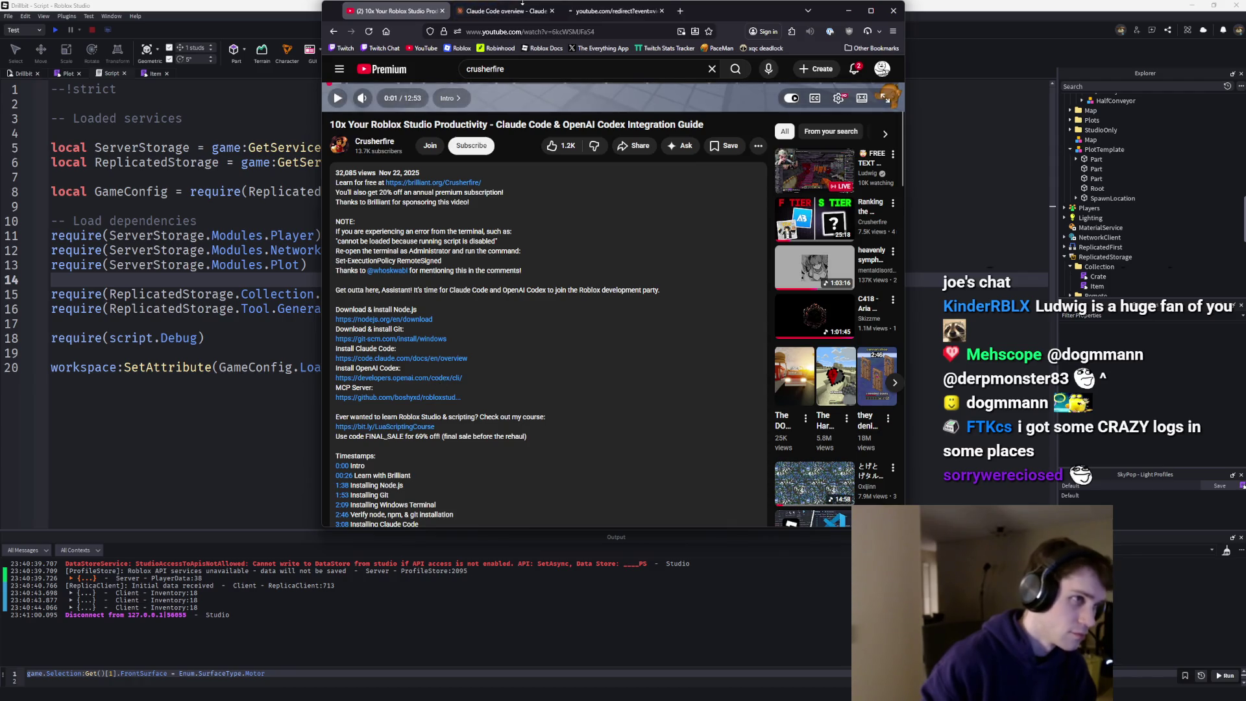
{"action": "middle_click", "coordinate": [519, 7]}
{"action": "left_click", "coordinate": [502, 16]}
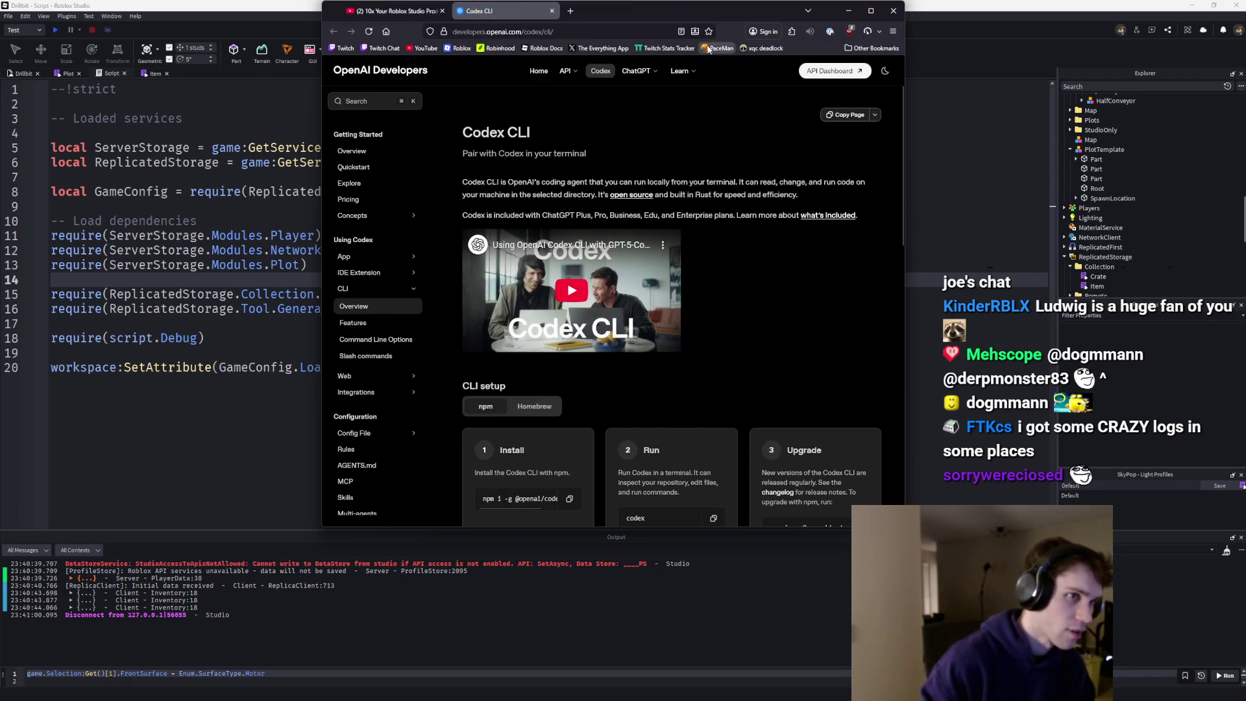
- Open the robloxstudio-mcp GitHub repository from the description's MCP Server link
{"action": "left_click", "coordinate": [391, 13]}
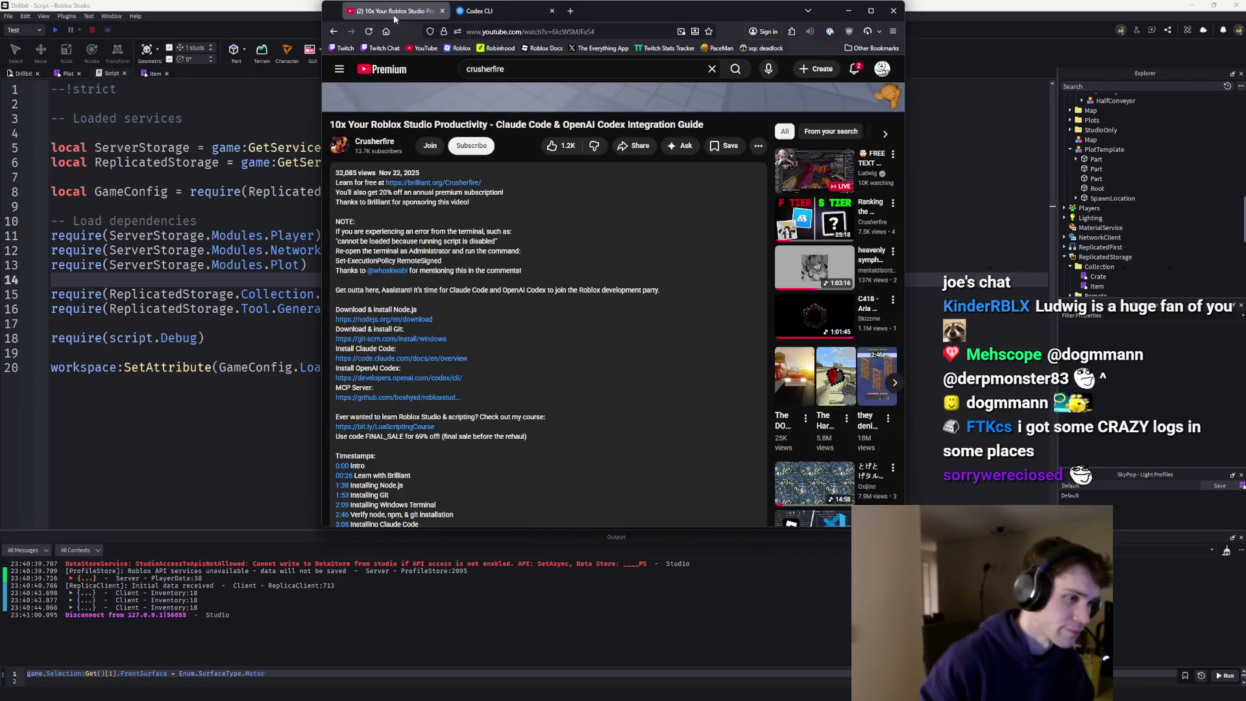
{"action": "middle_click", "coordinate": [415, 398]}
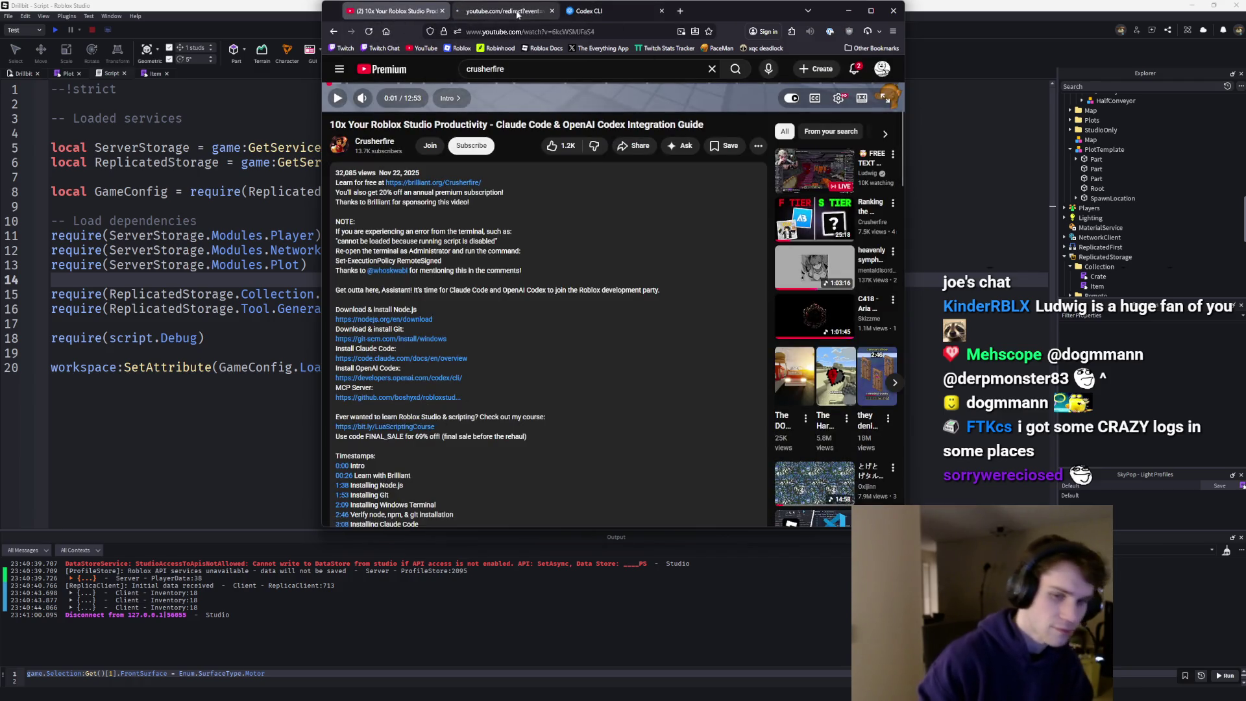
{"action": "left_click", "coordinate": [512, 13]}
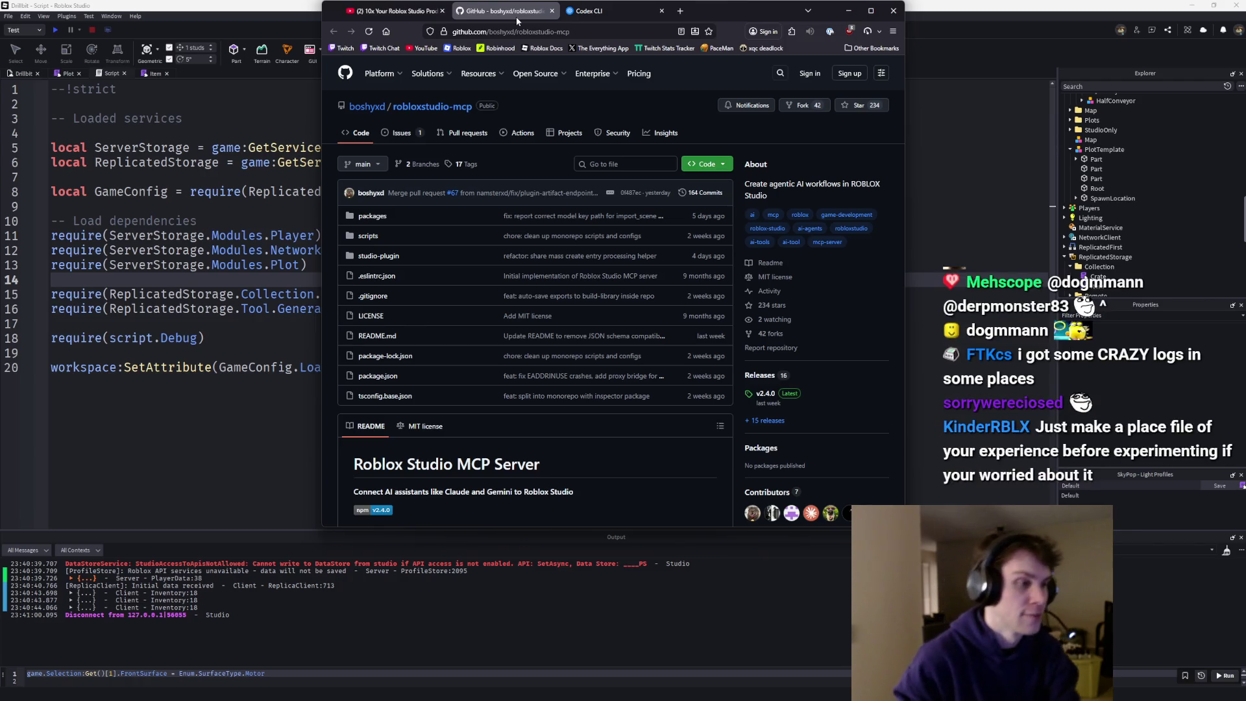
{"action": "mouse_move", "coordinate": [637, 698]}
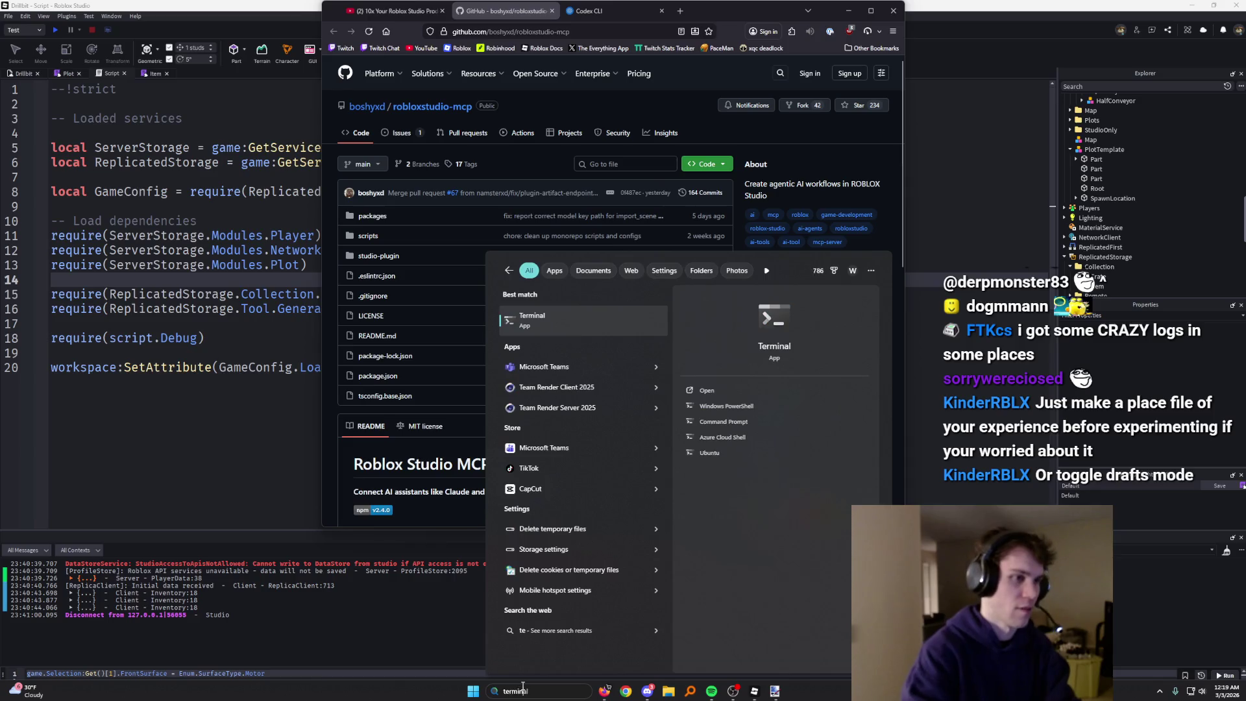
- Run npm -v and npm --version, confirming npm is not recognized
{"action": "type", "text": "npm i"}
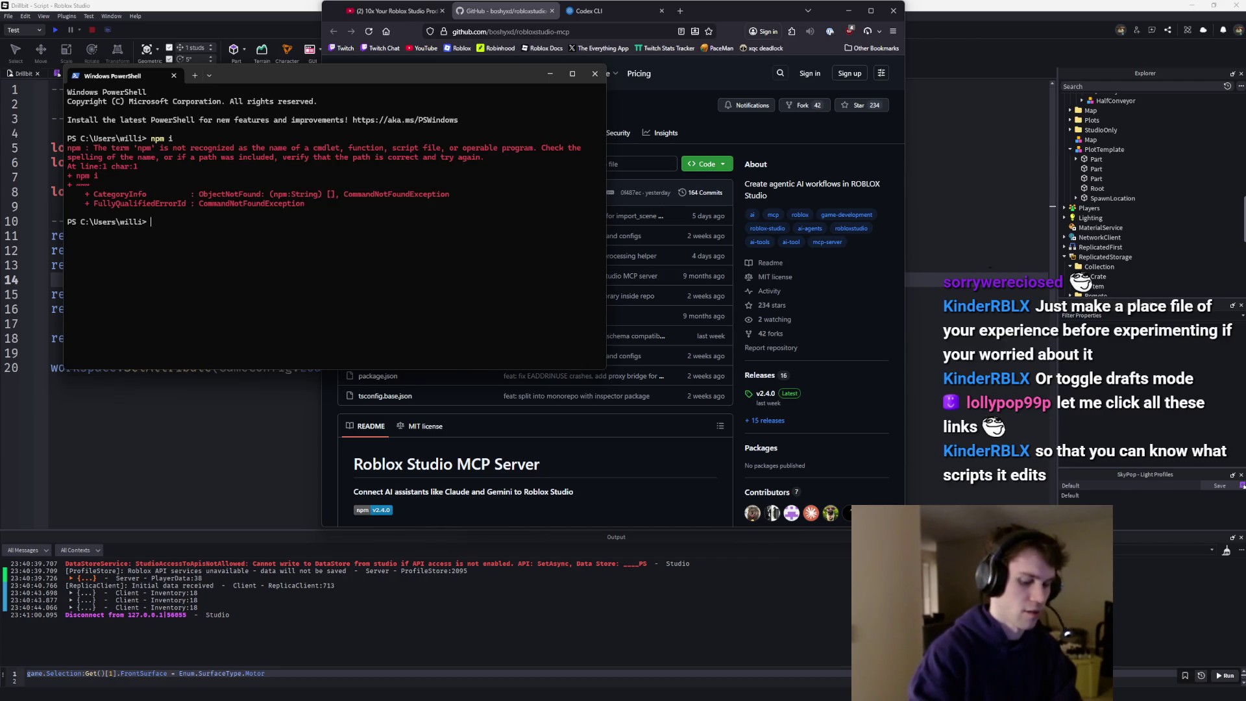
{"action": "type", "text": "v"}
{"action": "key", "text": "Return"}
{"action": "type", "text": "bpm -"}
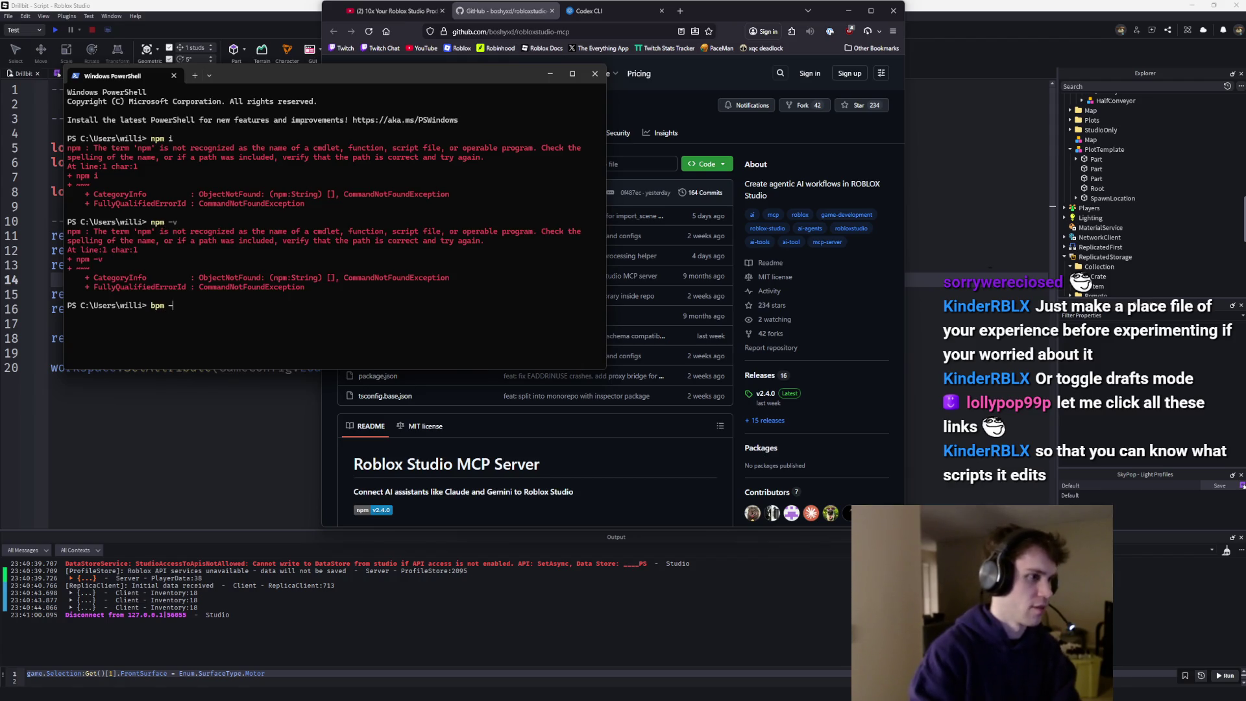
{"action": "key", "text": "BackSpace"}
{"action": "key", "text": "BackSpace"}
{"action": "key", "text": "BackSpace"}
{"action": "type", "text": "npm --ver"}
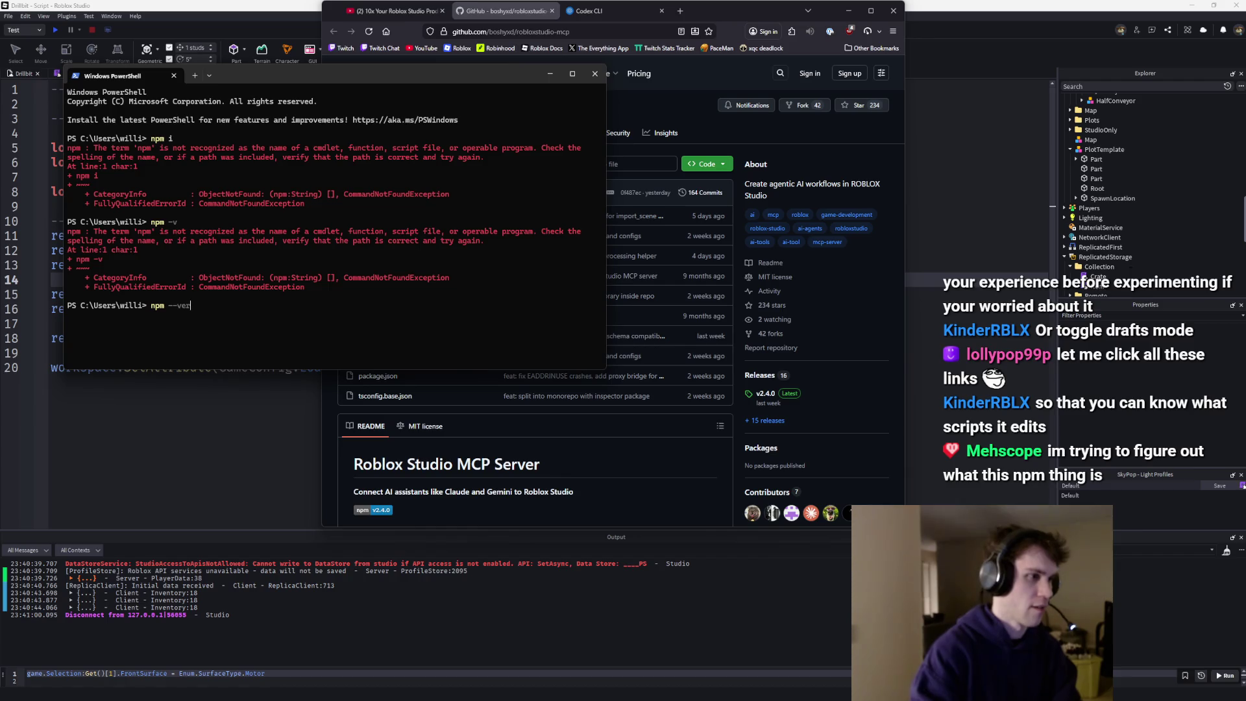
{"action": "type", "text": "sion"}
{"action": "key", "text": "Return"}
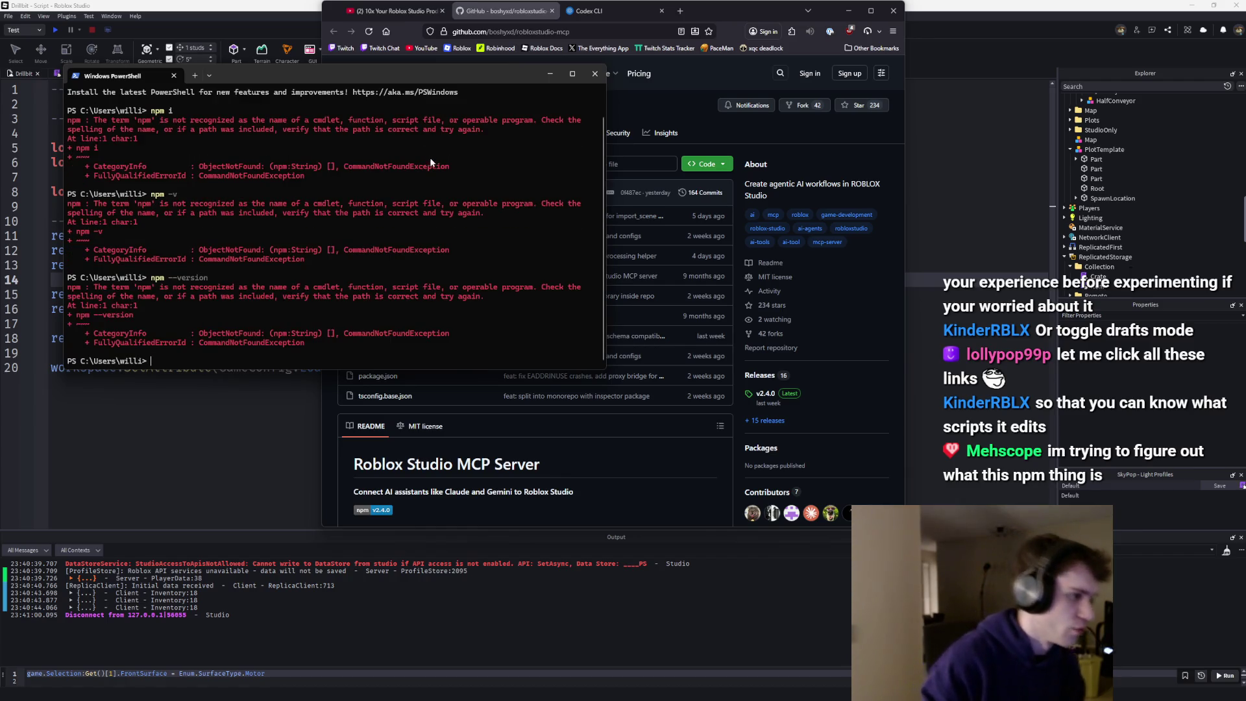
- Move PowerShell aside and minimize Roblox Studio to reveal the GitHub page
{"action": "left_click_drag", "start_coordinate": [390, 76], "coordinate": [347, 147]}
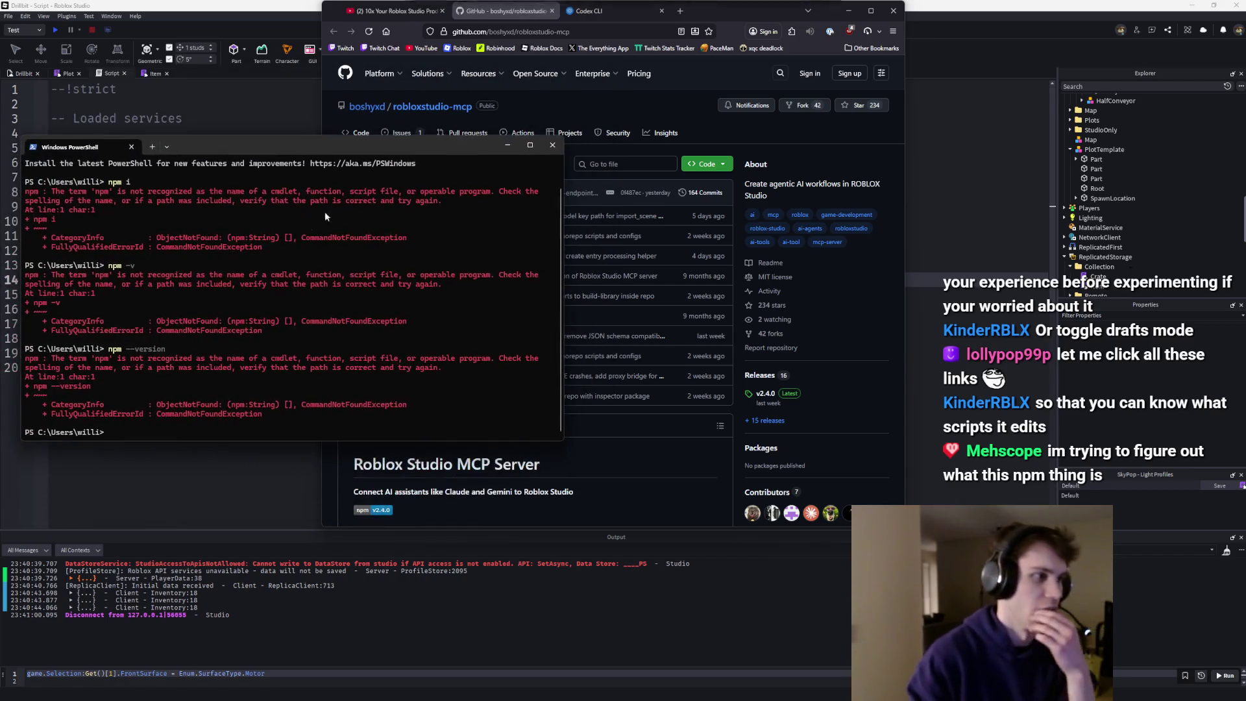
{"action": "left_click_drag", "start_coordinate": [702, 16], "coordinate": [716, 21]}
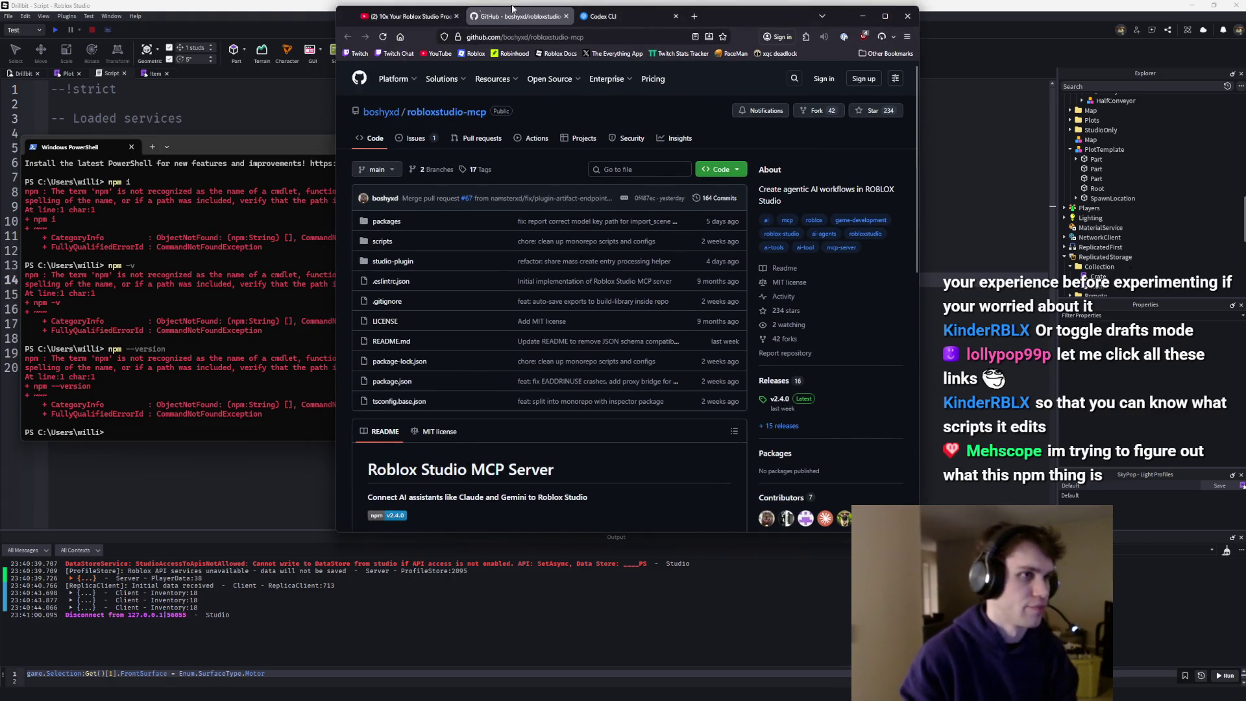
{"action": "key", "text": "alt+Tab"}
{"action": "left_click", "coordinate": [1191, 6]}
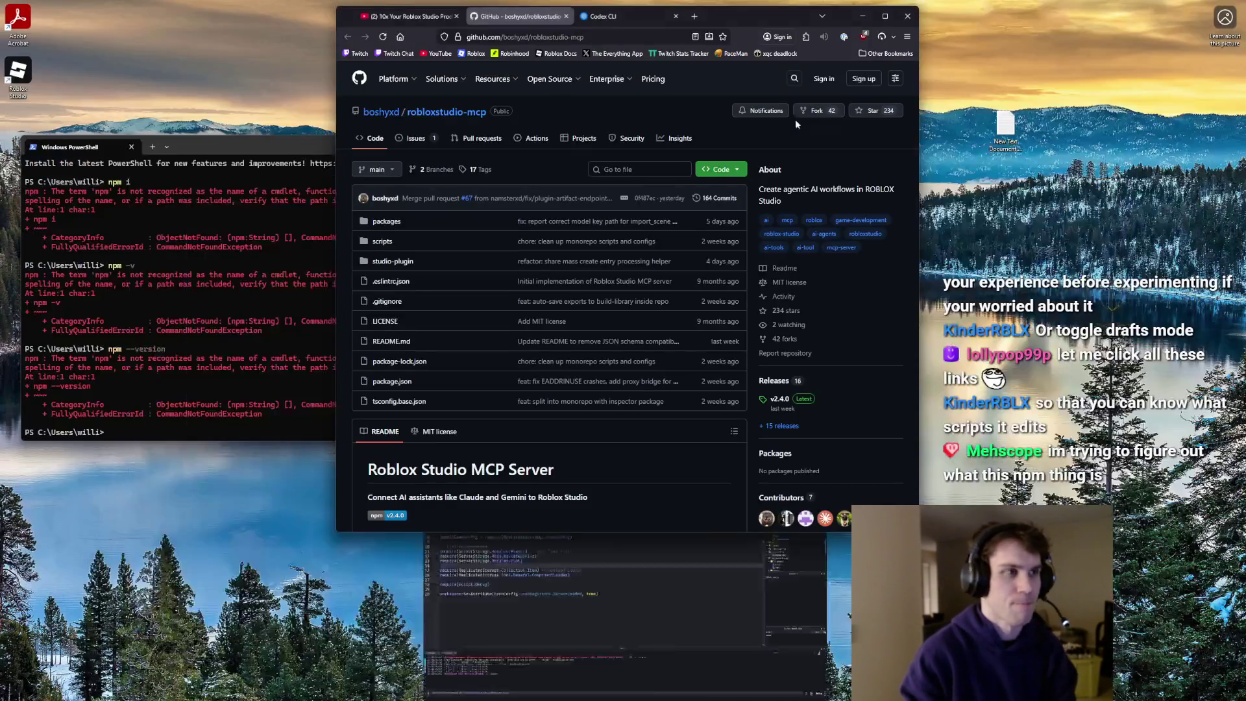
- Download the Node.js v24.14.0 Windows installer (.msi) from the tutorial's link and run it
{"action": "left_click", "coordinate": [408, 16]}
{"action": "left_click", "coordinate": [418, 326]}
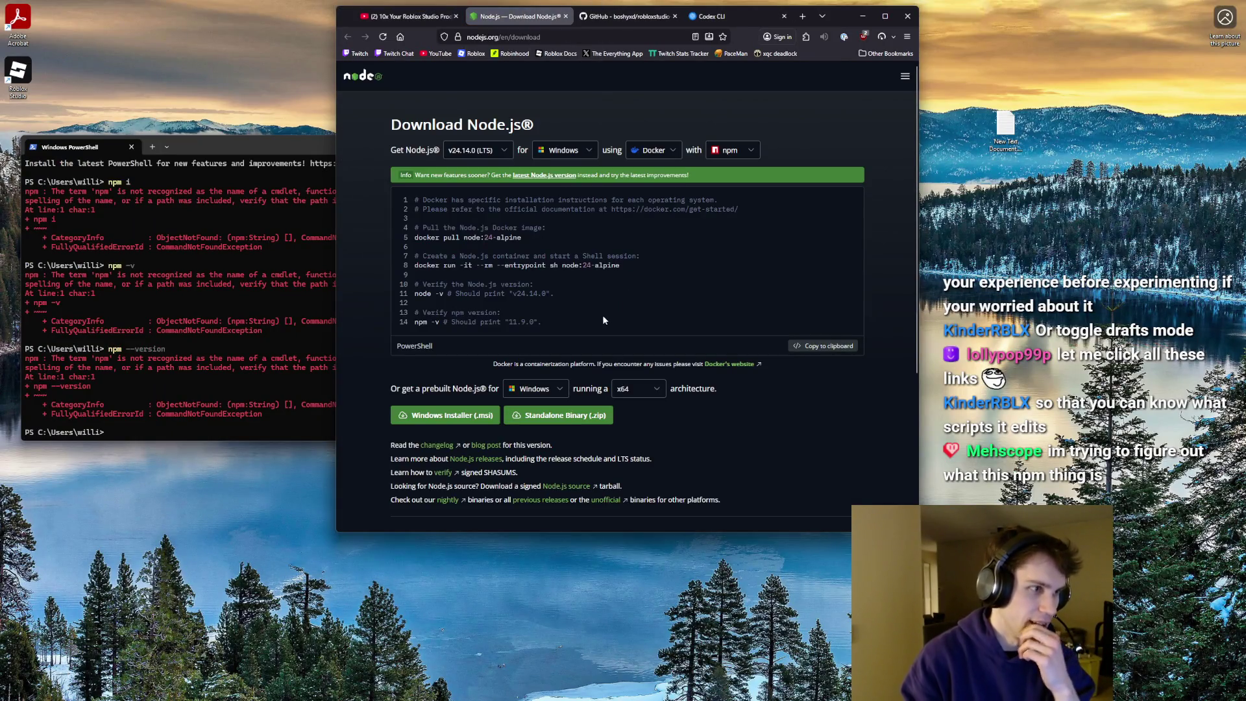
{"action": "scroll", "coordinate": [594, 253], "scroll_direction": "down", "scroll_amount": 2}
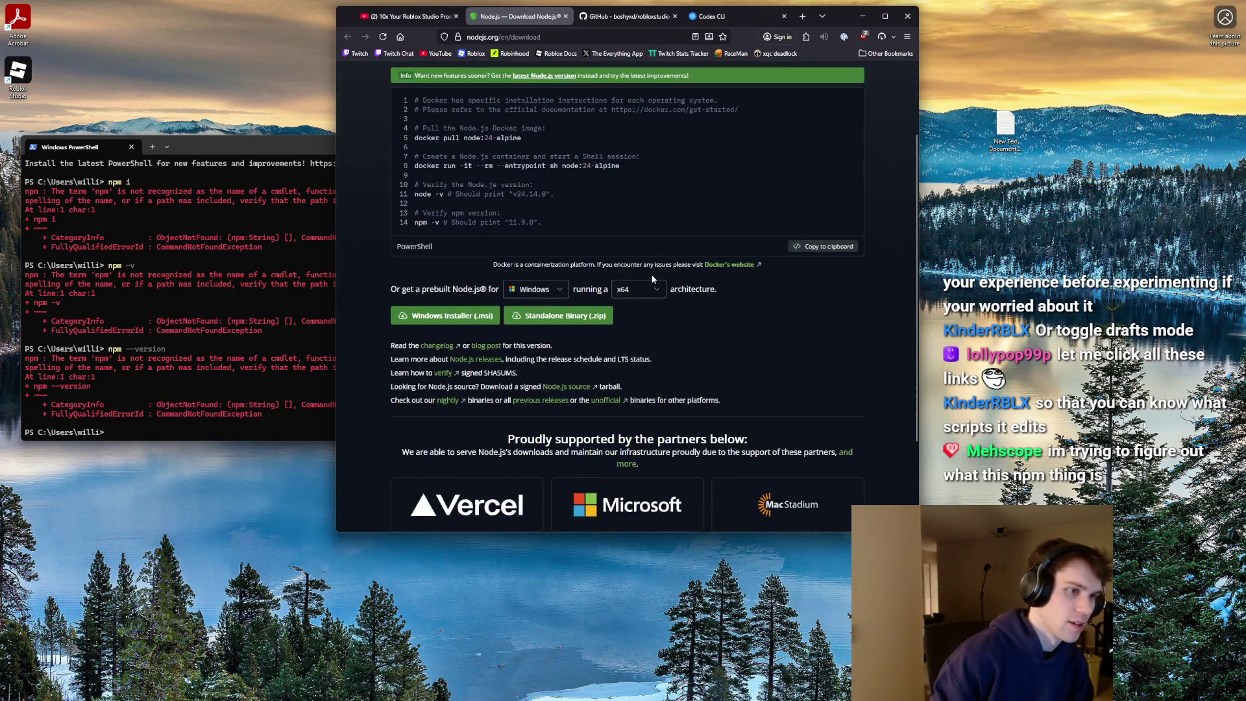
{"action": "left_click", "coordinate": [454, 316]}
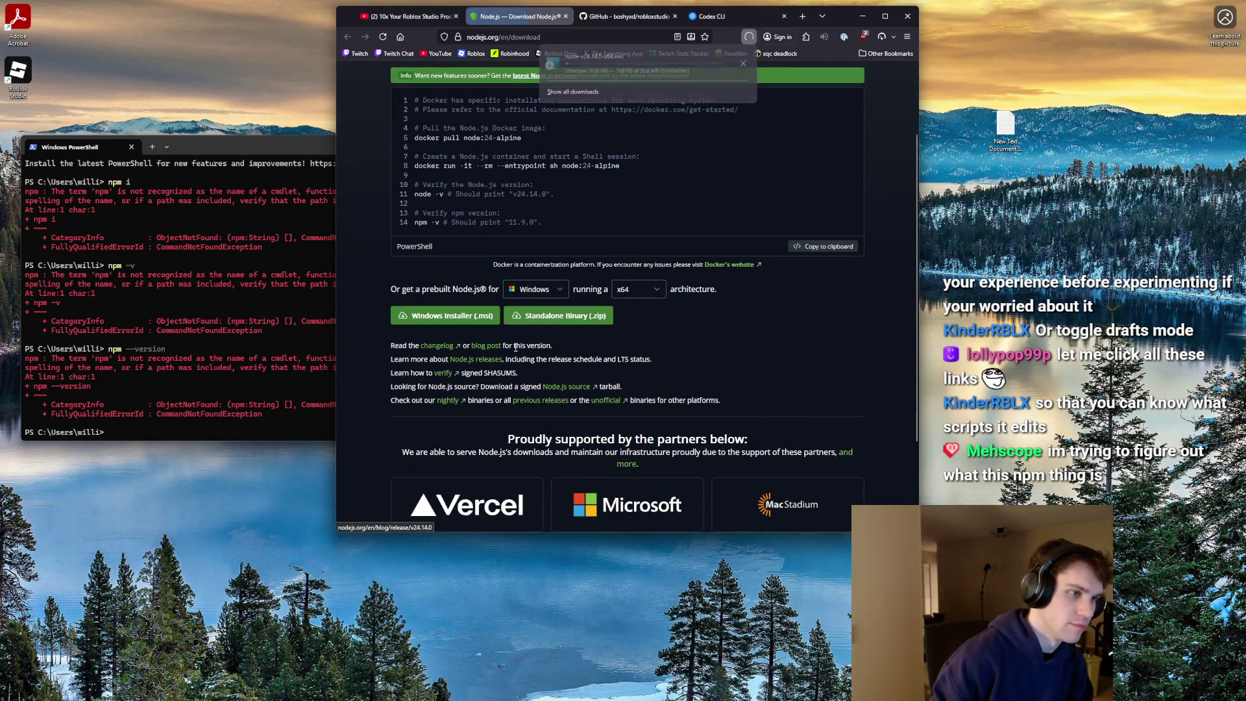
{"action": "left_click", "coordinate": [623, 68]}
{"action": "left_click", "coordinate": [706, 292]}
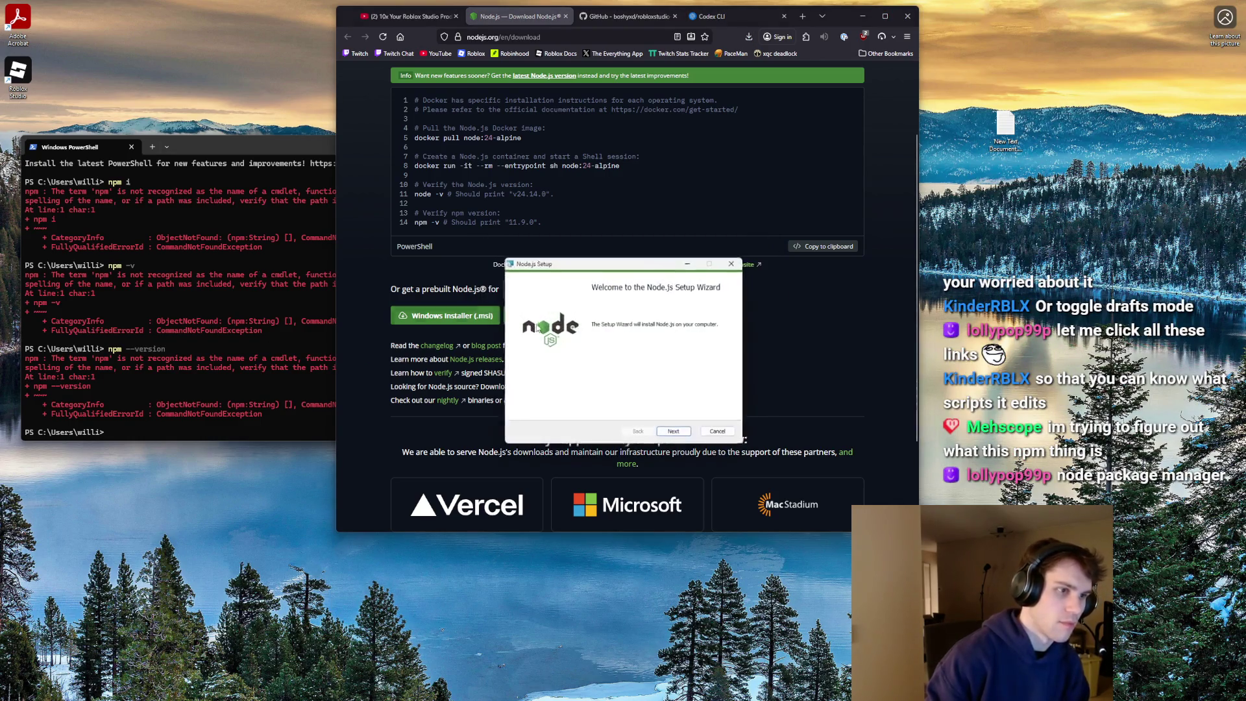
- Install Node.js with default features and no native module tools, then finish the wizard
{"action": "left_click", "coordinate": [680, 433]}
{"action": "left_click", "coordinate": [639, 432]}
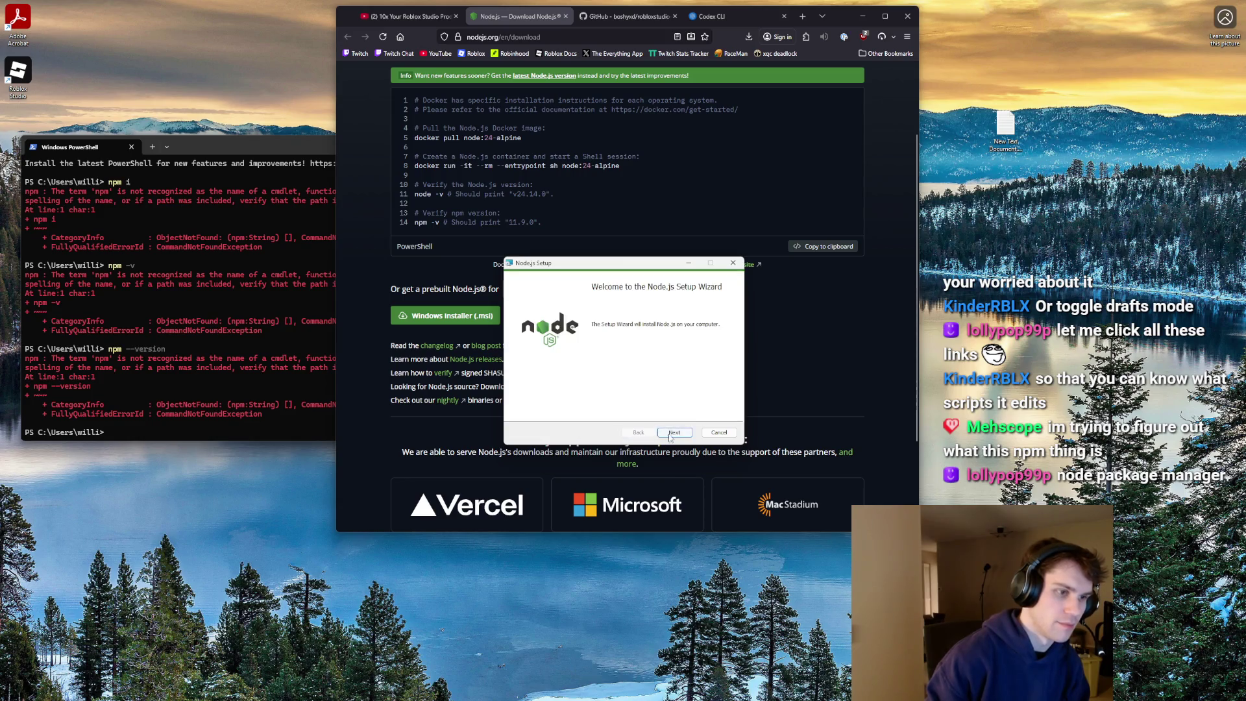
{"action": "left_click", "coordinate": [674, 433]}
{"action": "left_click", "coordinate": [681, 432]}
{"action": "left_click", "coordinate": [681, 432]}
{"action": "left_click", "coordinate": [622, 433]}
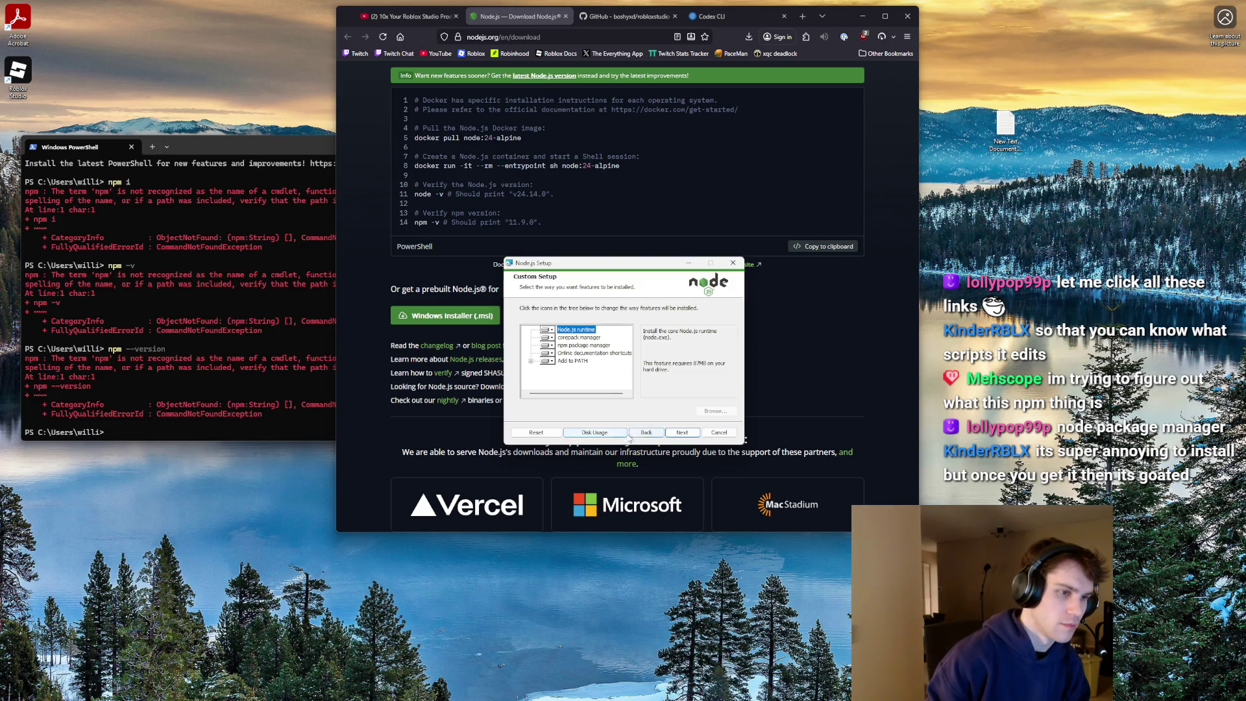
{"action": "left_click", "coordinate": [682, 433]}
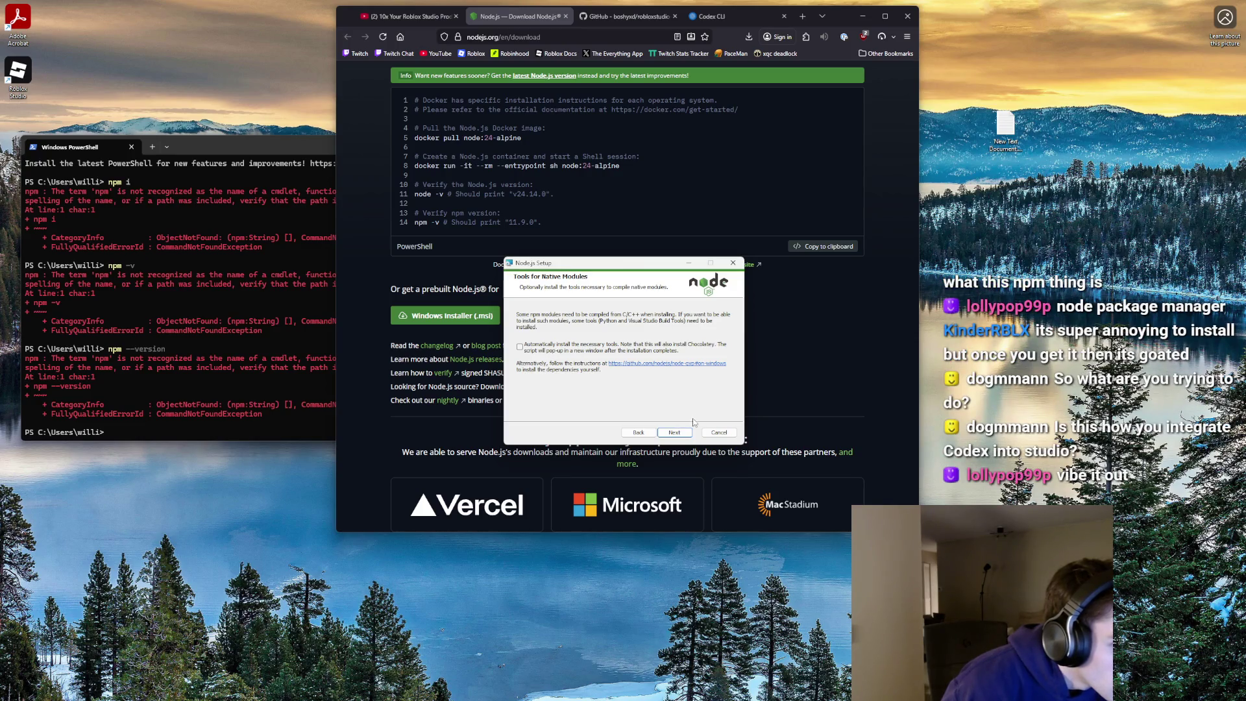
{"action": "left_click", "coordinate": [674, 433]}
{"action": "left_click", "coordinate": [678, 431]}
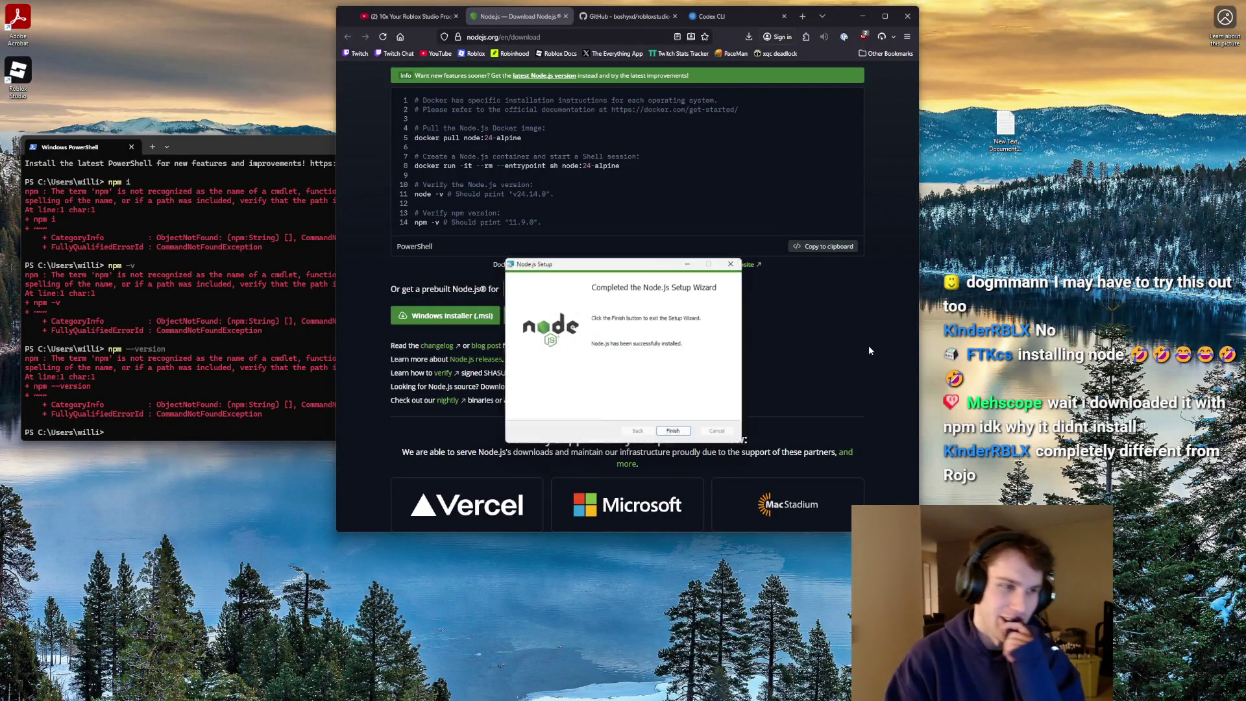
{"action": "left_click", "coordinate": [675, 433]}
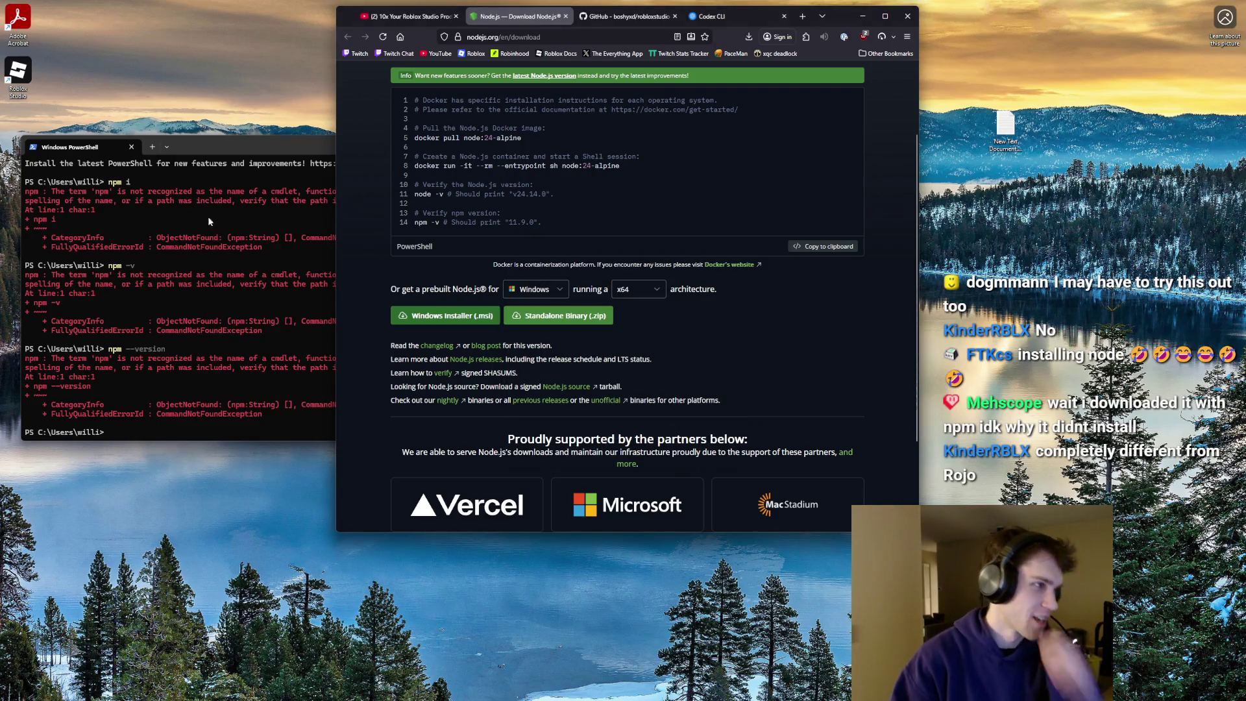
- Open a fresh Terminal and check the npm version, which reports scripts are disabled
{"action": "left_click", "coordinate": [131, 147]}
{"action": "left_click", "coordinate": [512, 689]}
{"action": "type", "text": "terminal"}
{"action": "key", "text": "Return"}
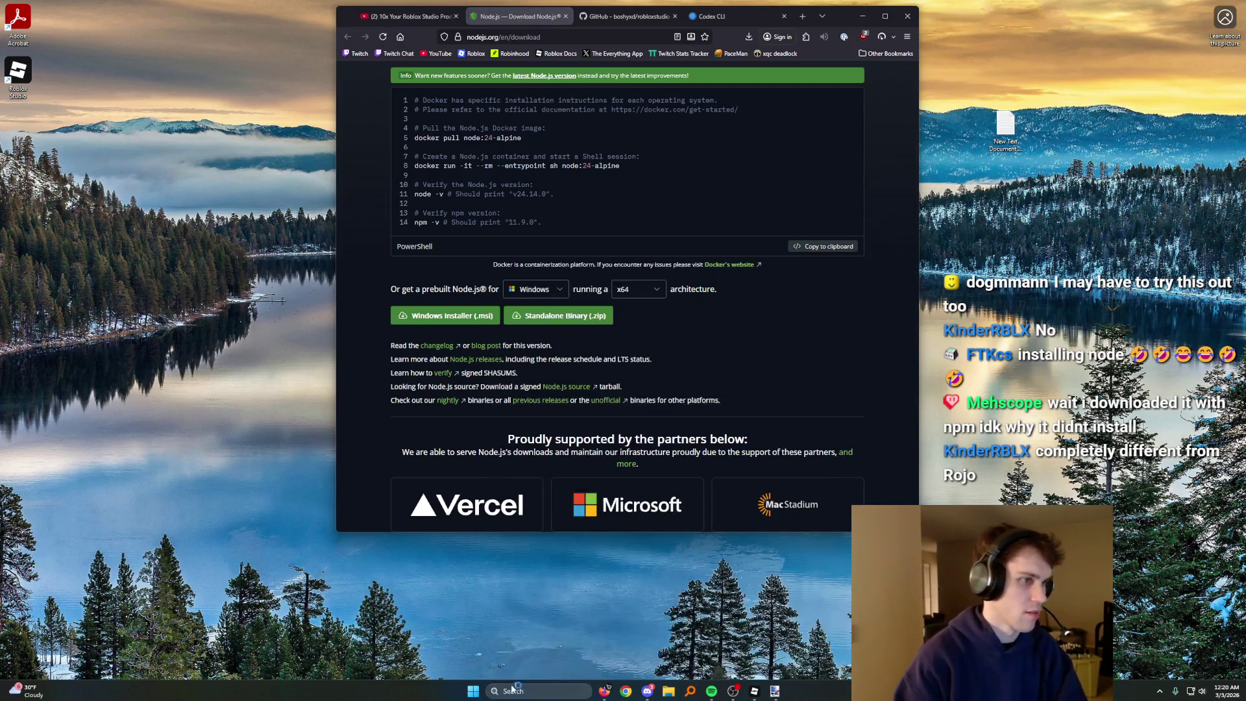
{"action": "type", "text": "npm -v"}
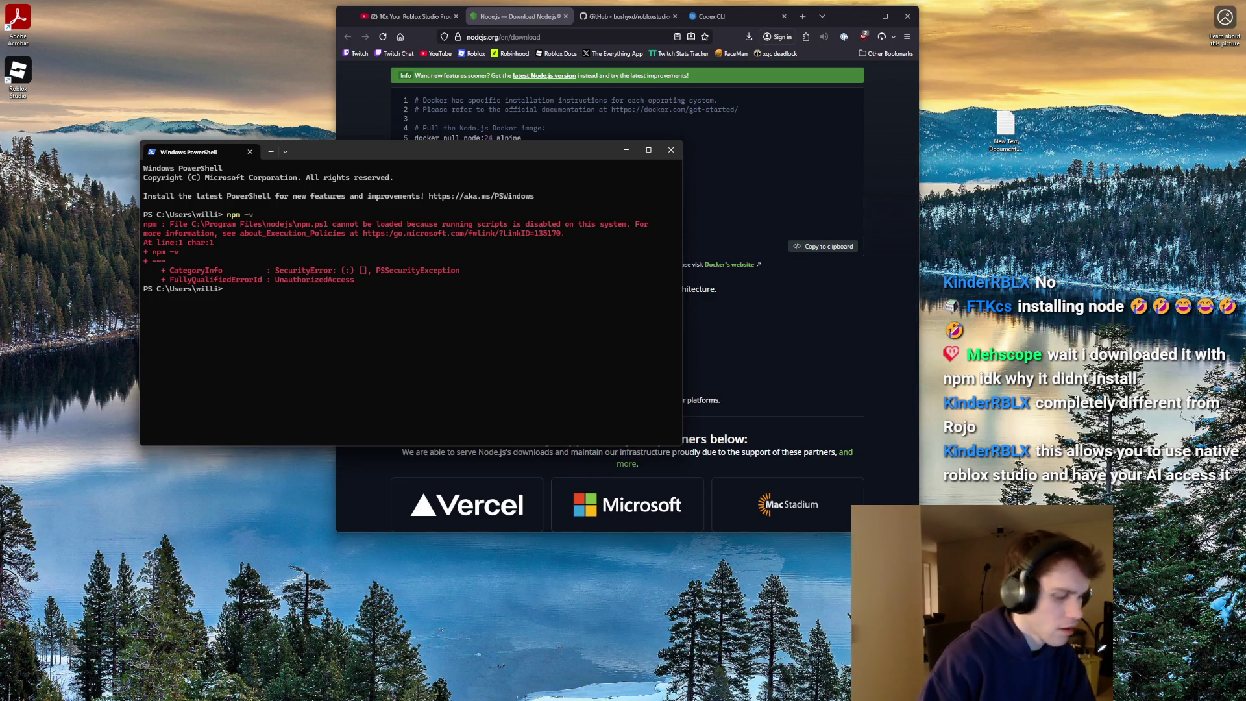
{"action": "type", "text": "--v"}
{"action": "key", "text": "Return"}
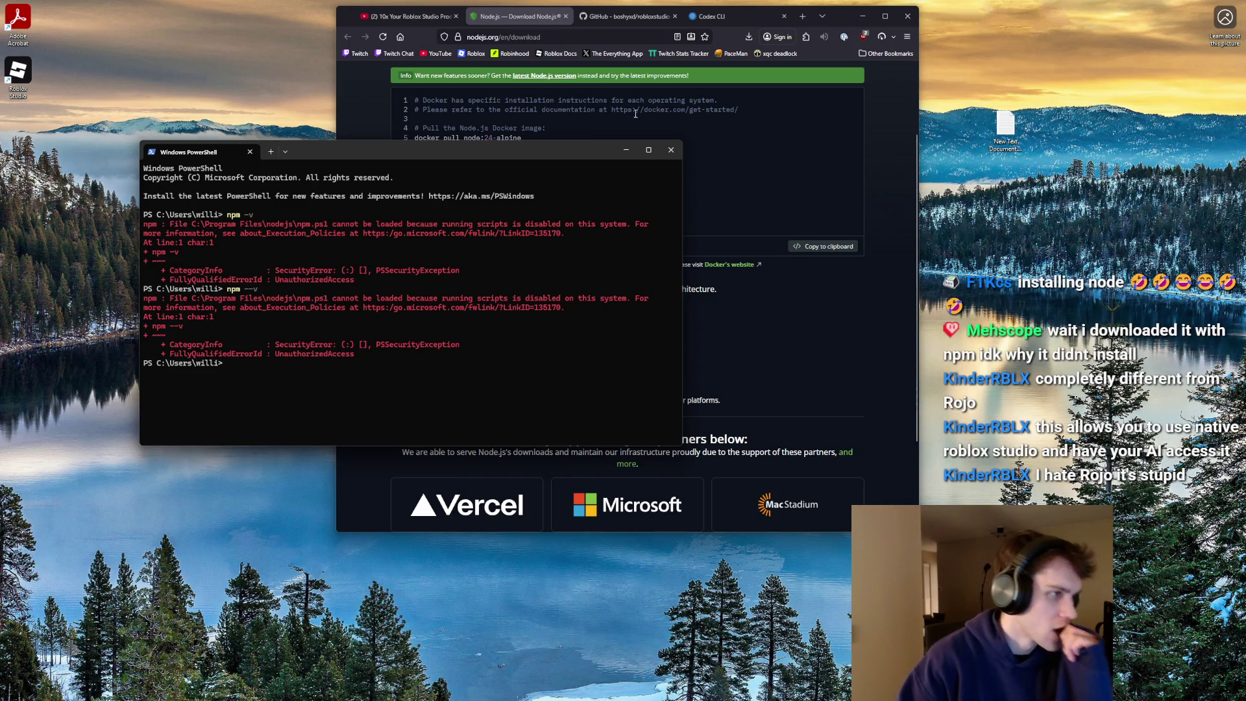
- Run npm -v in Terminal launched as administrator, getting the same scripts-disabled error
{"action": "left_click", "coordinate": [671, 150]}
{"action": "left_click", "coordinate": [584, 691]}
{"action": "type", "text": "terminal"}
{"action": "right_click", "coordinate": [547, 316]}
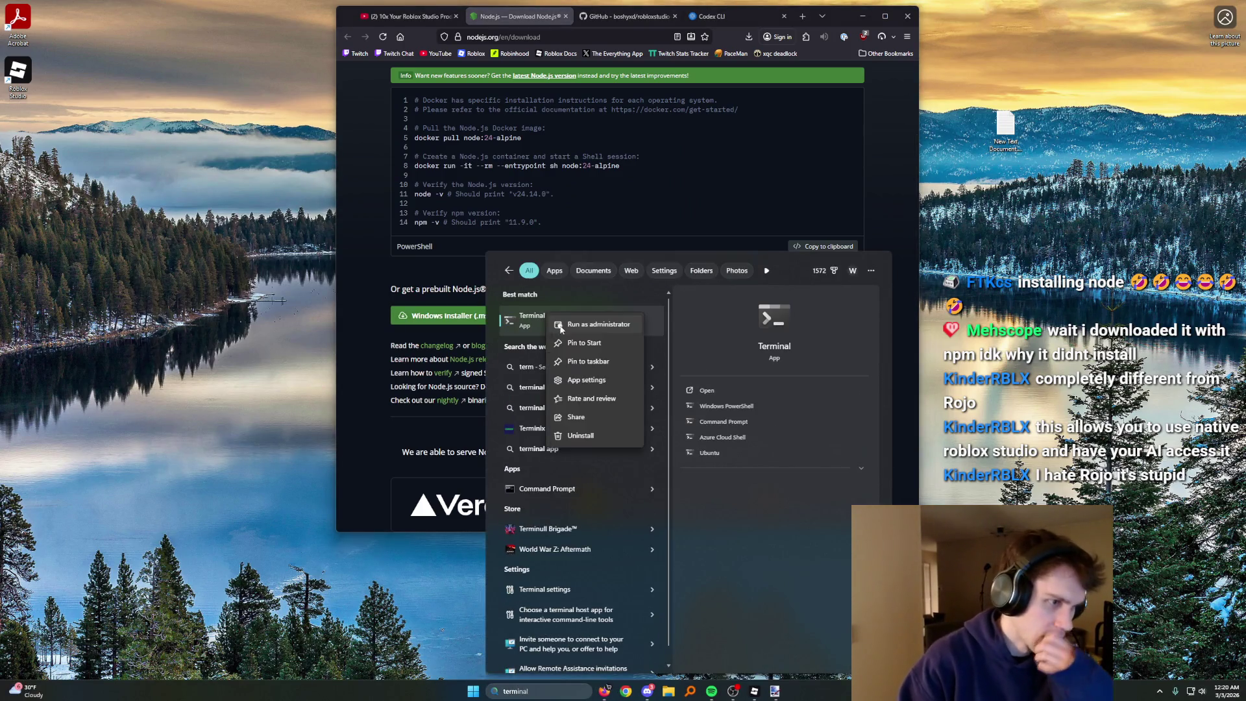
{"action": "left_click", "coordinate": [594, 325]}
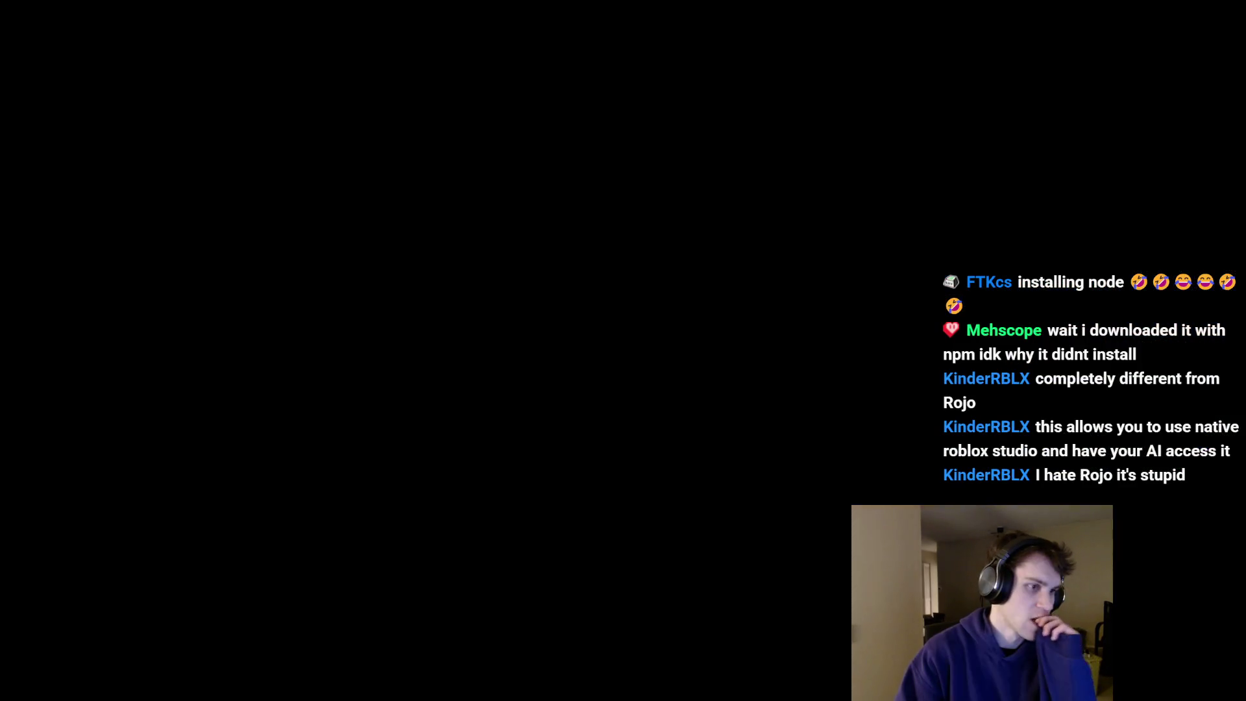
{"action": "type", "text": "npm -v"}
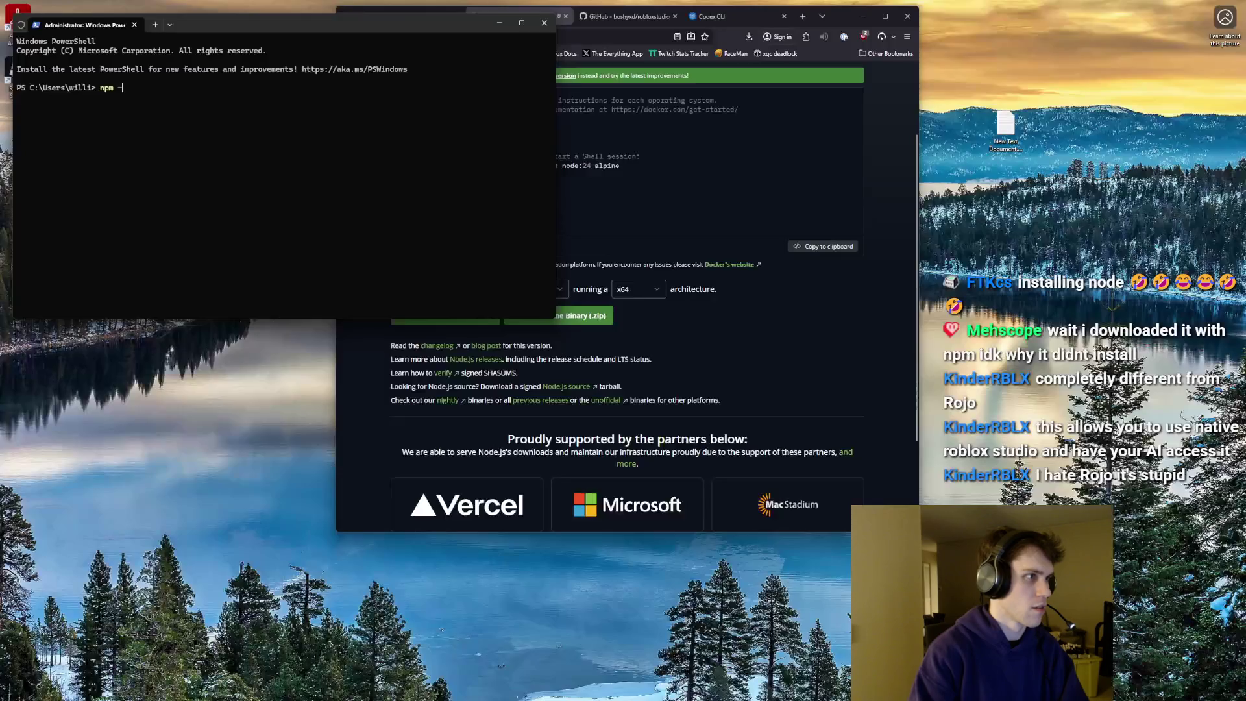
{"action": "key", "text": "Return"}
- Close the administrator window and return to the YouTube tutorial
{"action": "left_click", "coordinate": [543, 23]}
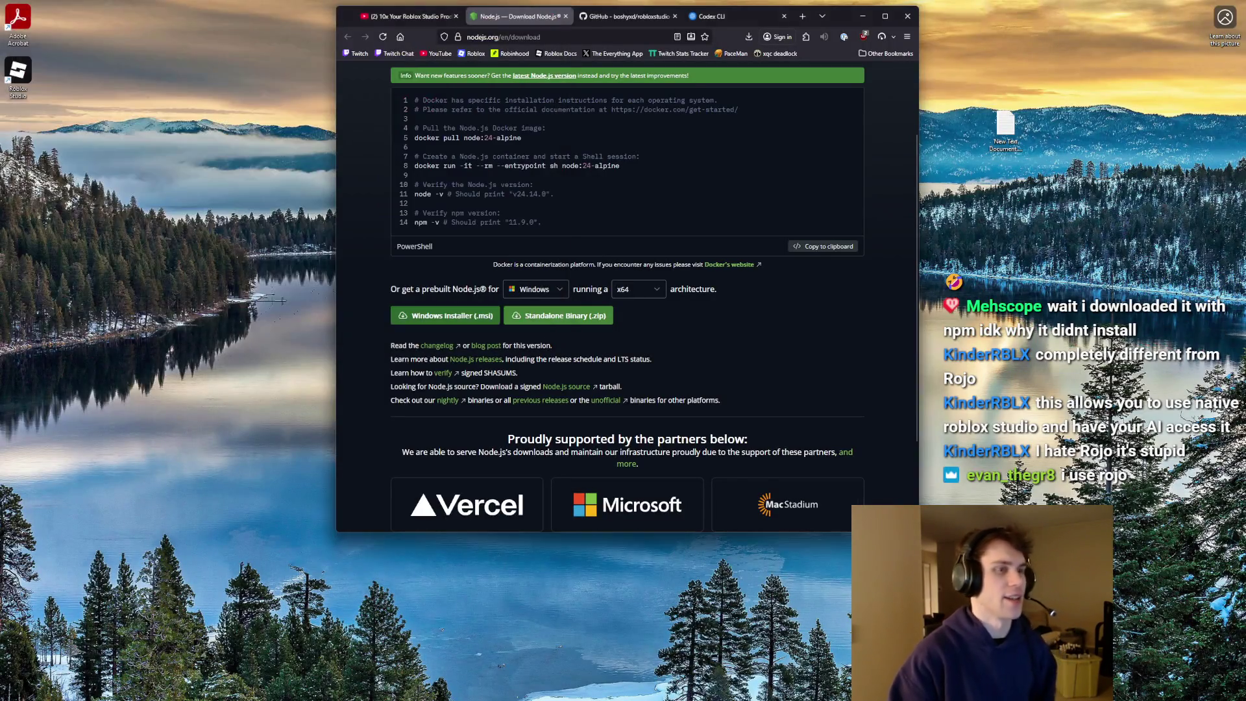
{"action": "left_click", "coordinate": [538, 691]}
{"action": "type", "text": "termin"}
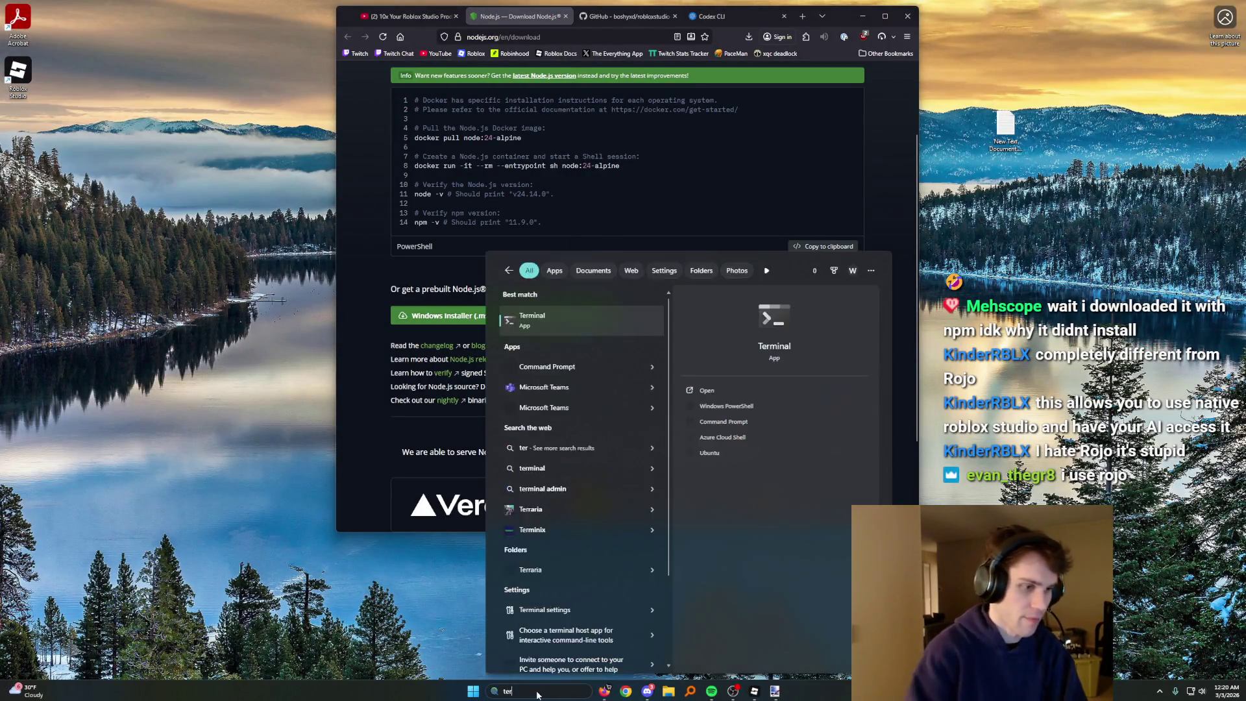
{"action": "key", "text": "Down"}
{"action": "key", "text": "Down"}
{"action": "key", "text": "Down"}
{"action": "key", "text": "Down"}
{"action": "key", "text": "Down"}
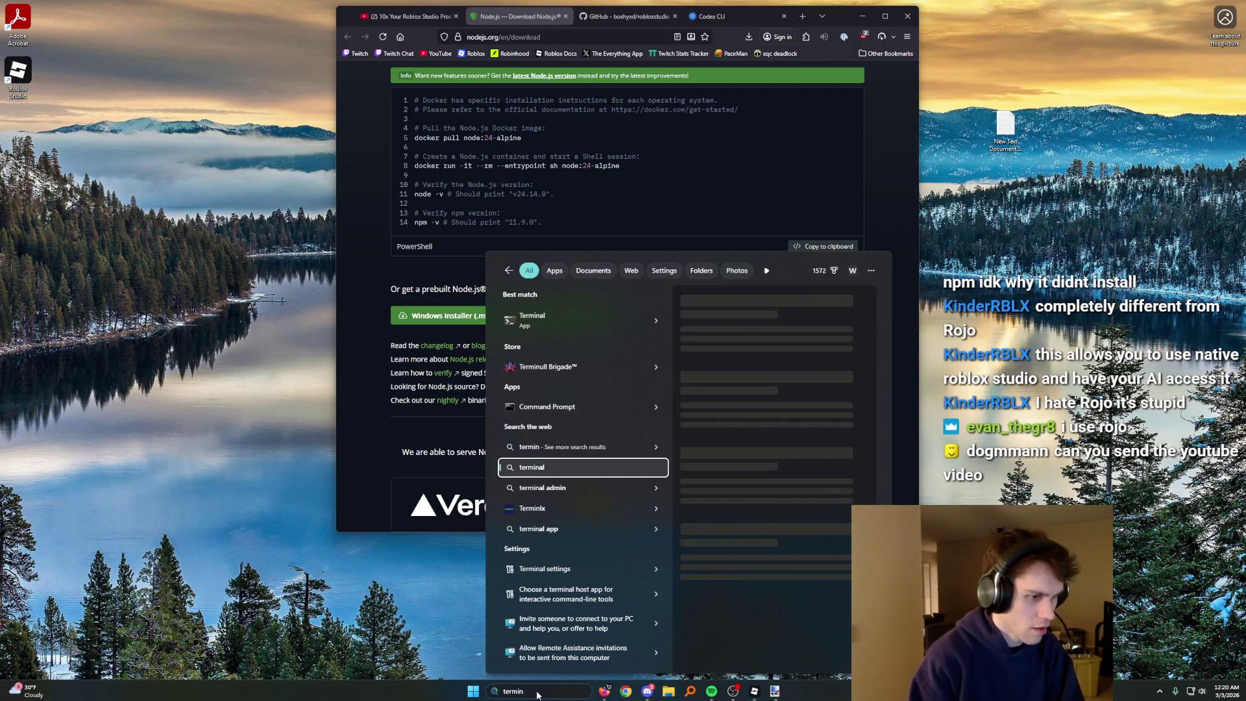
{"action": "key", "text": "Up"}
{"action": "key", "text": "Up"}
{"action": "key", "text": "Up"}
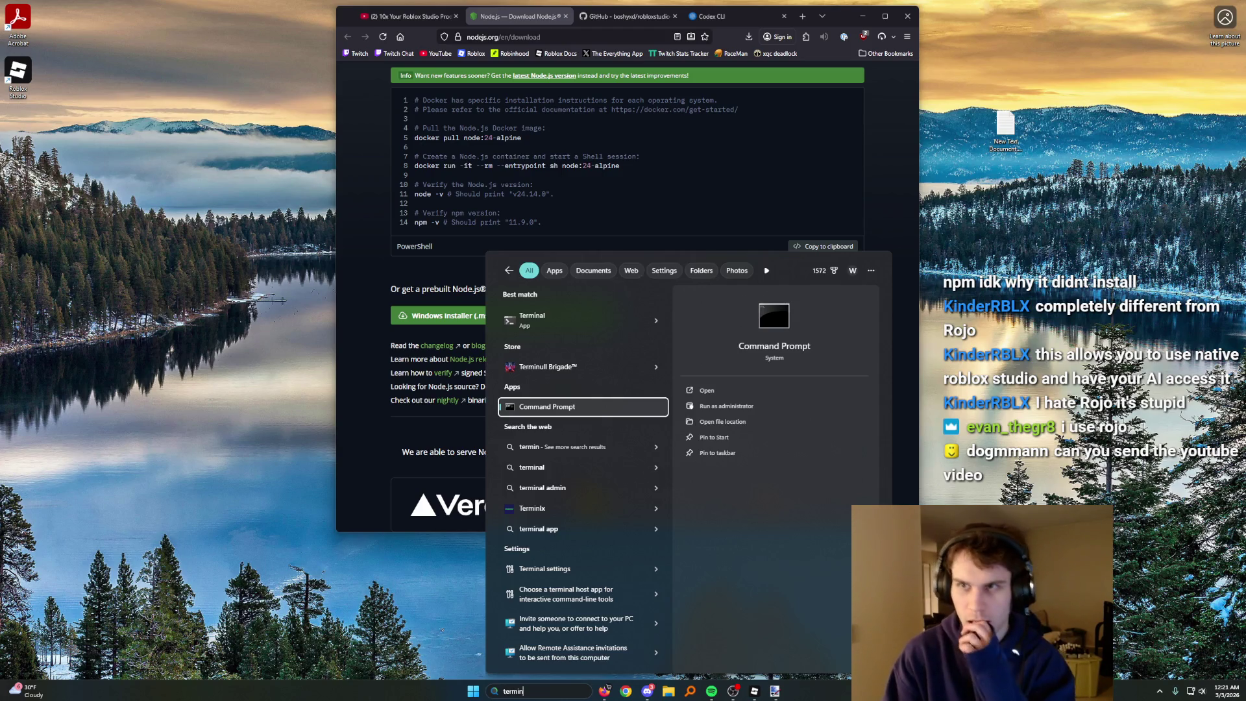
{"action": "left_click", "coordinate": [409, 16]}
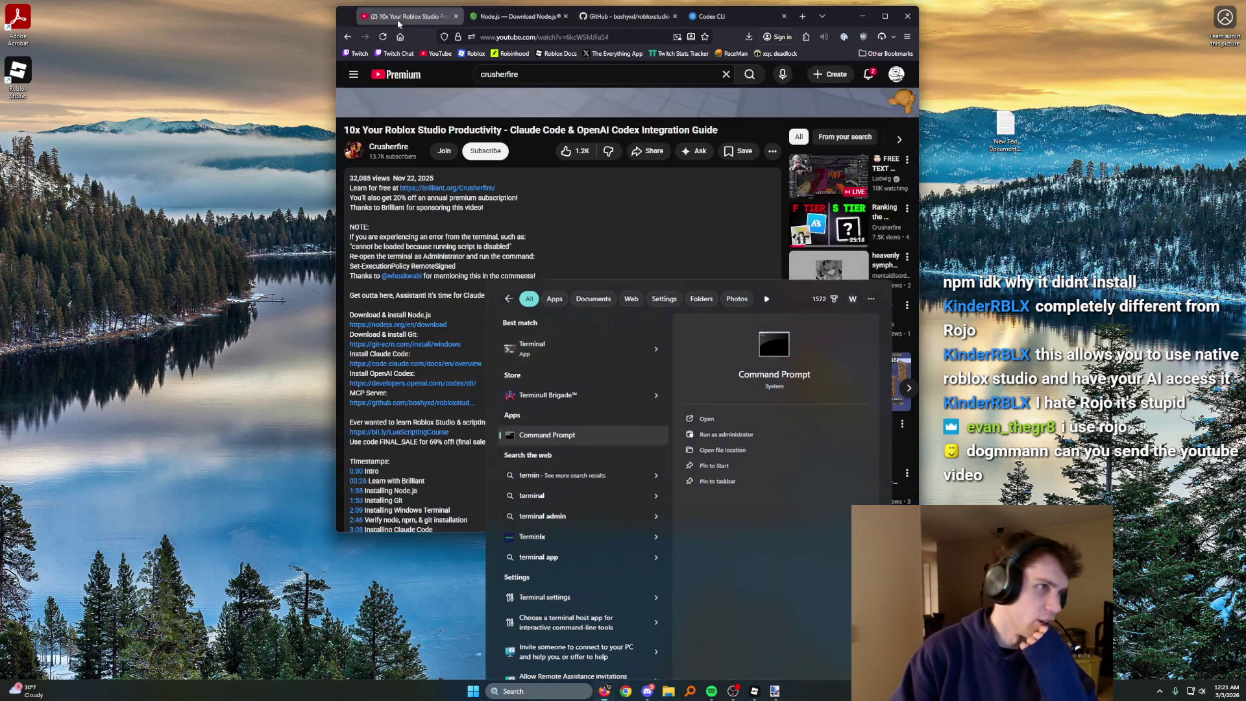
- Jump the tutorial to Installing Windows Terminal's Defaults settings and rewind 5 seconds
{"action": "scroll", "coordinate": [475, 366], "scroll_direction": "down", "scroll_amount": 1}
{"action": "left_click", "coordinate": [455, 325]}
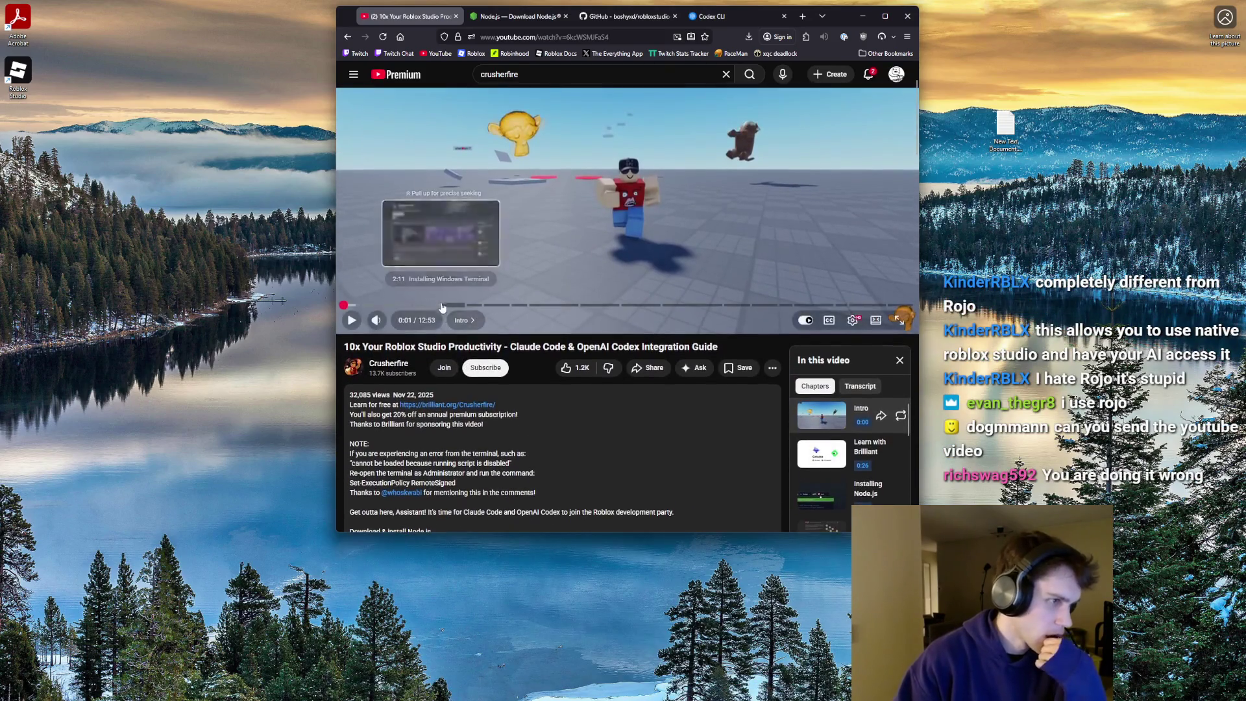
{"action": "left_click", "coordinate": [434, 305]}
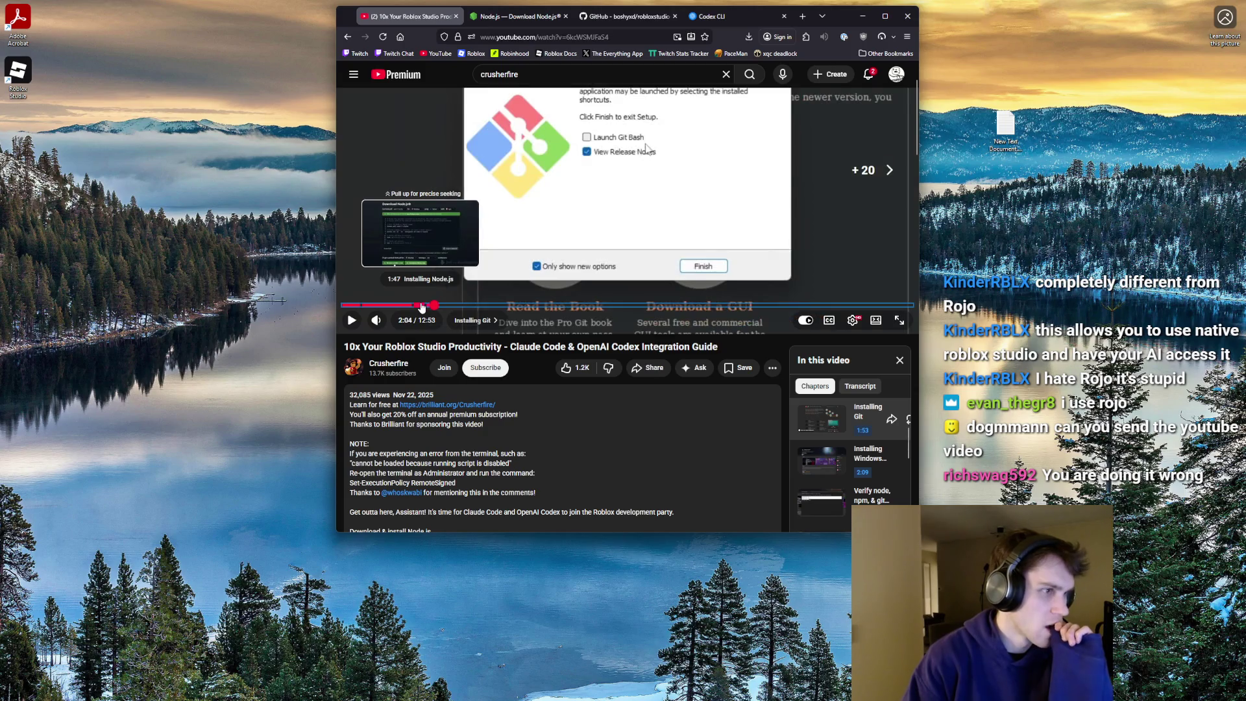
{"action": "left_click", "coordinate": [436, 305]}
{"action": "scroll", "coordinate": [468, 389], "scroll_direction": "up", "scroll_amount": 2}
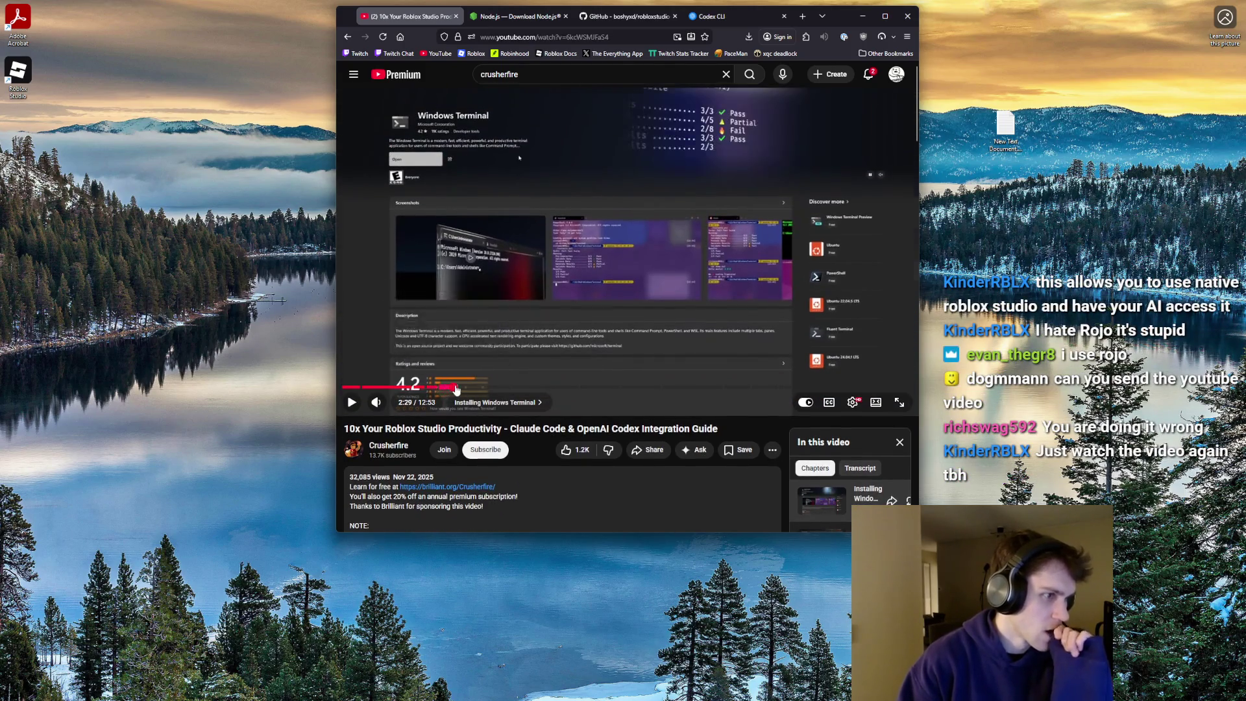
{"action": "left_click", "coordinate": [453, 387]}
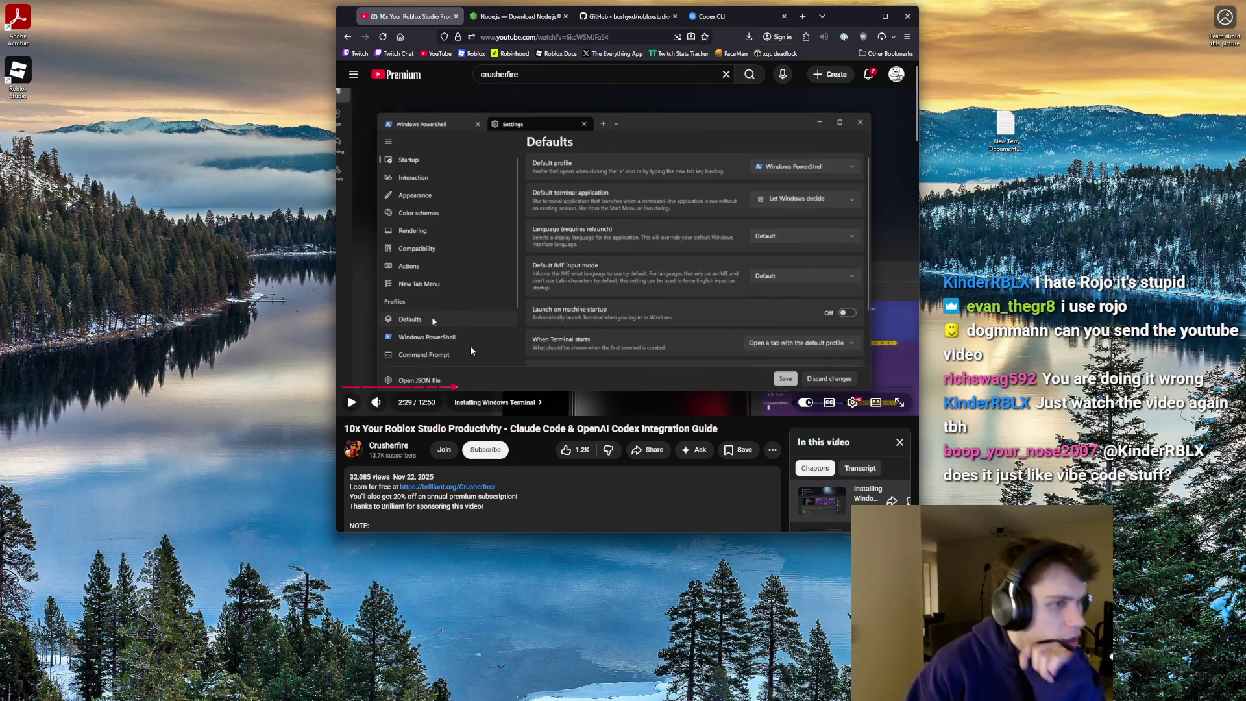
{"action": "left_click", "coordinate": [470, 345]}
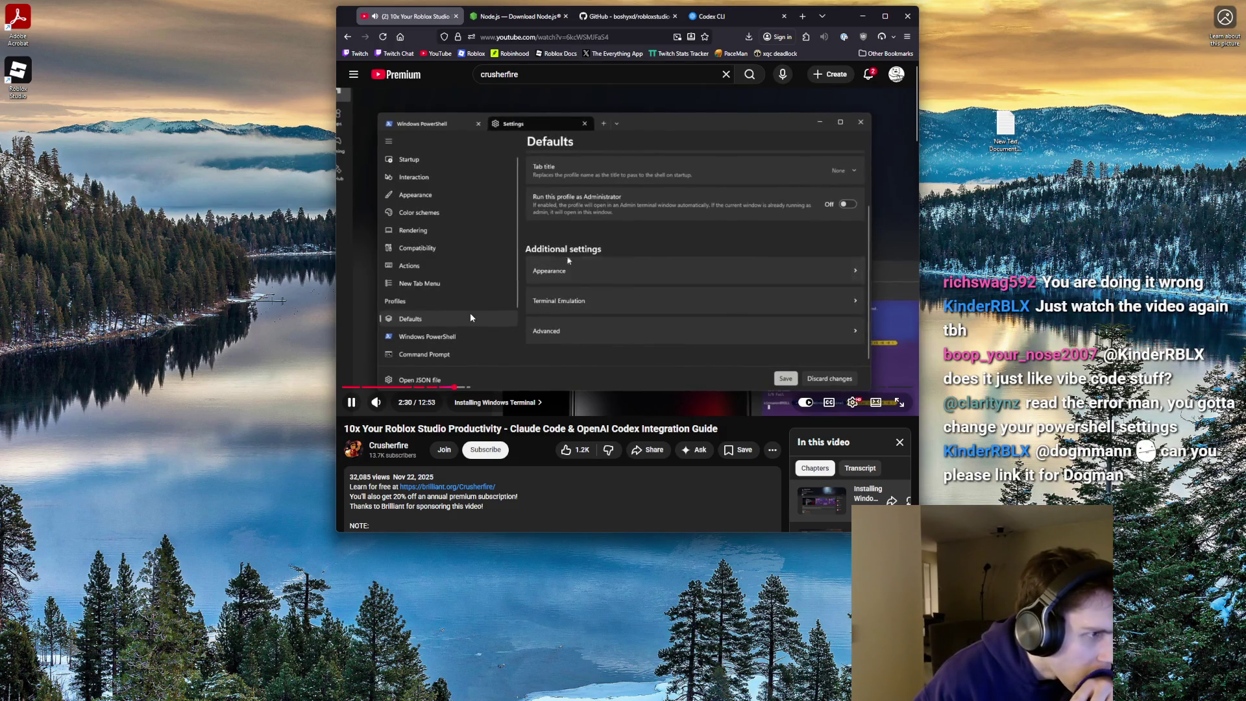
{"action": "key", "text": "Left"}
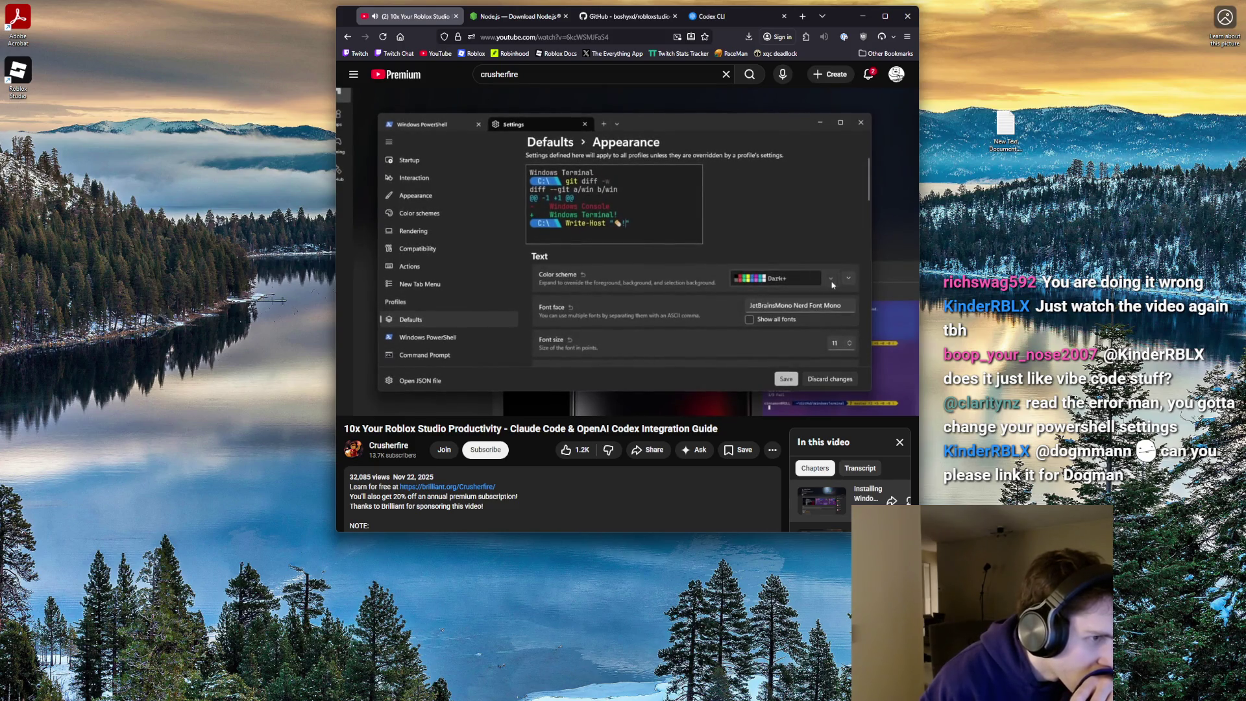
{"action": "left_click", "coordinate": [520, 690]}
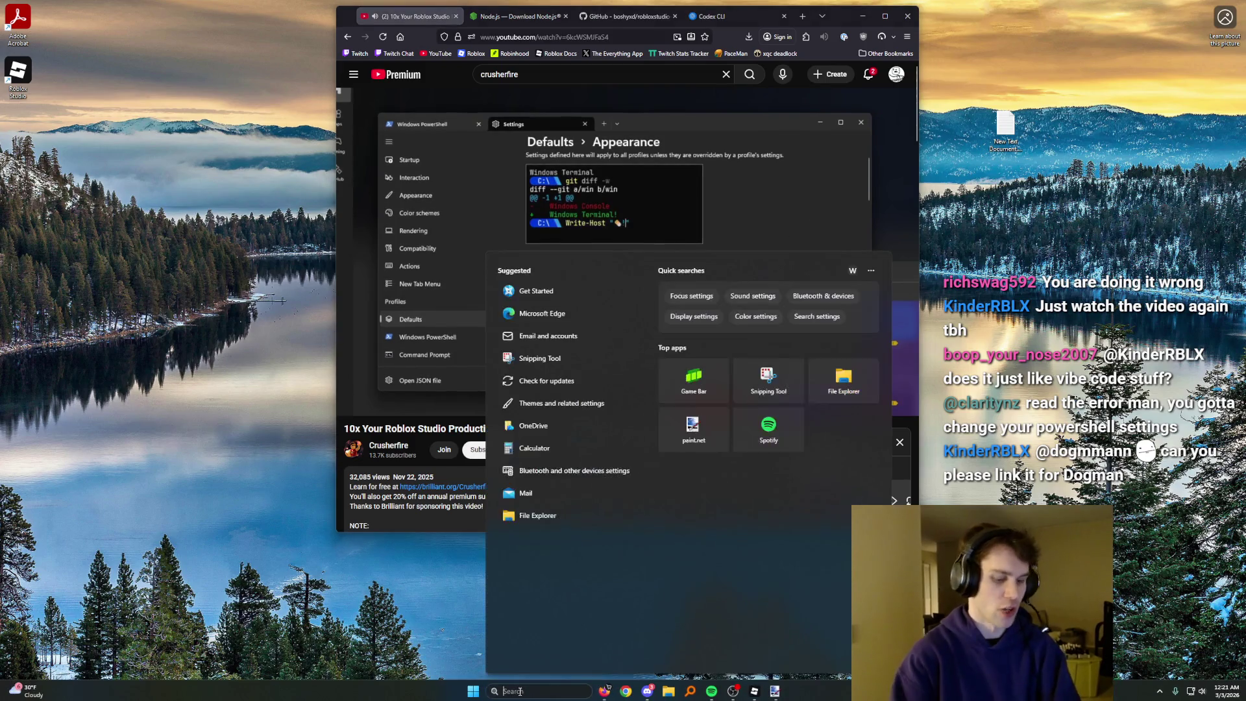
- Open Windows PowerShell and run npm -v, which fails because scripts are disabled
{"action": "type", "text": "opwpowershe"}
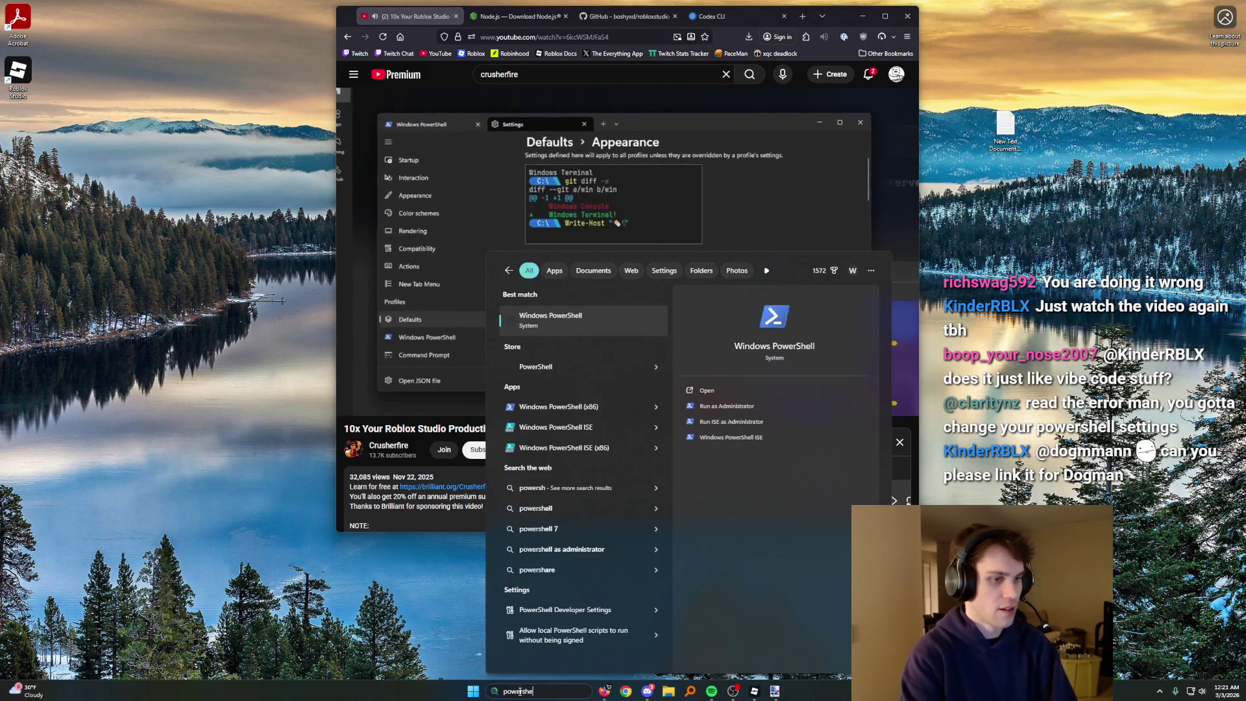
{"action": "key", "text": "Return"}
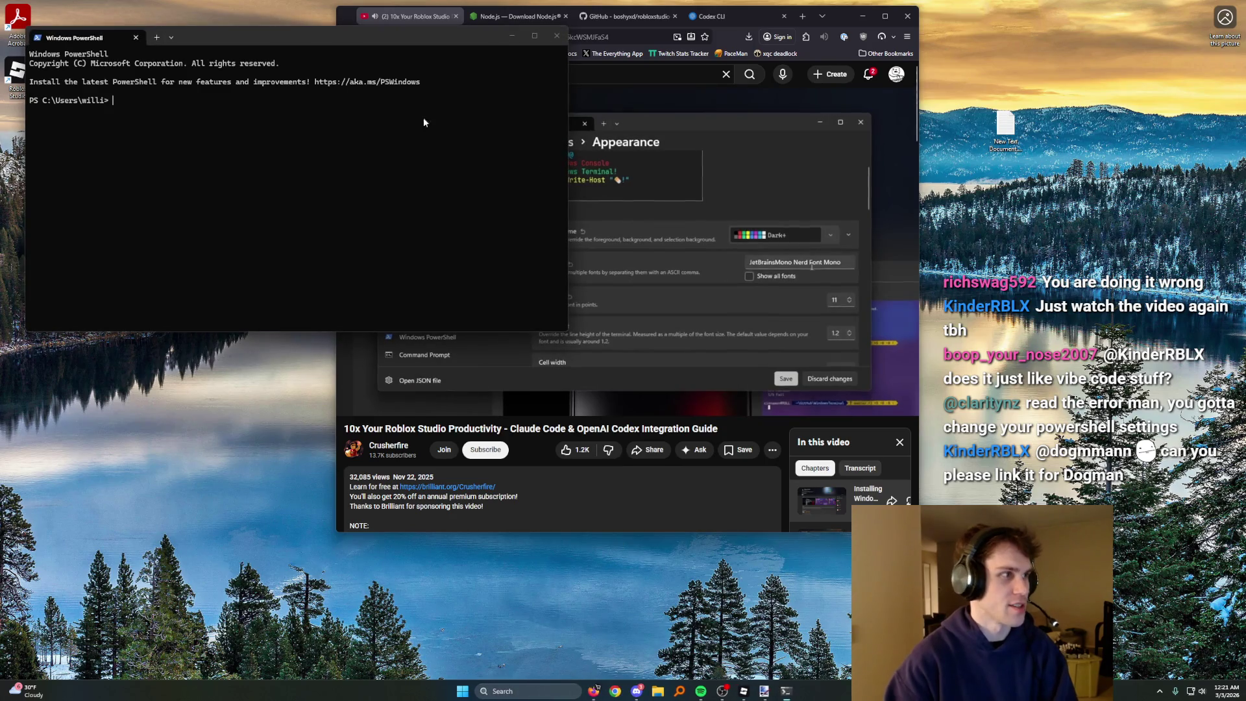
{"action": "type", "text": "npm -v"}
{"action": "key", "text": "Return"}
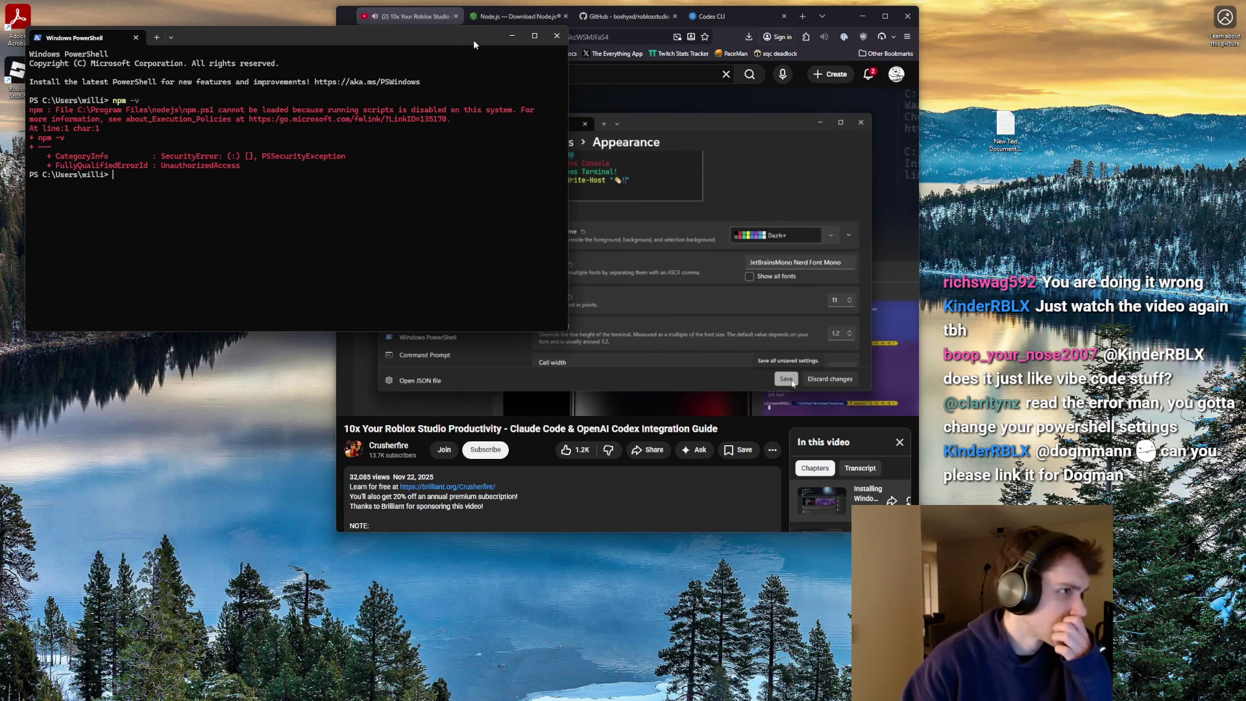
- Arrange the terminal beside the tutorial and copy the execution-policy error text
{"action": "mouse_move", "coordinate": [473, 41]}
{"action": "left_mouse_down"}
{"action": "mouse_move", "coordinate": [437, 392]}
{"action": "mouse_move", "coordinate": [488, 394]}
{"action": "mouse_move", "coordinate": [496, 198]}
{"action": "left_mouse_up"}
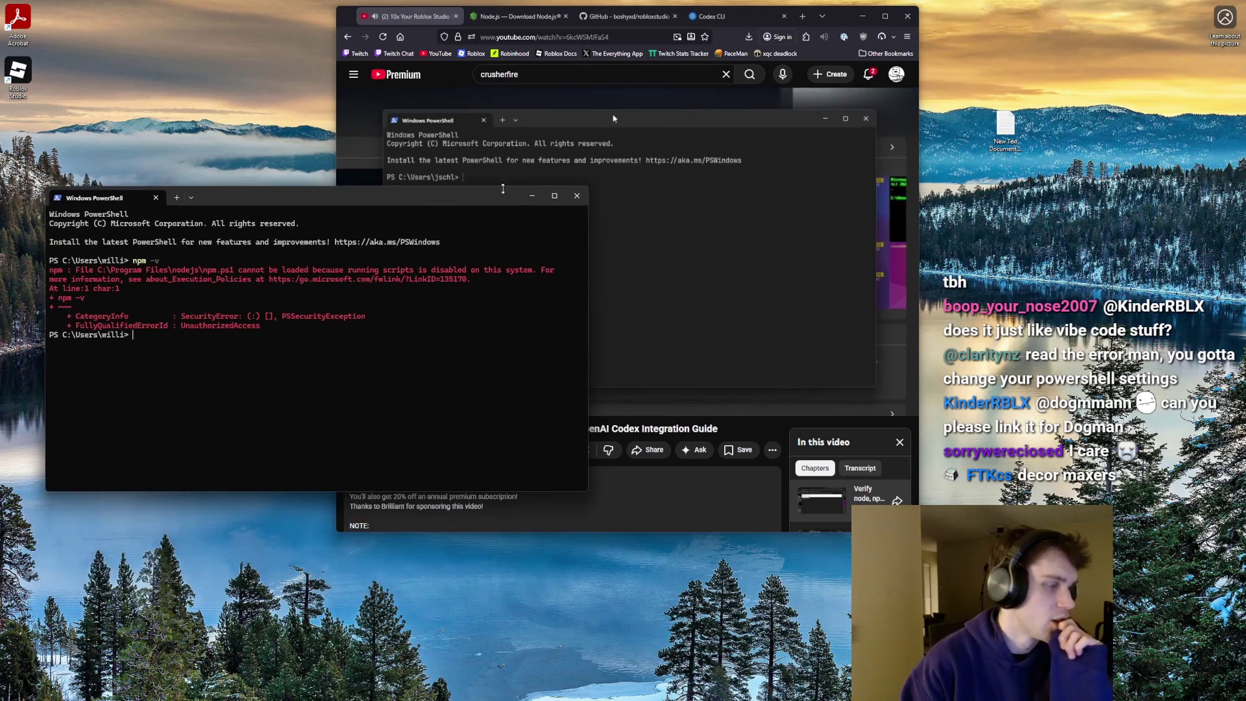
{"action": "left_click", "coordinate": [669, 157]}
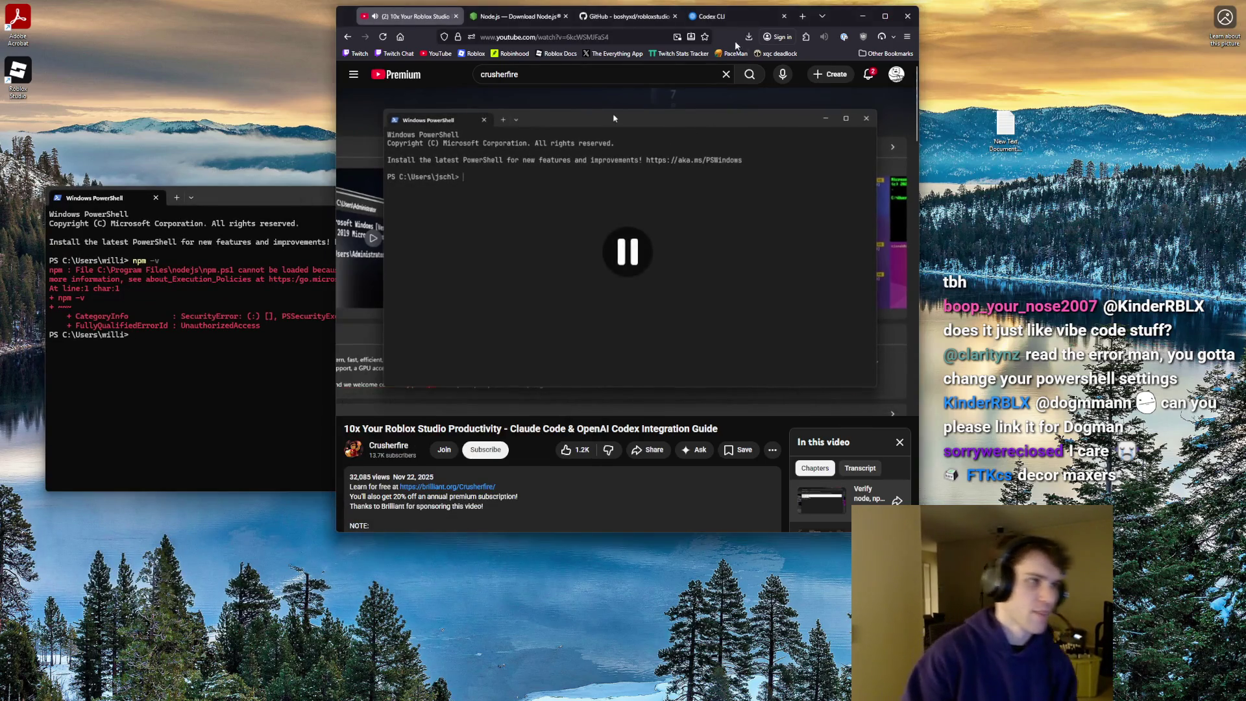
{"action": "mouse_move", "coordinate": [848, 24]}
{"action": "left_mouse_down"}
{"action": "mouse_move", "coordinate": [920, 44]}
{"action": "mouse_move", "coordinate": [1105, 49]}
{"action": "left_mouse_up"}
{"action": "left_click_drag", "start_coordinate": [442, 200], "coordinate": [437, 126]}
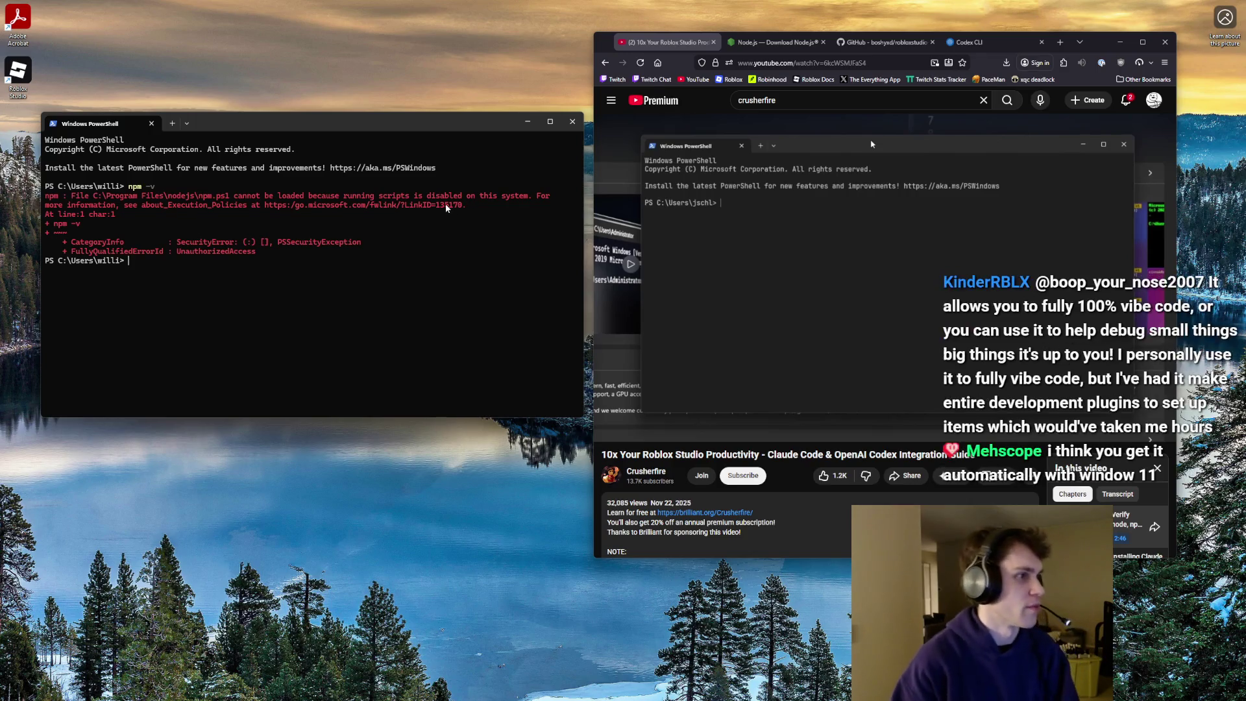
{"action": "left_click_drag", "start_coordinate": [143, 207], "coordinate": [464, 205]}
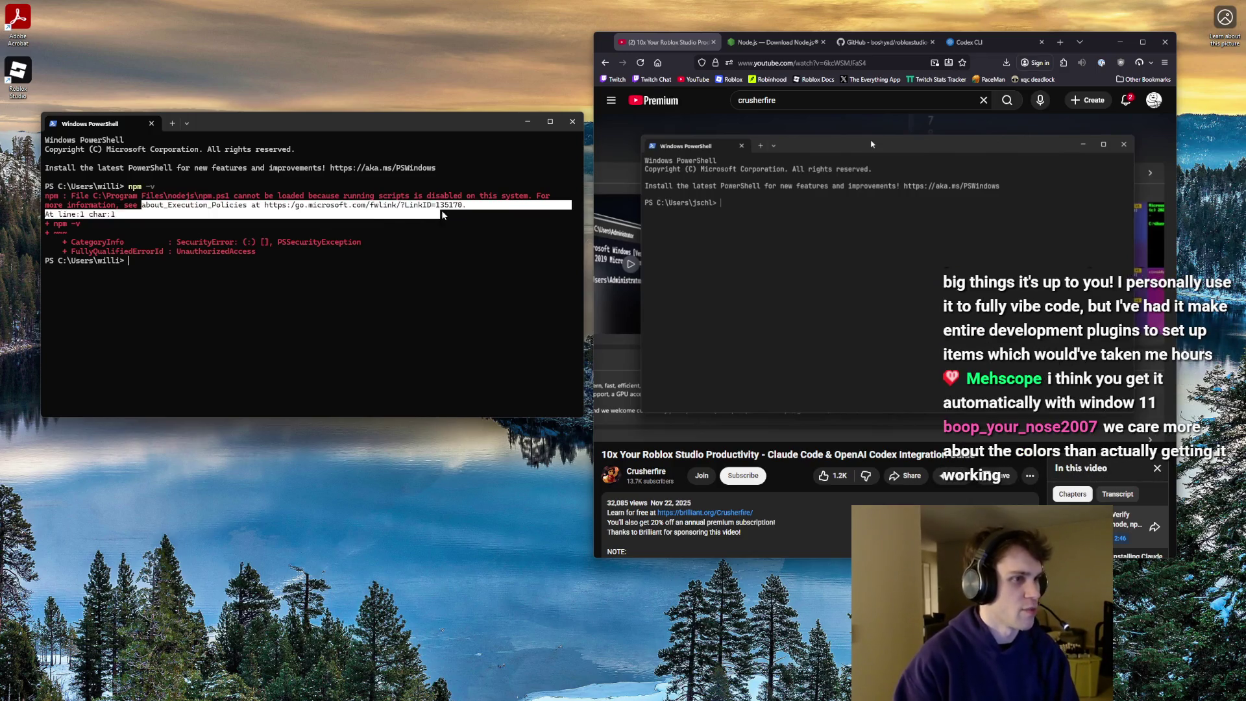
{"action": "right_click", "coordinate": [464, 205]}
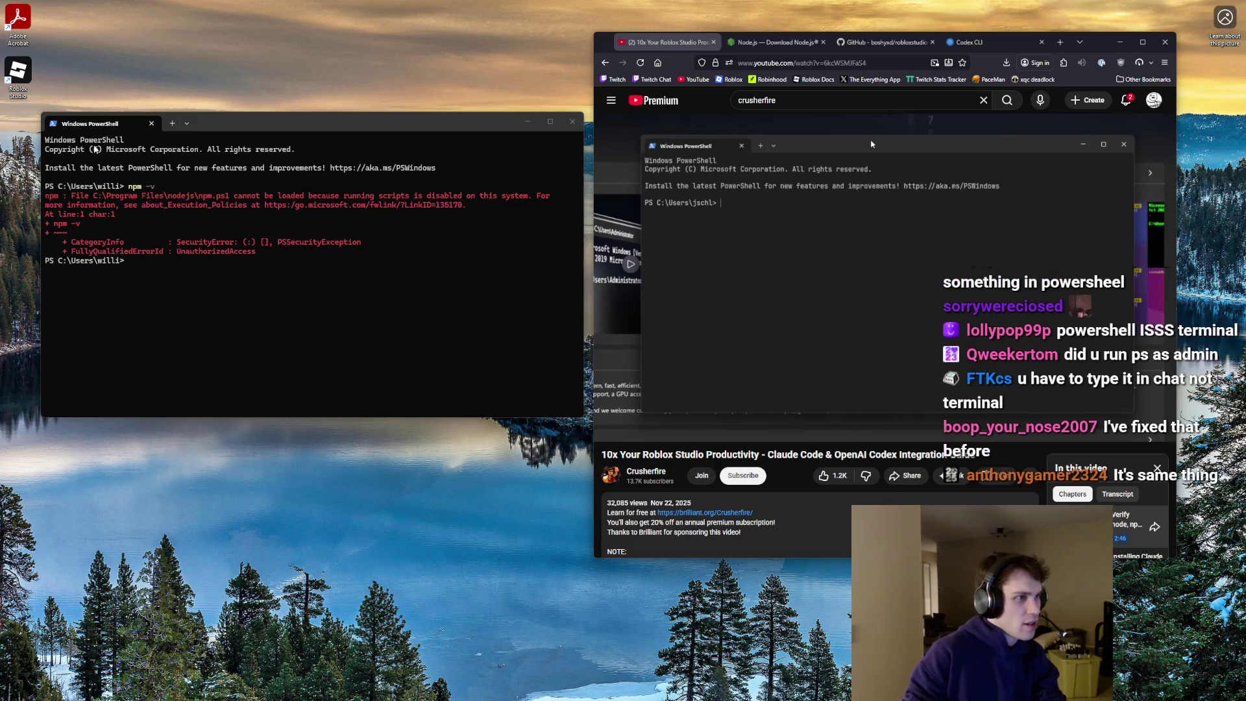
- Close the terminal, then open PowerShell as administrator and run npm -v
{"action": "key", "text": "alt+F4"}
{"action": "left_click", "coordinate": [519, 691]}
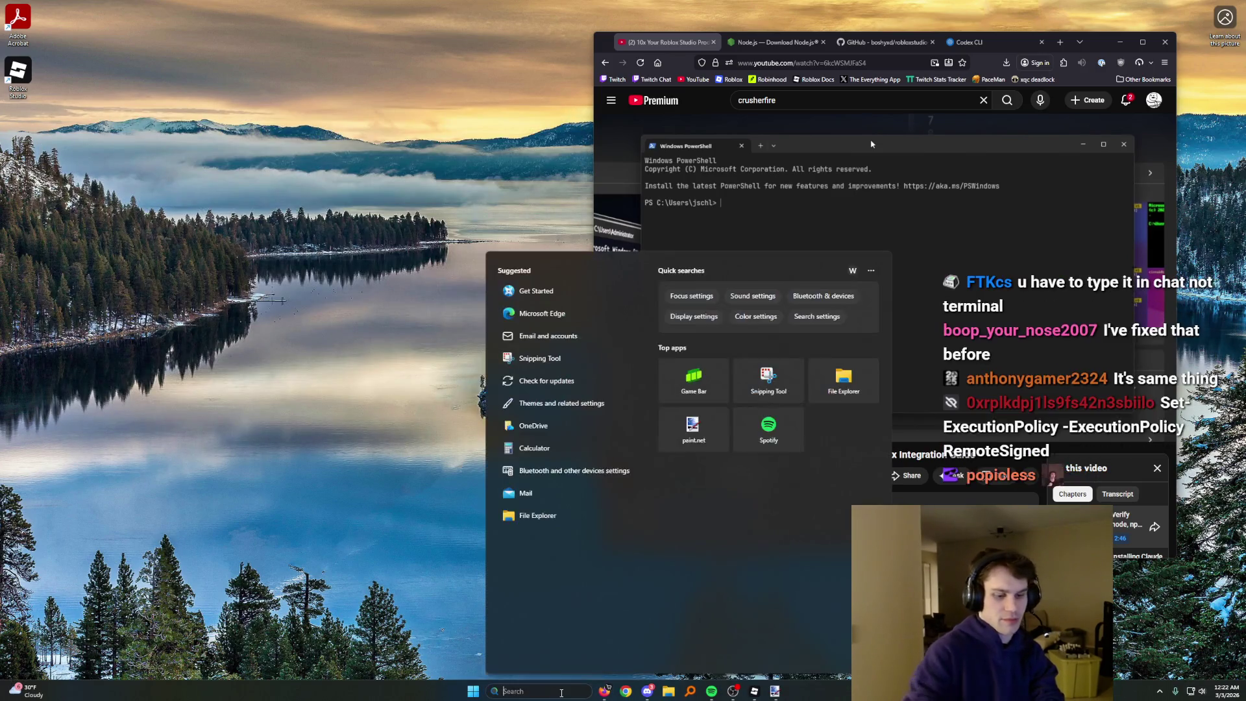
{"action": "type", "text": "powersh"}
{"action": "right_click", "coordinate": [557, 318]}
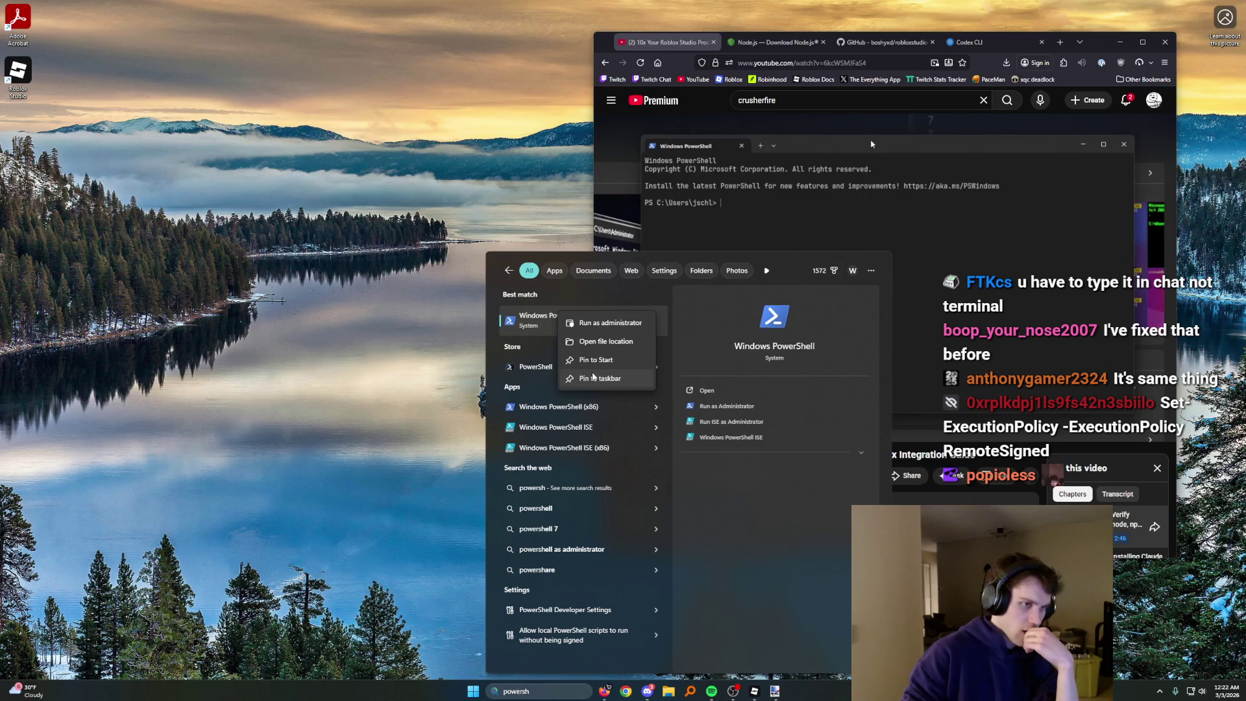
{"action": "left_click", "coordinate": [582, 332]}
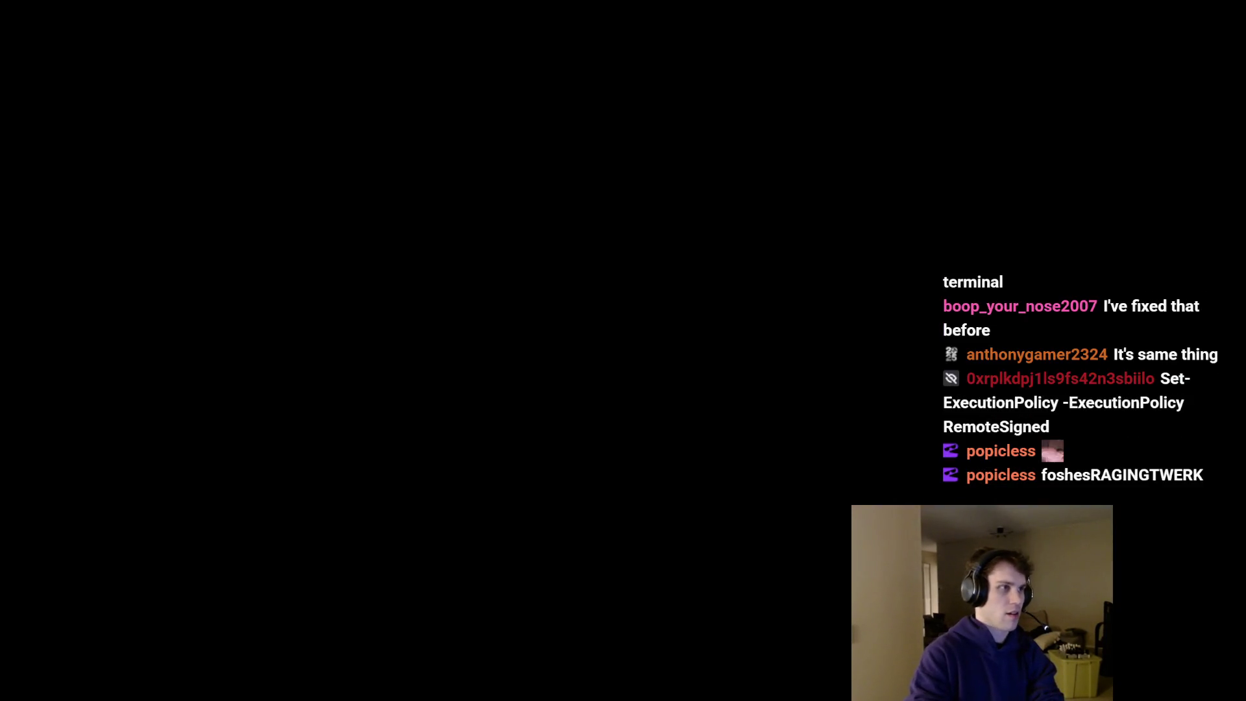
{"action": "type", "text": "npm -v"}
{"action": "key", "text": "Return"}
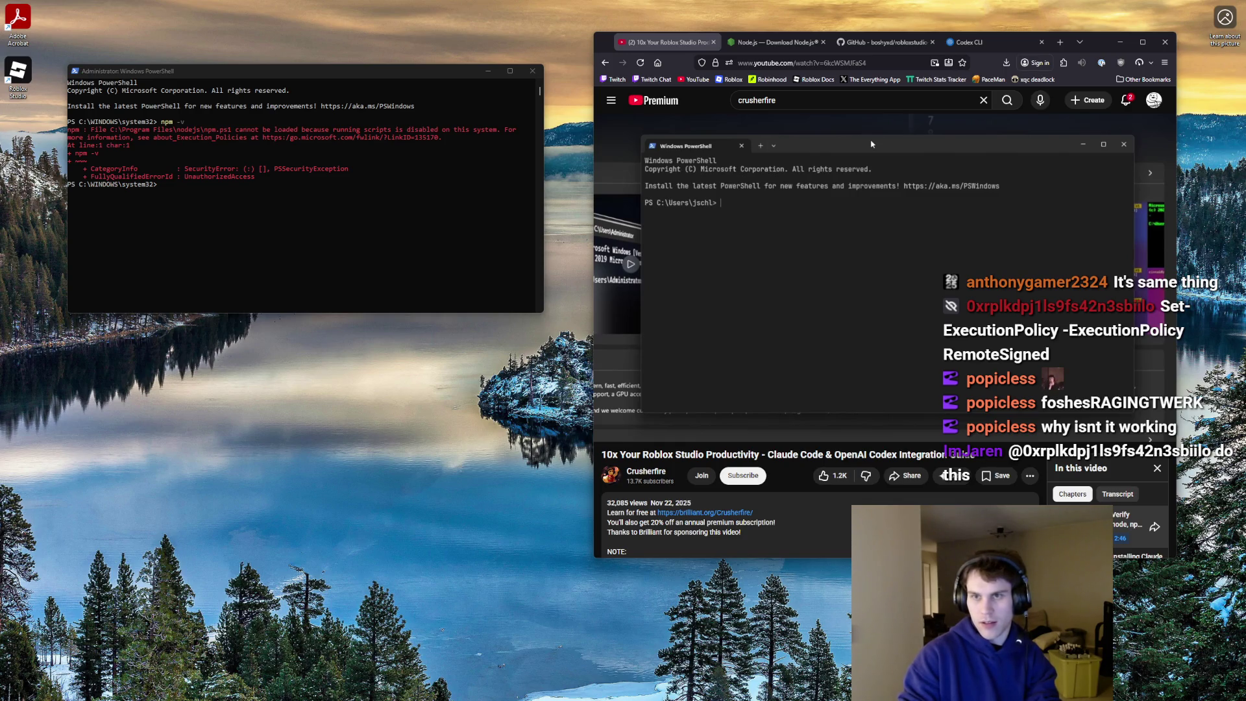
- Set the execution policy to RemoteSigned, answering A for all, and close the window
{"action": "left_click", "coordinate": [222, 190]}
{"action": "type", "text": "Set-ExecutionPolicy RemoteSigned"}
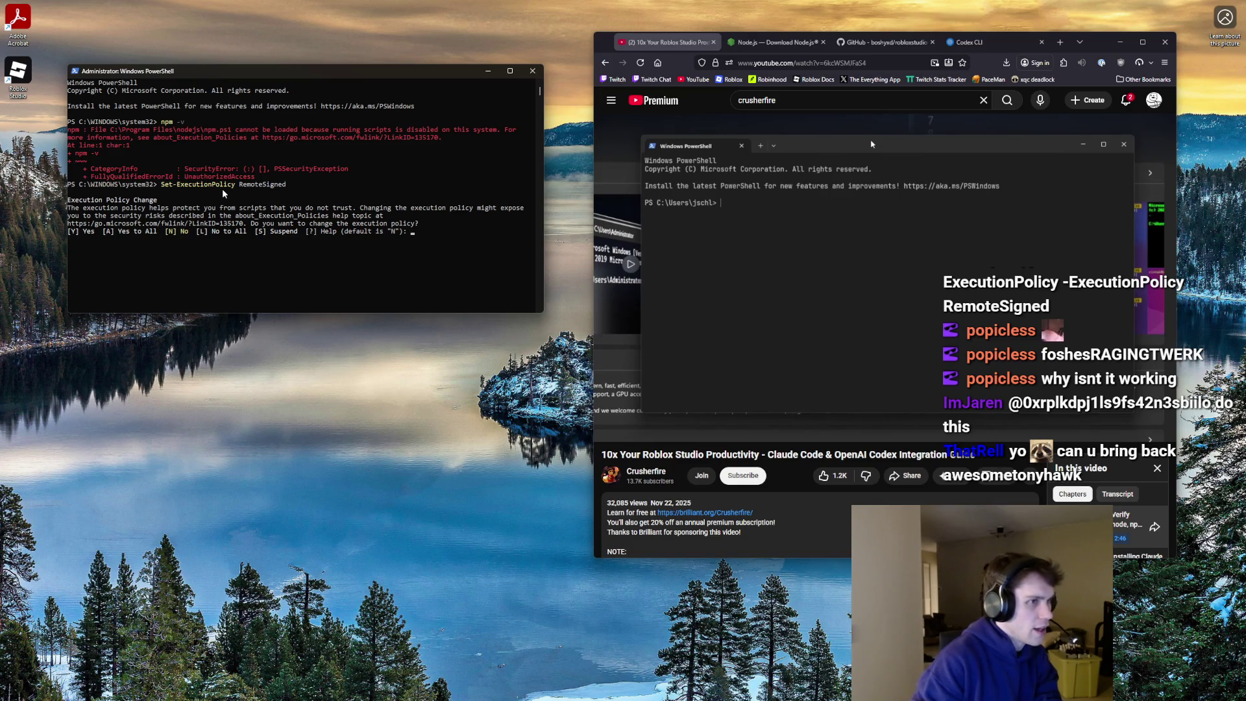
{"action": "type", "text": "A"}
{"action": "key", "text": "Return"}
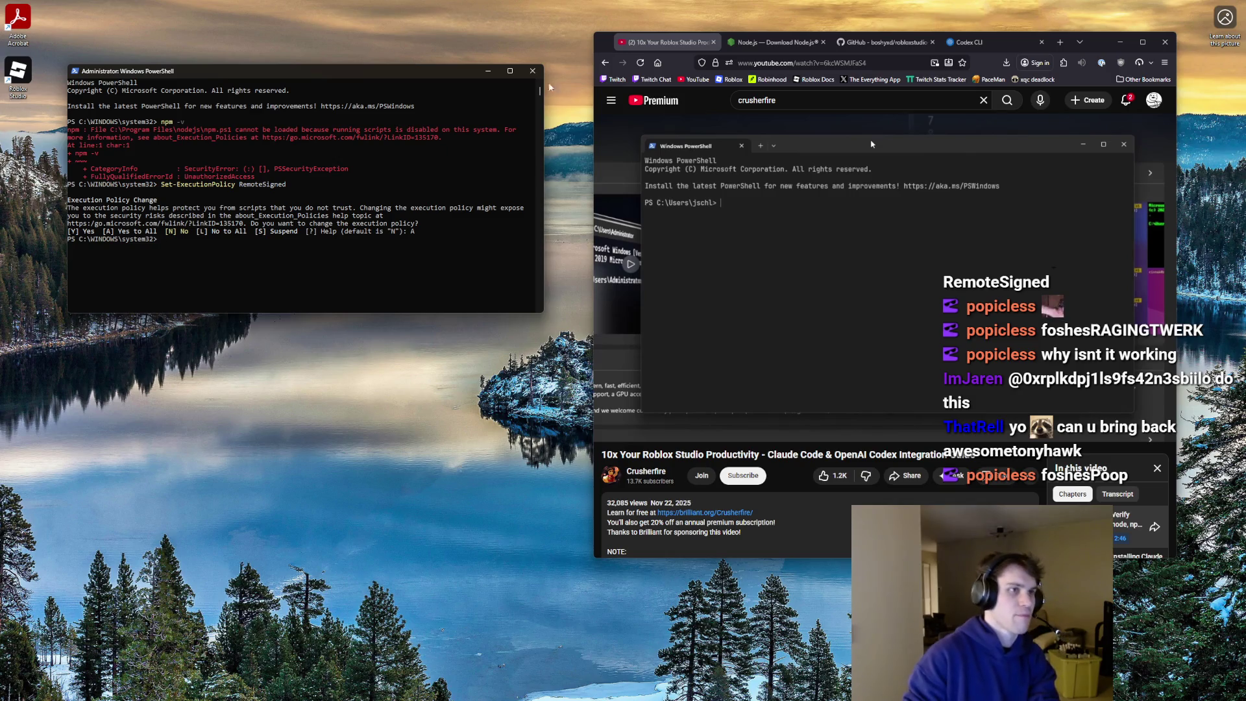
{"action": "left_click", "coordinate": [532, 71]}
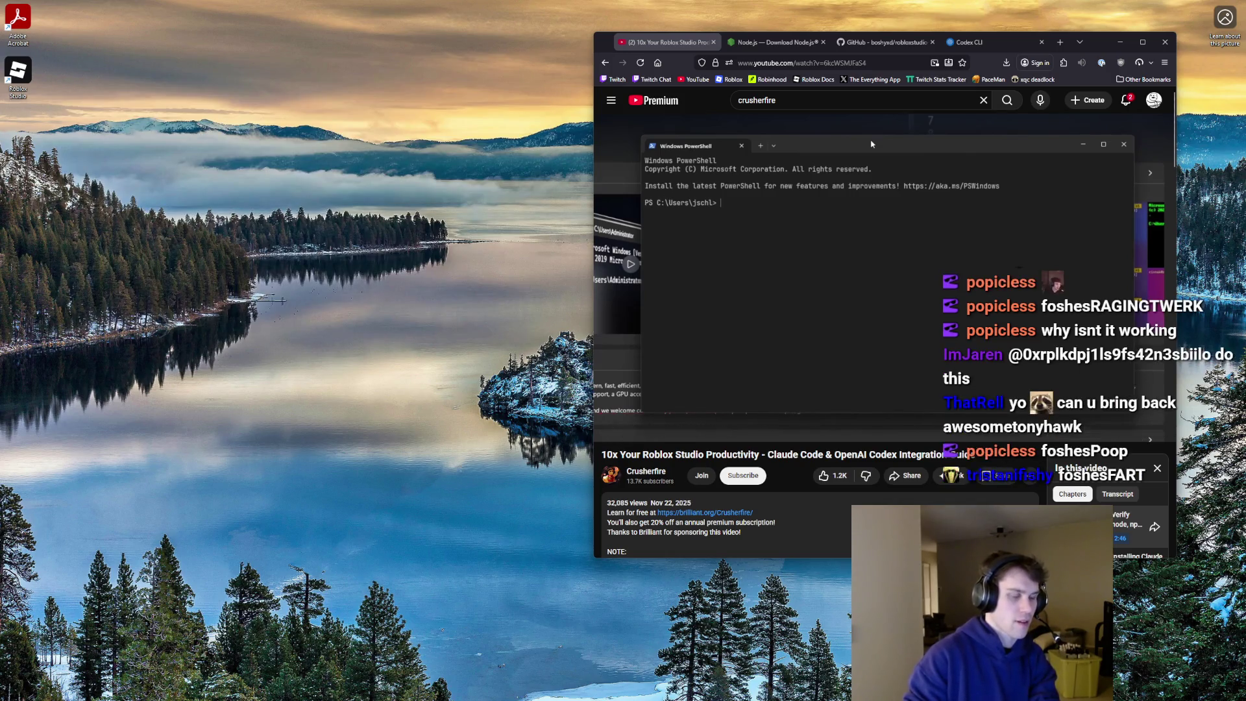
- Open a new PowerShell, confirm npm reports 11.9.0, and narrow the window beside the browser
{"action": "left_click", "coordinate": [573, 691]}
{"action": "type", "text": "powershell"}
{"action": "key", "text": "Return"}
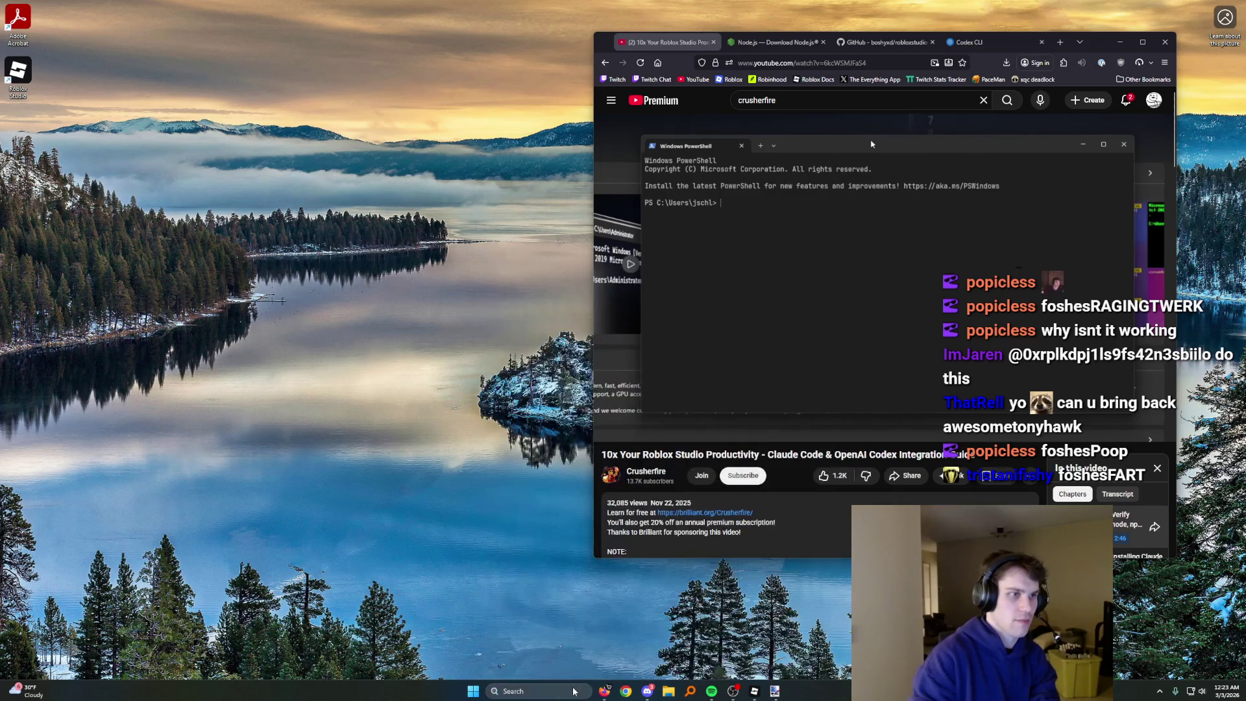
{"action": "type", "text": "npm -v"}
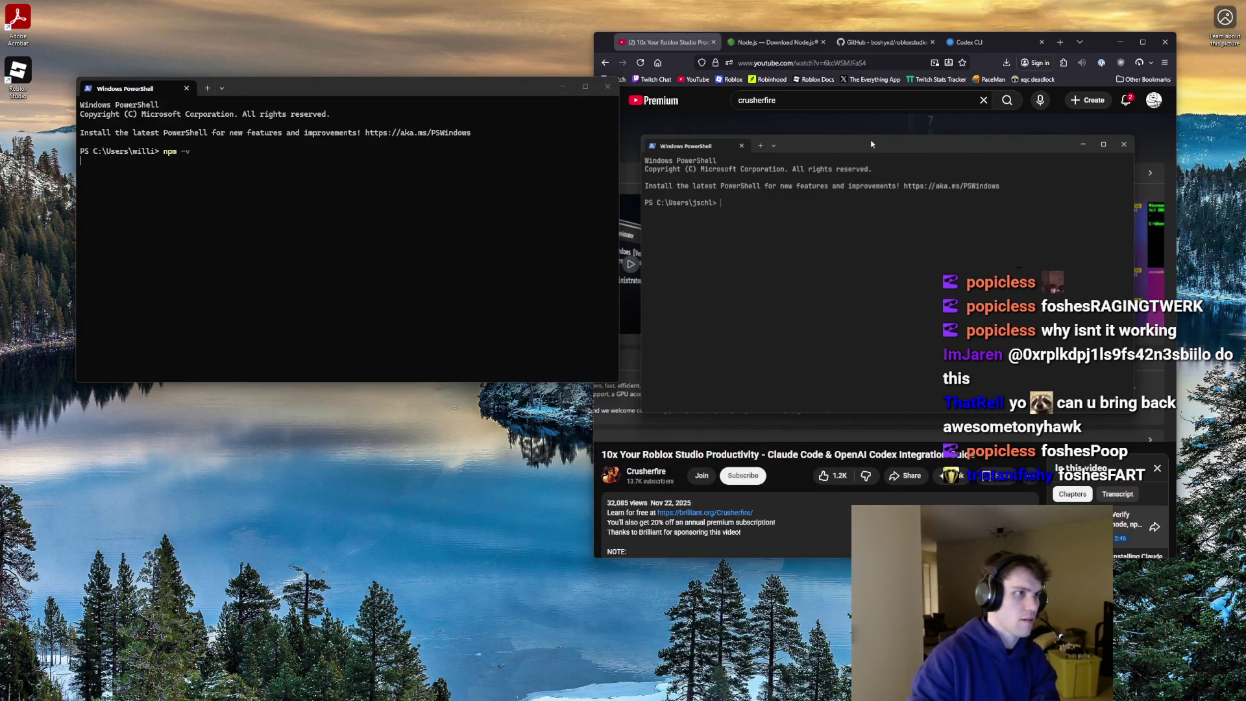
{"action": "key", "text": "Return"}
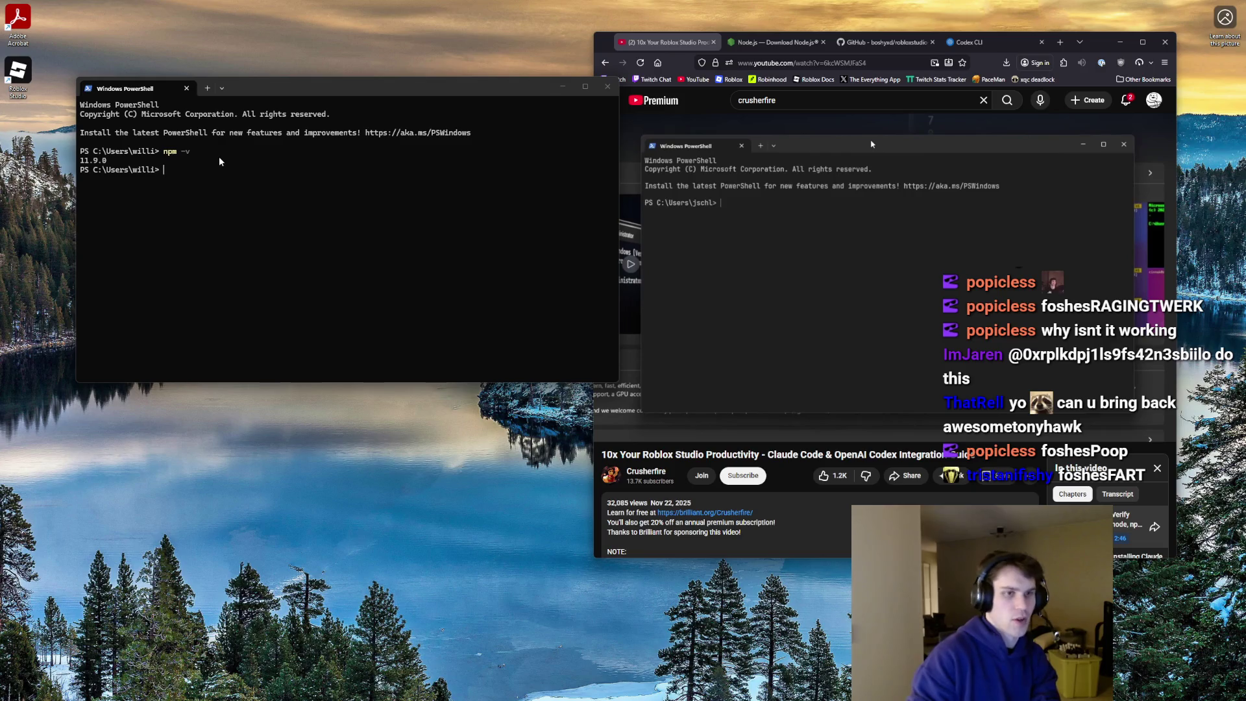
{"action": "left_click_drag", "start_coordinate": [478, 97], "coordinate": [469, 98]}
{"action": "left_click_drag", "start_coordinate": [610, 161], "coordinate": [574, 161]}
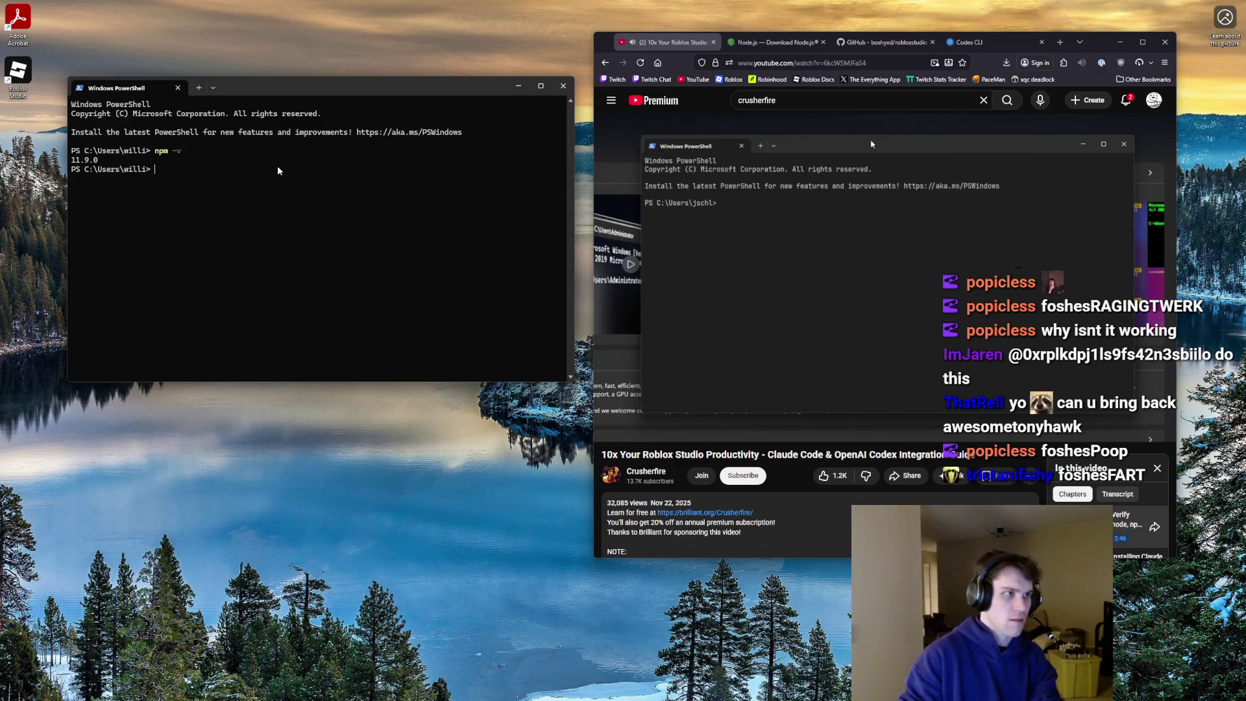
- Confirm git 2.47.1.windows.1 and node v24.14.0 are installed
{"action": "type", "text": "git -v"}
{"action": "key", "text": "Return"}
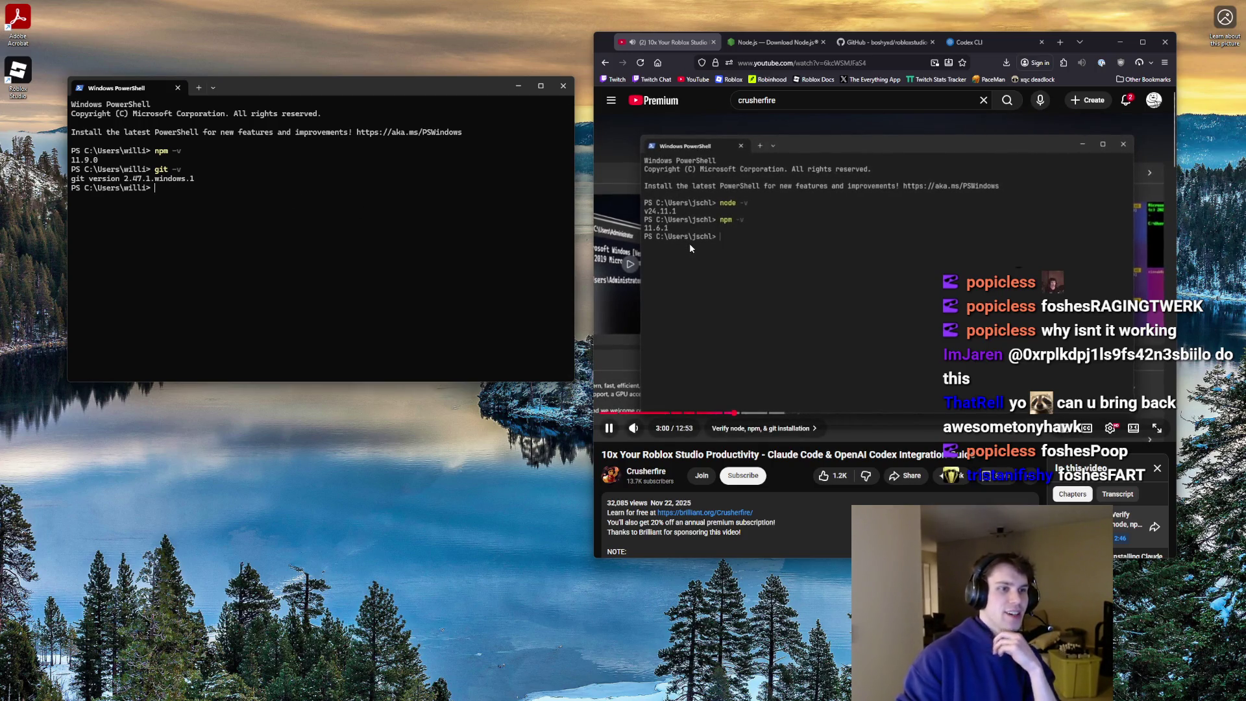
{"action": "left_click", "coordinate": [701, 224]}
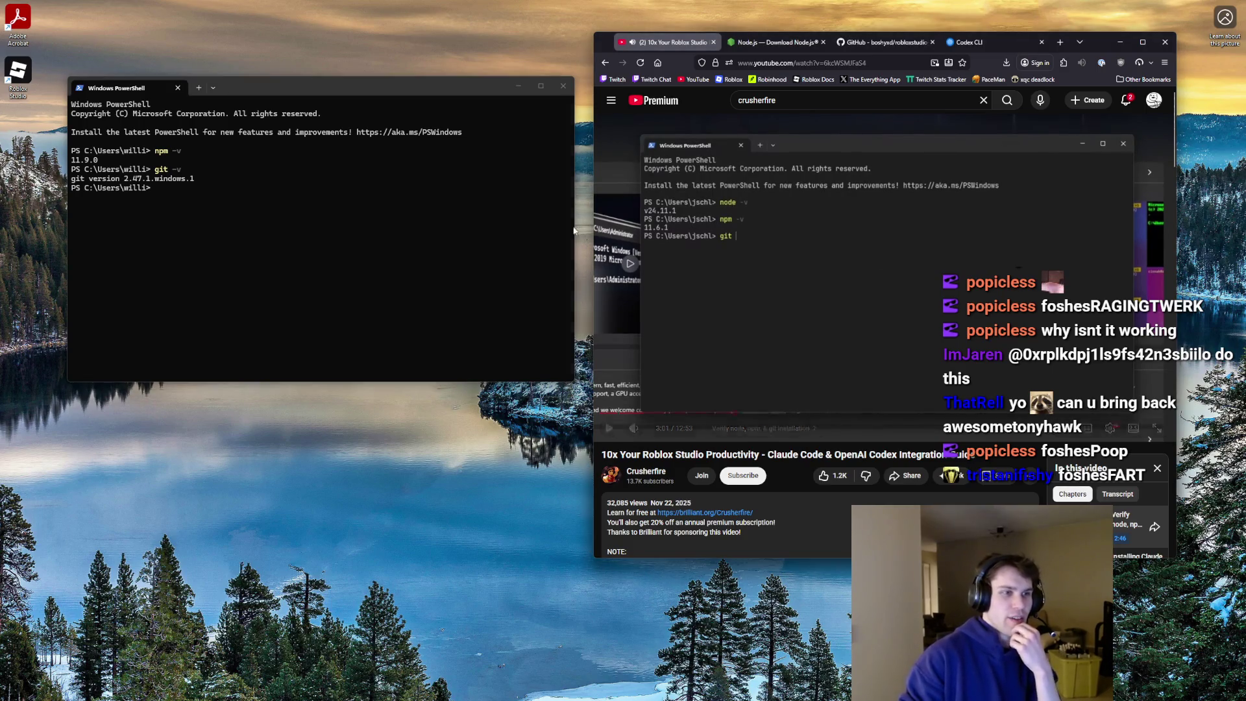
{"action": "left_click", "coordinate": [175, 193]}
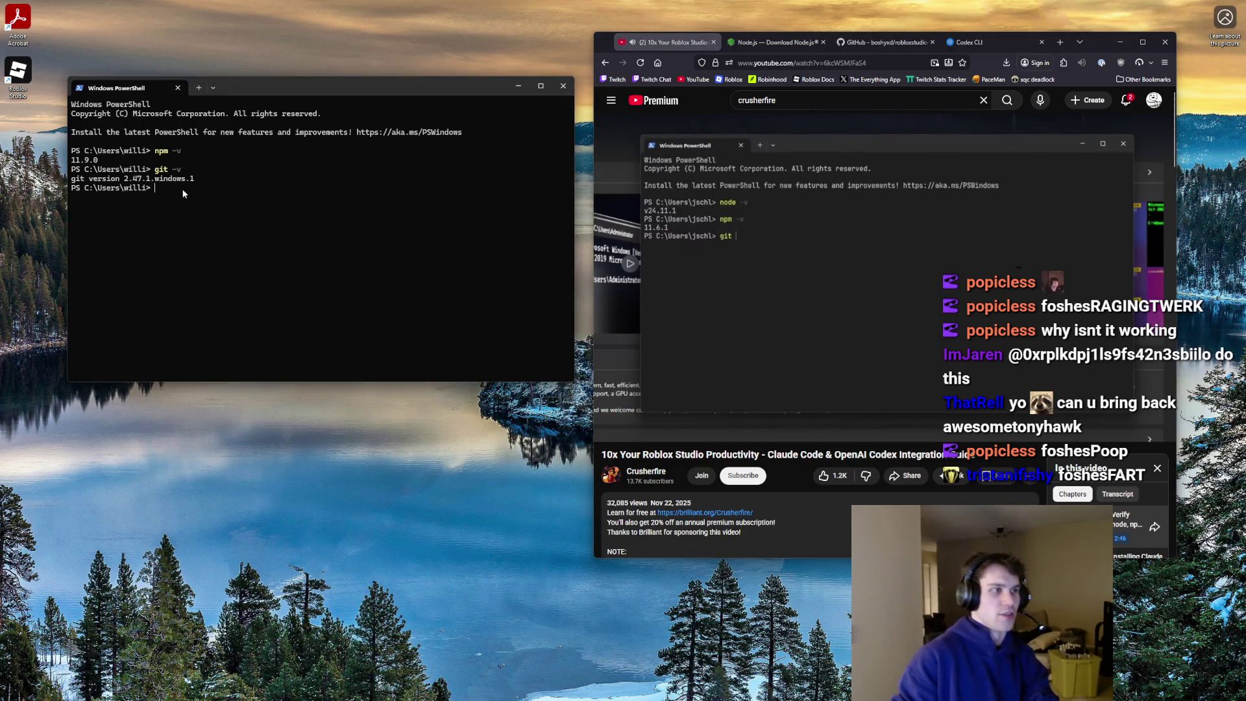
{"action": "type", "text": "node --"}
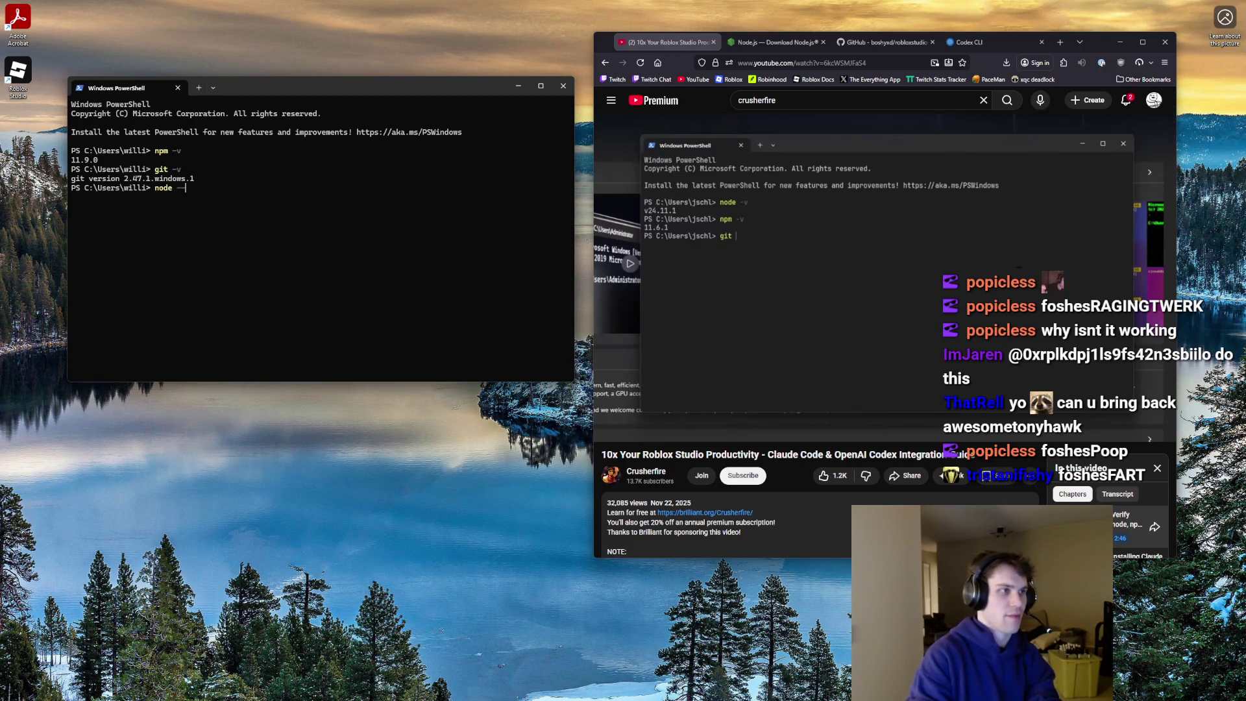
{"action": "type", "text": "v"}
{"action": "key", "text": "Return"}
{"action": "left_click", "coordinate": [753, 220]}
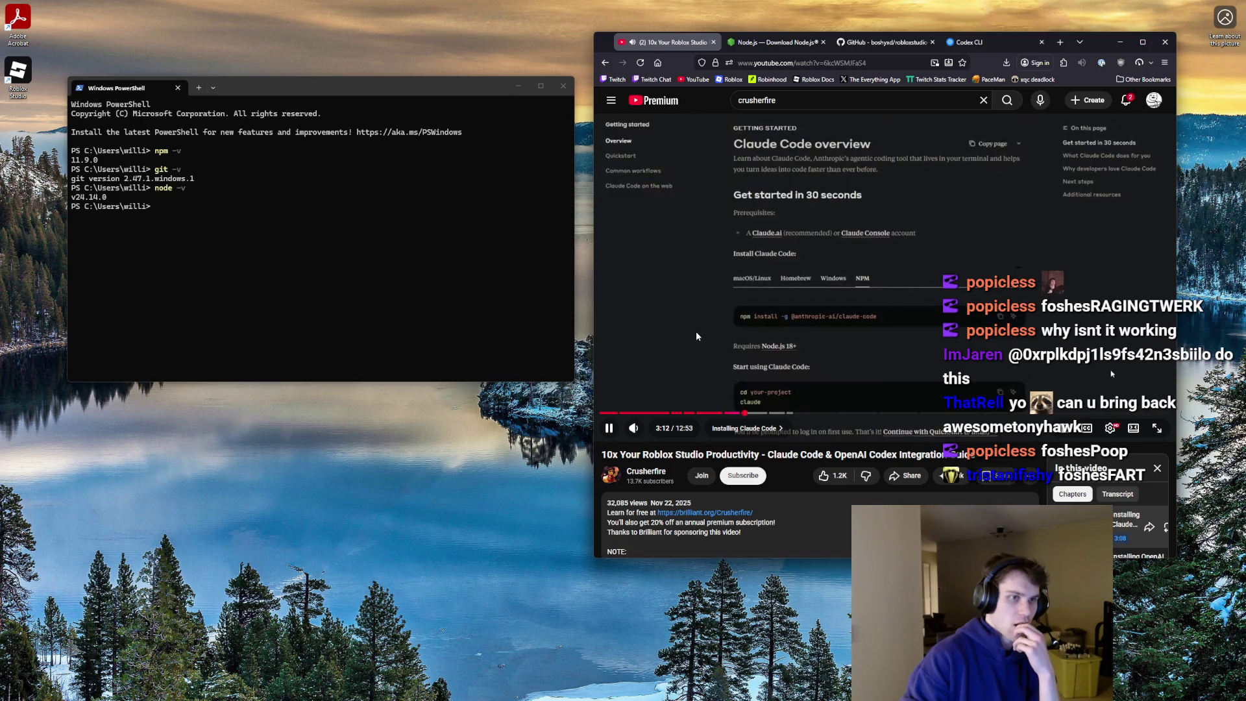
- Skip the tutorial video ahead to the Codex CLI chapter and pause it
{"action": "key", "text": "Right"}
{"action": "key", "text": "Right"}
{"action": "key", "text": "Right"}
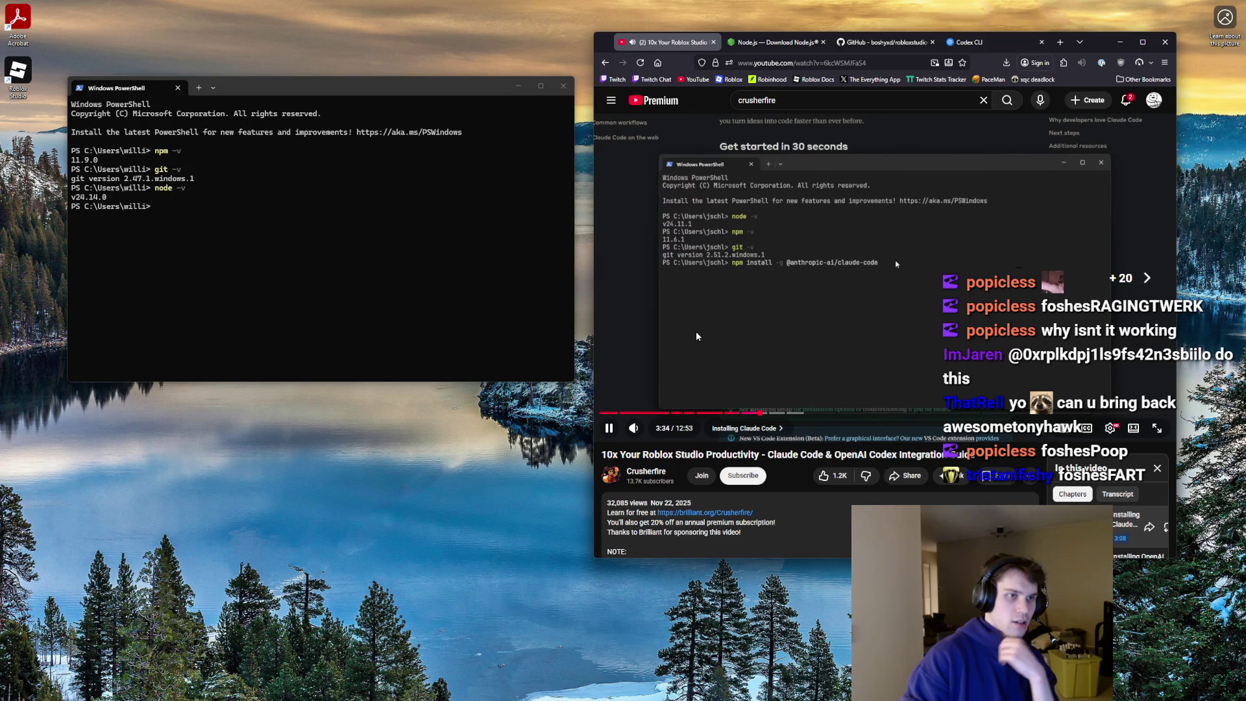
{"action": "key", "text": "Right"}
{"action": "key", "text": "Right"}
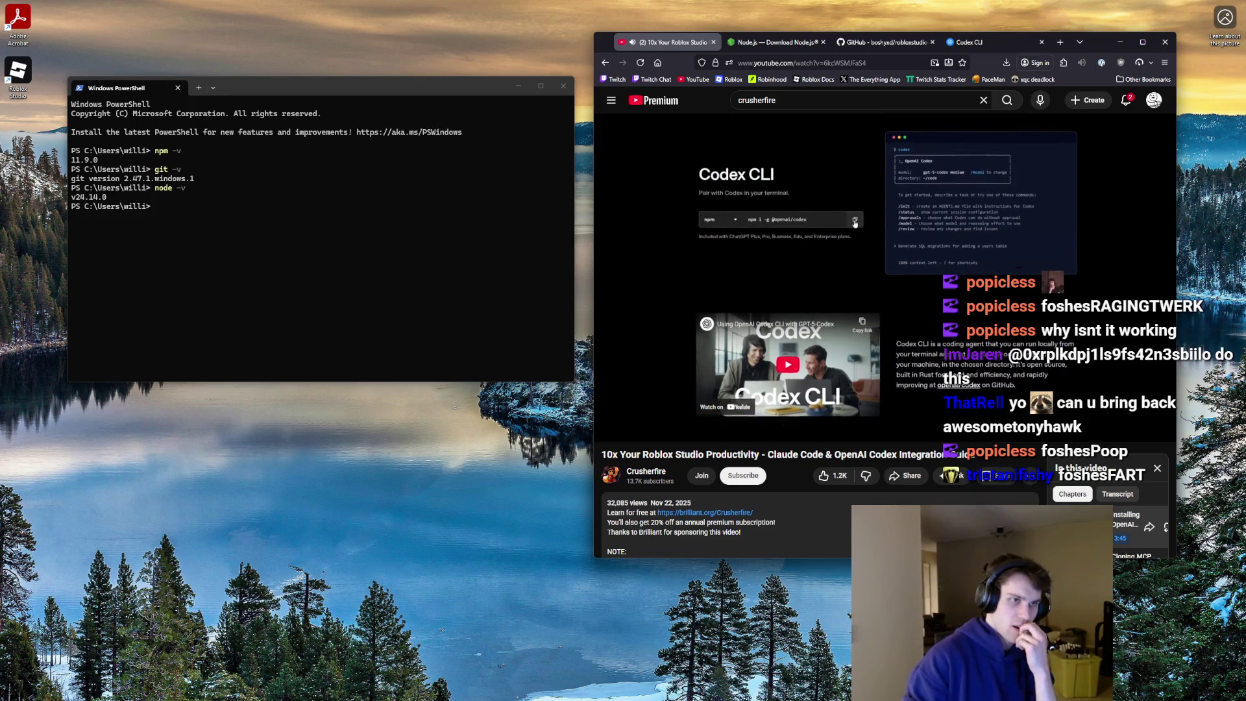
{"action": "left_click", "coordinate": [695, 331]}
{"action": "left_click", "coordinate": [211, 219]}
{"action": "type", "text": "npm"}
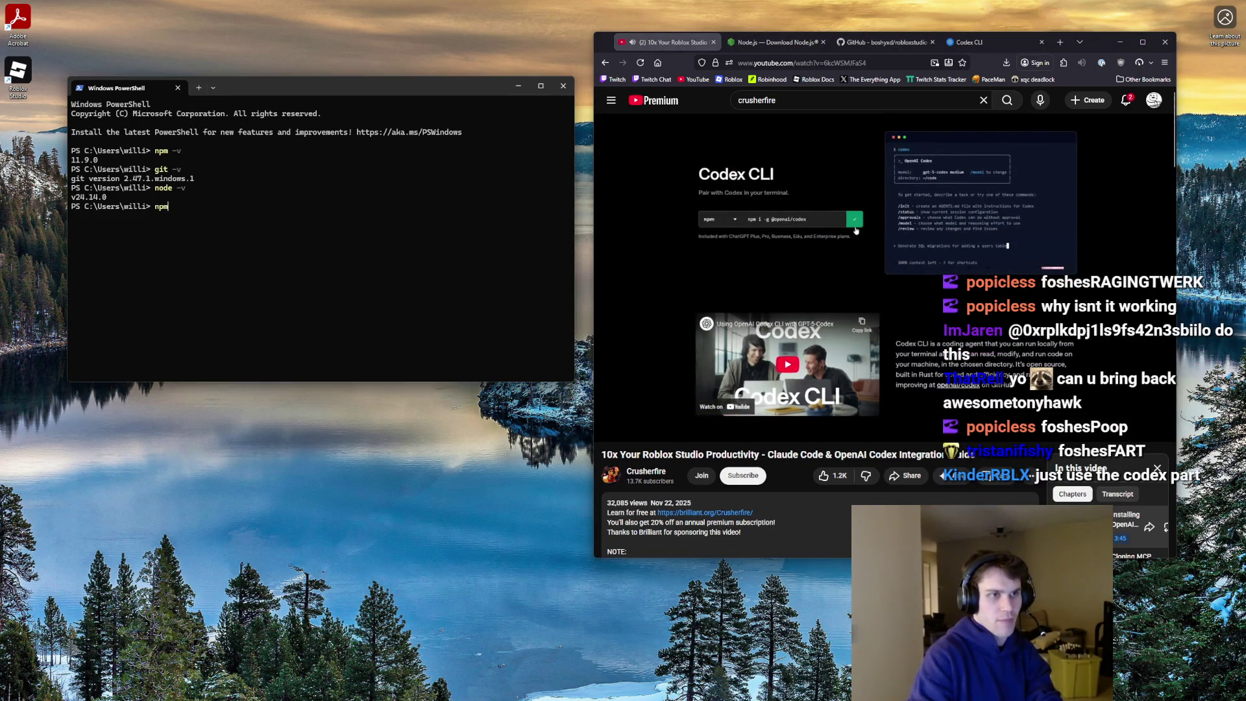
{"action": "type", "text": "i -g @"}
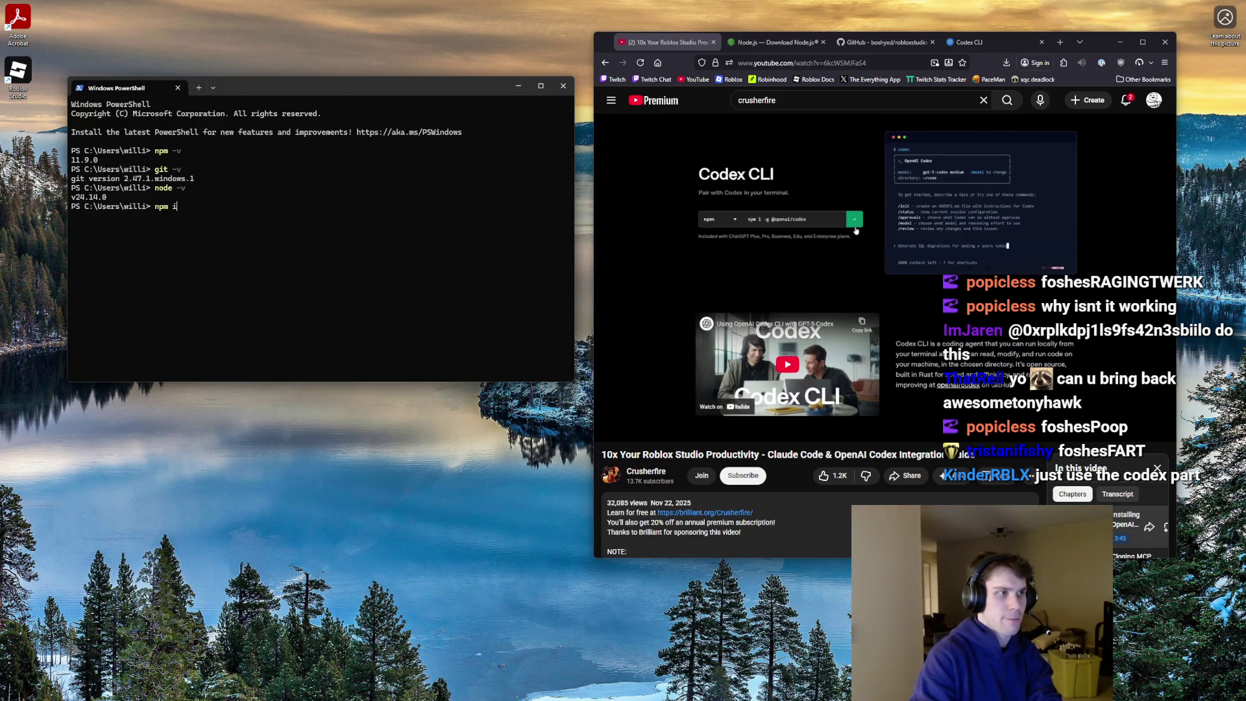
{"action": "key", "text": "BackSpace"}
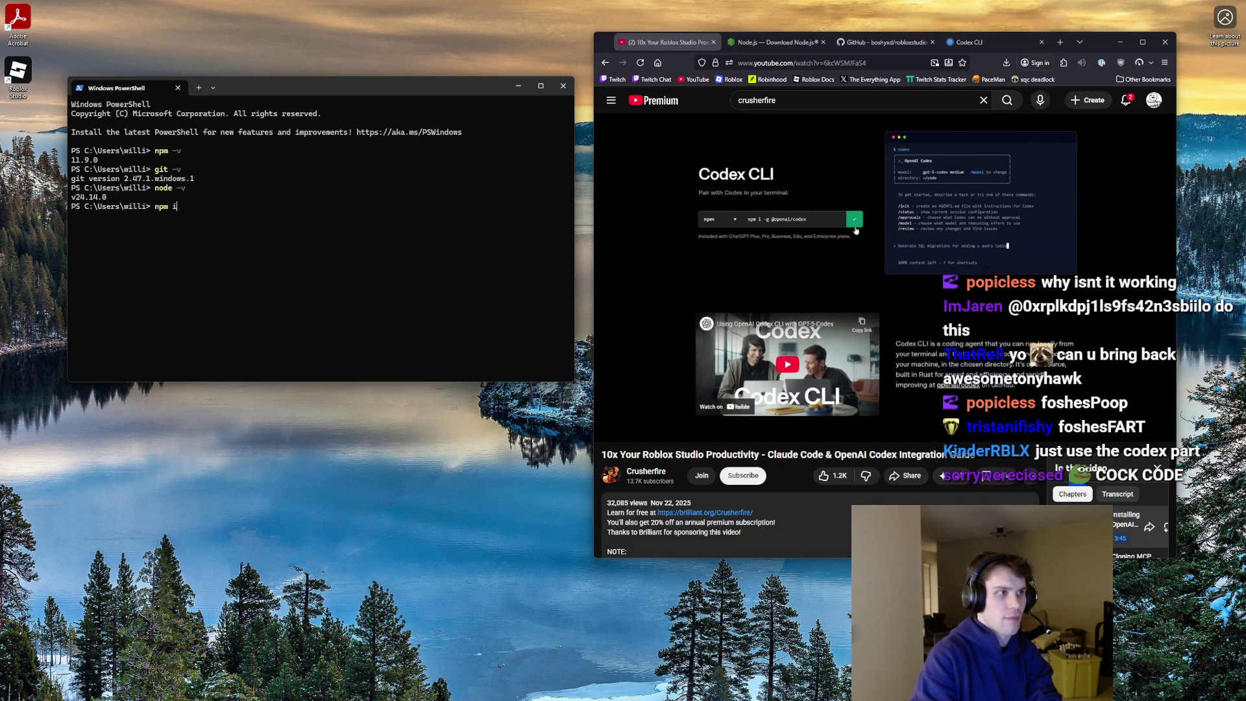
{"action": "type", "text": "/codex"}
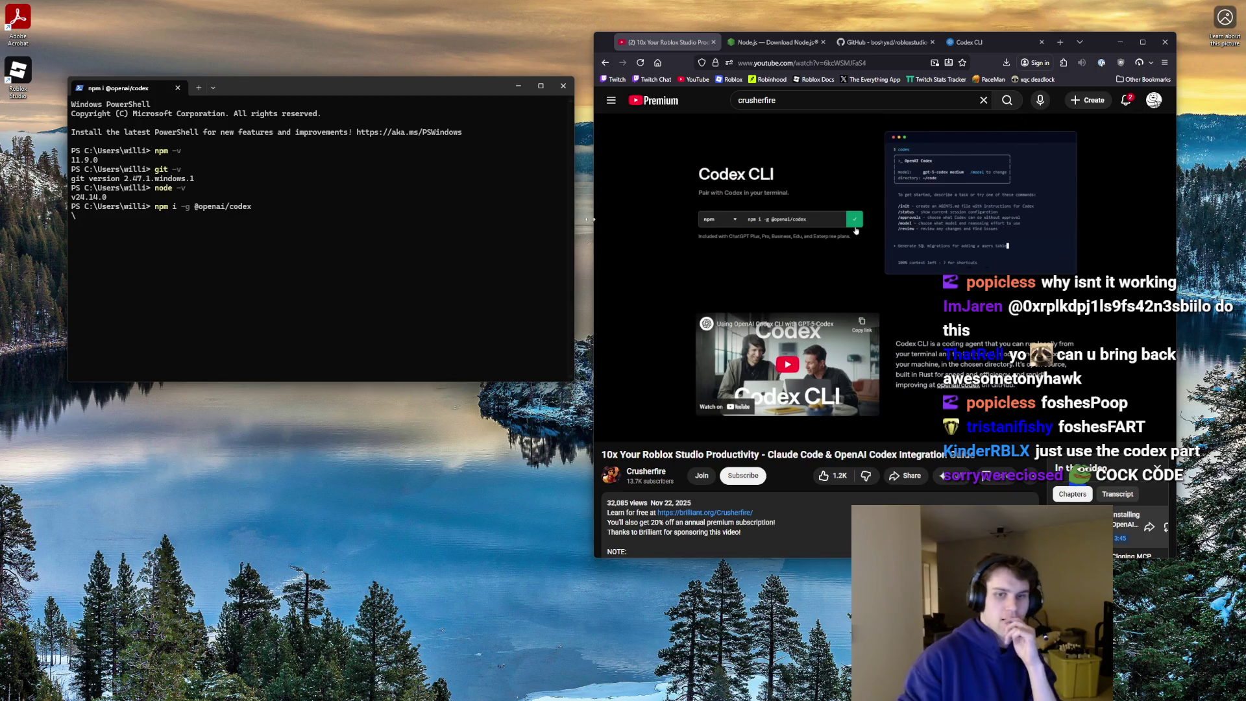
{"action": "left_click", "coordinate": [734, 248]}
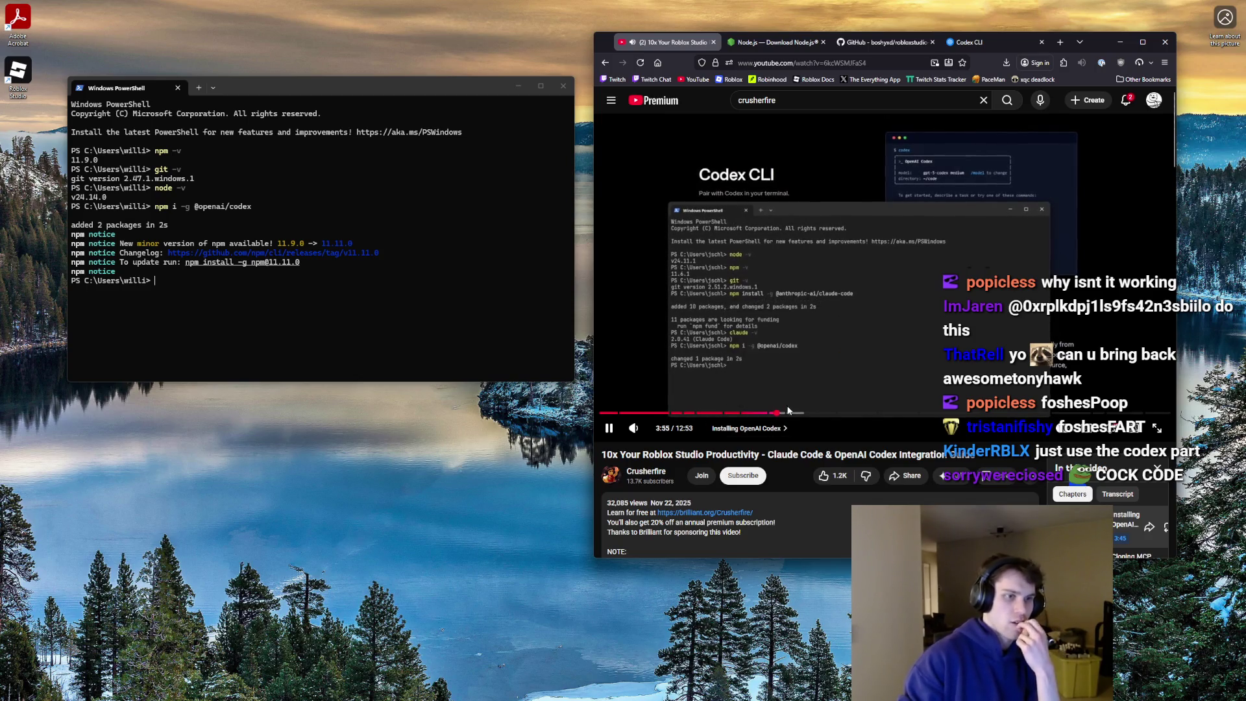
{"action": "left_click_drag", "start_coordinate": [781, 413], "coordinate": [786, 414]}
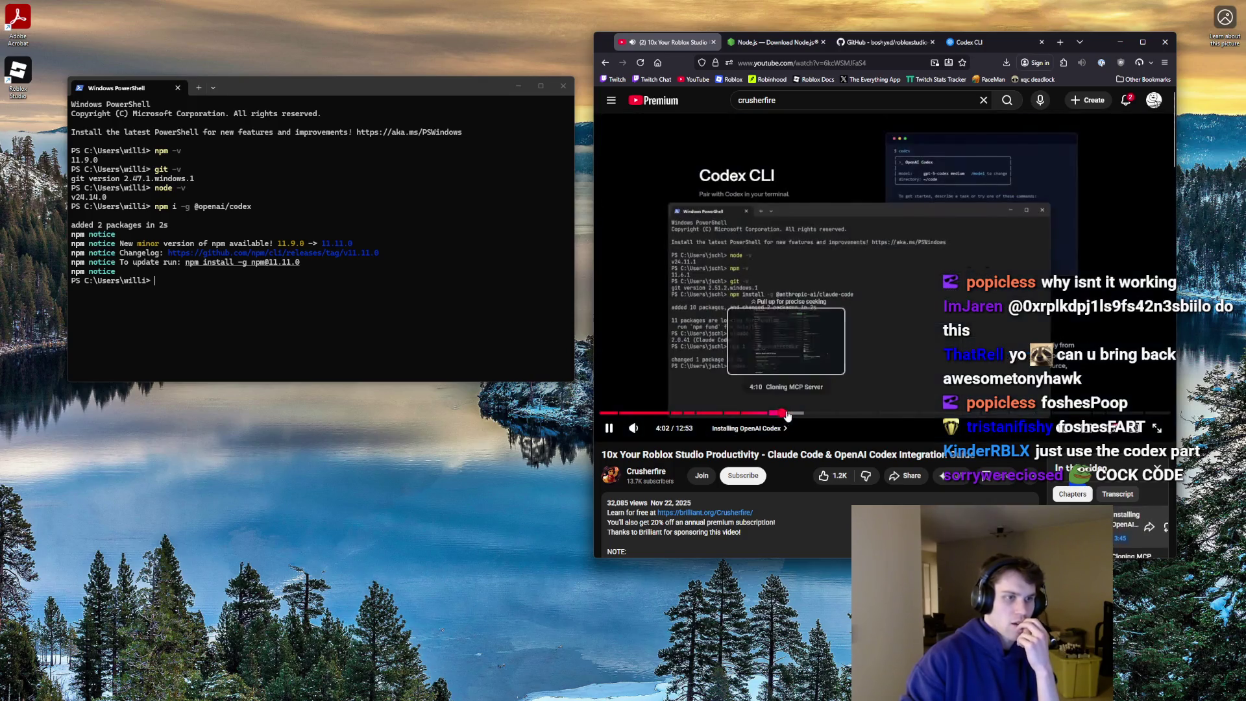
{"action": "left_click", "coordinate": [253, 288]}
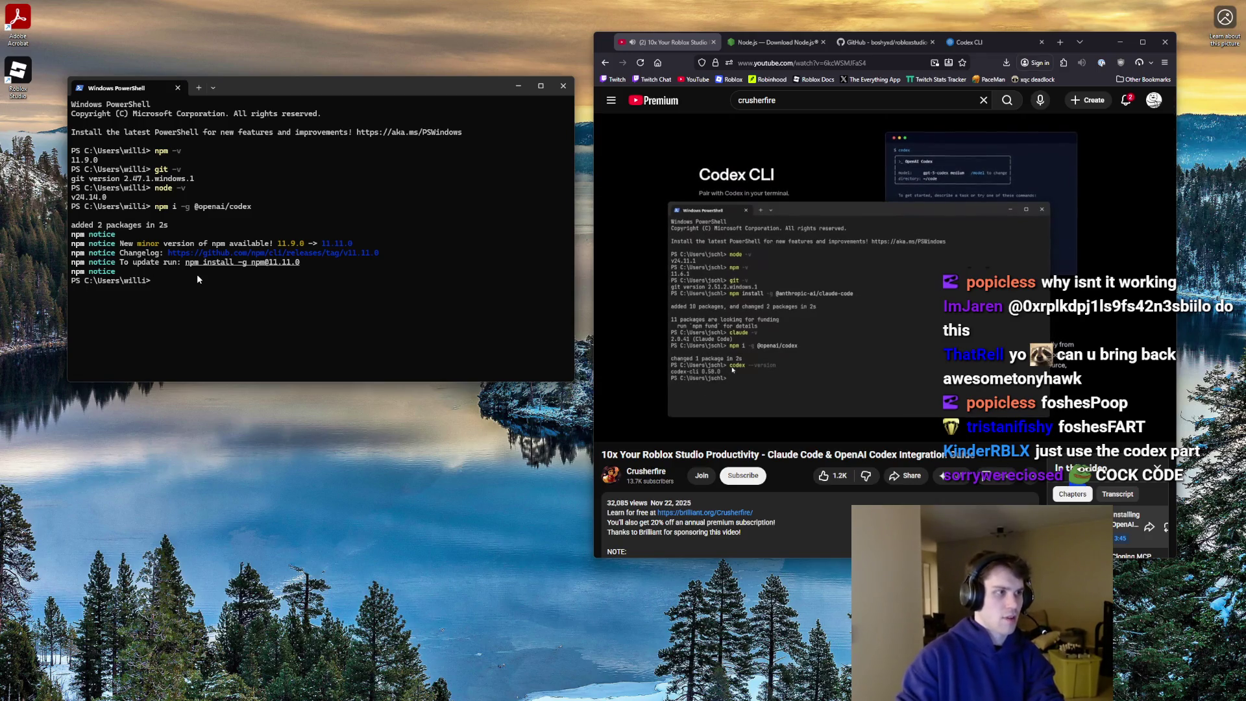
{"action": "left_click", "coordinate": [1085, 338]}
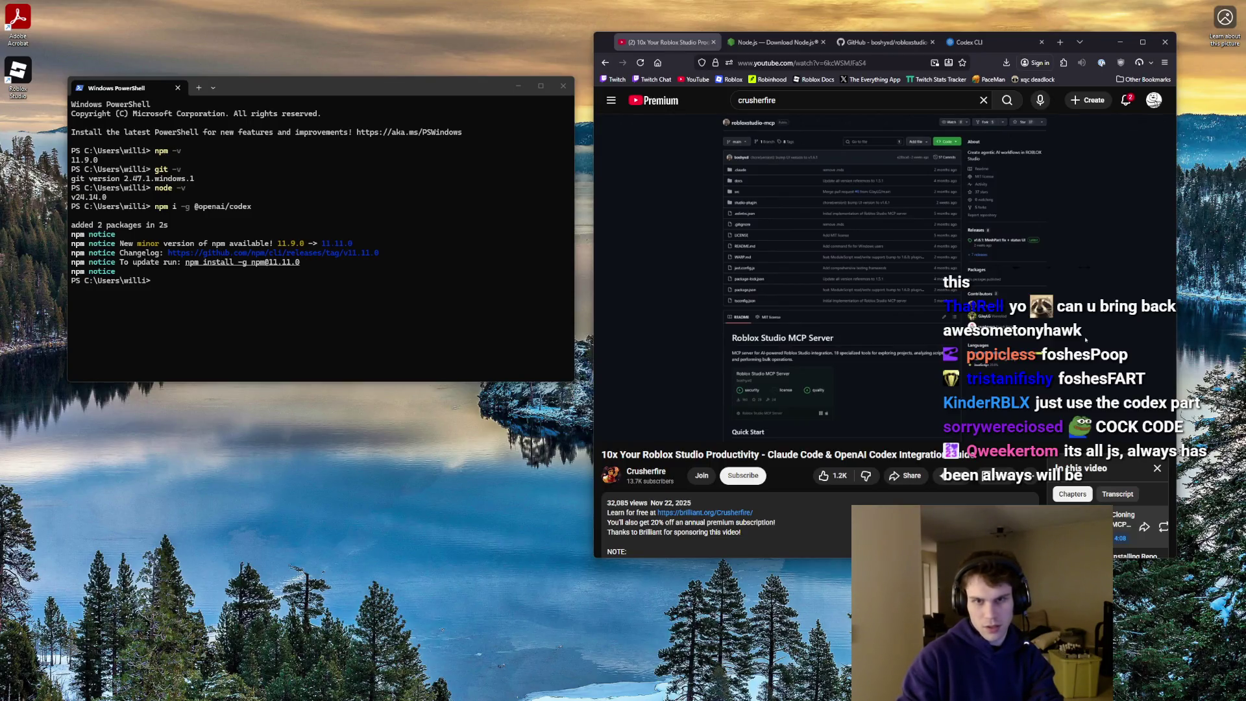
- Run cd .. twice to climb from the user folder to the C:\ root
{"action": "key", "text": "alt+Tab"}
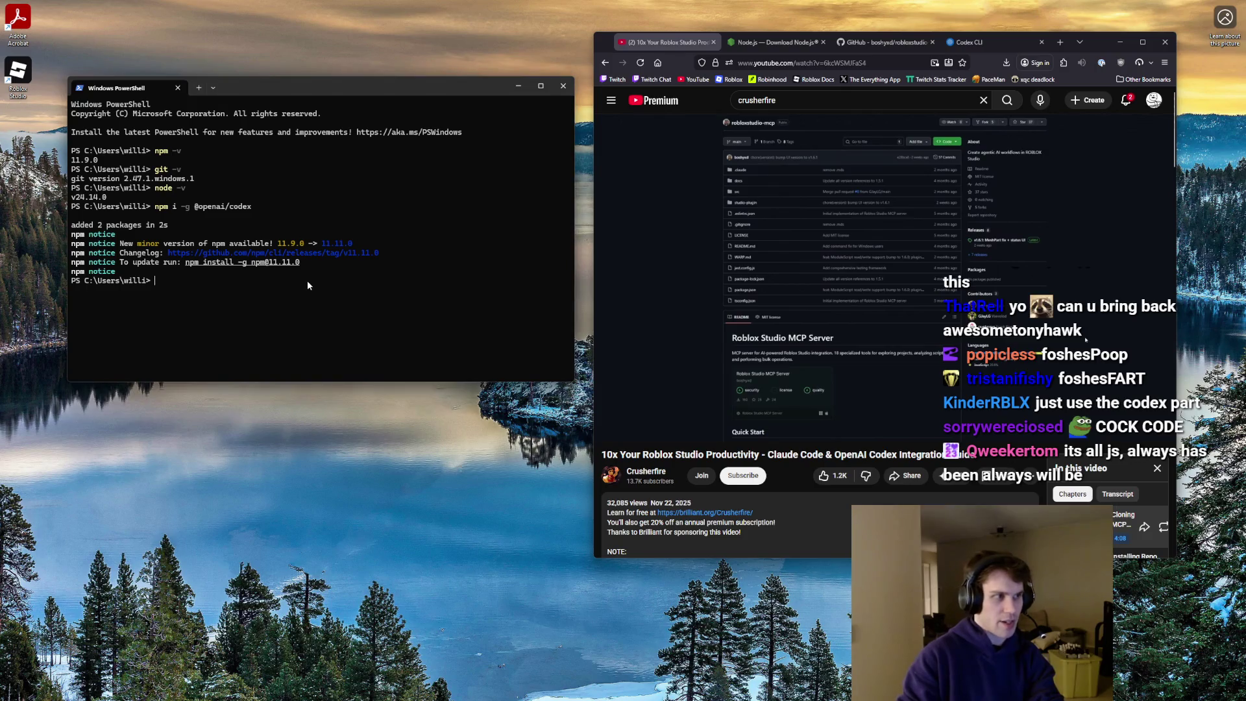
{"action": "type", "text": "cd ."}
{"action": "key", "text": "Return"}
{"action": "type", "text": "c"}
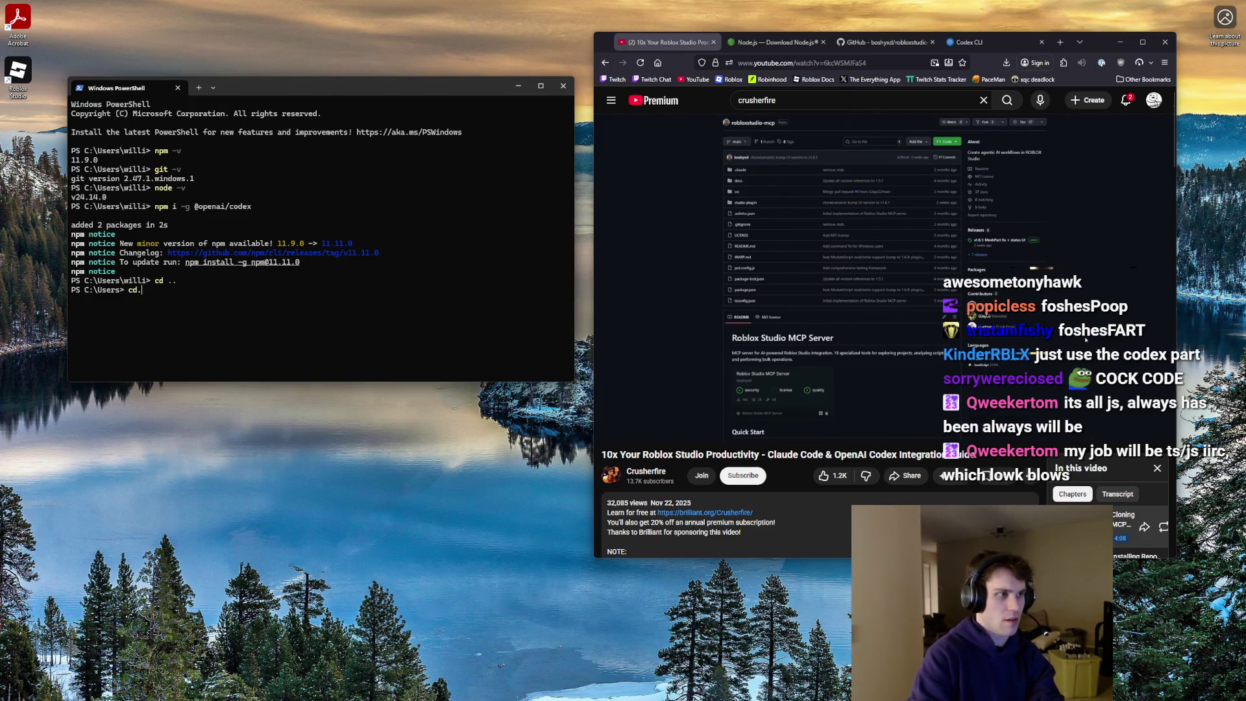
{"action": "type", "text": "."}
{"action": "key", "text": "Return"}
{"action": "type", "text": "cd"}
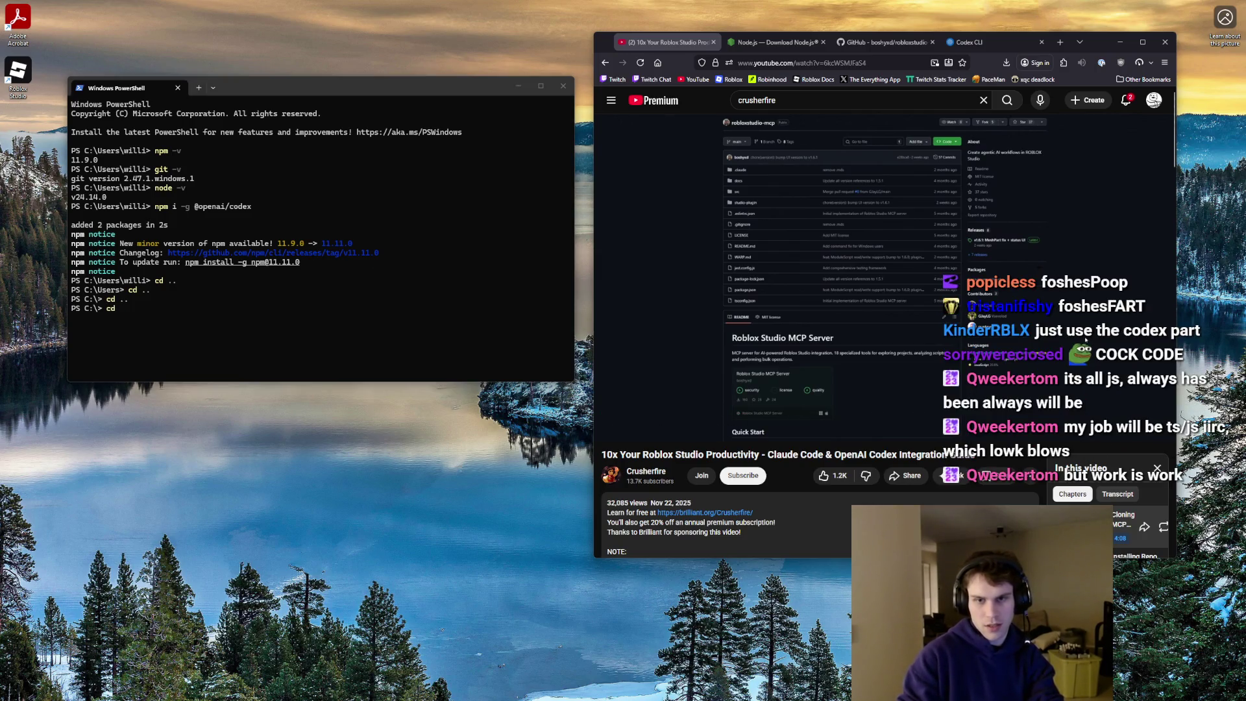
- Try reaching the G: drive with cd ~\G:, ...\G: and ..\G:, each failing as not found
{"action": "left_click", "coordinate": [180, 309]}
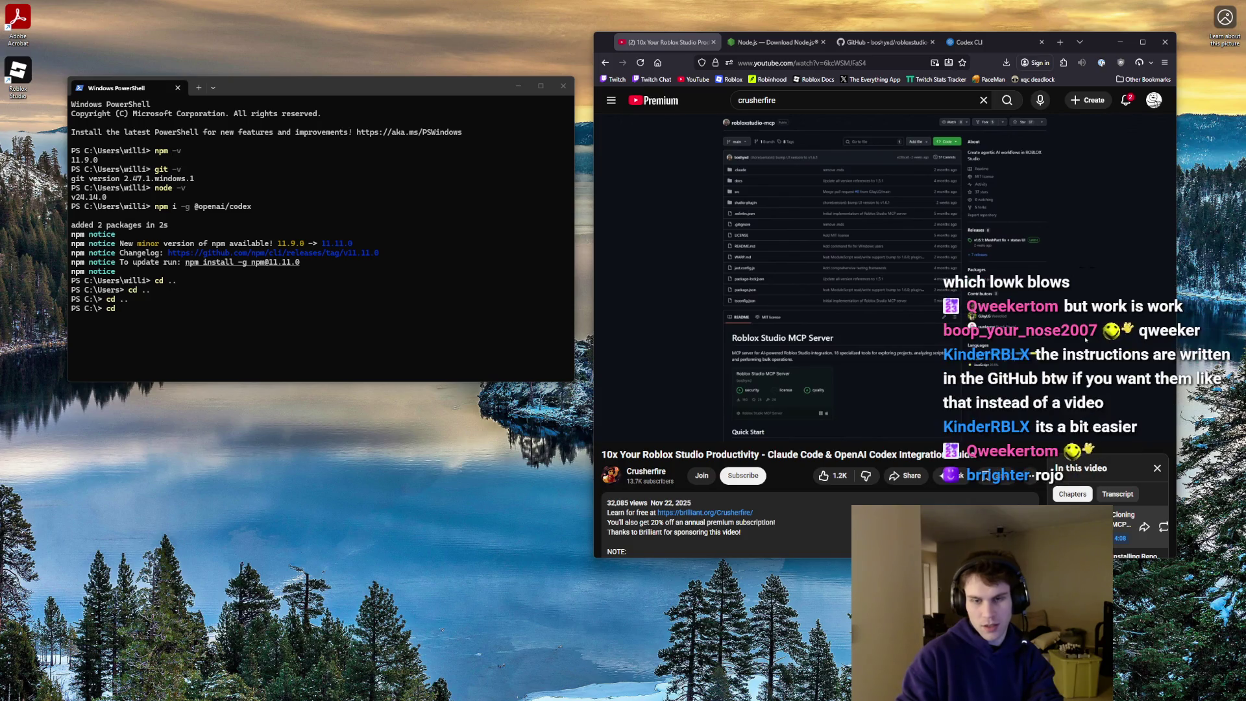
{"action": "left_click", "coordinate": [209, 301]}
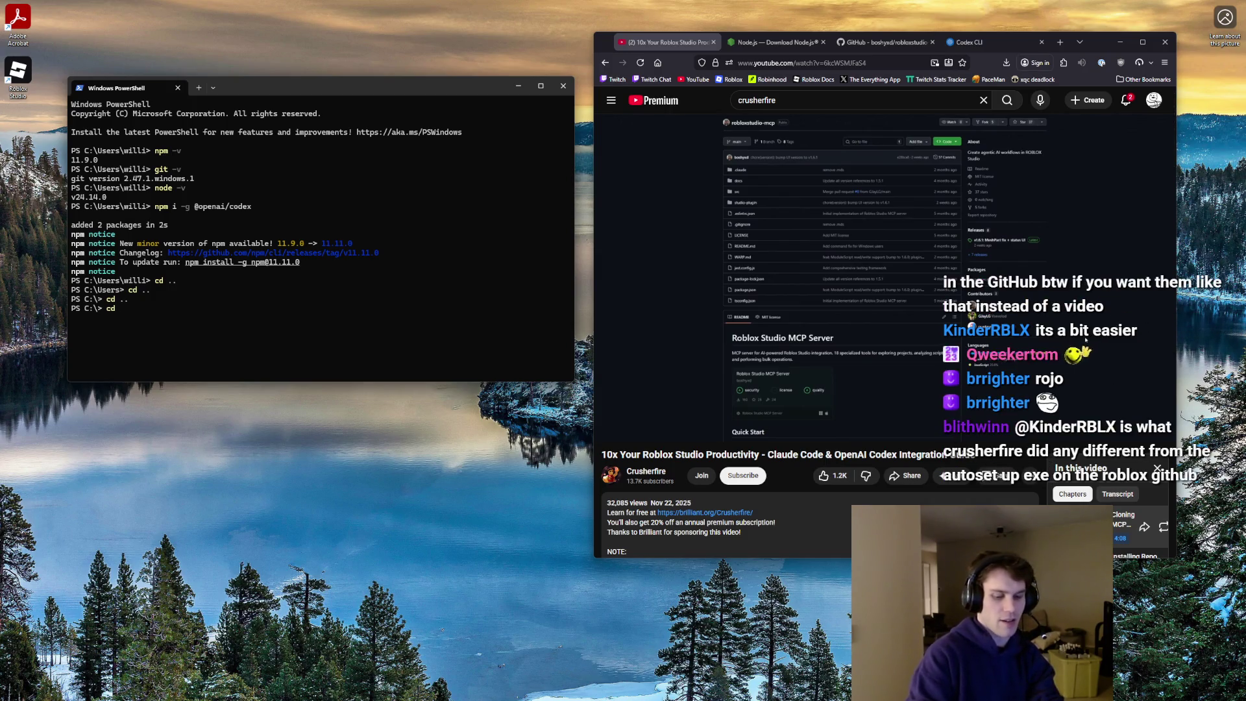
{"action": "type", "text": " ~\\"}
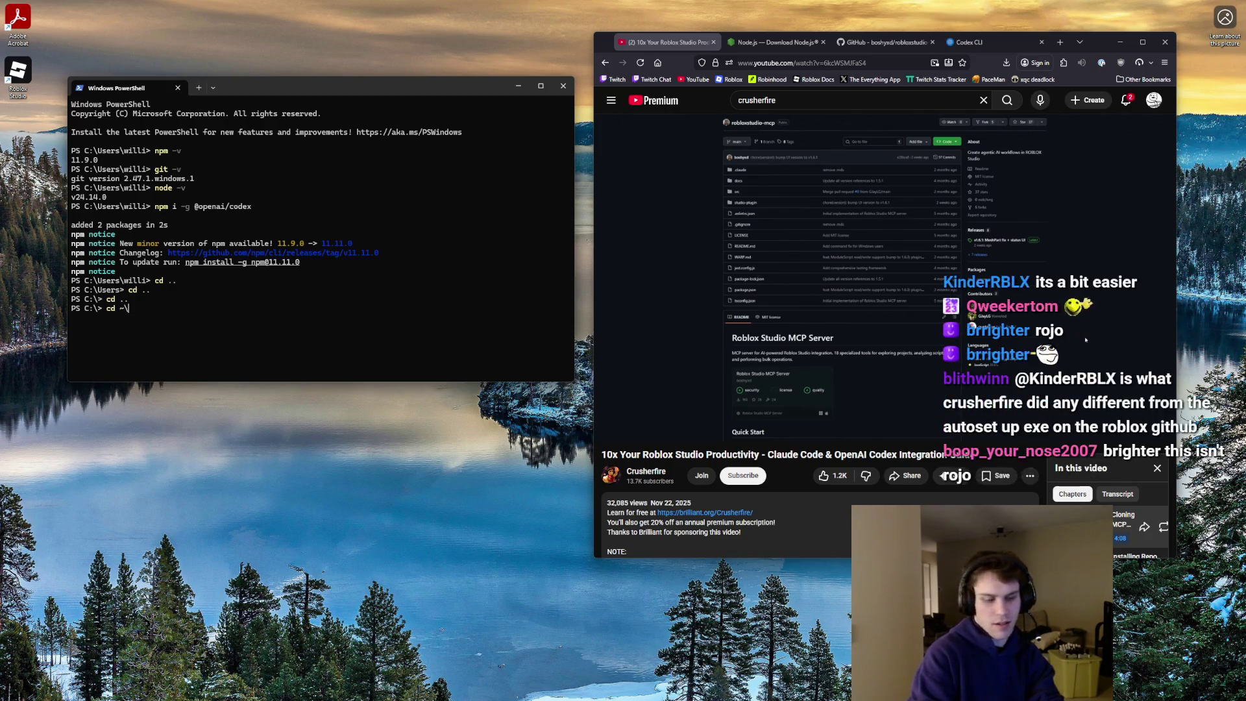
{"action": "type", "text": "G:"}
{"action": "key", "text": "Return"}
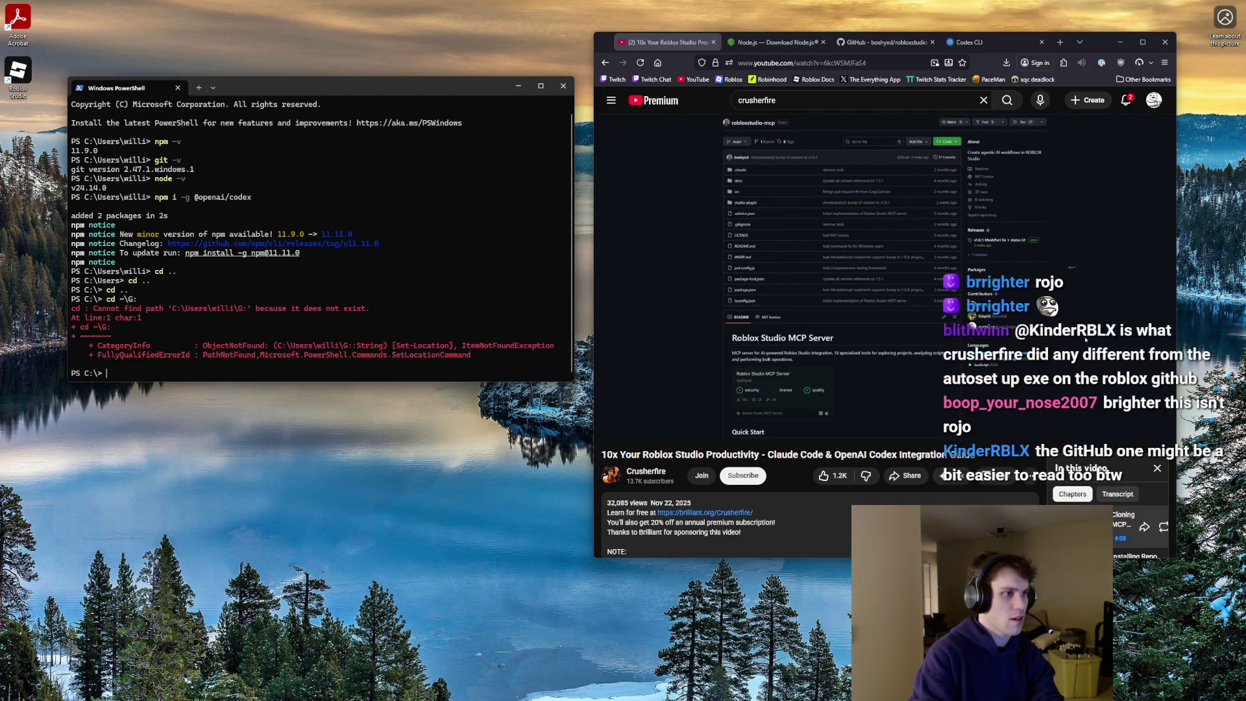
{"action": "key", "text": "Left"}
{"action": "key", "text": "Left"}
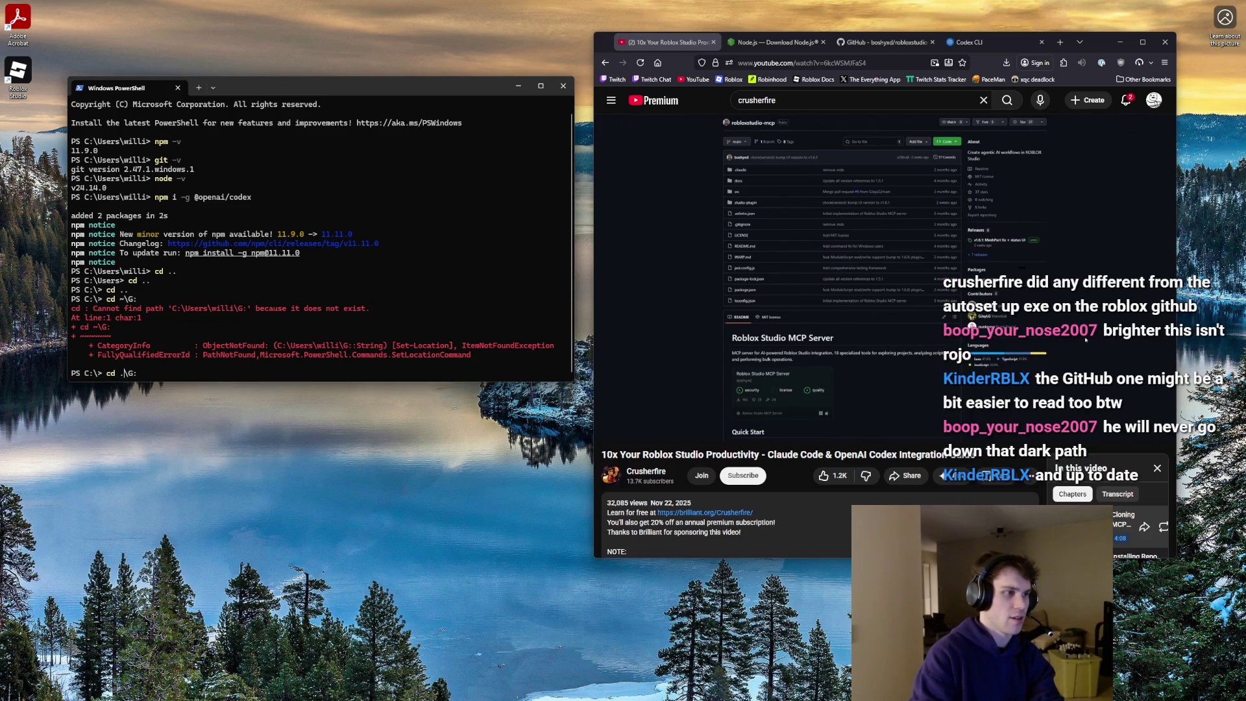
{"action": "key", "text": "Return"}
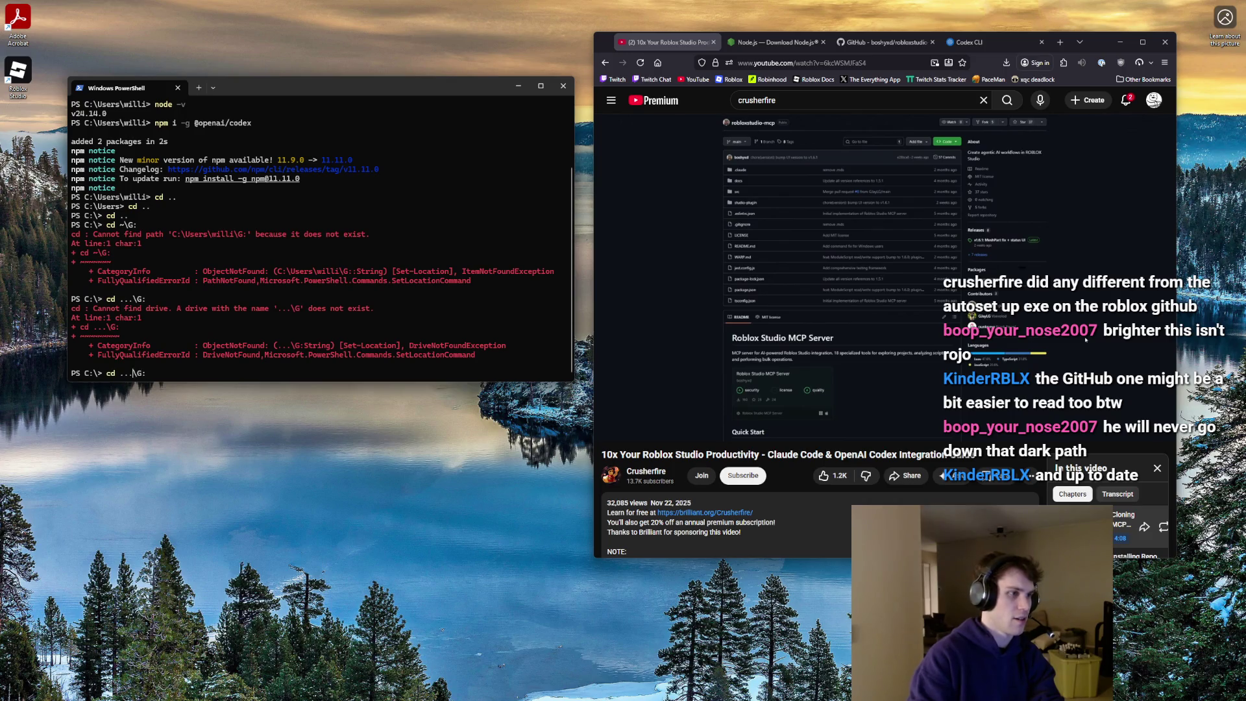
{"action": "key", "text": "Return"}
{"action": "type", "text": "cd ..\\G:"}
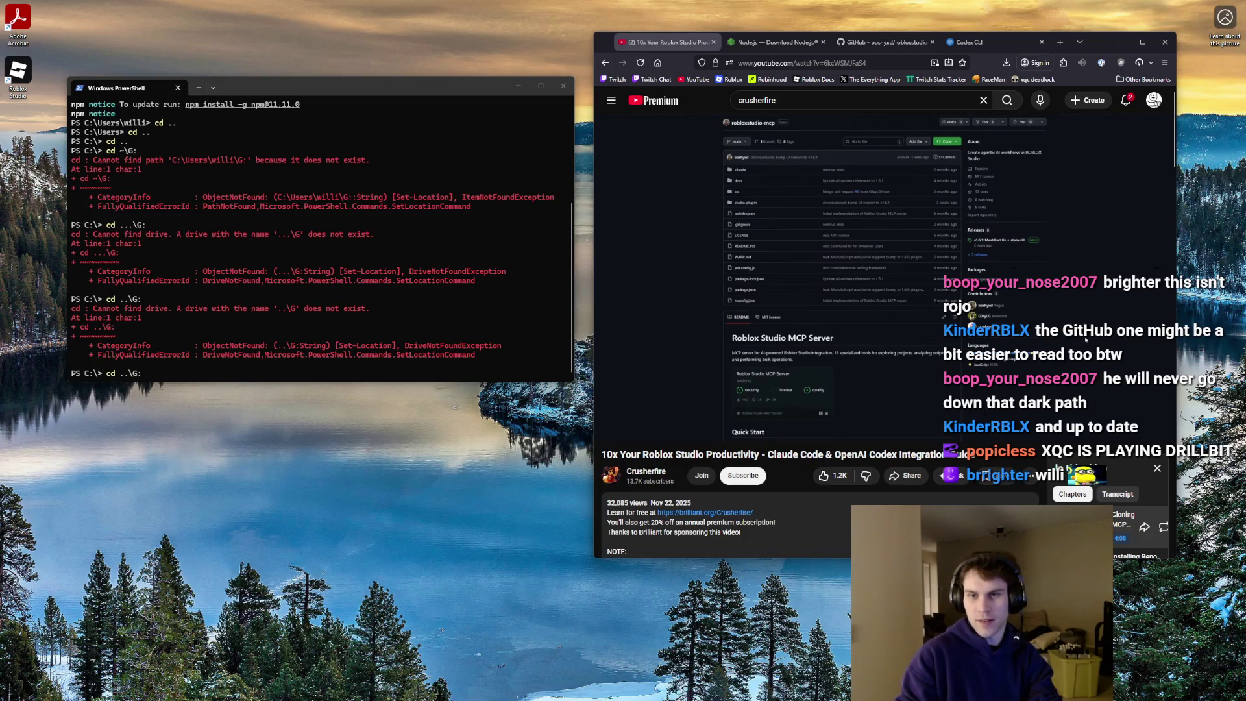
{"action": "left_click", "coordinate": [194, 364]}
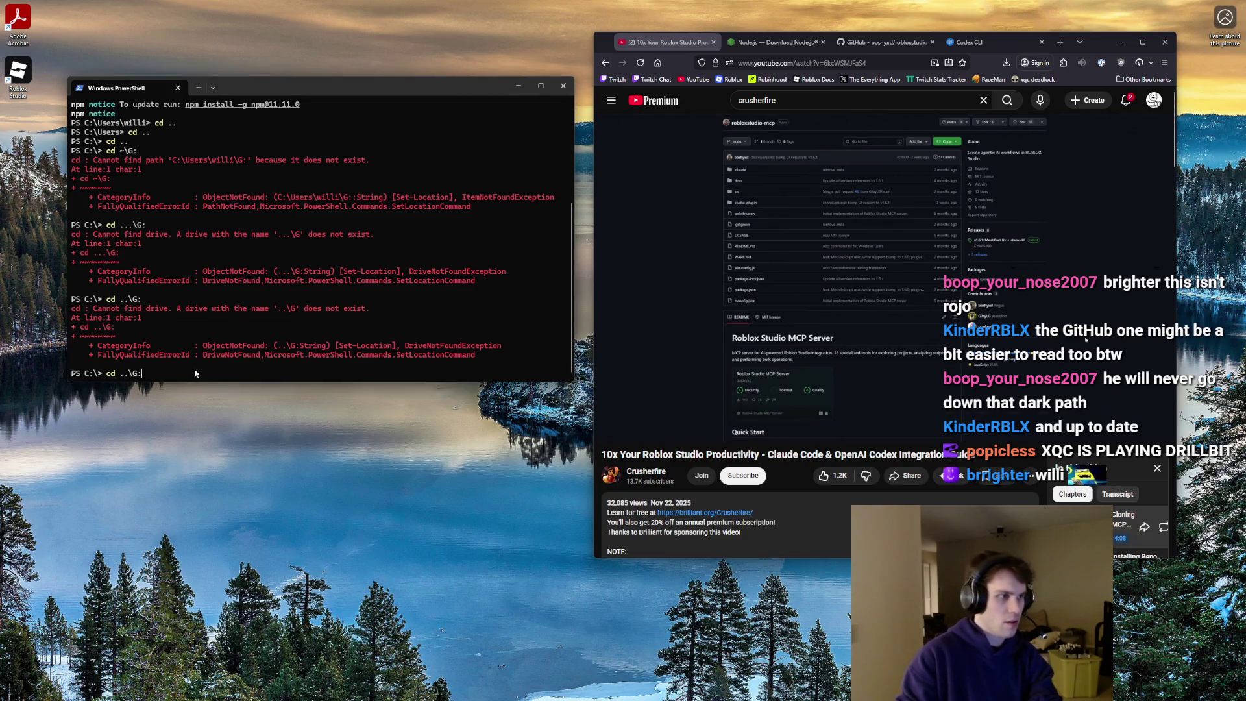
- Run cd ~ then cd \ to return to the C:\ root
{"action": "key", "text": "BackSpace"}
{"action": "key", "text": "BackSpace"}
{"action": "key", "text": "BackSpace"}
{"action": "type", "text": "cd "}
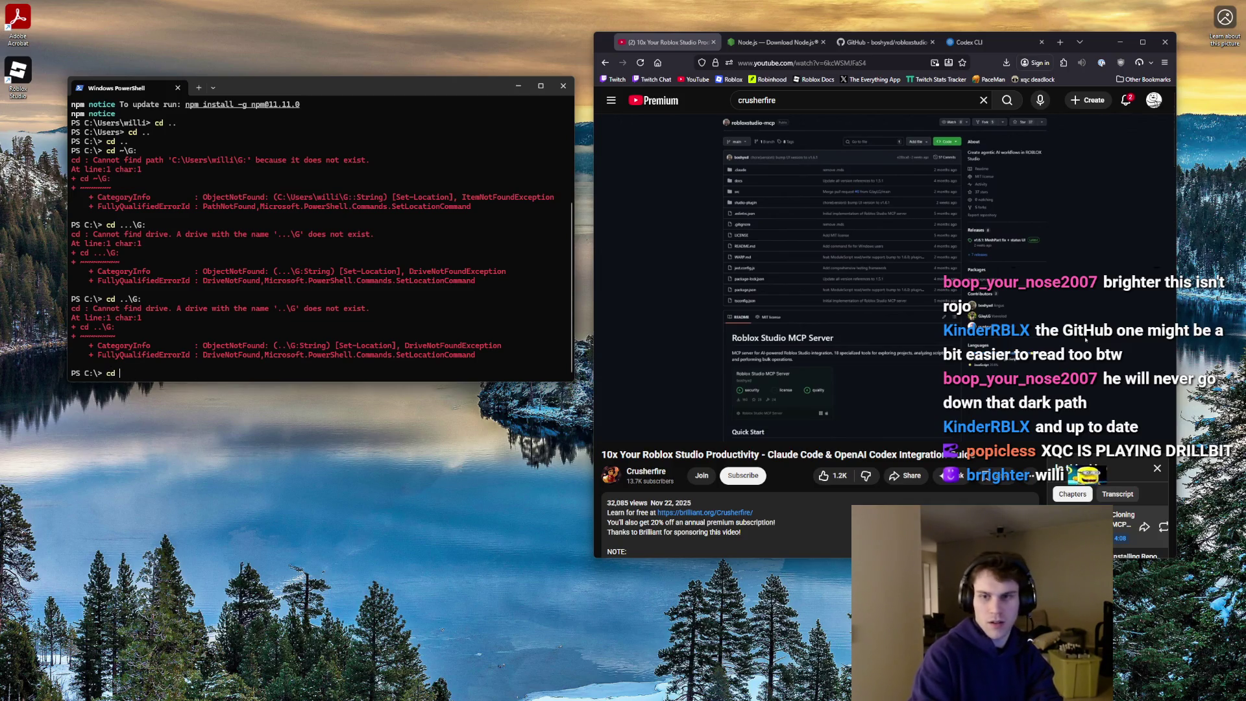
{"action": "type", "text": "~"}
{"action": "key", "text": "Return"}
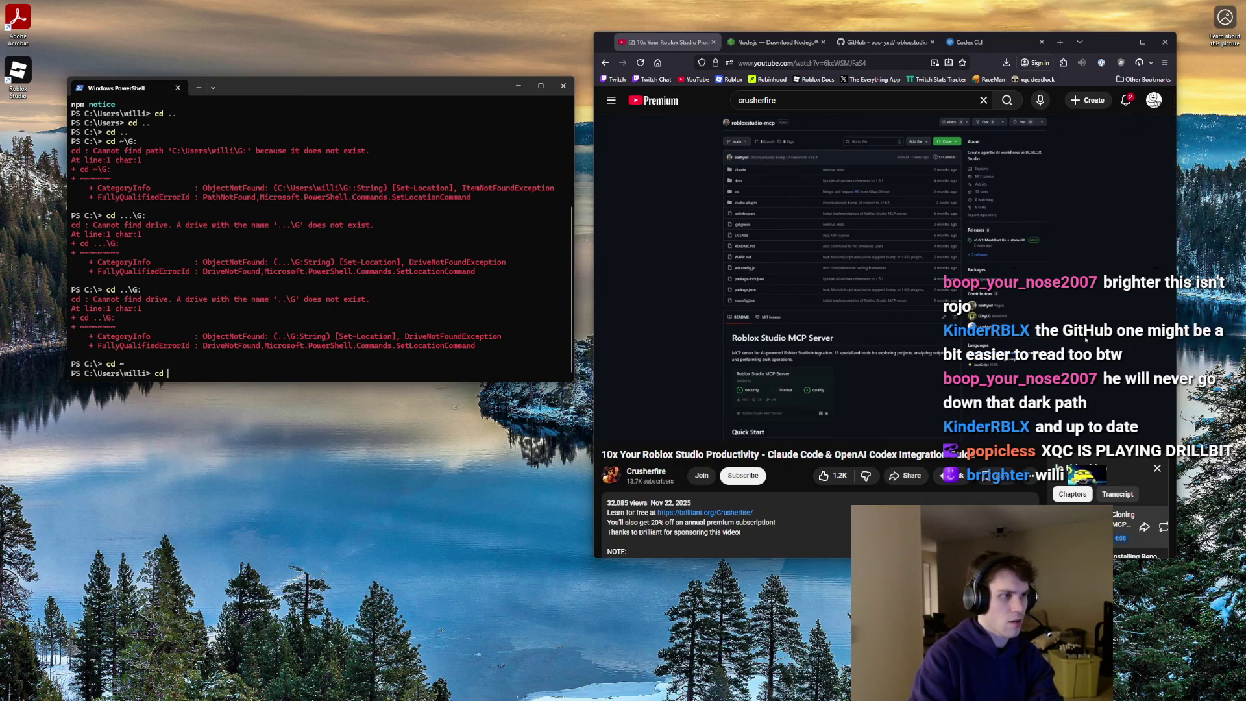
{"action": "type", "text": "\\"}
{"action": "key", "text": "Return"}
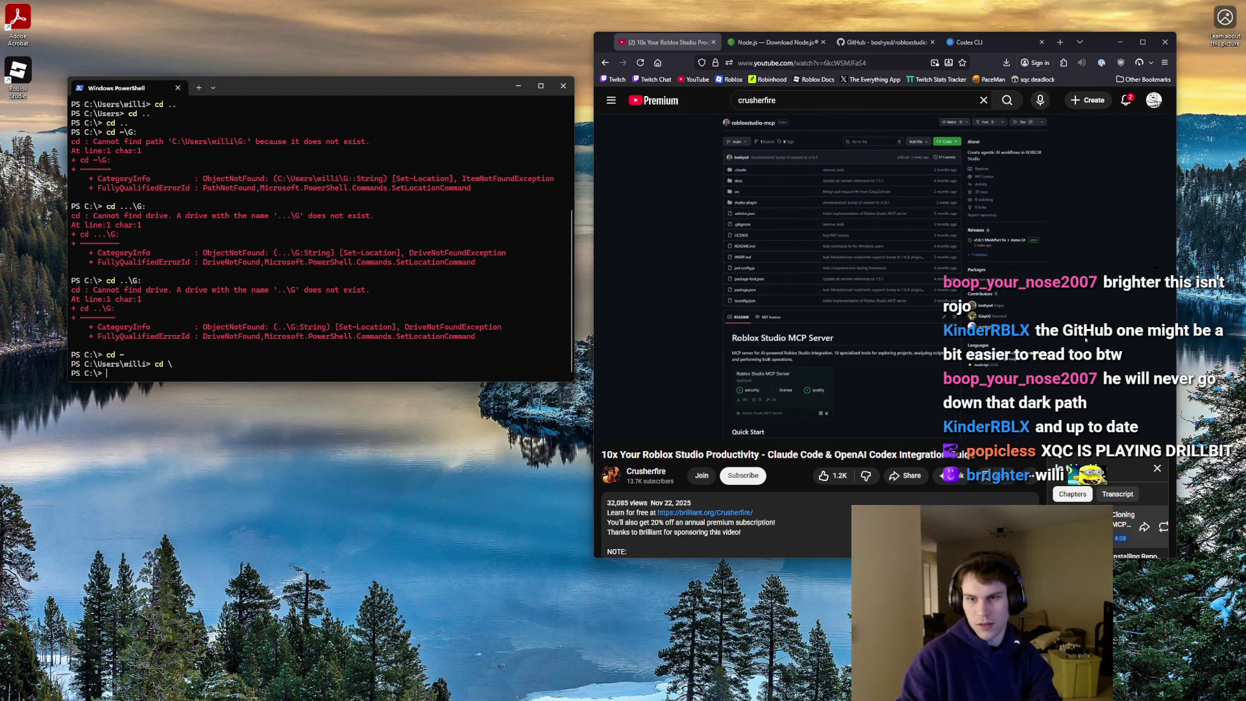
- Switch to the G: drive with Set-Location -Path "G:"
{"action": "type", "text": "Set-Location -Path \"C:\\Path\\To\\\""}
{"action": "key", "text": "BackSpace"}
{"action": "key", "text": "BackSpace"}
{"action": "key", "text": "BackSpace"}
{"action": "type", "text": ":"}
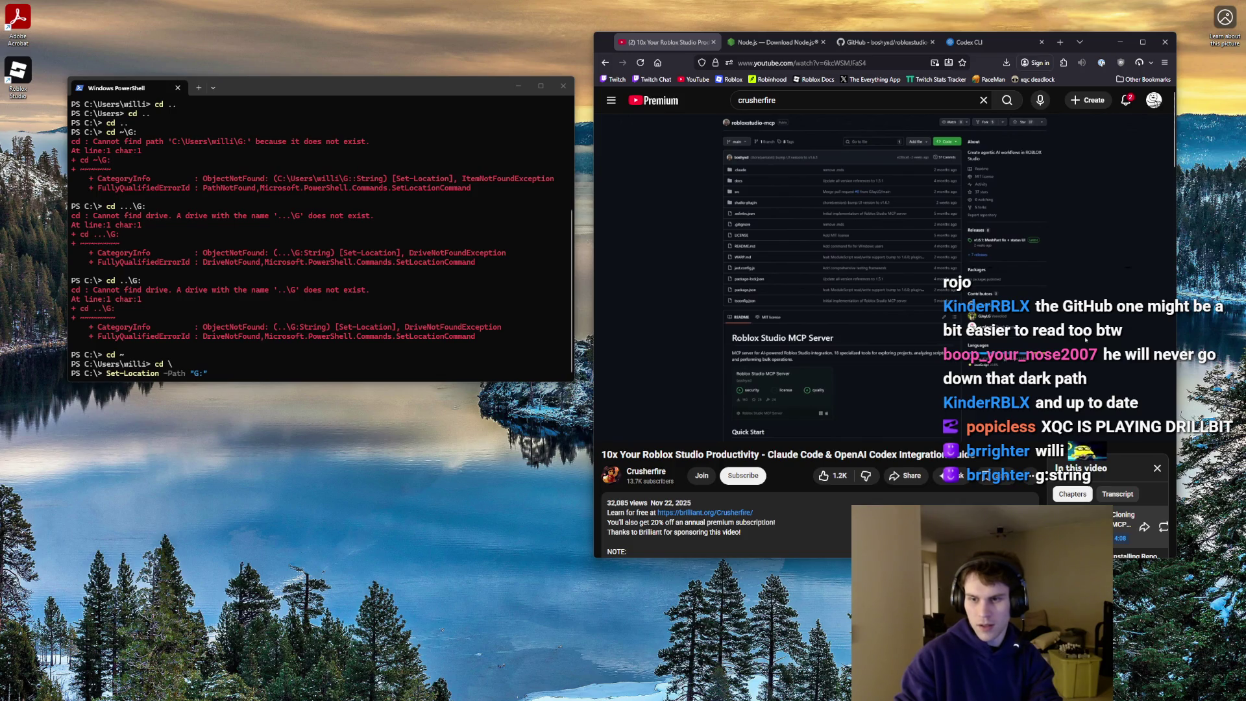
{"action": "left_click", "coordinate": [218, 363]}
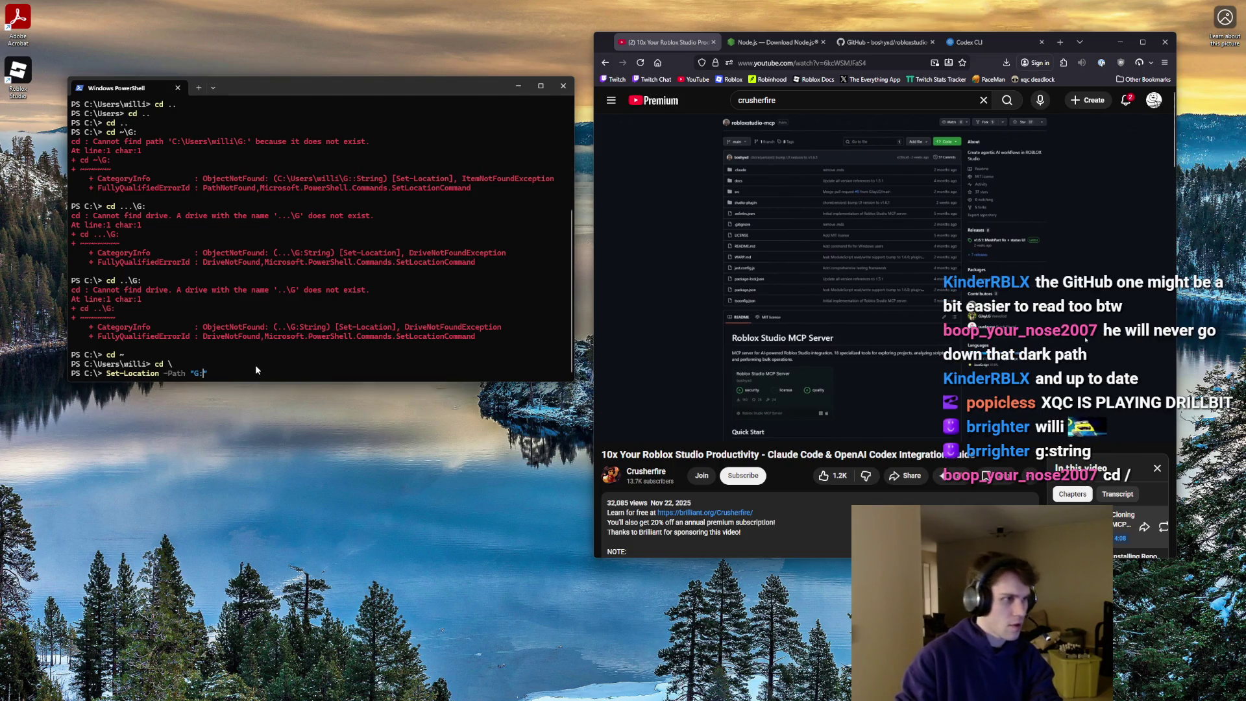
{"action": "key", "text": "Return"}
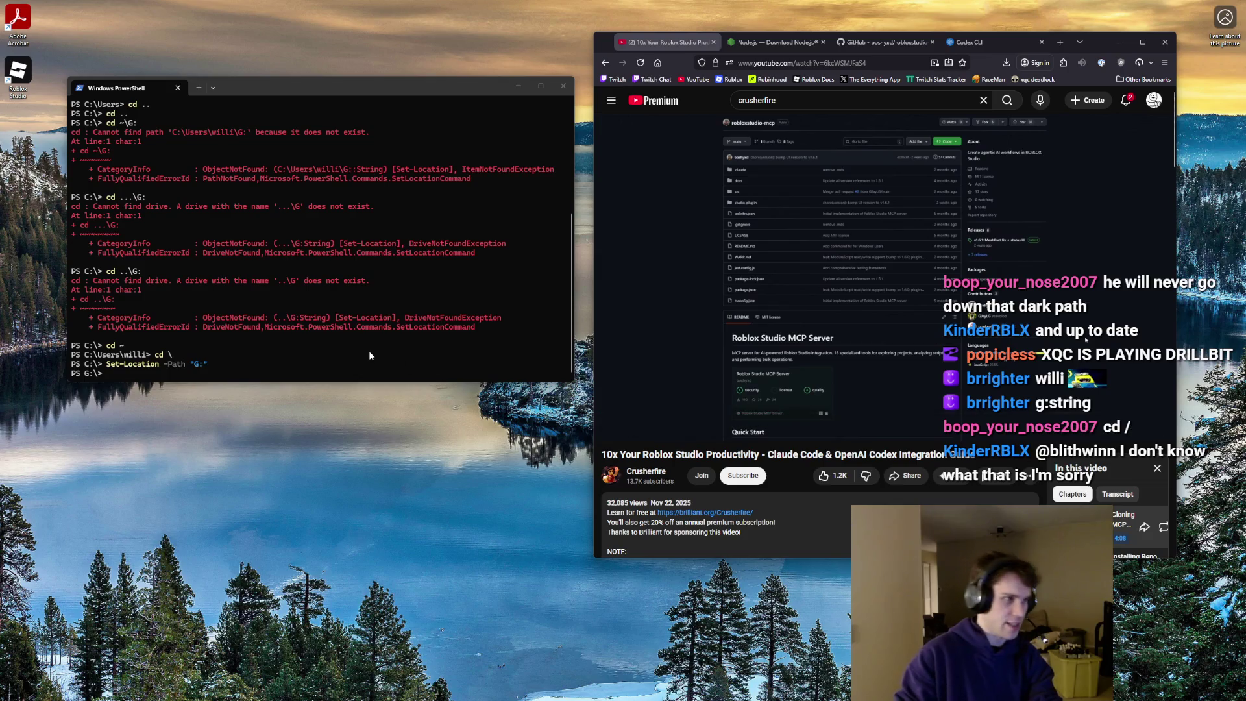
- Reuse the Set-Location command with "E:" to move to the E:\ root
{"action": "left_click", "coordinate": [199, 373]}
{"action": "key", "text": "Up"}
{"action": "key", "text": "BackSpace"}
{"action": "type", "text": "E:\""}
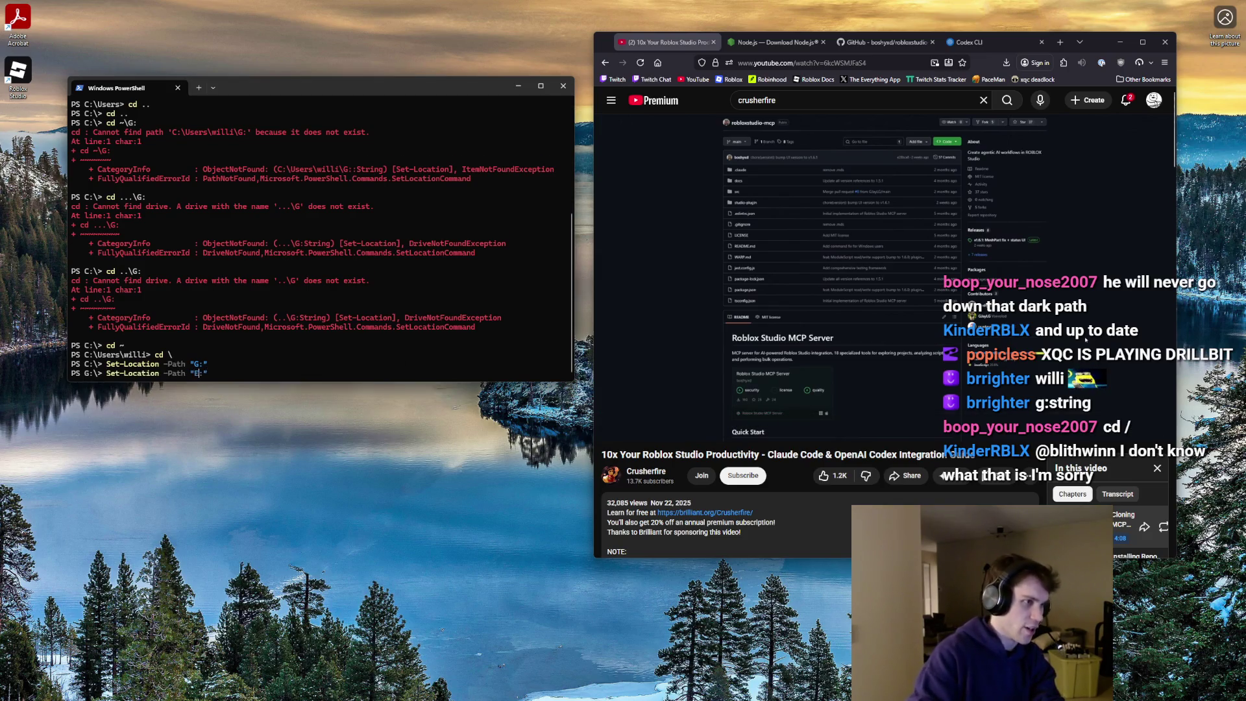
{"action": "key", "text": "Return"}
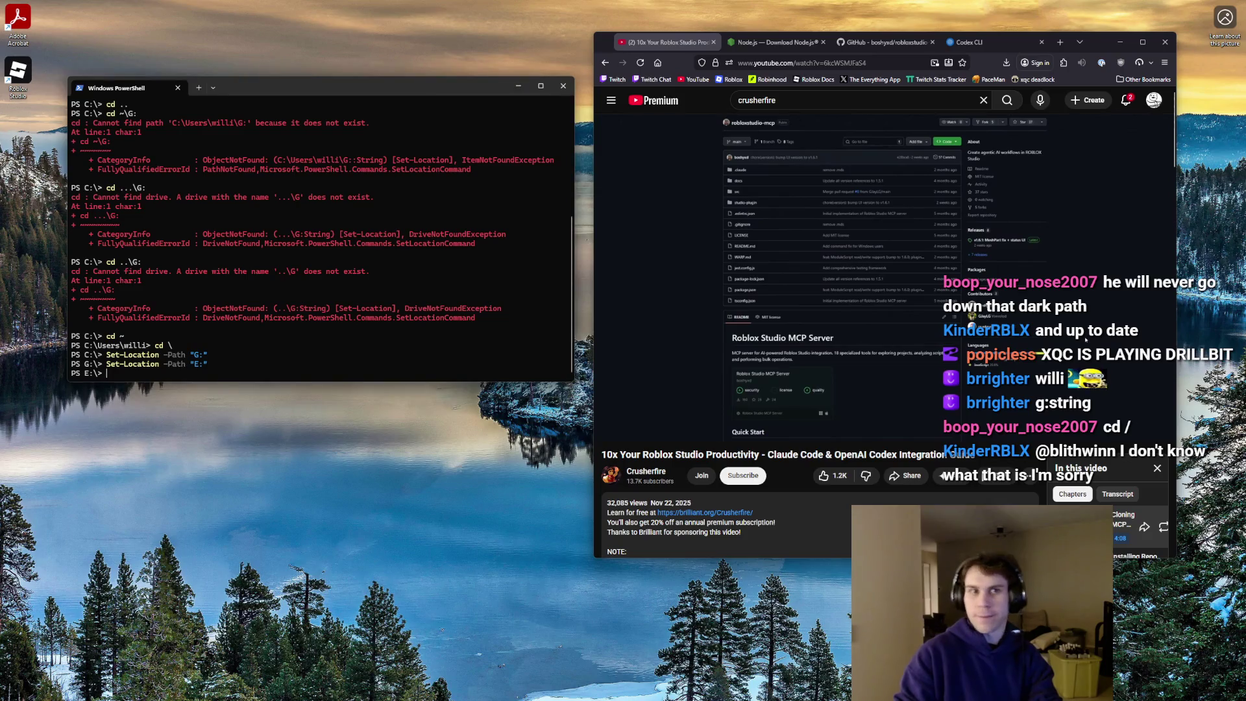
{"action": "scroll", "coordinate": [806, 355], "scroll_direction": "down", "scroll_amount": 3}
{"action": "scroll", "coordinate": [768, 370], "scroll_direction": "down", "scroll_amount": 2}
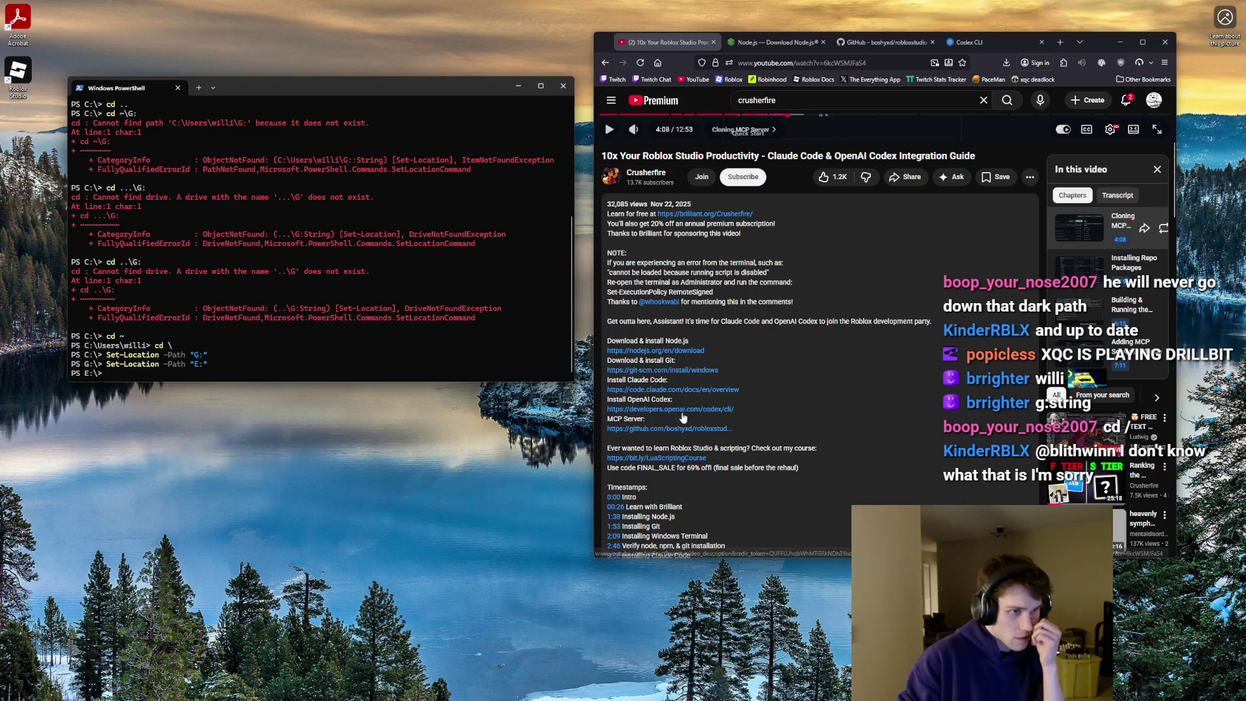
- Open the robloxstudio-mcp repository from the video description and copy its HTTPS clone URL
{"action": "left_click", "coordinate": [668, 428]}
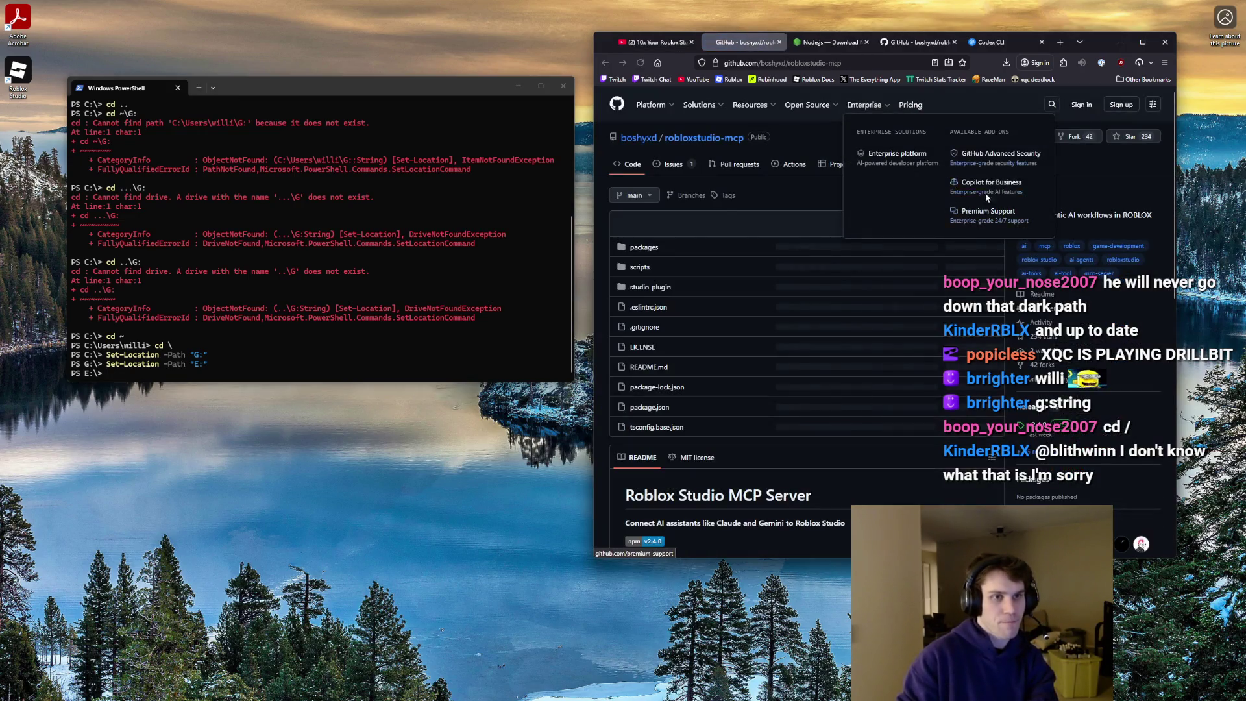
{"action": "scroll", "coordinate": [931, 207], "scroll_direction": "down", "scroll_amount": 4}
{"action": "scroll", "coordinate": [931, 206], "scroll_direction": "up", "scroll_amount": 3}
{"action": "left_click", "coordinate": [978, 146]}
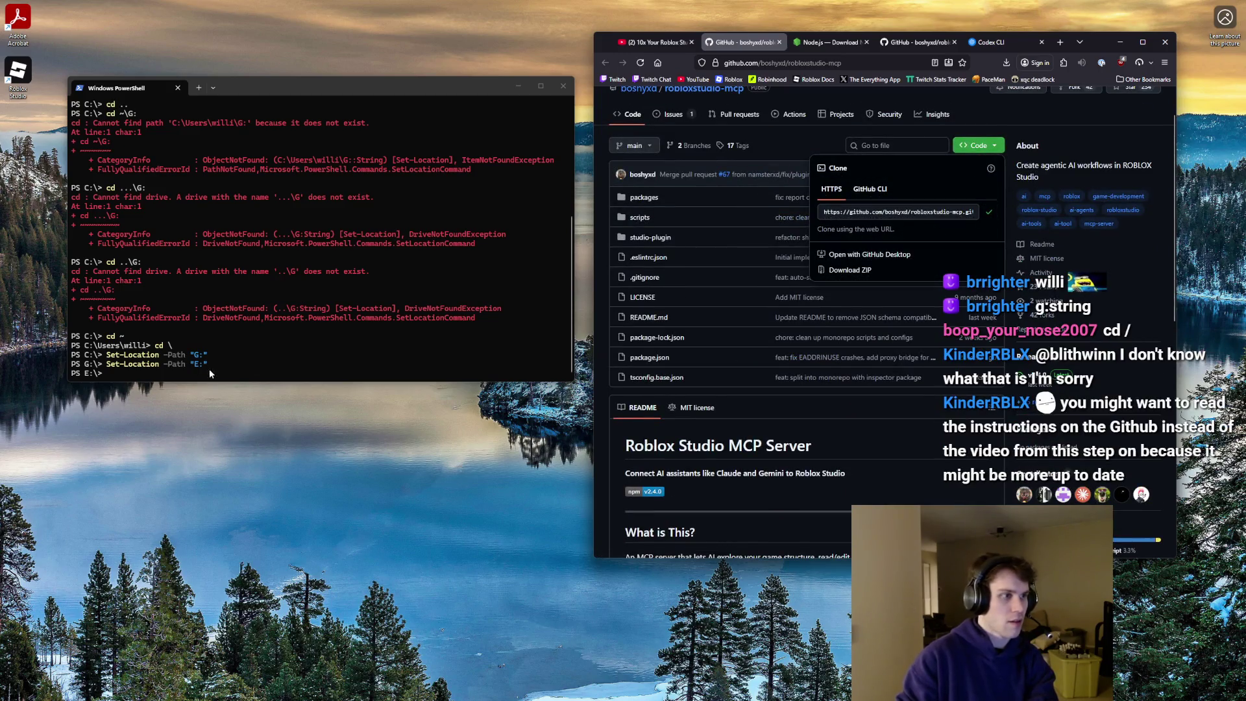
- Run git clone with the copied URL, cloning robloxstudio-mcp into E:\ (1159 objects)
{"action": "key", "text": "alt+Tab"}
{"action": "type", "text": "git clone"}
{"action": "type", "text": "https://github.com/boshyxd/robloxstudio-mcp.git"}
{"action": "key", "text": "Return"}
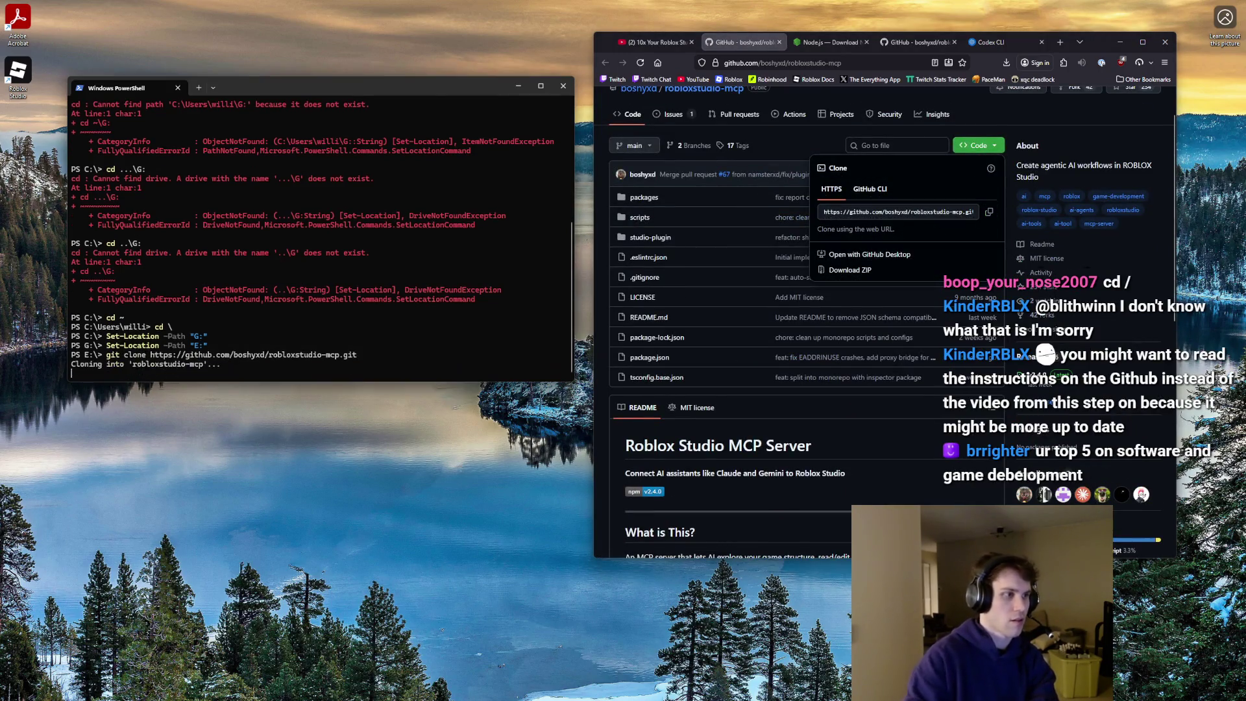
{"action": "scroll", "coordinate": [811, 321], "scroll_direction": "down", "scroll_amount": 3}
{"action": "scroll", "coordinate": [839, 321], "scroll_direction": "down", "scroll_amount": 5}
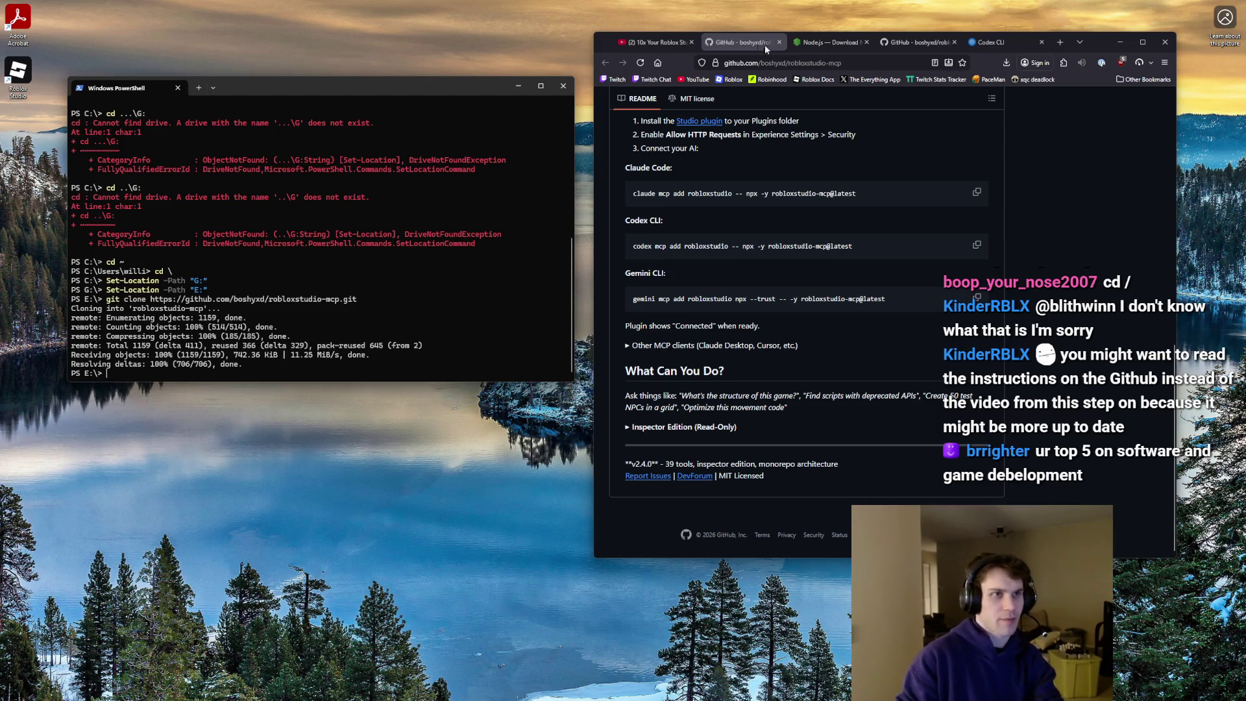
- Resume the tutorial video and skip past its cloning part
{"action": "left_click", "coordinate": [655, 42]}
{"action": "scroll", "coordinate": [798, 318], "scroll_direction": "up", "scroll_amount": 5}
{"action": "left_click", "coordinate": [789, 271]}
{"action": "key", "text": "Right"}
{"action": "key", "text": "Right"}
{"action": "key", "text": "Right"}
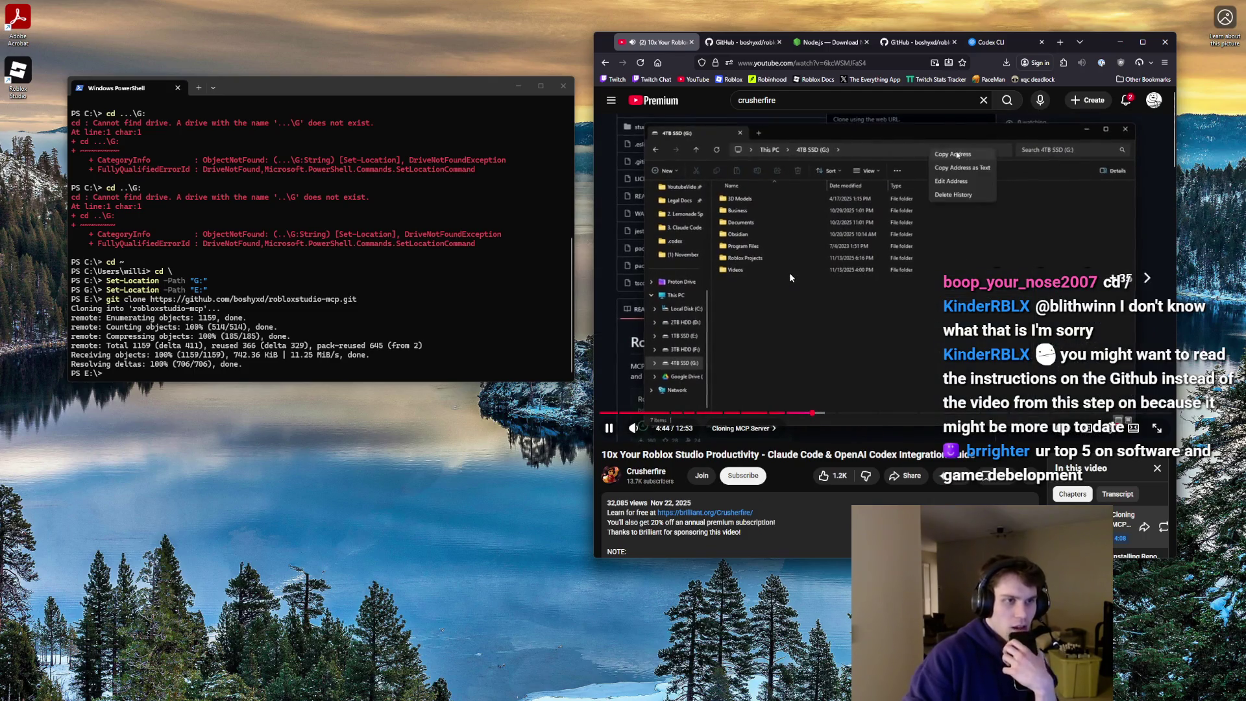
- Move the tutorial to its Installing Repo Packages chapter
{"action": "key", "text": "Right"}
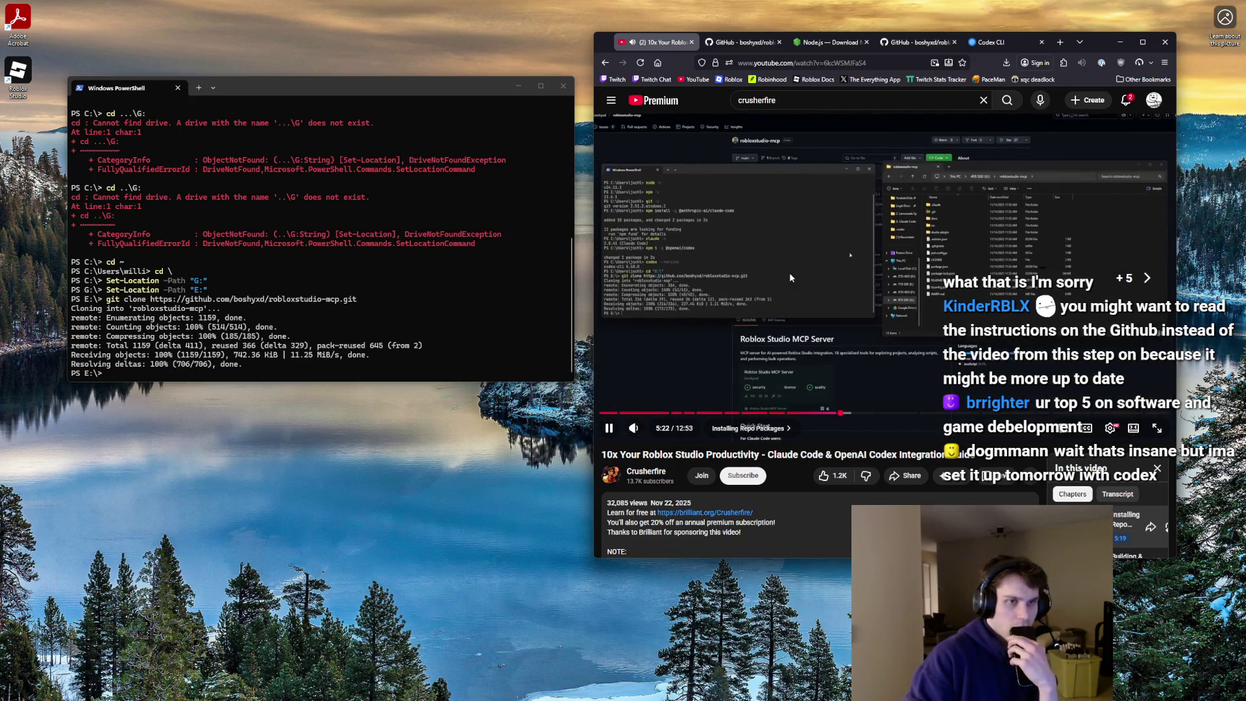
{"action": "key", "text": "j"}
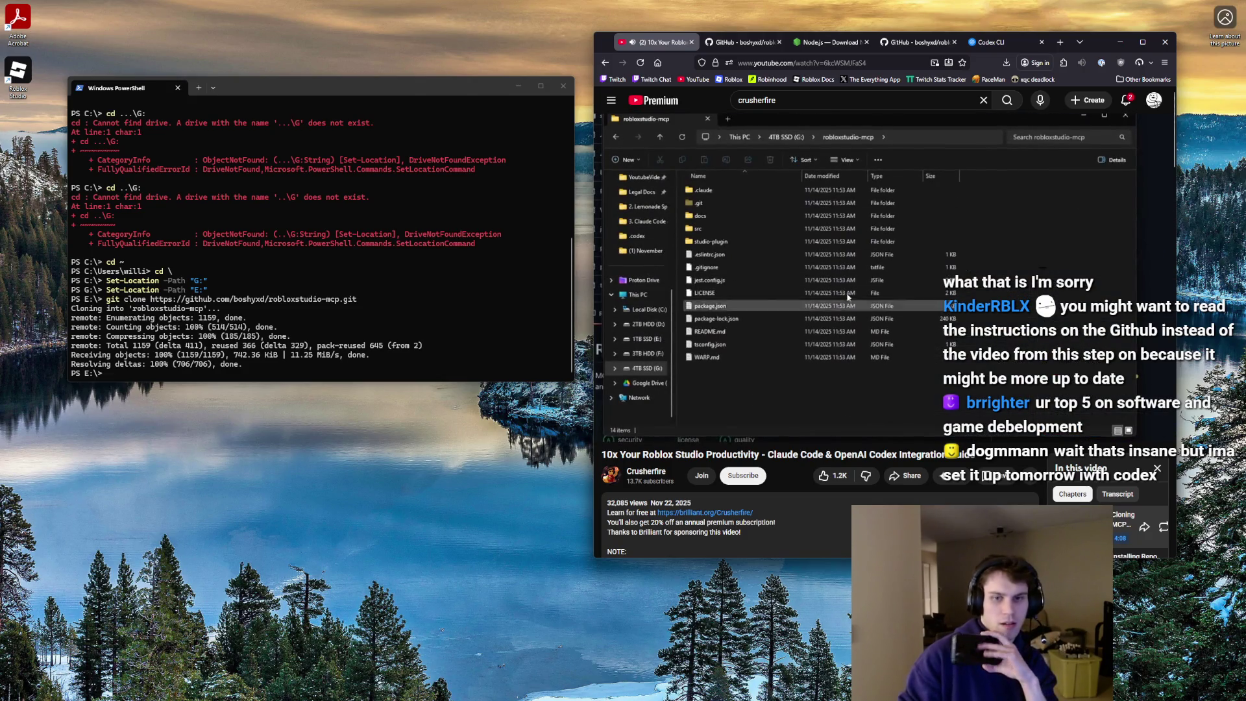
{"action": "key", "text": "Right"}
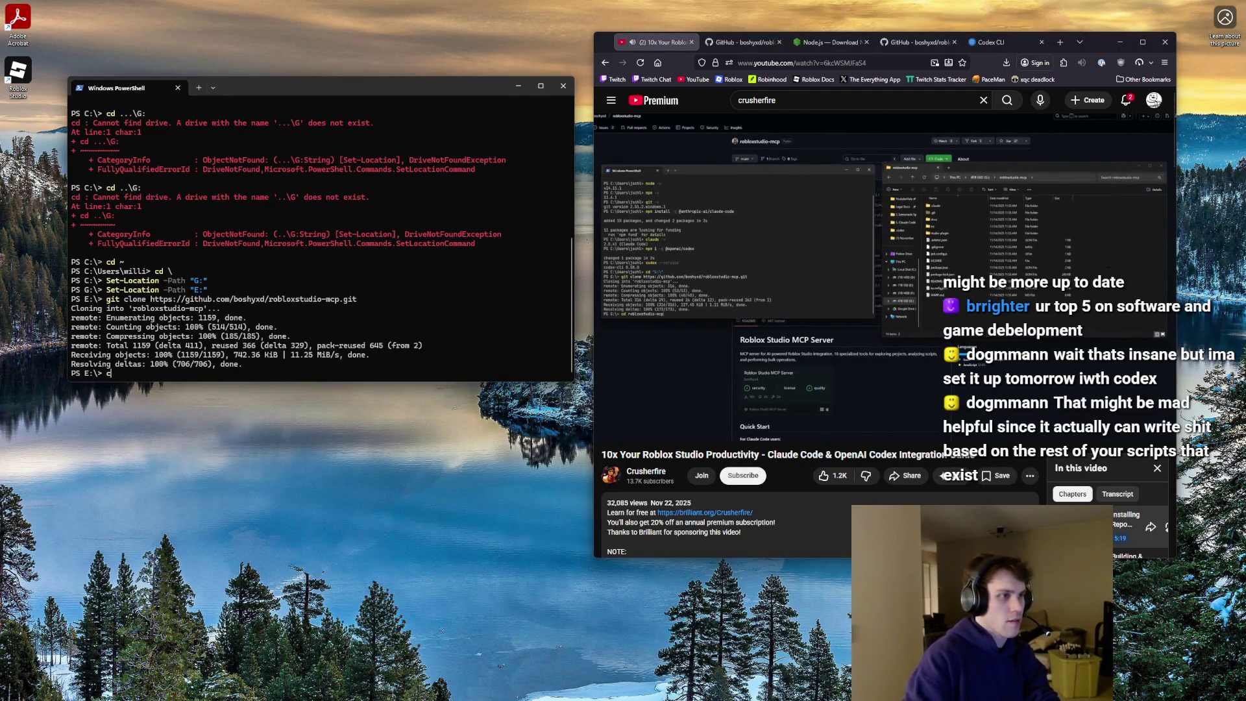
- Enter robloxstudio-mcp and run npm i, which ends in an EISDIR symlink error
{"action": "type", "text": "cd robloxst"}
{"action": "type", "text": "udio-mc"}
{"action": "type", "text": "p"}
{"action": "key", "text": "Return"}
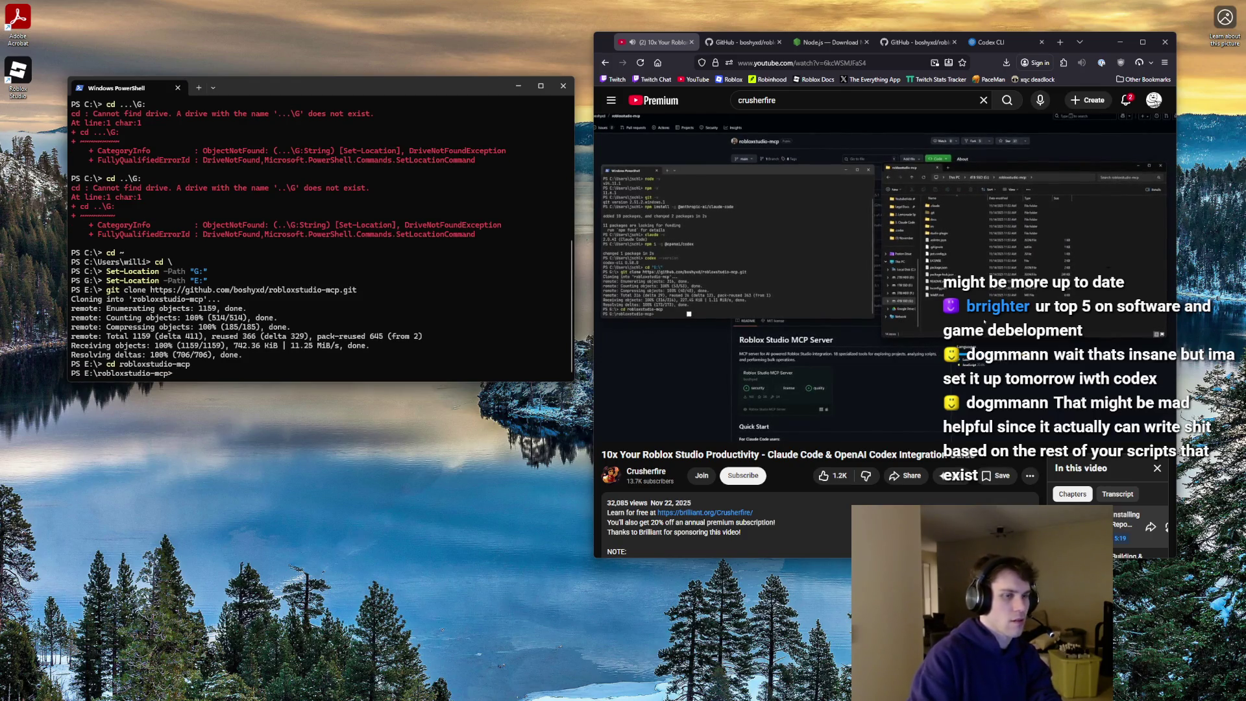
{"action": "type", "text": "npm i"}
{"action": "key", "text": "Return"}
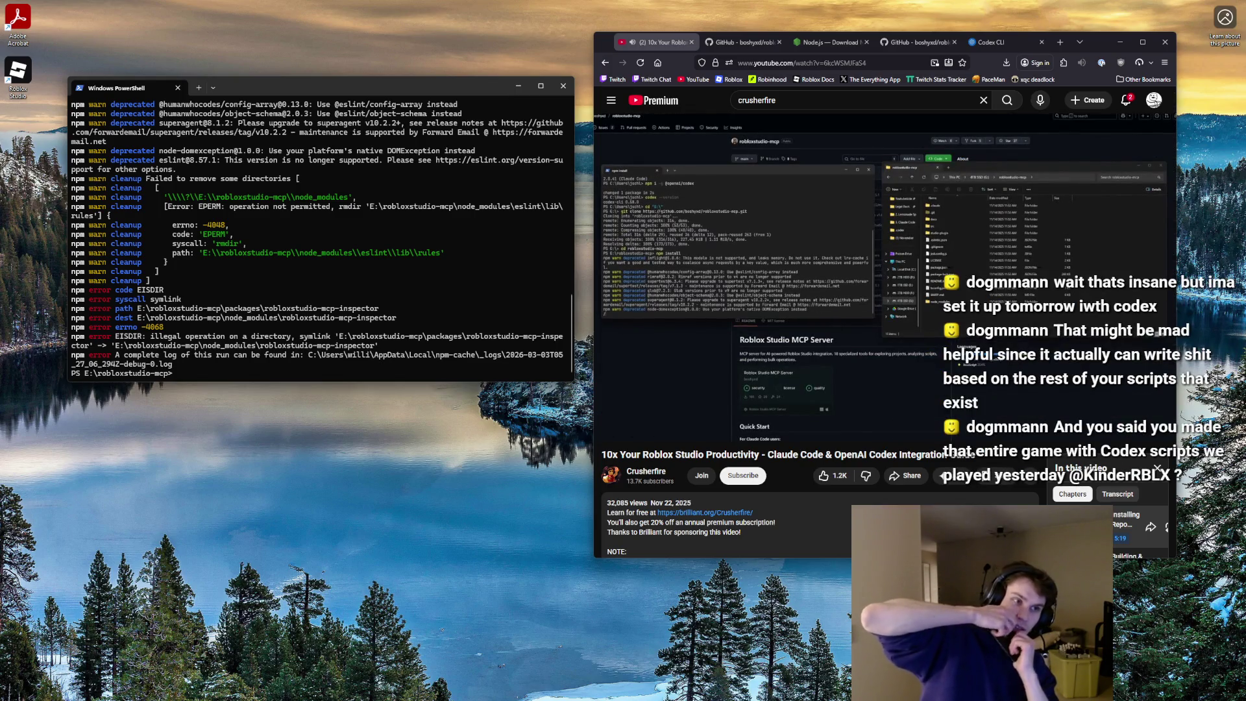
- Rewind the tutorial to its Building & Running the Server step, five seconds back
{"action": "left_click", "coordinate": [864, 335]}
{"action": "left_click", "coordinate": [863, 334]}
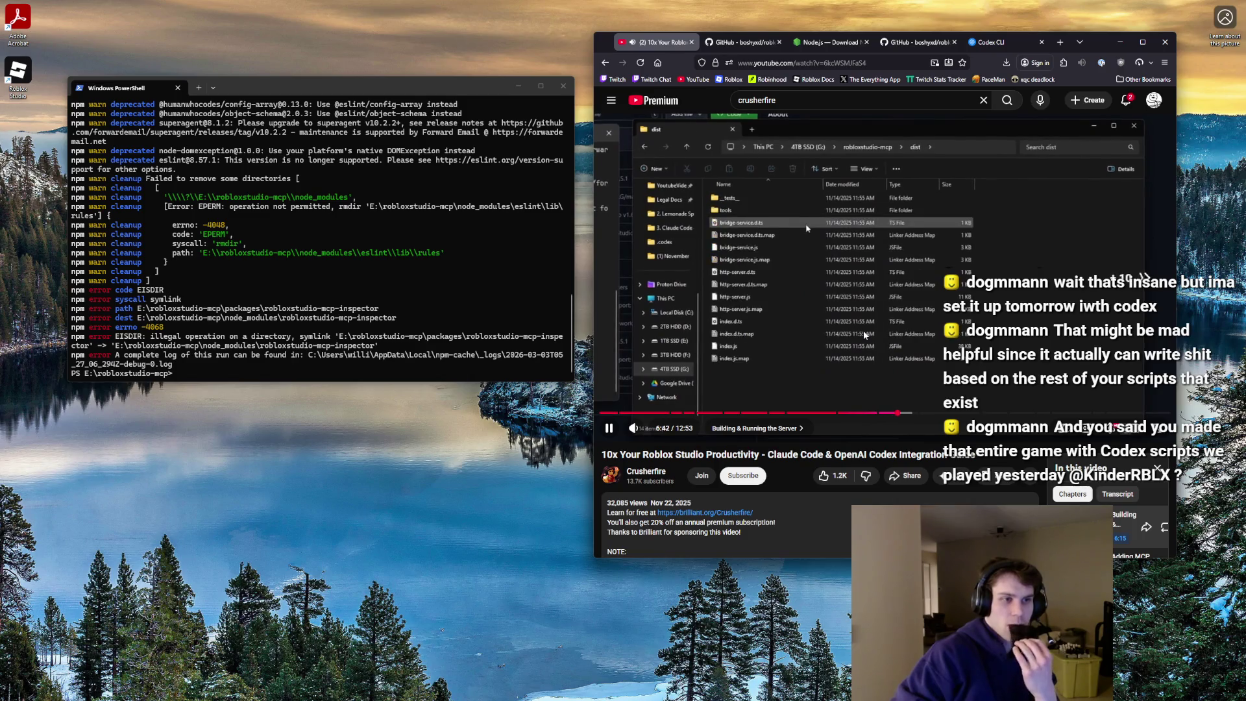
{"action": "key", "text": "l"}
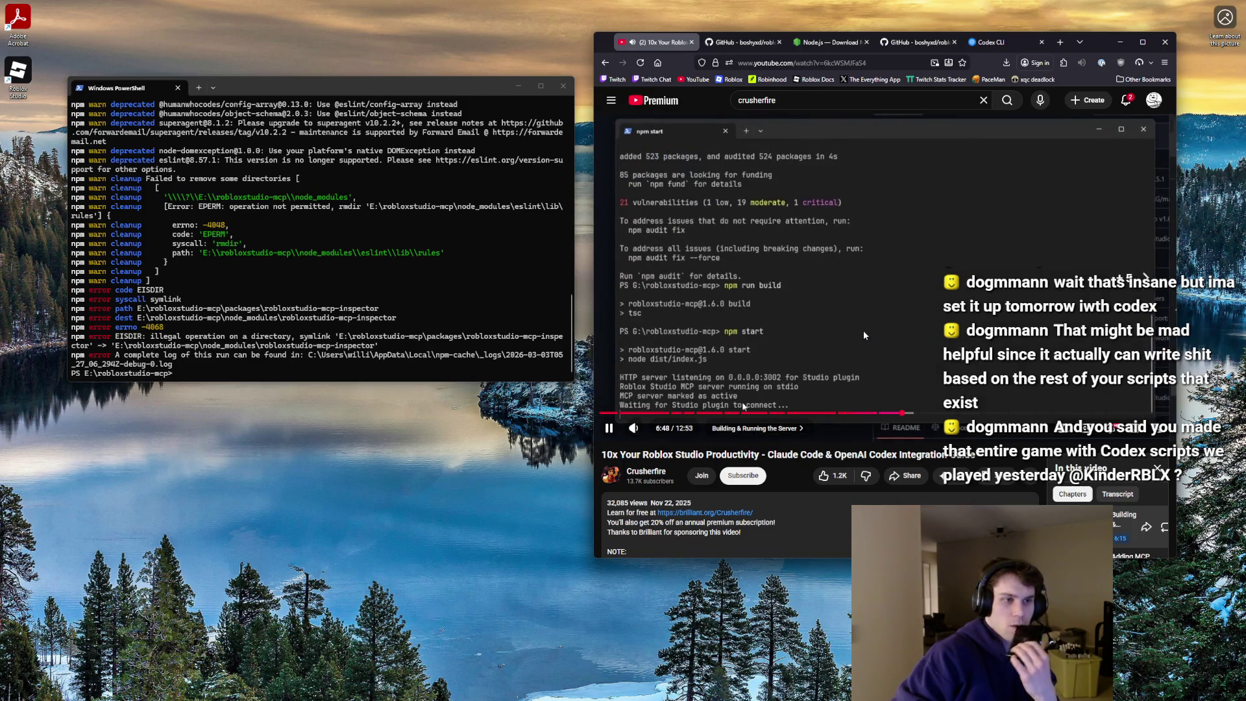
{"action": "key", "text": "Left"}
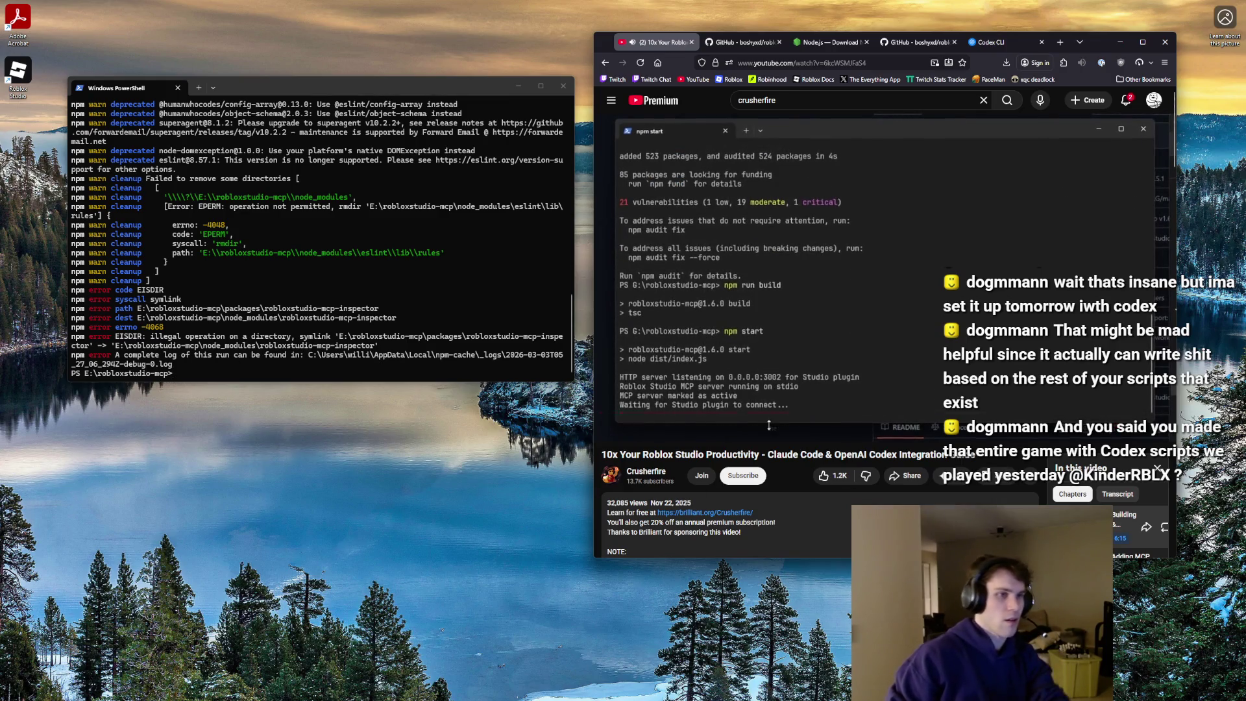
{"action": "left_click", "coordinate": [757, 293]}
{"action": "key", "text": "Left"}
- Resume the video and type npm run build at the E:\robloxstudio-mcp prompt
{"action": "left_click", "coordinate": [758, 298]}
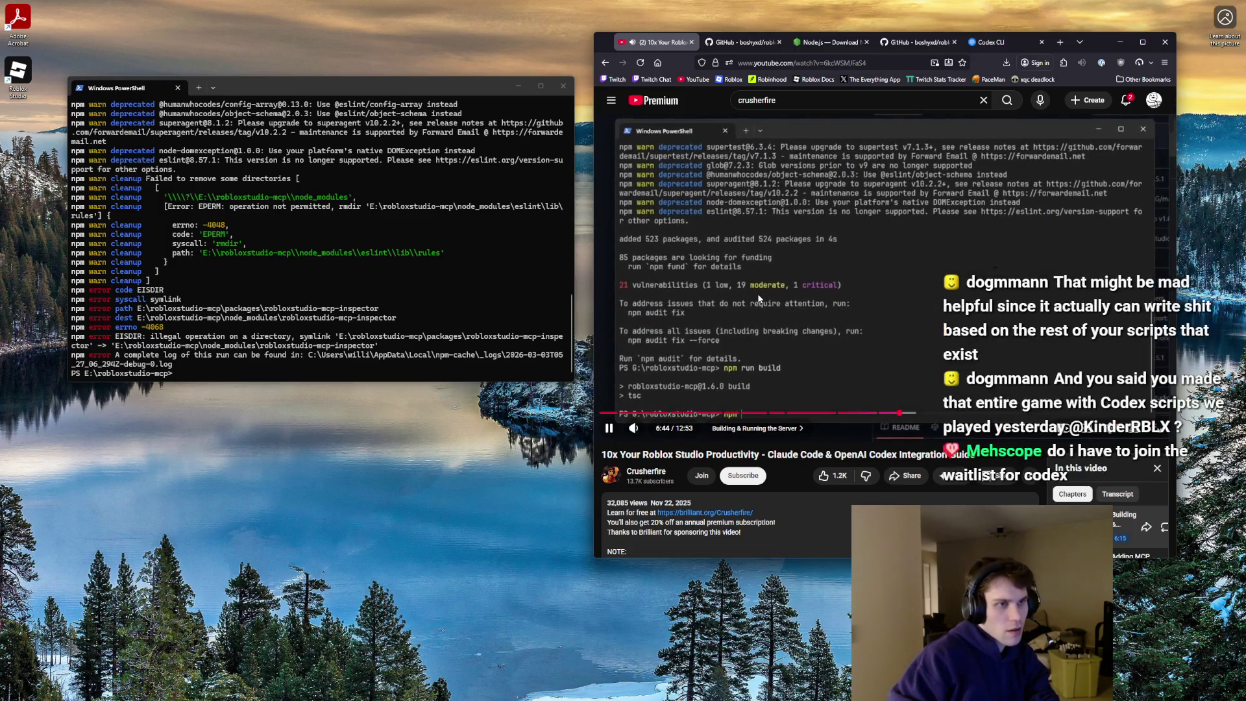
{"action": "left_click", "coordinate": [298, 367]}
{"action": "type", "text": "npm u"}
{"action": "type", "text": "un build"}
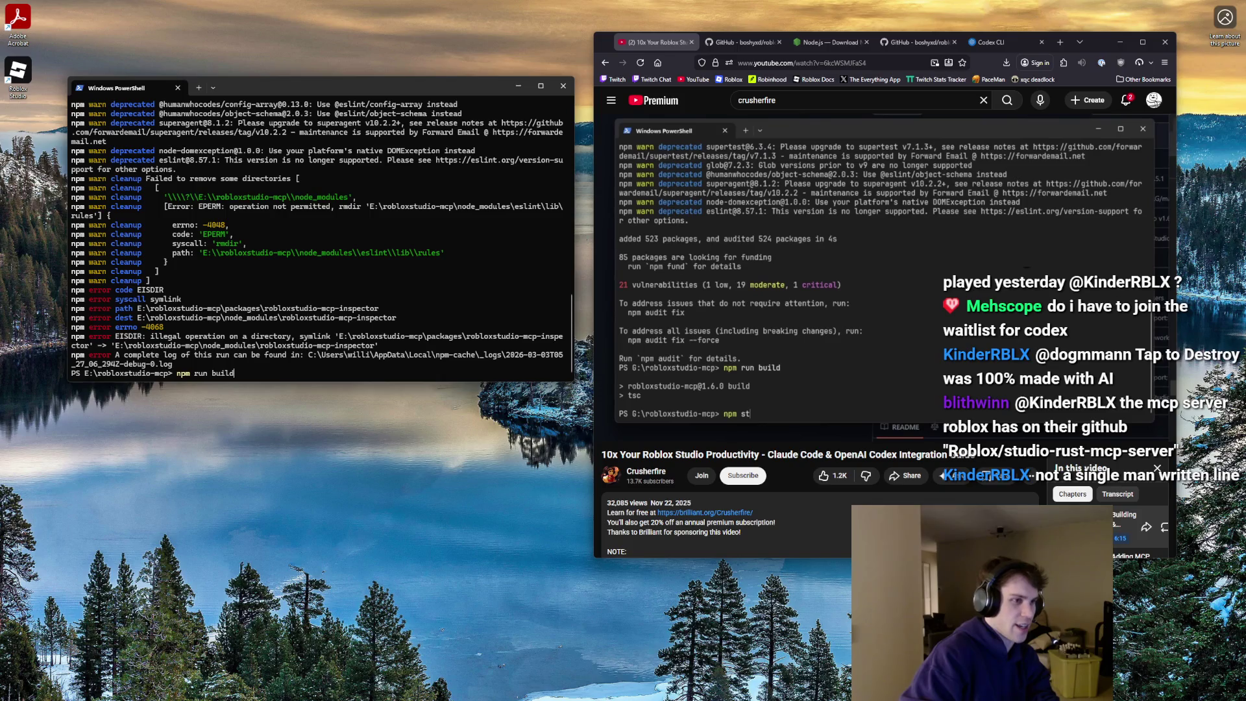
- Run the build, npm install, and npm run build again; tsc is not recognized
{"action": "key", "text": "Return"}
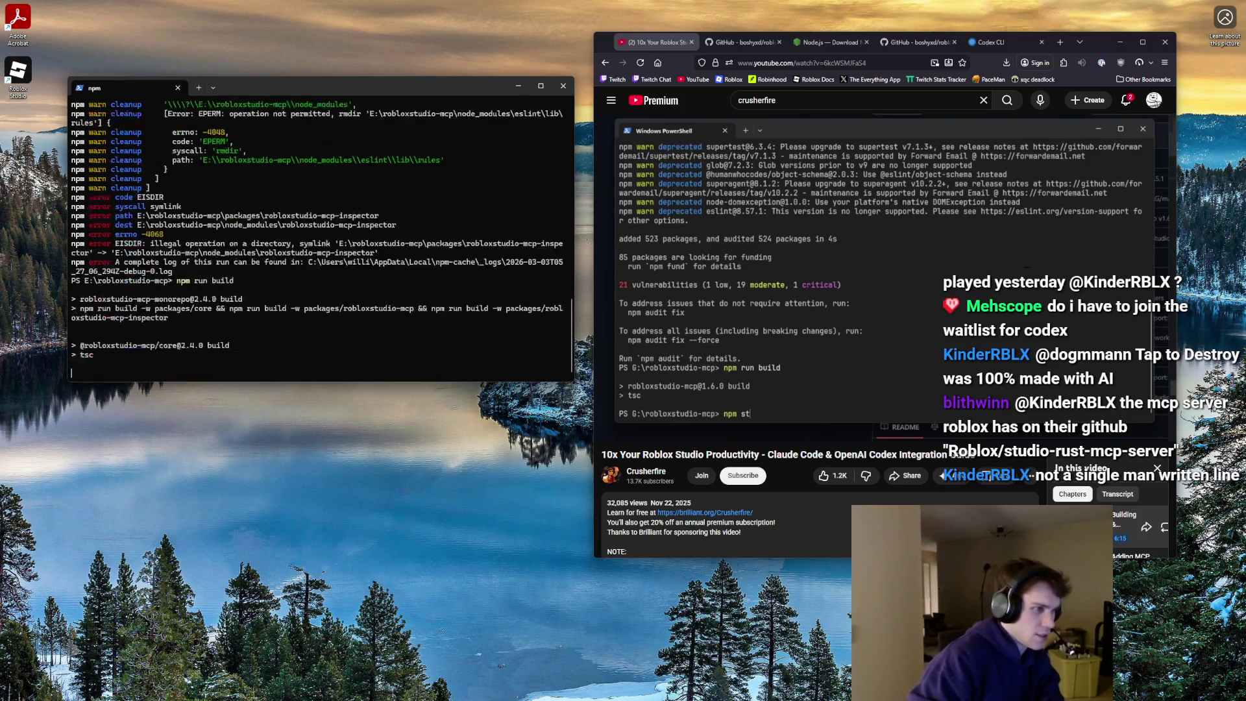
{"action": "type", "text": "npm install"}
{"action": "key", "text": "Return"}
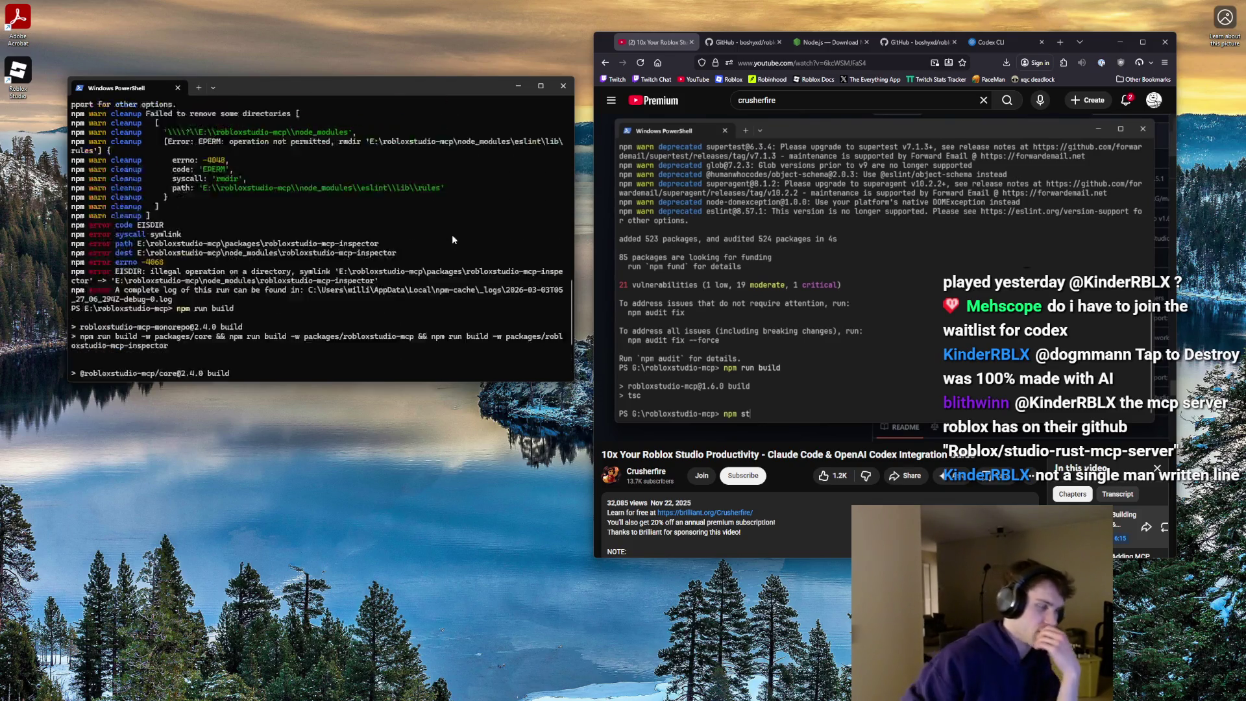
{"action": "type", "text": "npm run build"}
{"action": "key", "text": "Return"}
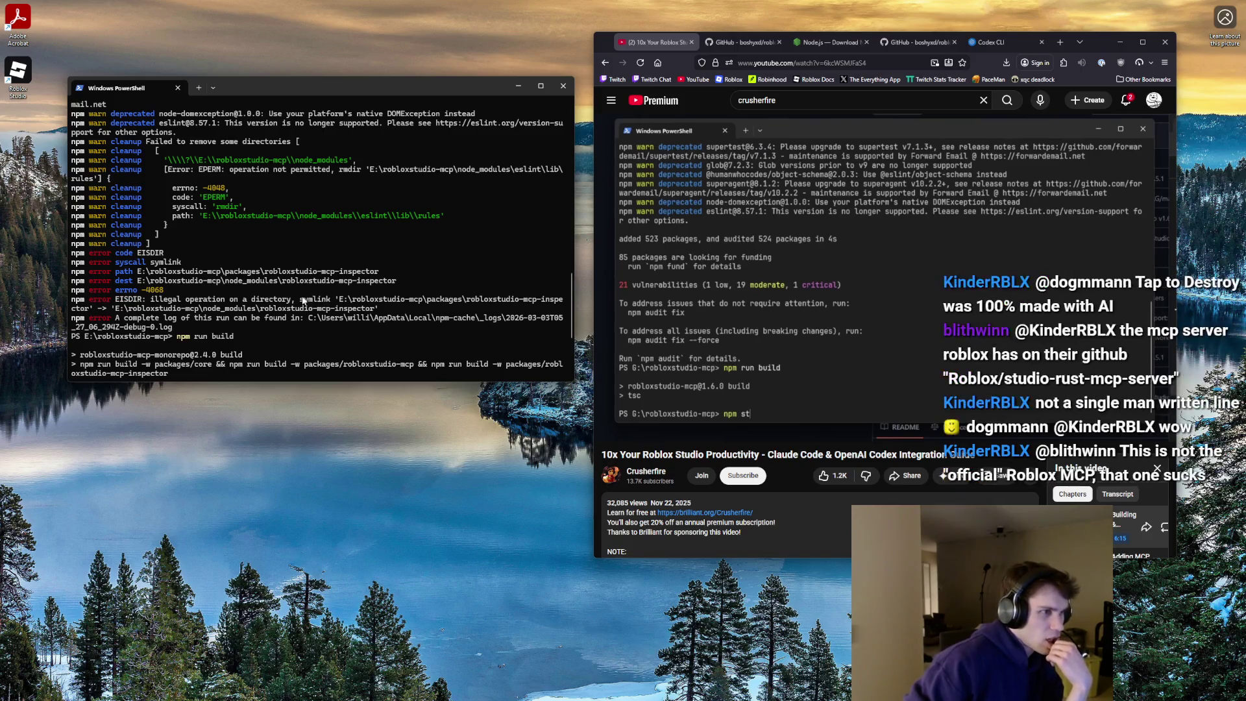
- Copy the EISDIR error and log path lines, then cancel the stalled command
{"action": "scroll", "coordinate": [224, 328], "scroll_direction": "up", "scroll_amount": 3}
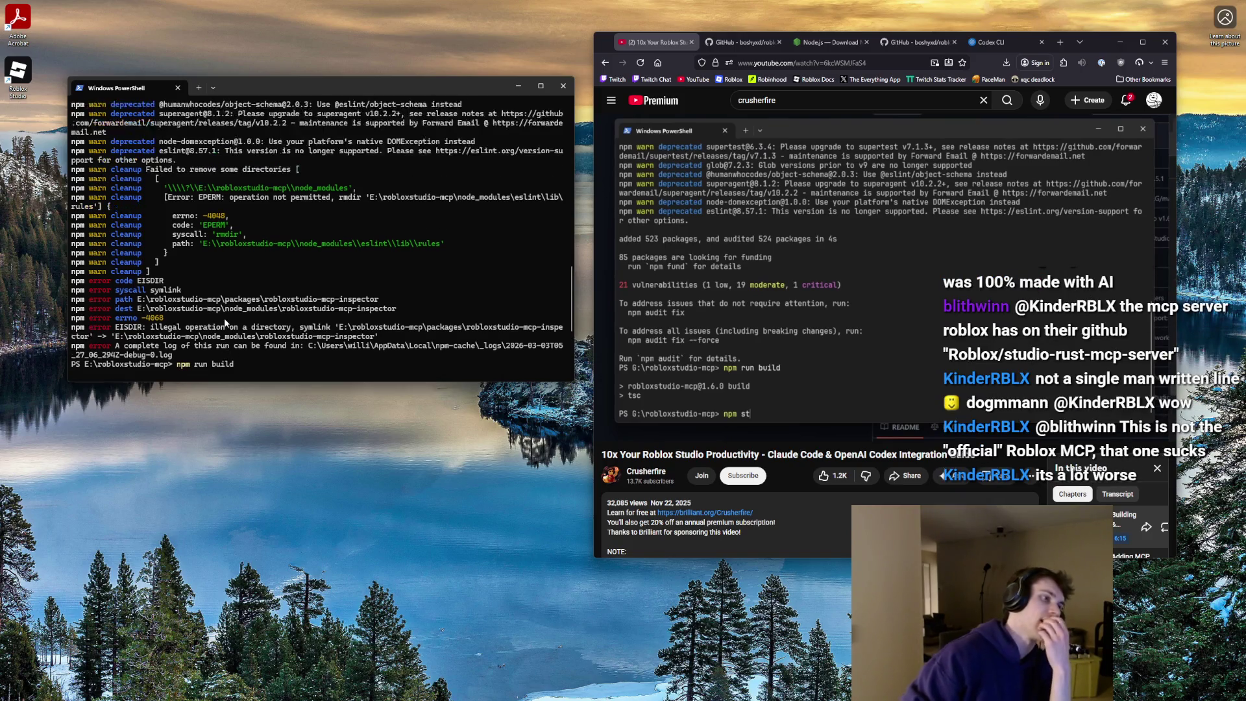
{"action": "scroll", "coordinate": [218, 321], "scroll_direction": "up", "scroll_amount": 4}
{"action": "scroll", "coordinate": [215, 318], "scroll_direction": "down", "scroll_amount": 8}
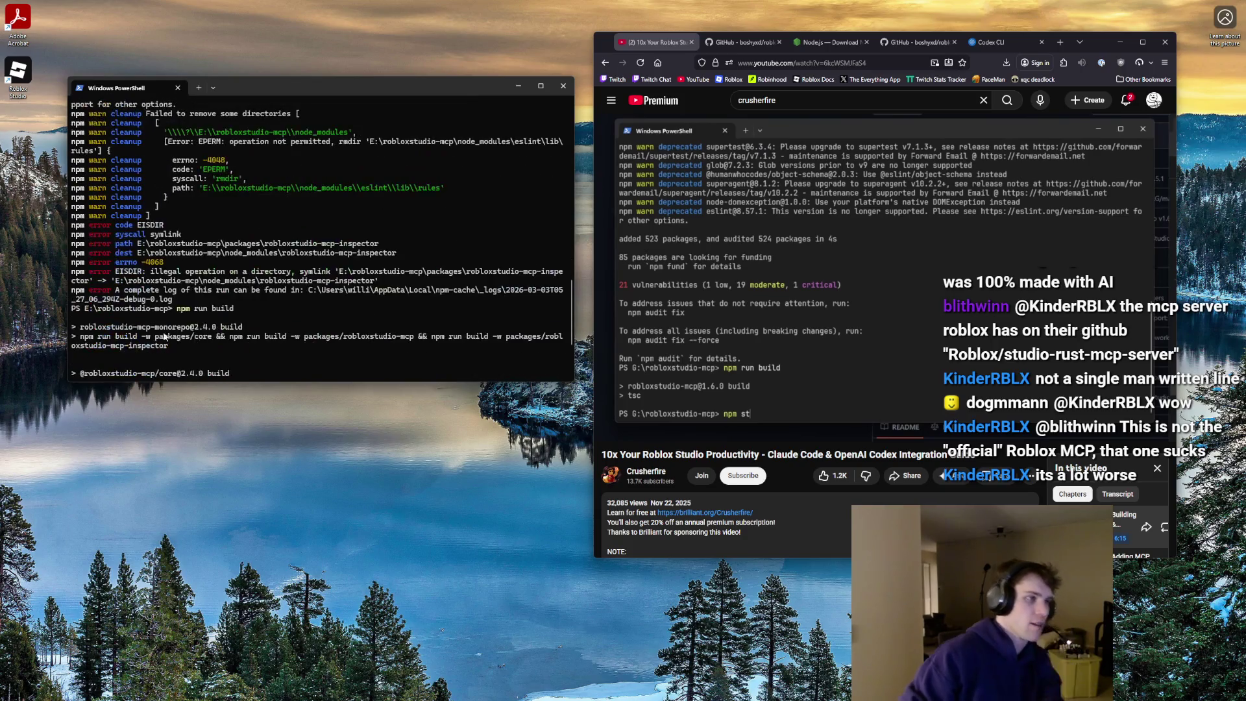
{"action": "mouse_move", "coordinate": [173, 299]}
{"action": "left_mouse_down"}
{"action": "mouse_move", "coordinate": [78, 263]}
{"action": "mouse_move", "coordinate": [114, 276]}
{"action": "mouse_move", "coordinate": [377, 286]}
{"action": "left_mouse_up"}
{"action": "key", "text": "ctrl+c"}
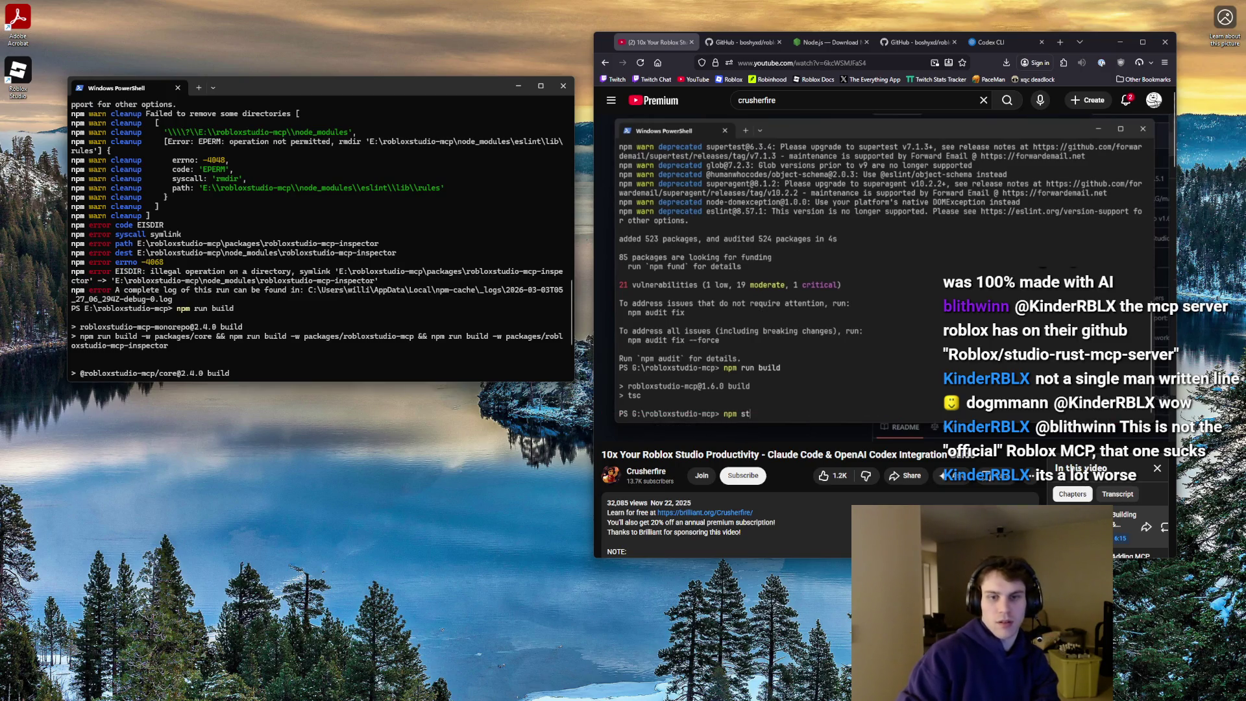
{"action": "key", "text": "ctrl+c"}
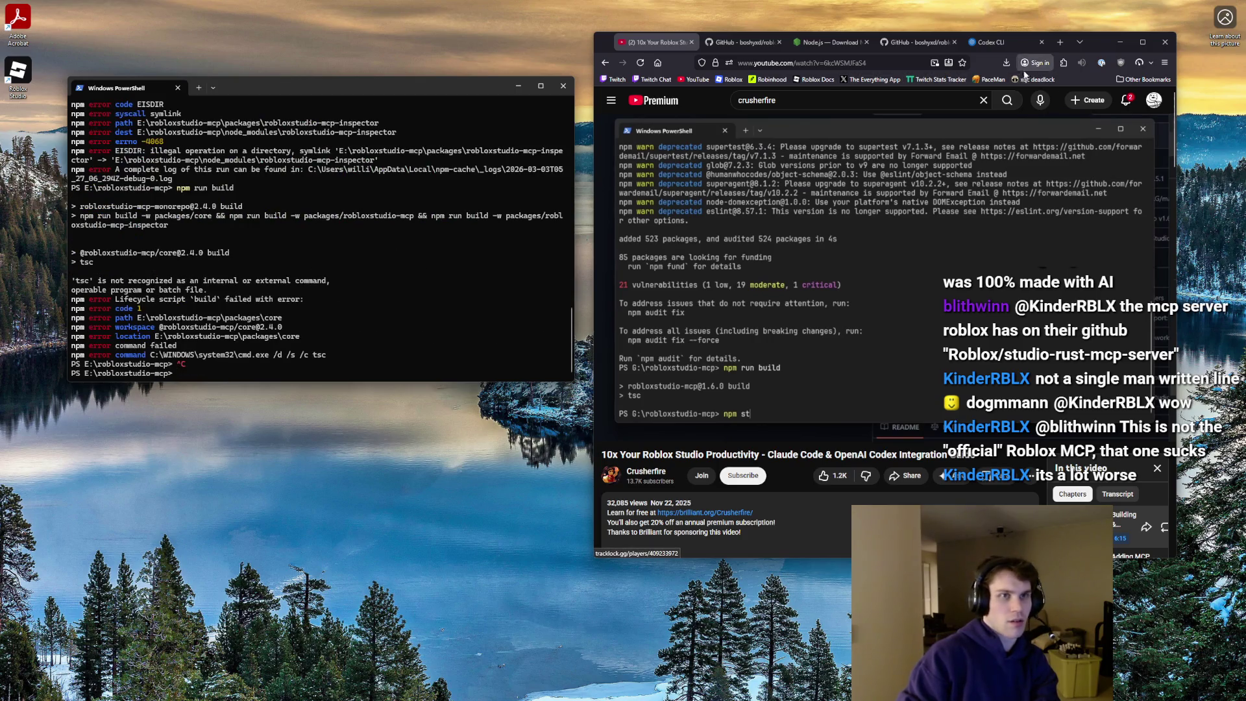
- Close the old PowerShell window and open Windows search
{"action": "left_click", "coordinate": [1061, 44]}
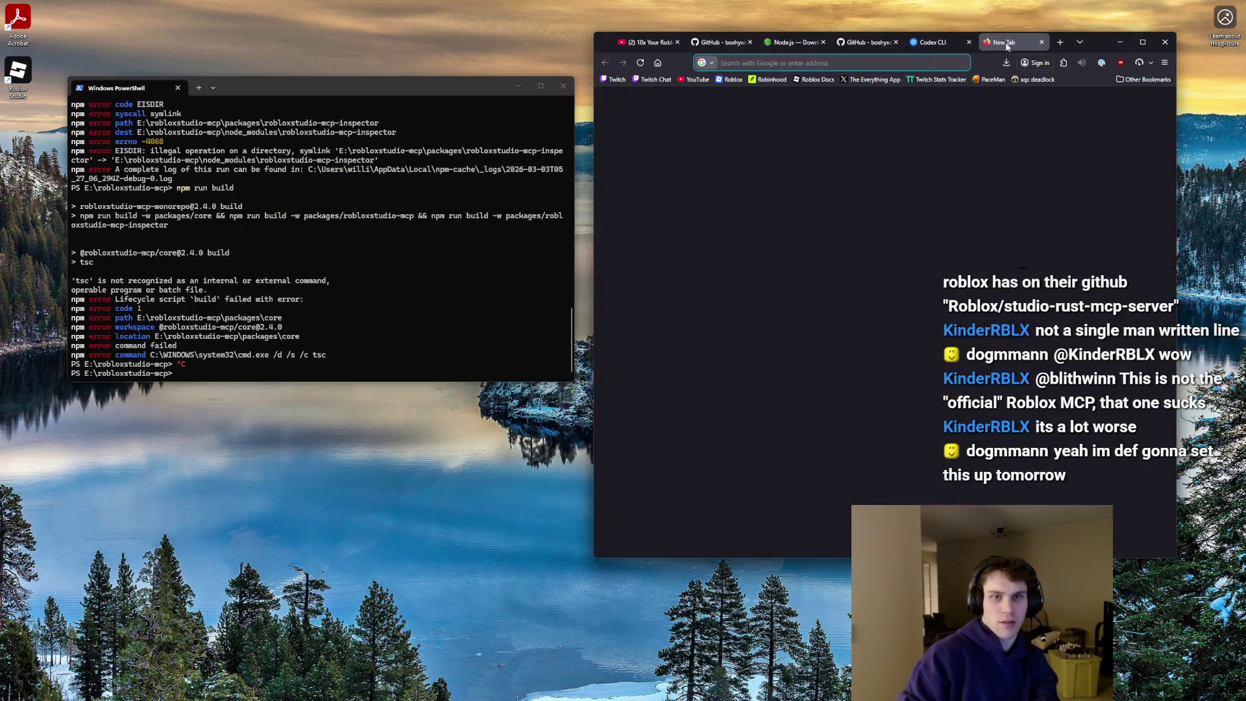
{"action": "key", "text": "ctrl+w"}
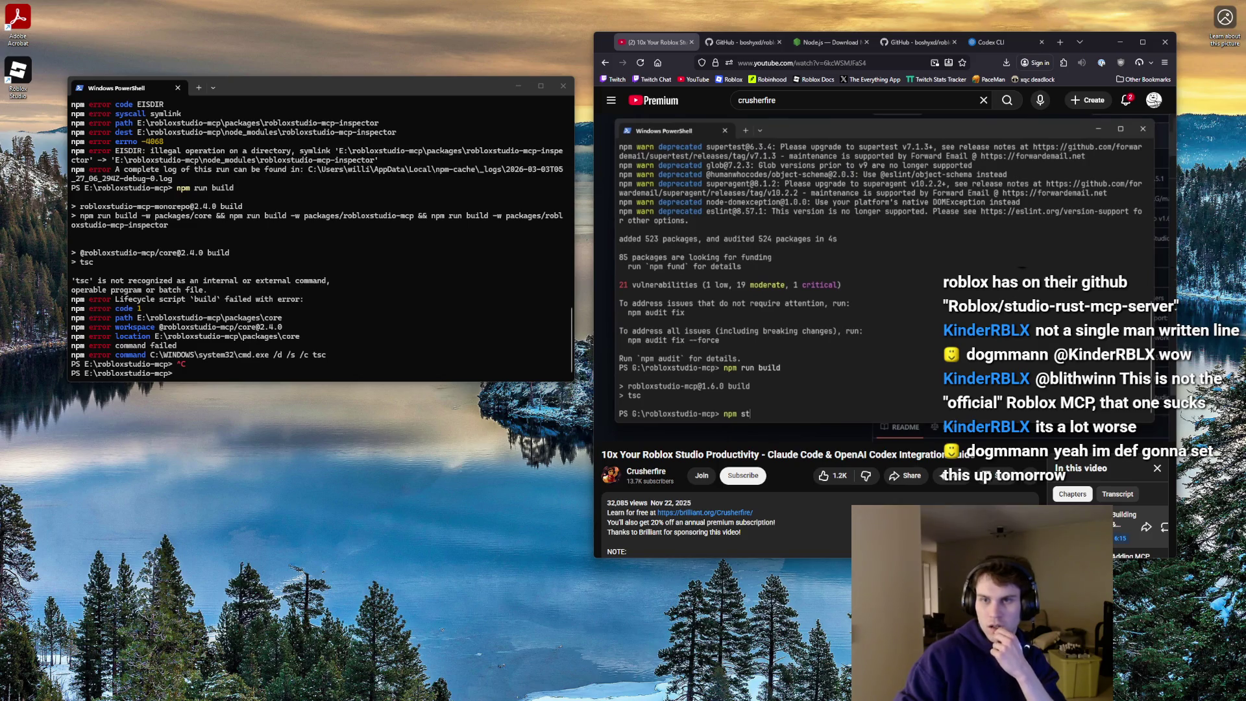
{"action": "key", "text": "alt+F4"}
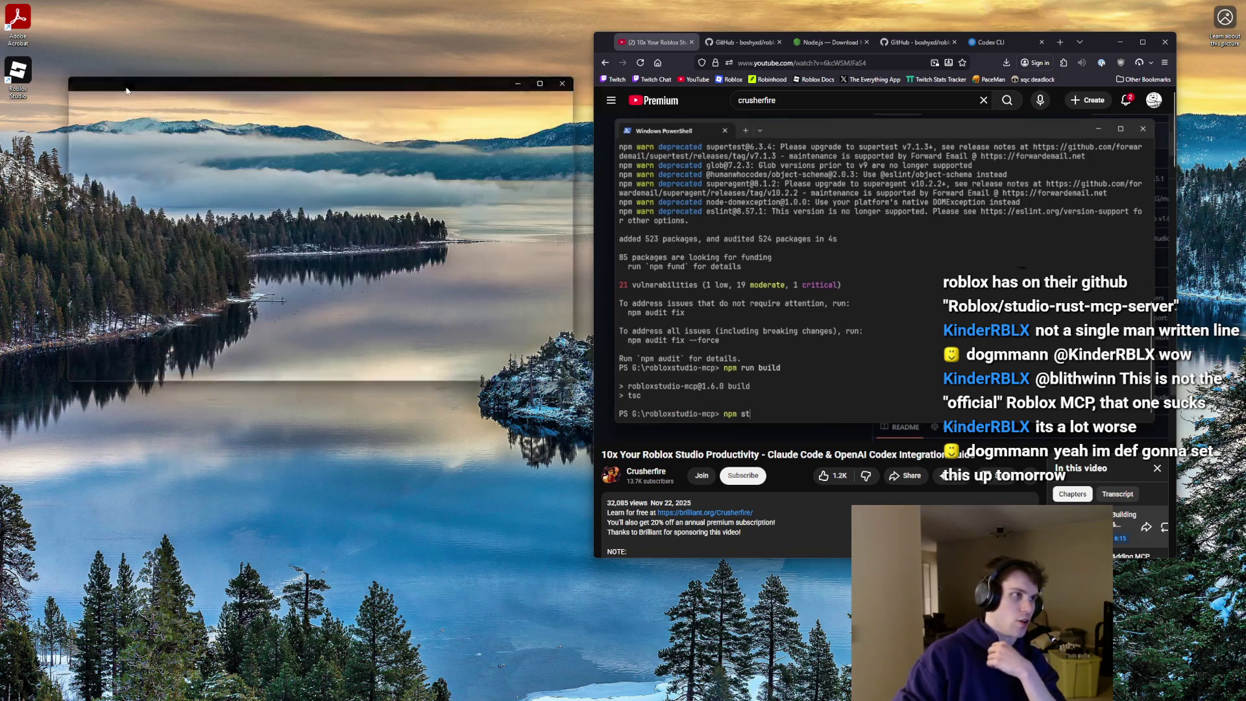
{"action": "left_click", "coordinate": [534, 690]}
- Launch PowerShell as administrator, switch to E: and list its folders
{"action": "type", "text": "powers"}
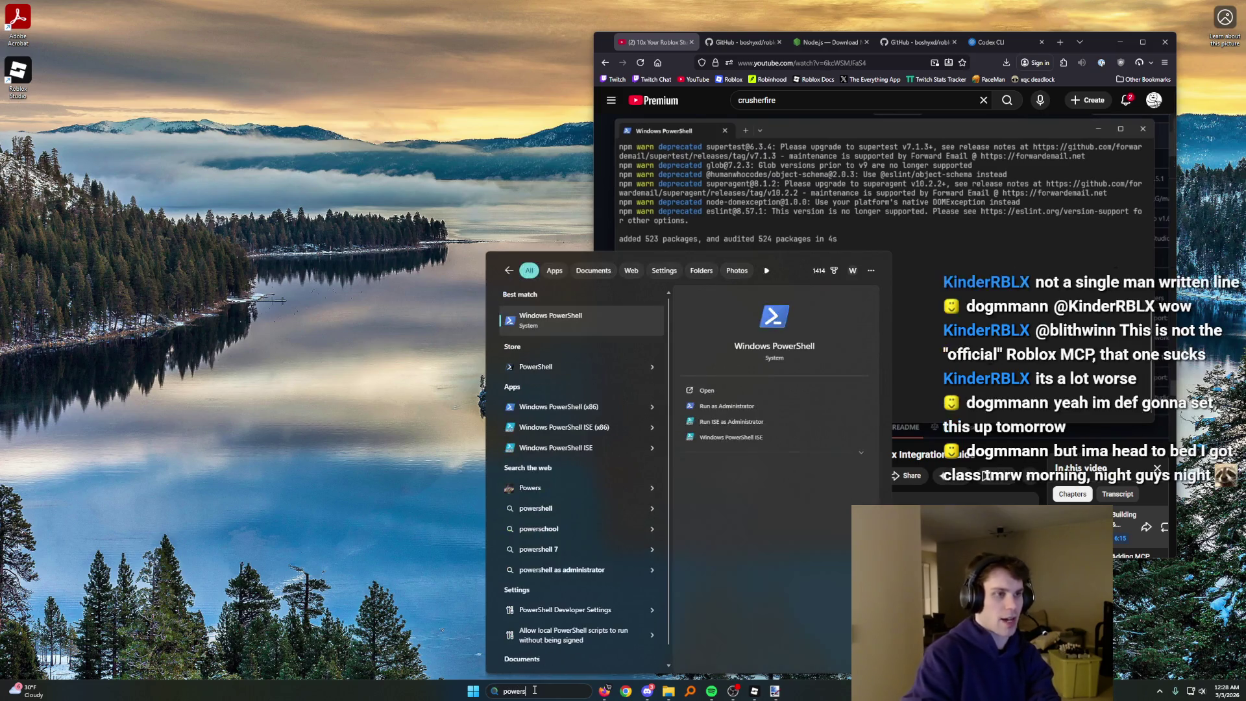
{"action": "left_click", "coordinate": [581, 331]}
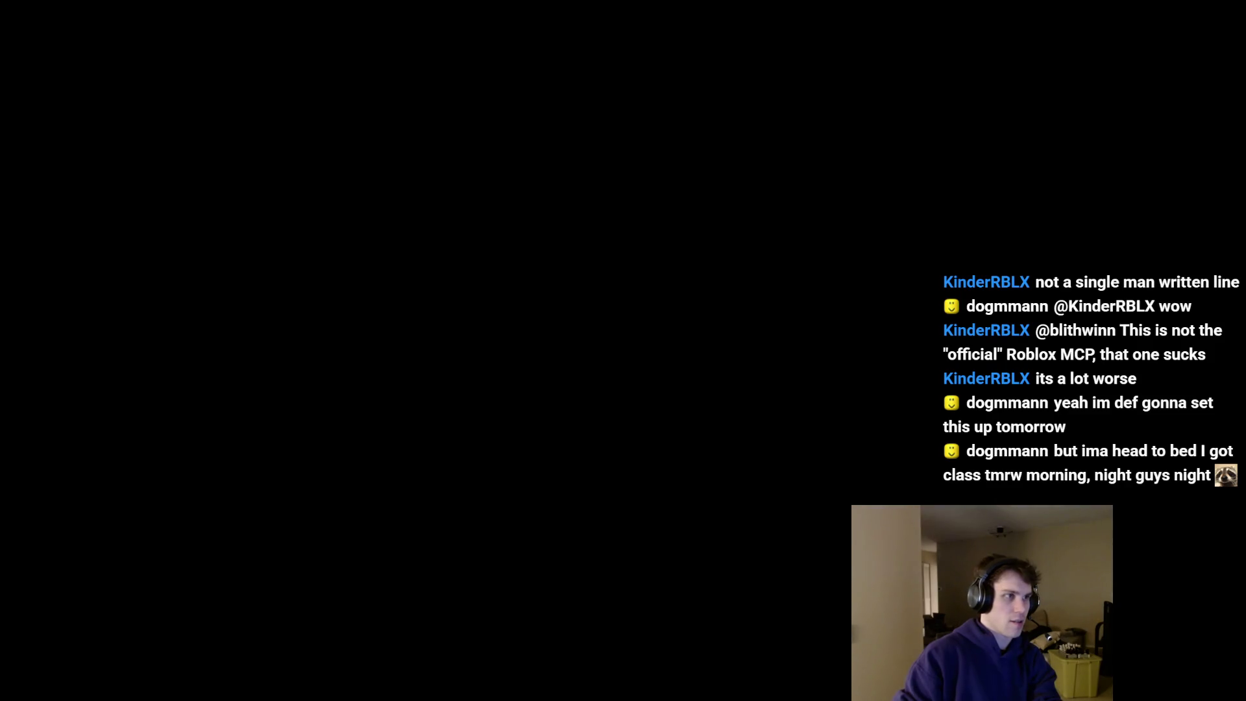
{"action": "key", "text": "alt+y"}
{"action": "type", "text": "cd \"G:"}
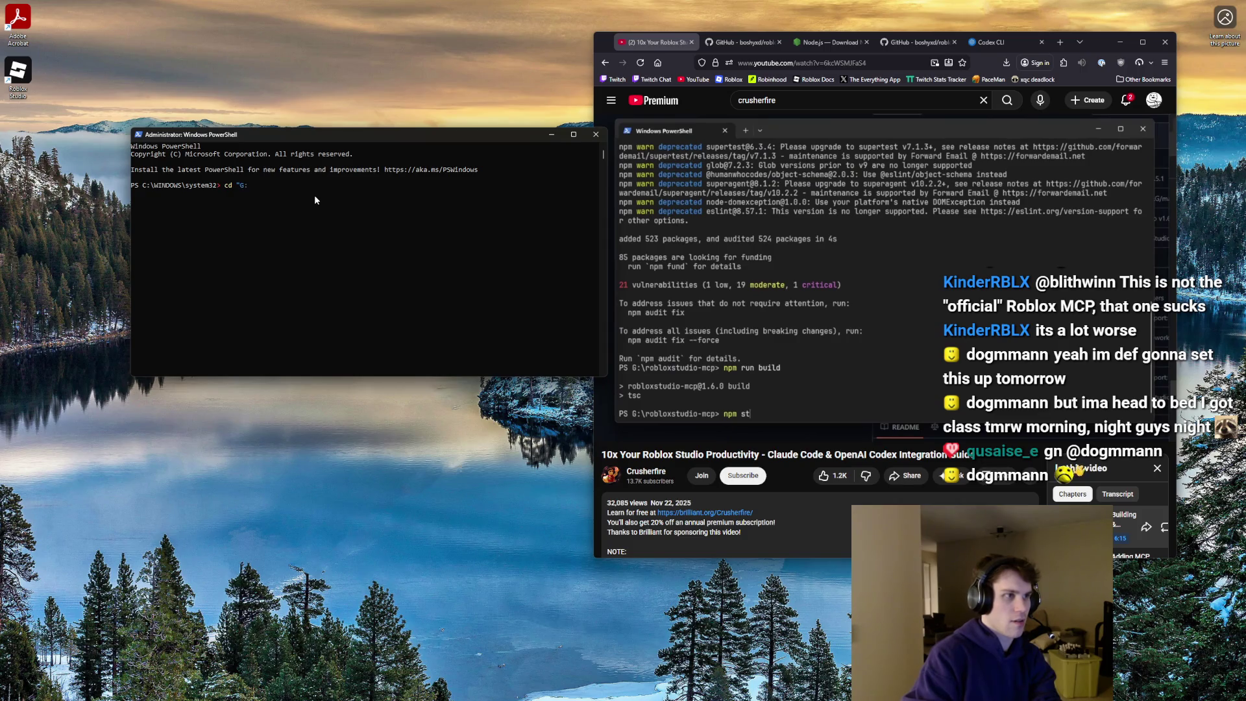
{"action": "key", "text": "BackSpace"}
{"action": "key", "text": "BackSpace"}
{"action": "type", "text": "E:\""}
{"action": "key", "text": "Return"}
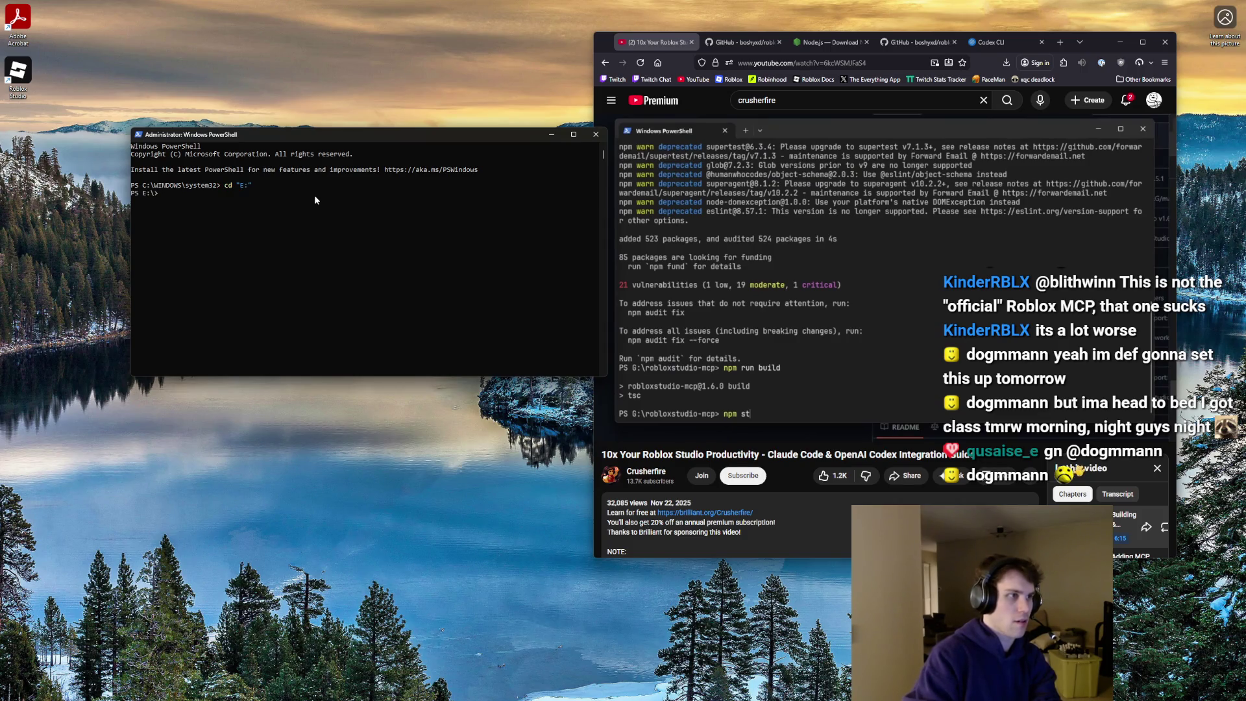
{"action": "type", "text": "ls"}
{"action": "key", "text": "Return"}
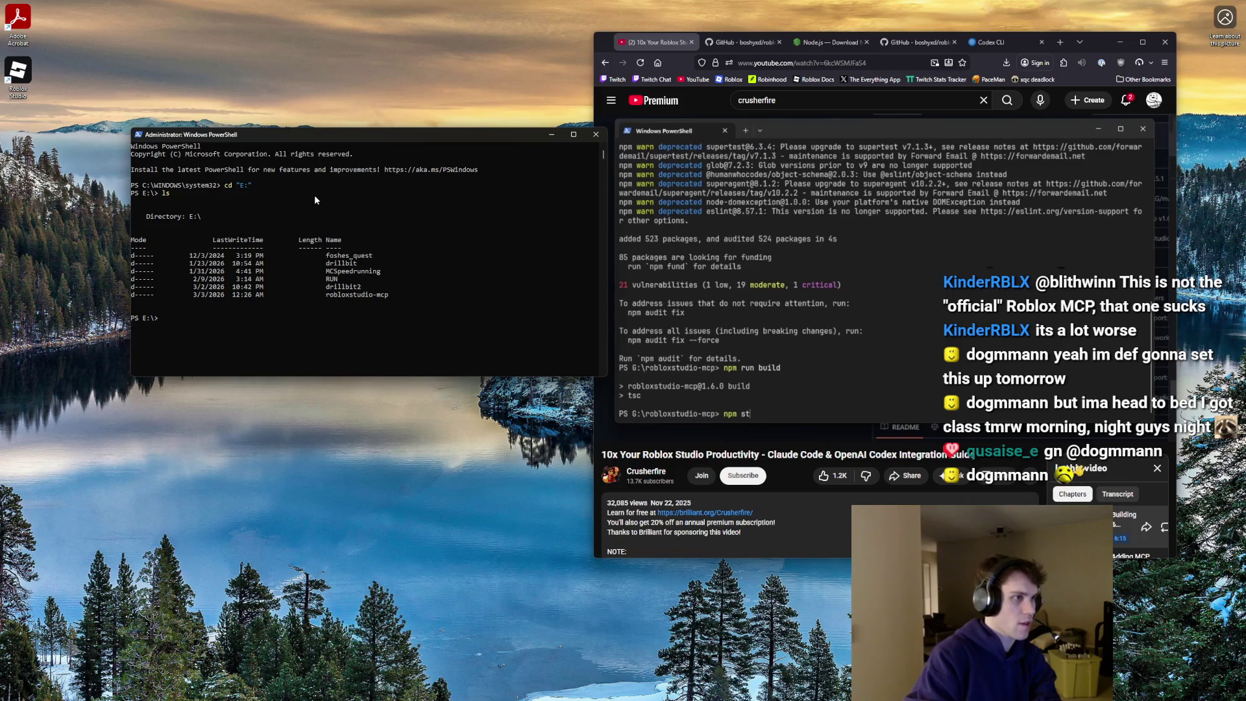
- Rerun npm i inside E:\robloxstudio-mcp, hitting the EISDIR symlink error again
{"action": "type", "text": "cd robloxstudi"}
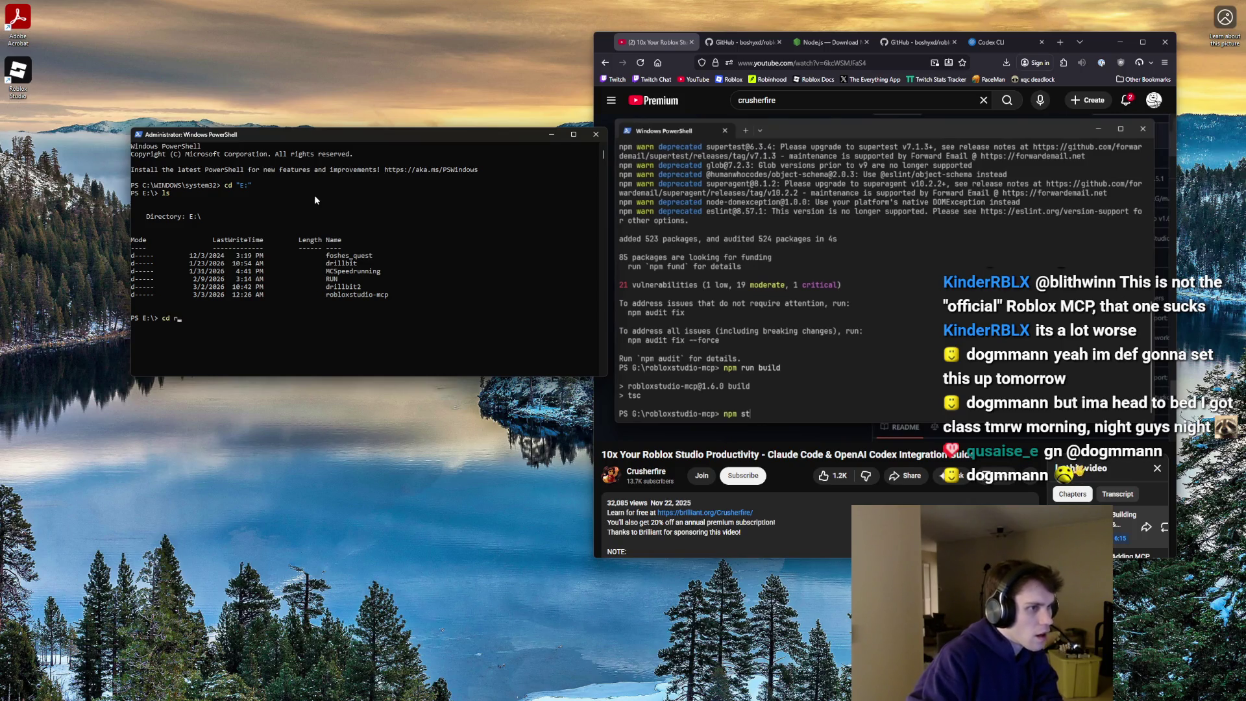
{"action": "type", "text": "o-mcp"}
{"action": "key", "text": "Return"}
{"action": "type", "text": "npm i"}
{"action": "key", "text": "Return"}
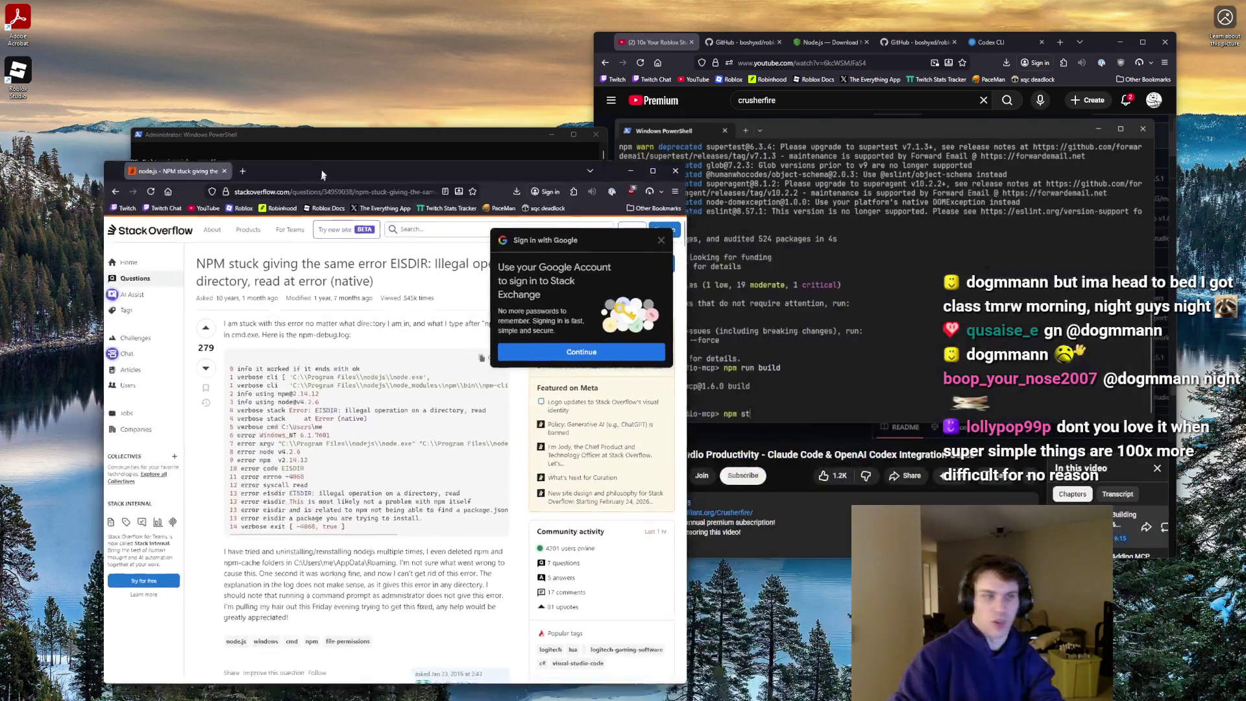
{"action": "left_click_drag", "start_coordinate": [267, 122], "coordinate": [397, 56]}
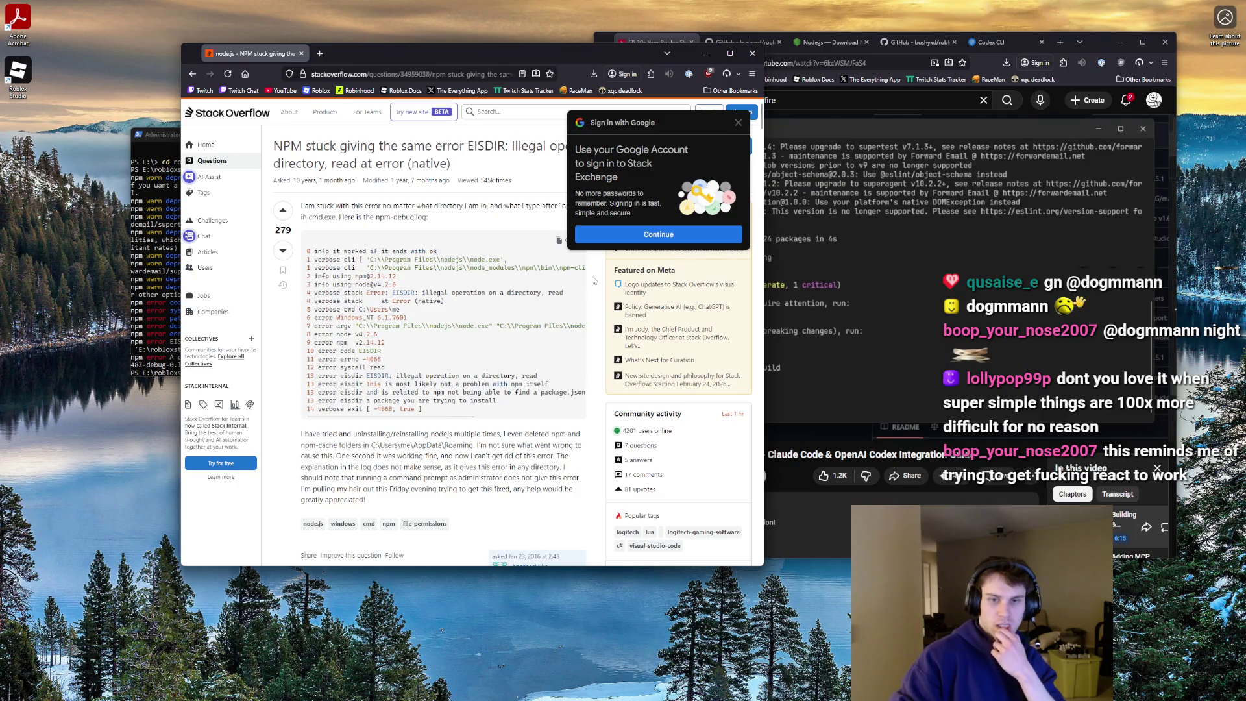
- Widen the Stack Overflow window and read the EISDIR illegal-operation question and its answer
{"action": "left_click_drag", "start_coordinate": [763, 279], "coordinate": [981, 280]}
{"action": "scroll", "coordinate": [569, 296], "scroll_direction": "down", "scroll_amount": 5}
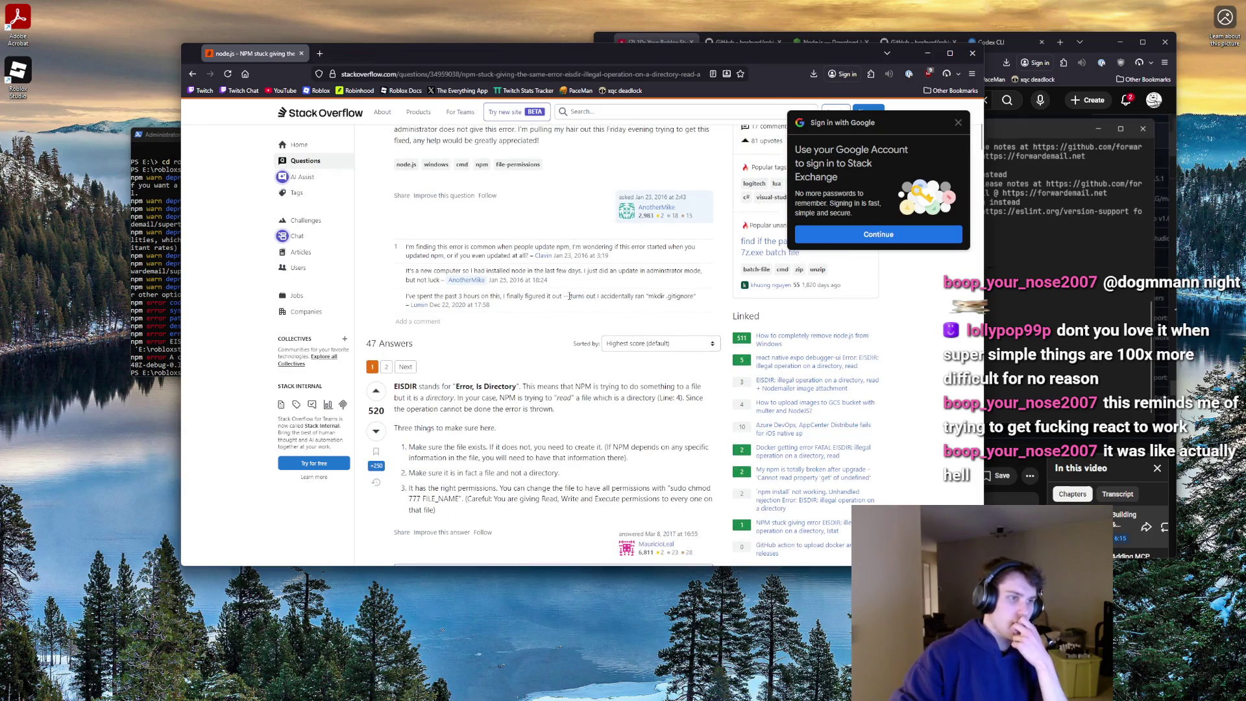
{"action": "scroll", "coordinate": [420, 177], "scroll_direction": "down", "scroll_amount": 2}
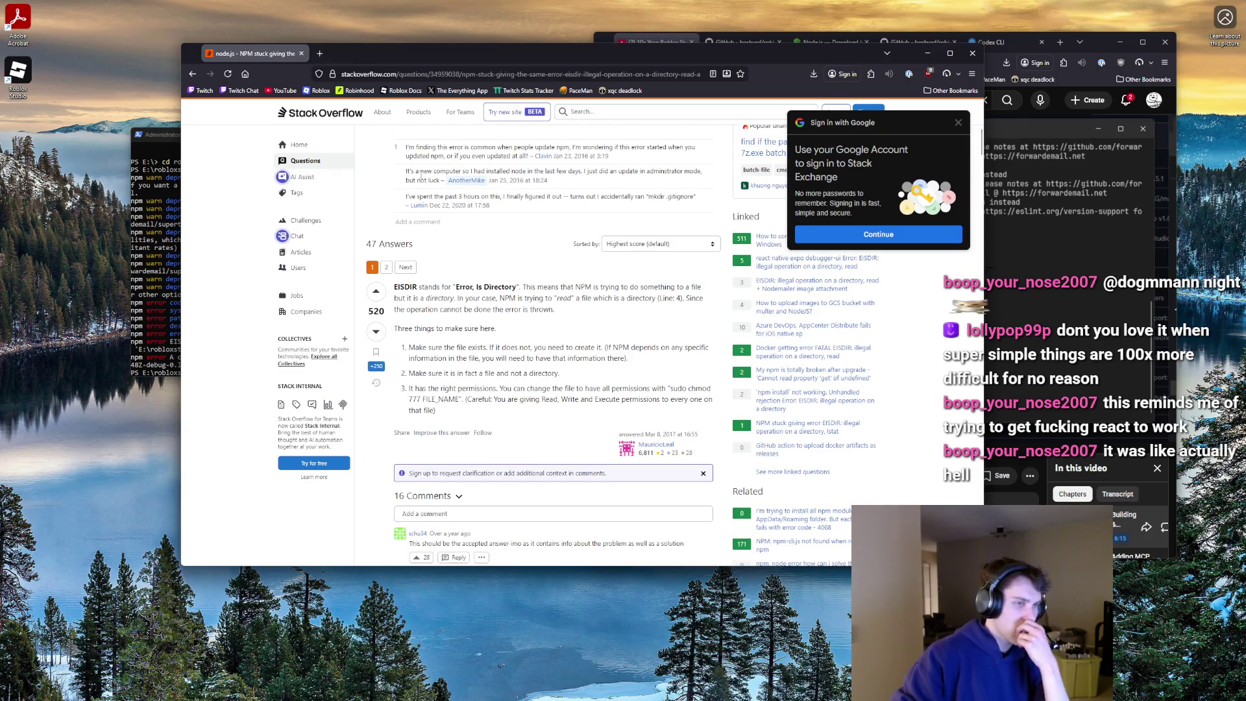
{"action": "scroll", "coordinate": [421, 175], "scroll_direction": "down", "scroll_amount": 5}
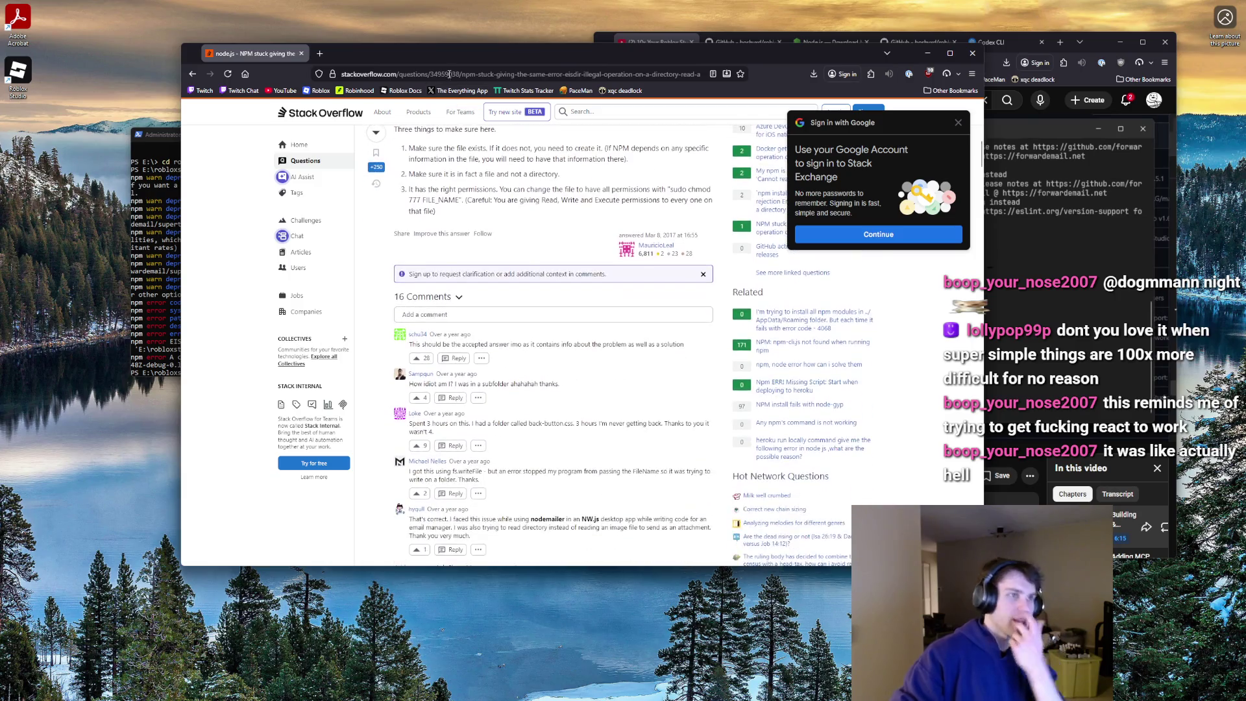
{"action": "key", "text": "ctrl+w"}
{"action": "key", "text": "alt+Tab"}
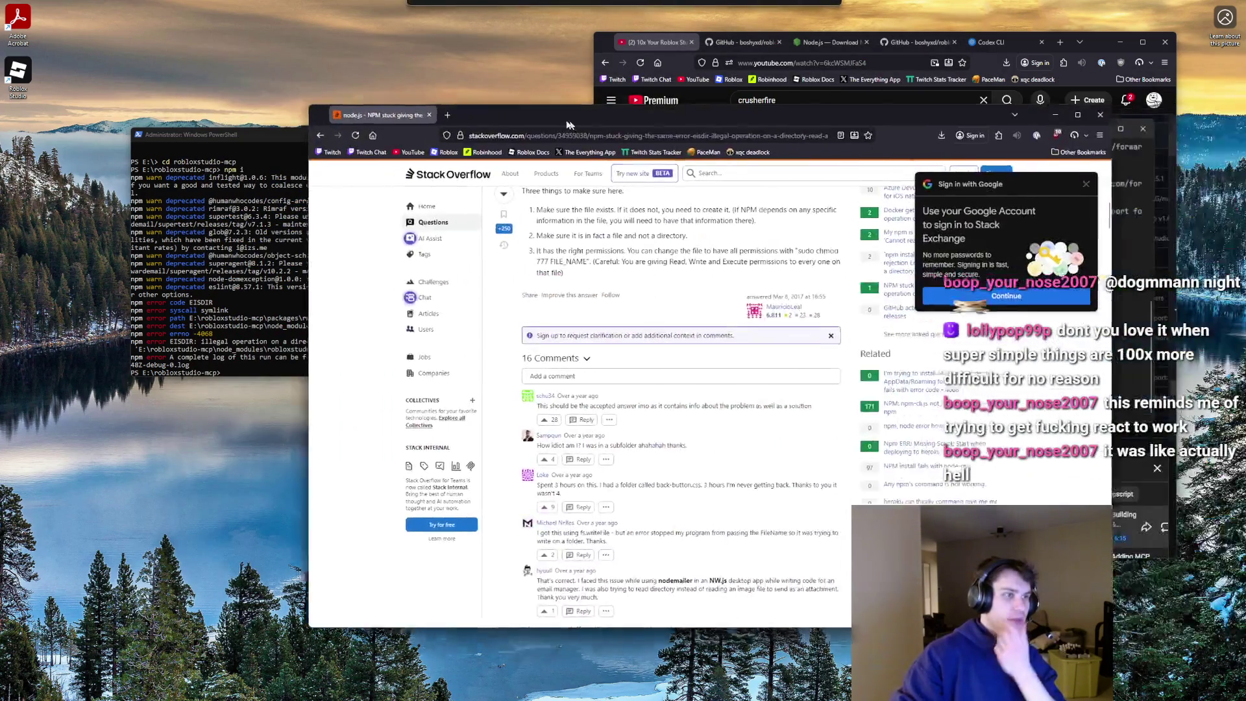
{"action": "scroll", "coordinate": [442, 342], "scroll_direction": "up", "scroll_amount": 3}
{"action": "scroll", "coordinate": [442, 342], "scroll_direction": "up", "scroll_amount": 2}
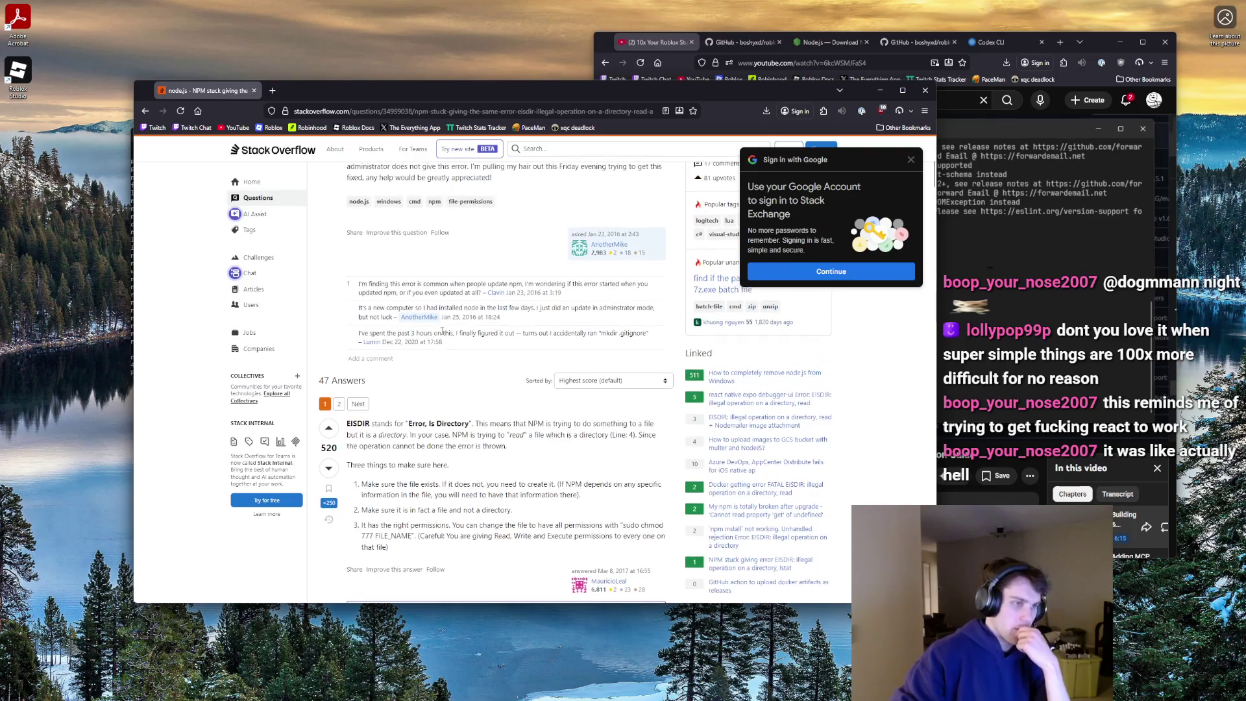
{"action": "scroll", "coordinate": [442, 328], "scroll_direction": "up", "scroll_amount": 2}
{"action": "scroll", "coordinate": [443, 321], "scroll_direction": "down", "scroll_amount": 5}
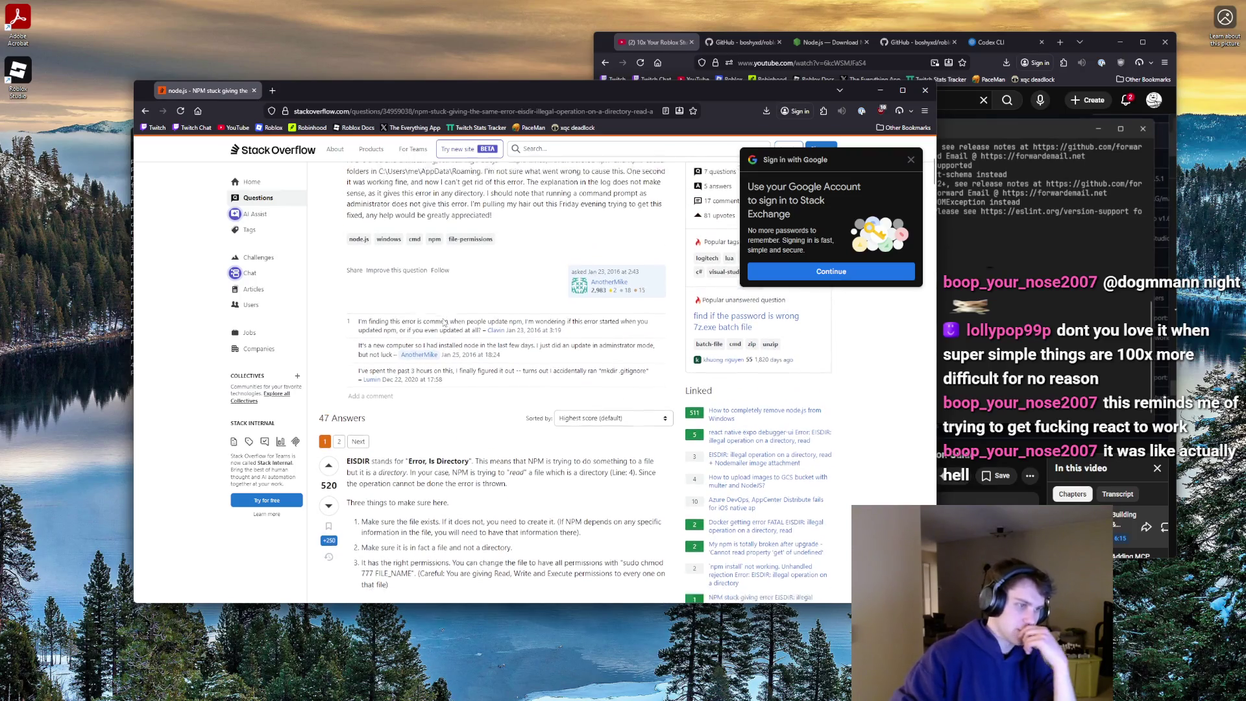
{"action": "scroll", "coordinate": [445, 227], "scroll_direction": "up", "scroll_amount": 3}
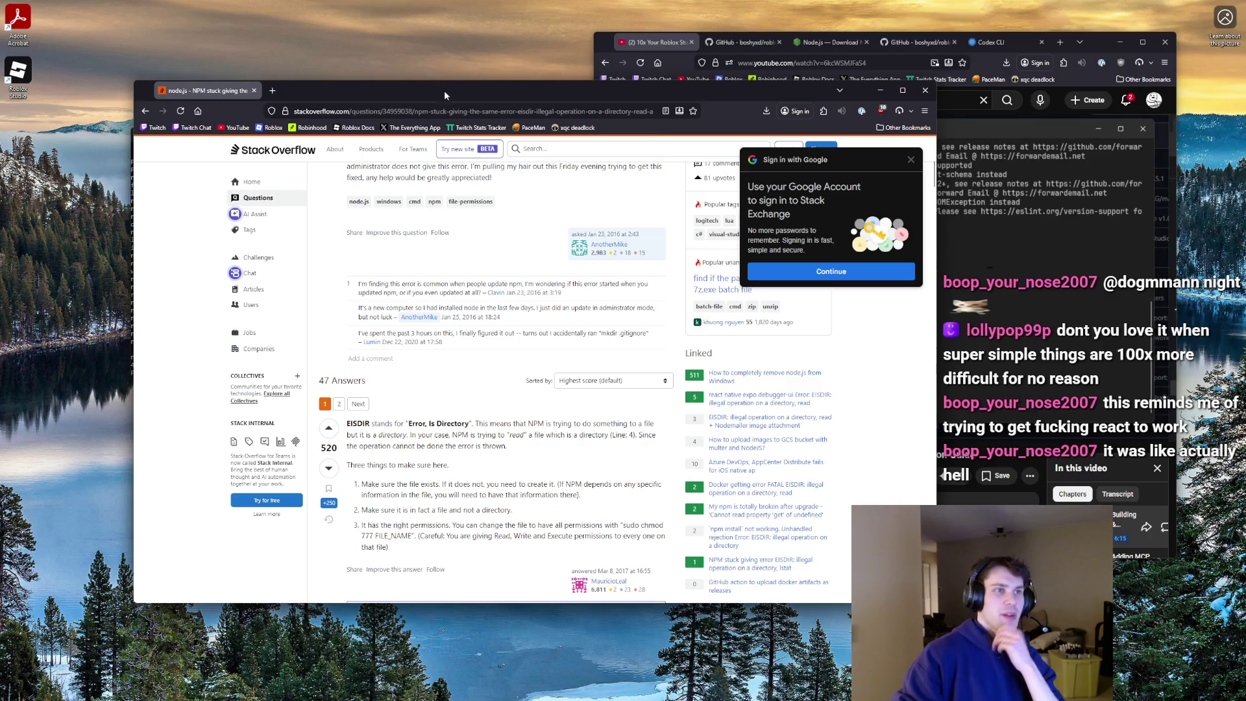
- Minimize Stack Overflow to type npm st, reread the answer, then close the window
{"action": "key", "text": "super+Down"}
{"action": "type", "text": "npm st"}
{"action": "key", "text": "alt+Tab"}
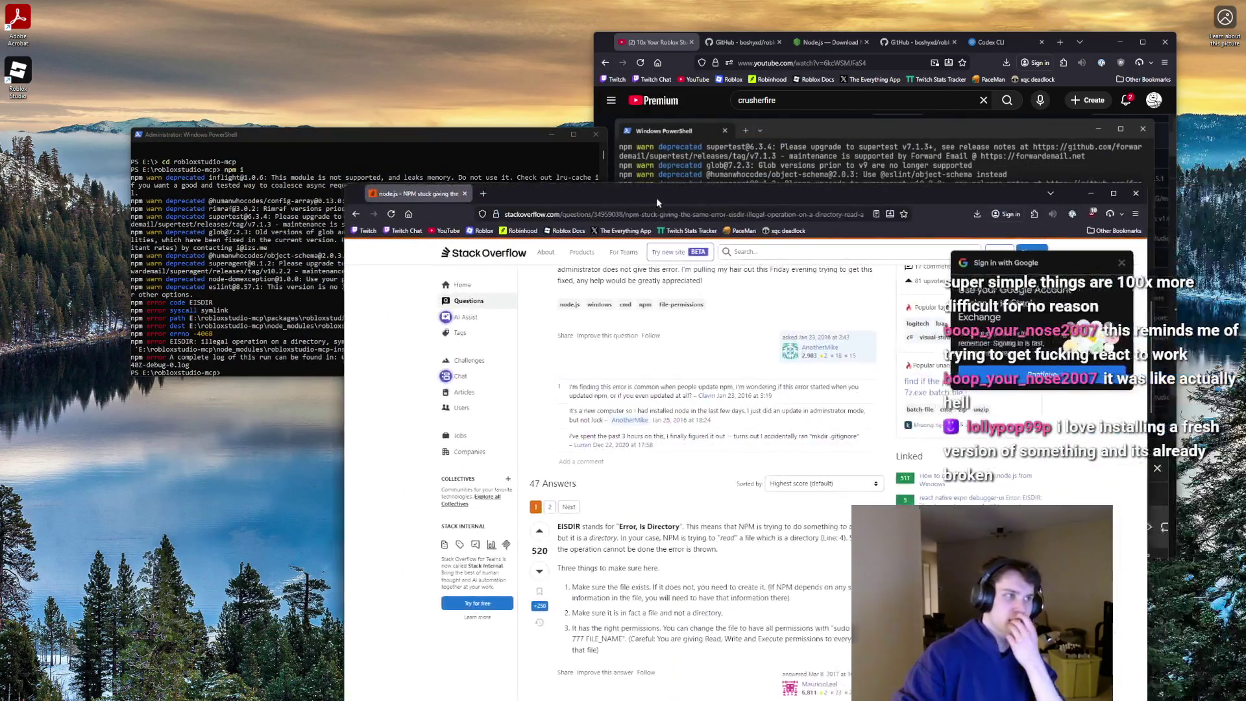
{"action": "scroll", "coordinate": [545, 283], "scroll_direction": "up", "scroll_amount": 3}
{"action": "scroll", "coordinate": [545, 284], "scroll_direction": "up", "scroll_amount": 2}
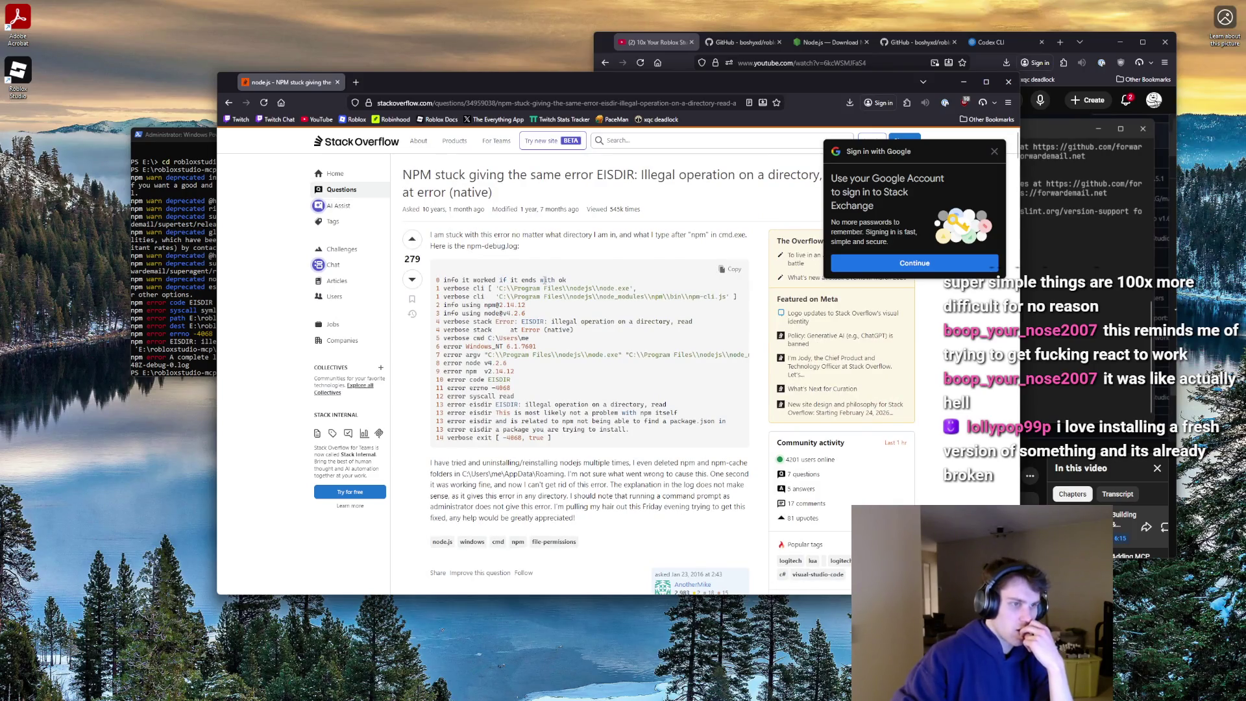
{"action": "scroll", "coordinate": [544, 280], "scroll_direction": "down", "scroll_amount": 5}
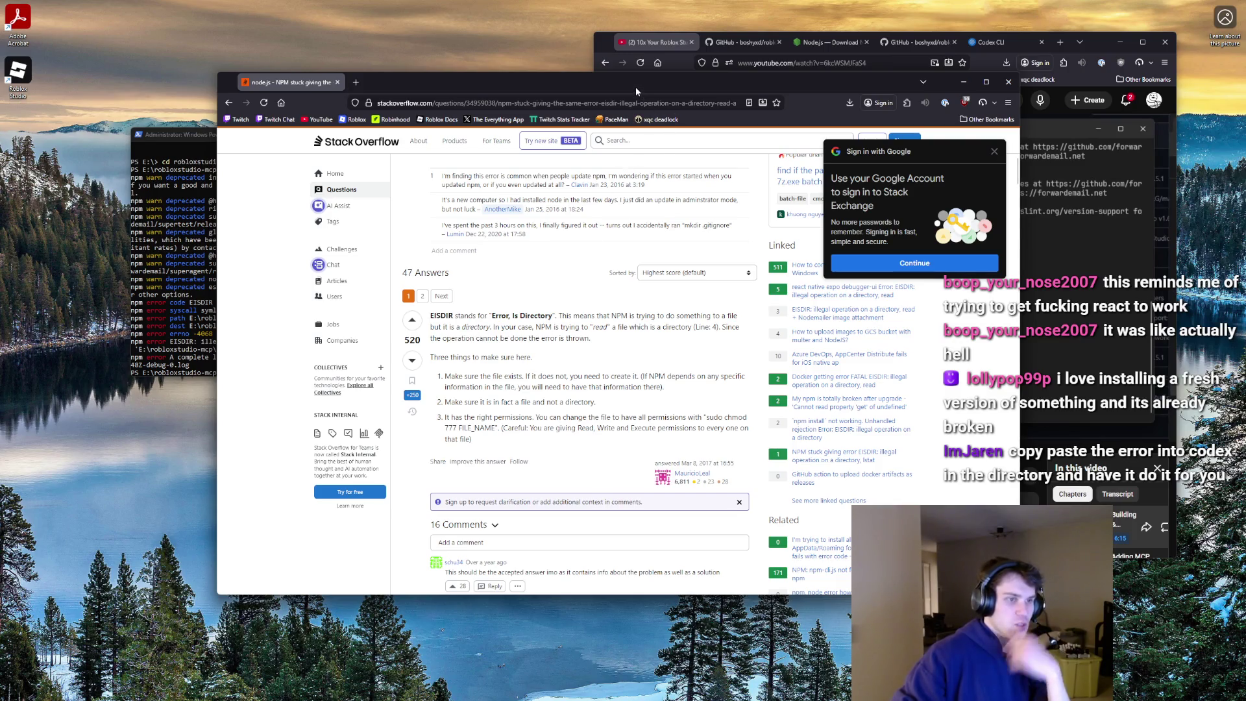
{"action": "key", "text": "ctrl+w"}
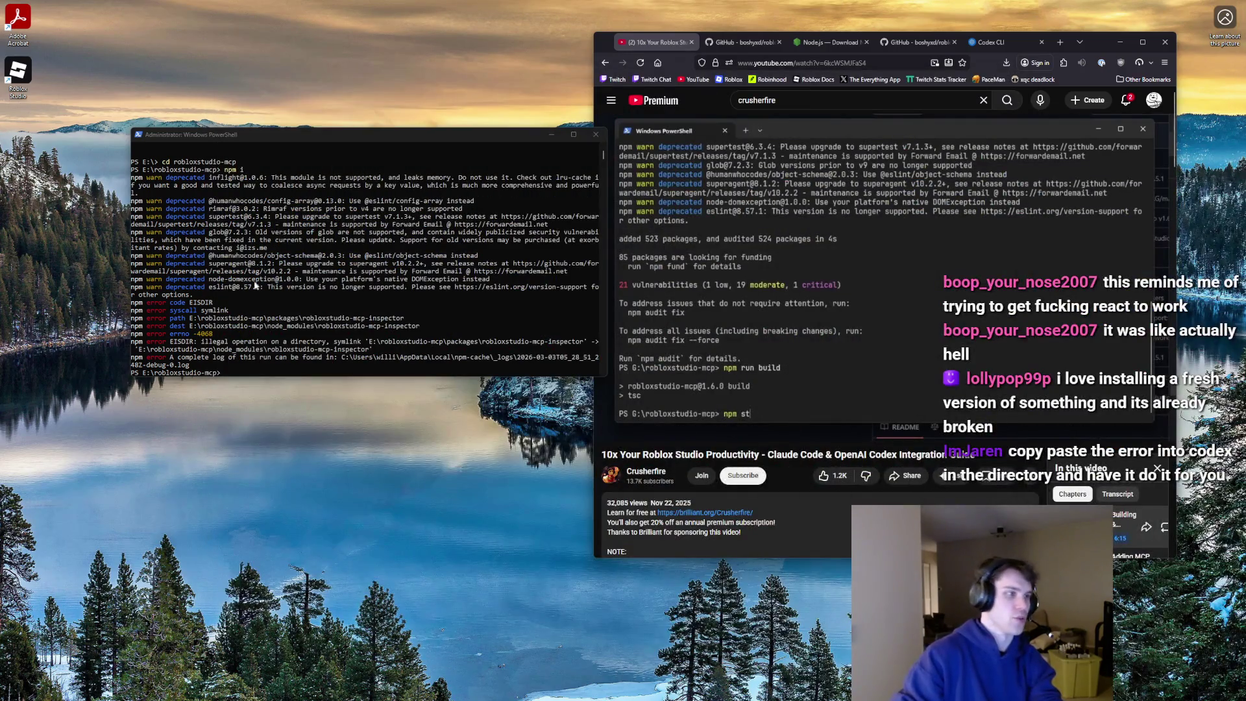
- Select and copy the 'syscall symlink' error text in the administrator PowerShell for a Google search
{"action": "left_click_drag", "start_coordinate": [341, 138], "coordinate": [293, 140]}
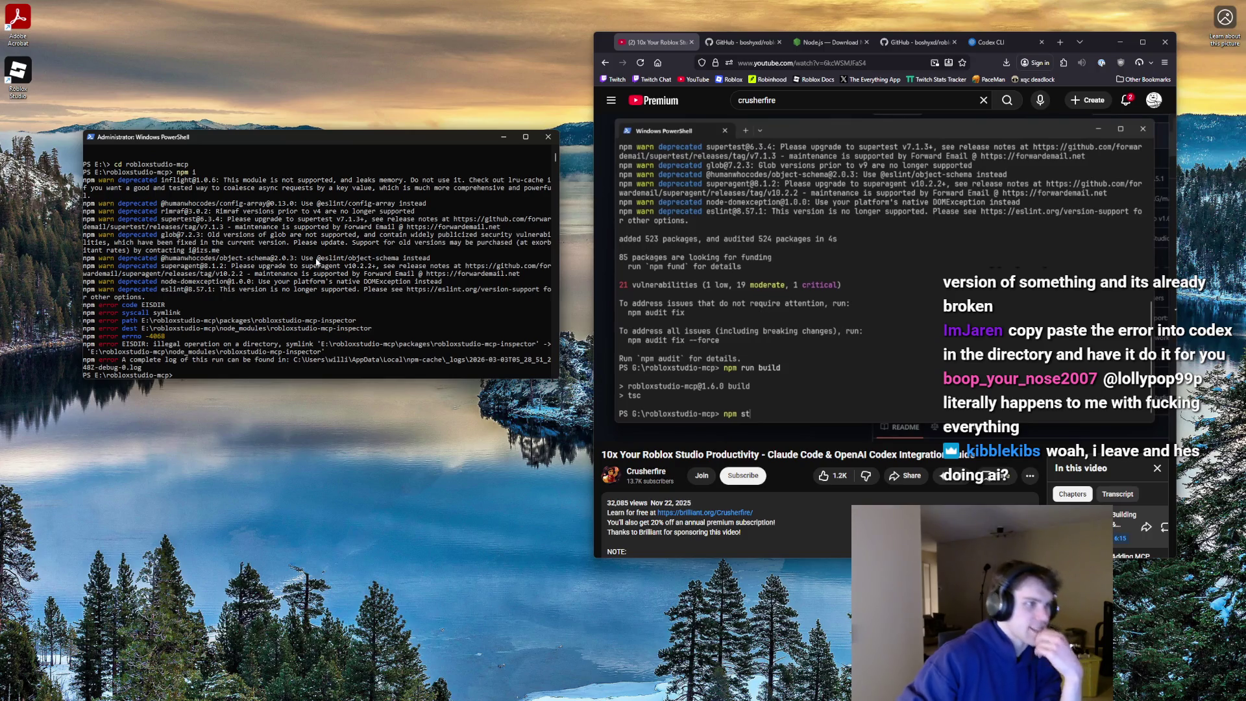
{"action": "mouse_move", "coordinate": [193, 317]}
{"action": "left_mouse_down"}
{"action": "mouse_move", "coordinate": [110, 315]}
{"action": "mouse_move", "coordinate": [149, 315]}
{"action": "mouse_move", "coordinate": [132, 315]}
{"action": "left_mouse_up"}
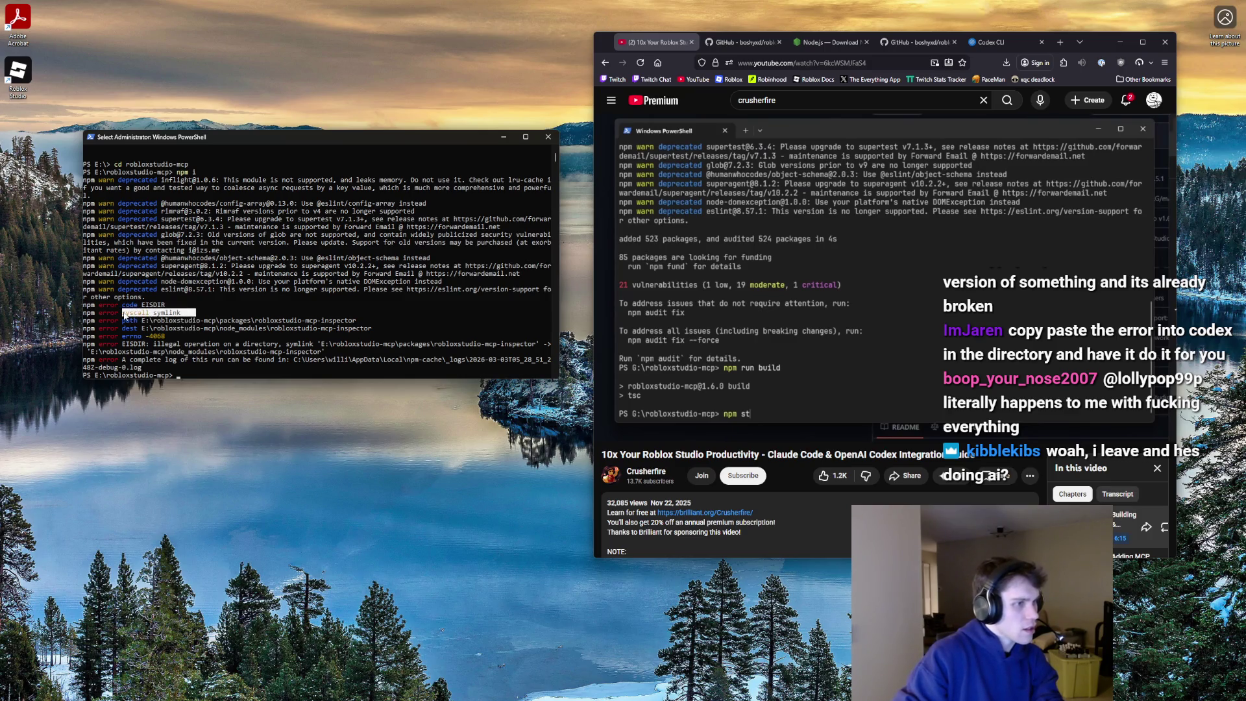
{"action": "key", "text": "alt+Tab"}
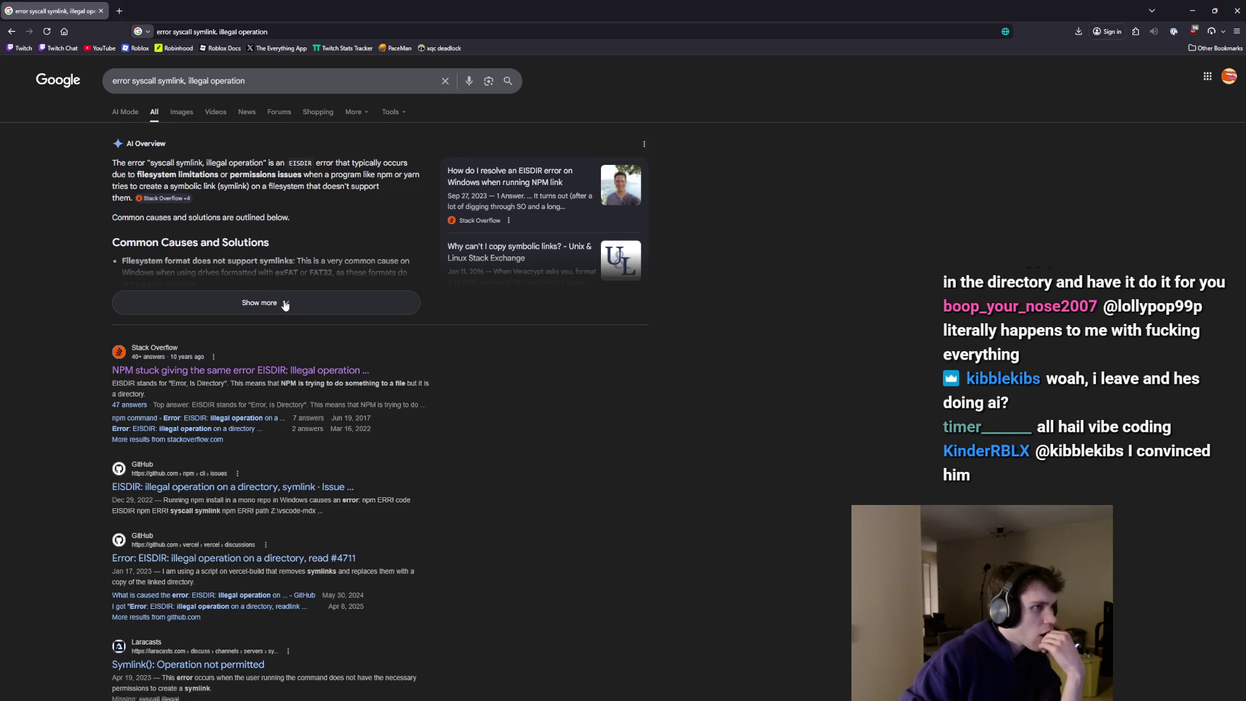
- Read the Stack Overflow EISDIR question, then return to the Google results
{"action": "left_click", "coordinate": [290, 369]}
{"action": "scroll", "coordinate": [291, 368], "scroll_direction": "down", "scroll_amount": 5}
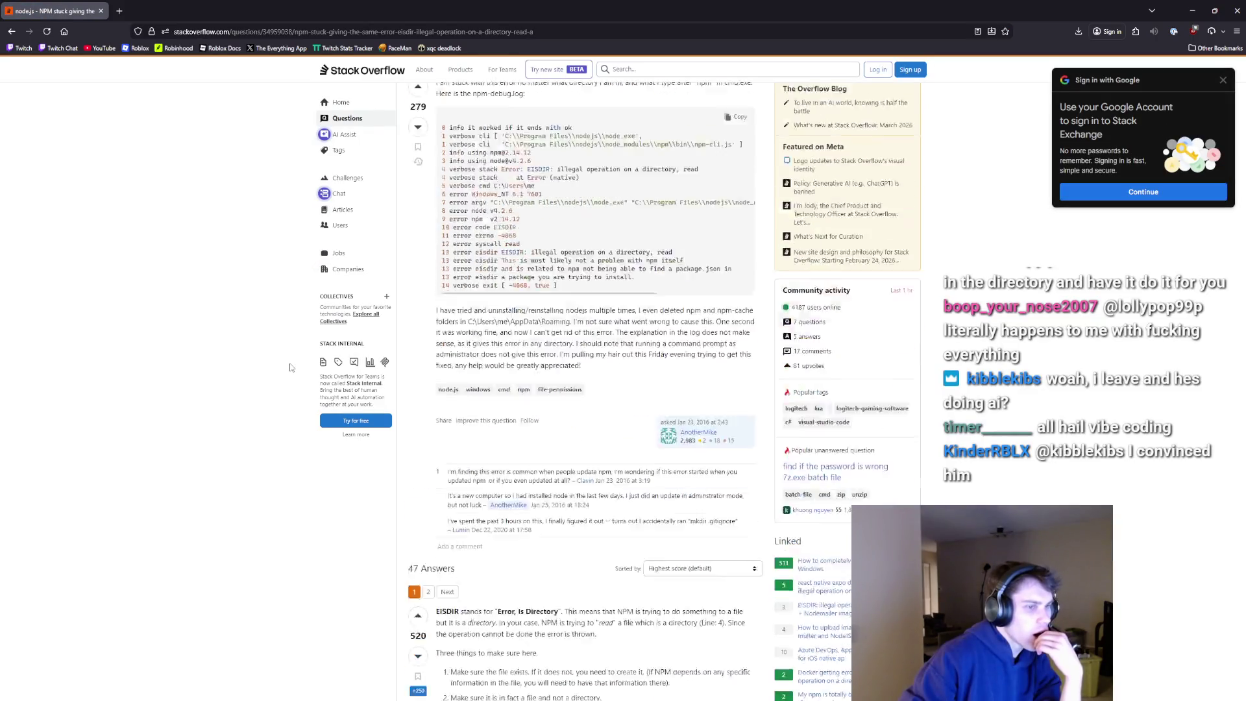
{"action": "scroll", "coordinate": [433, 403], "scroll_direction": "up", "scroll_amount": 5}
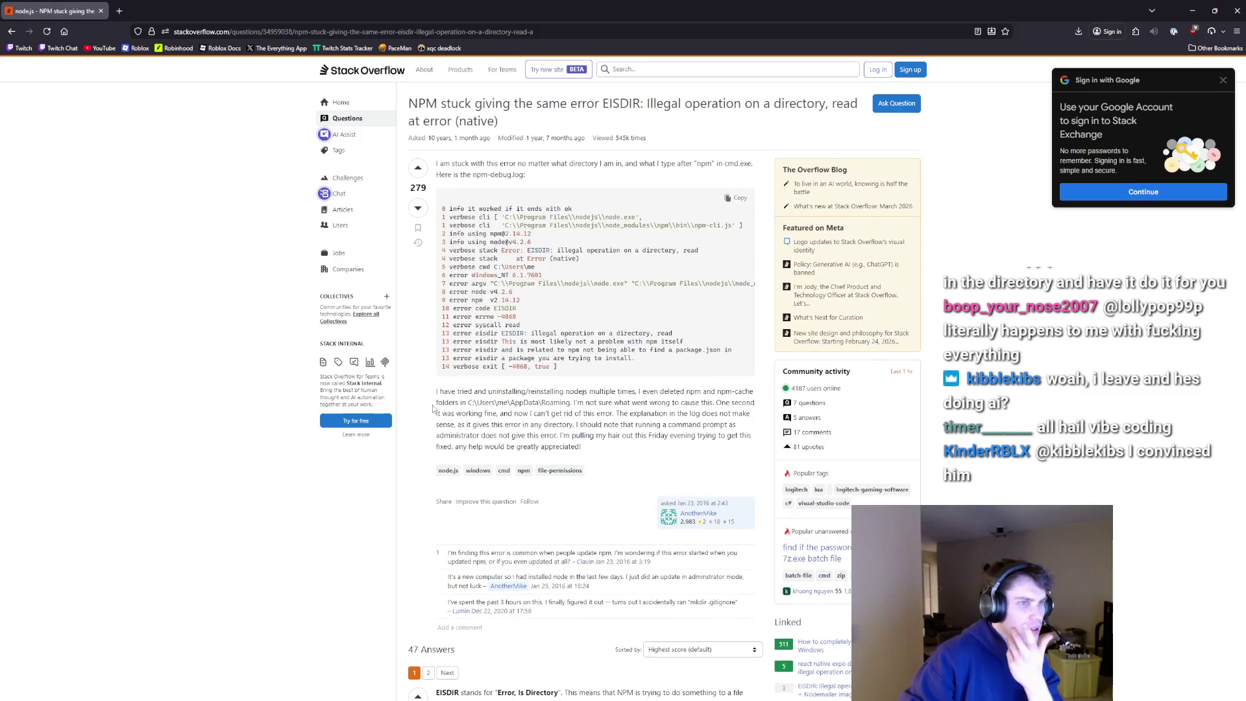
{"action": "left_click_drag", "start_coordinate": [460, 292], "coordinate": [562, 358]}
{"action": "scroll", "coordinate": [561, 358], "scroll_direction": "down", "scroll_amount": 1}
{"action": "key", "text": "alt+Left"}
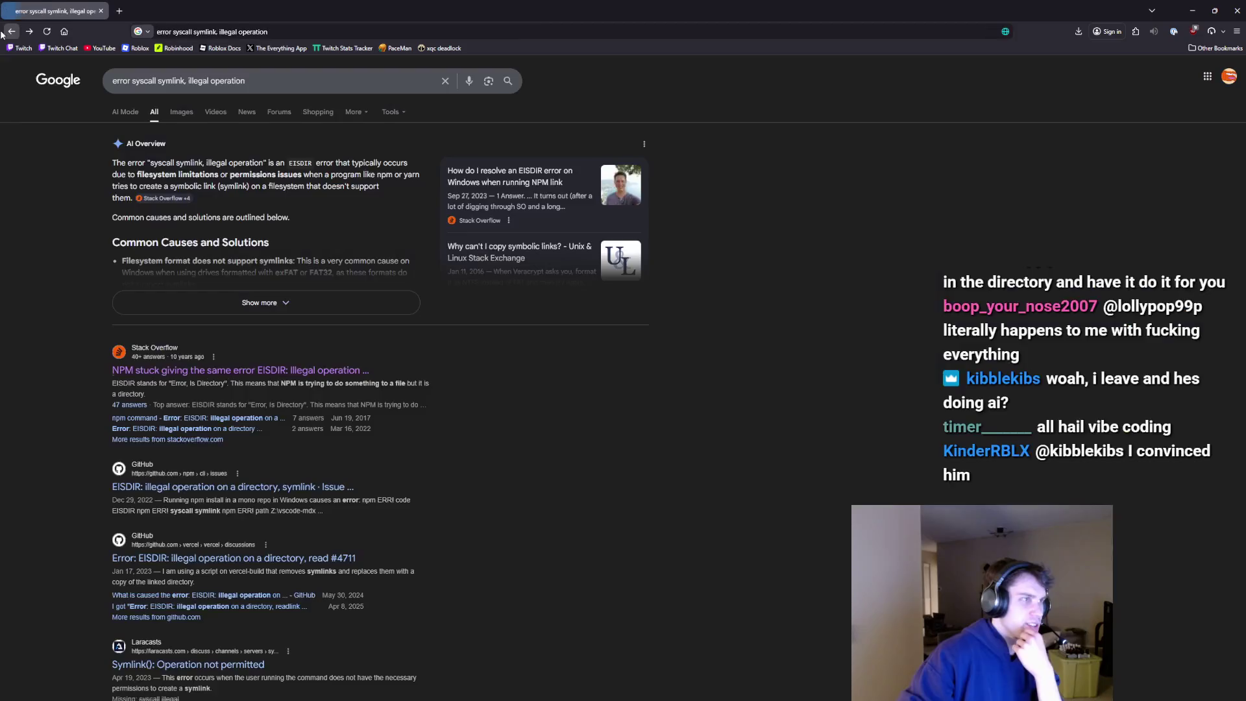
- Re-search as 'error syscall symlink', expand the AI overview's causes, then minimize the browser
{"action": "left_click_drag", "start_coordinate": [186, 81], "coordinate": [271, 91]}
{"action": "key", "text": "BackSpace"}
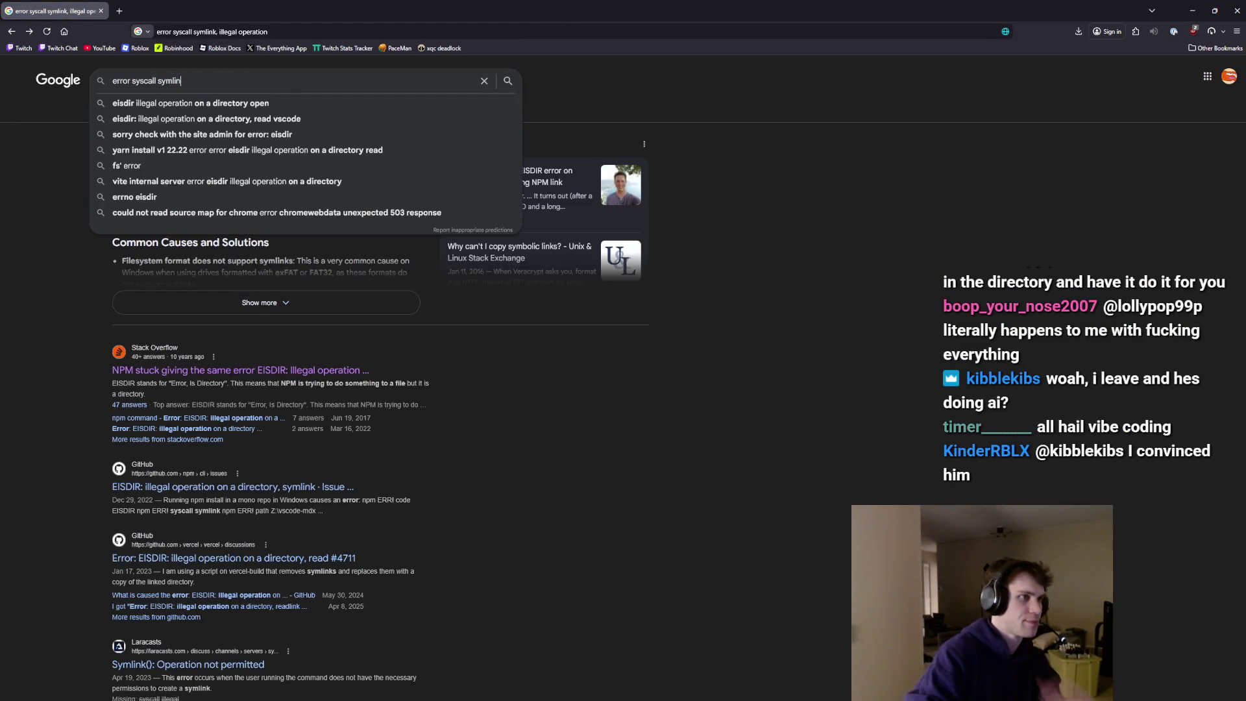
{"action": "key", "text": "Return"}
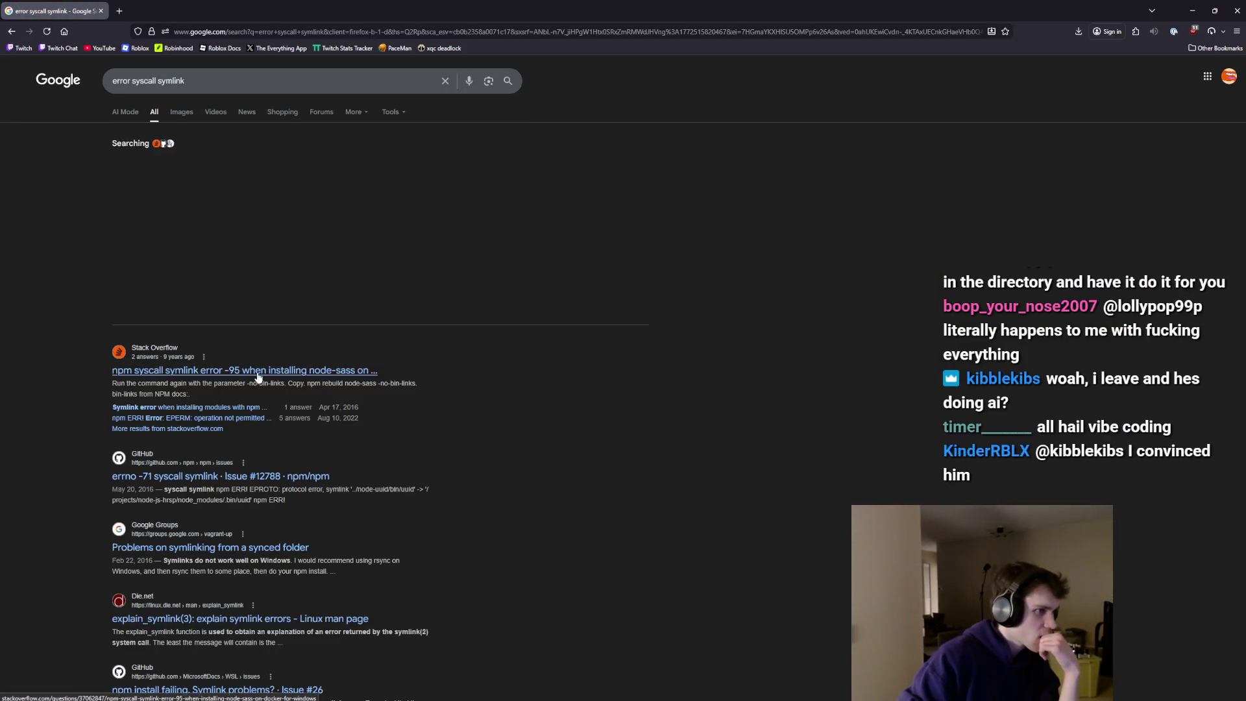
{"action": "left_click", "coordinate": [256, 302]}
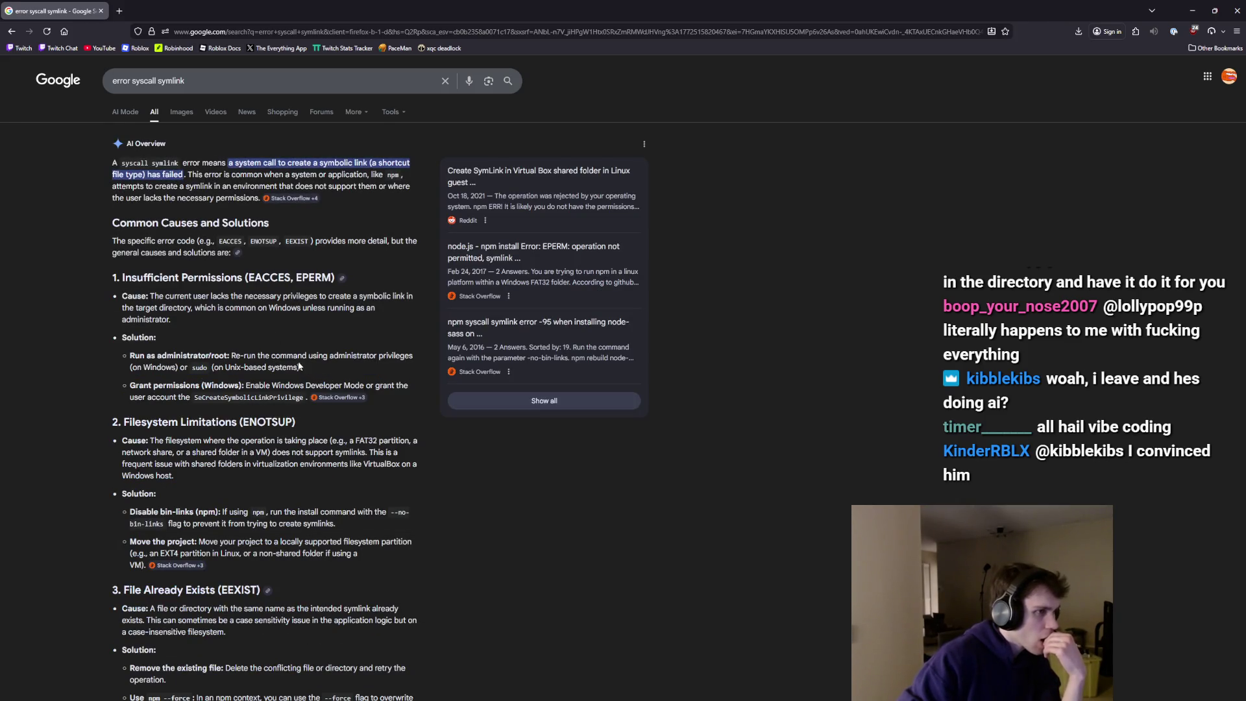
{"action": "scroll", "coordinate": [275, 356], "scroll_direction": "down", "scroll_amount": 3}
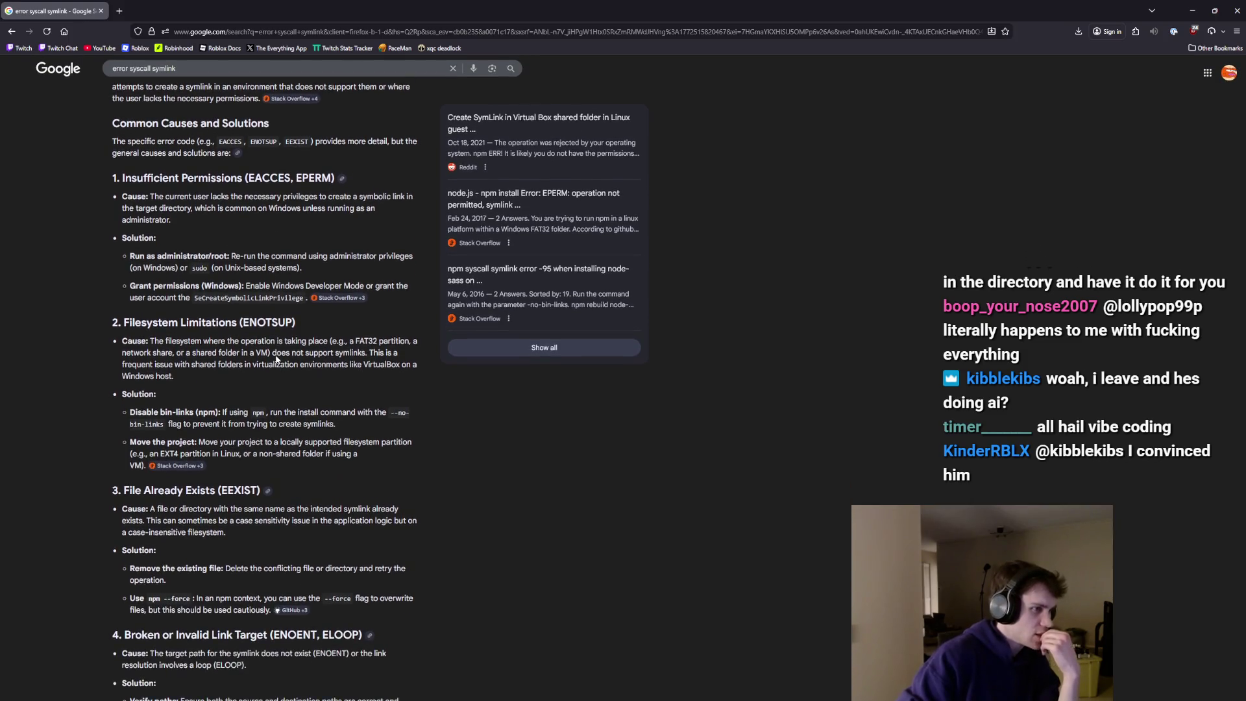
{"action": "scroll", "coordinate": [277, 358], "scroll_direction": "down", "scroll_amount": 6}
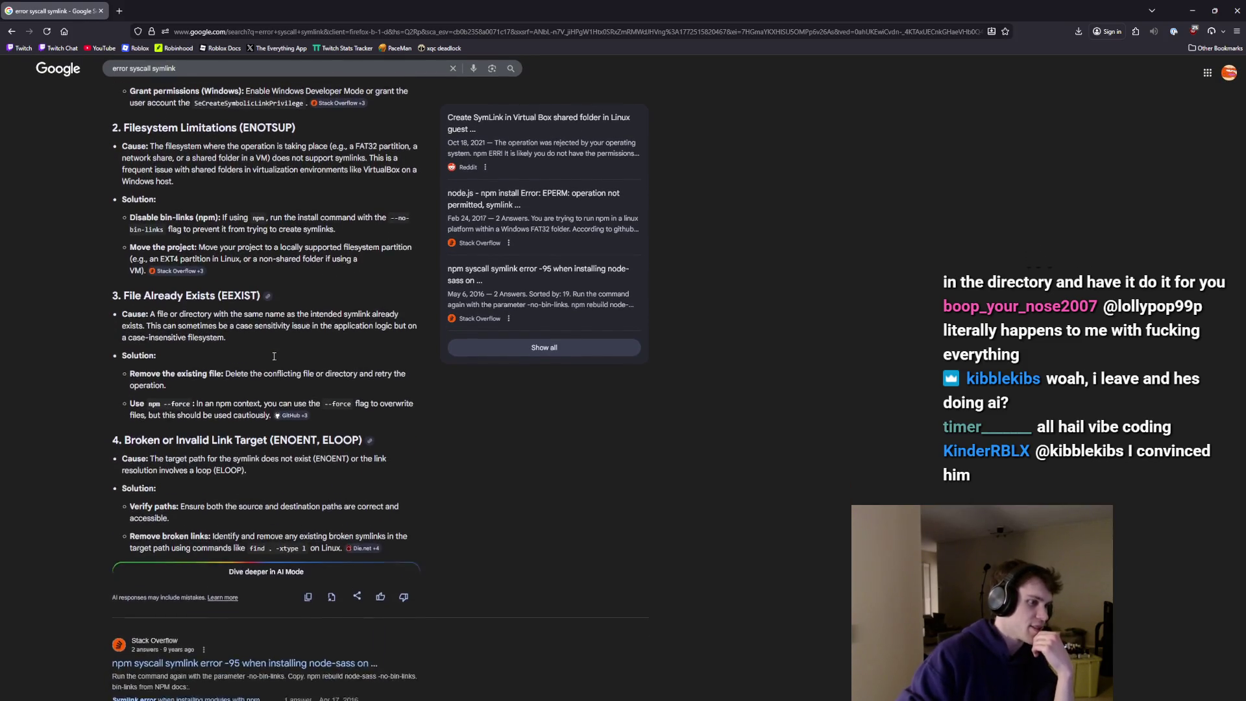
{"action": "left_click_drag", "start_coordinate": [649, 11], "coordinate": [1082, 408]}
{"action": "key", "text": "super+Down"}
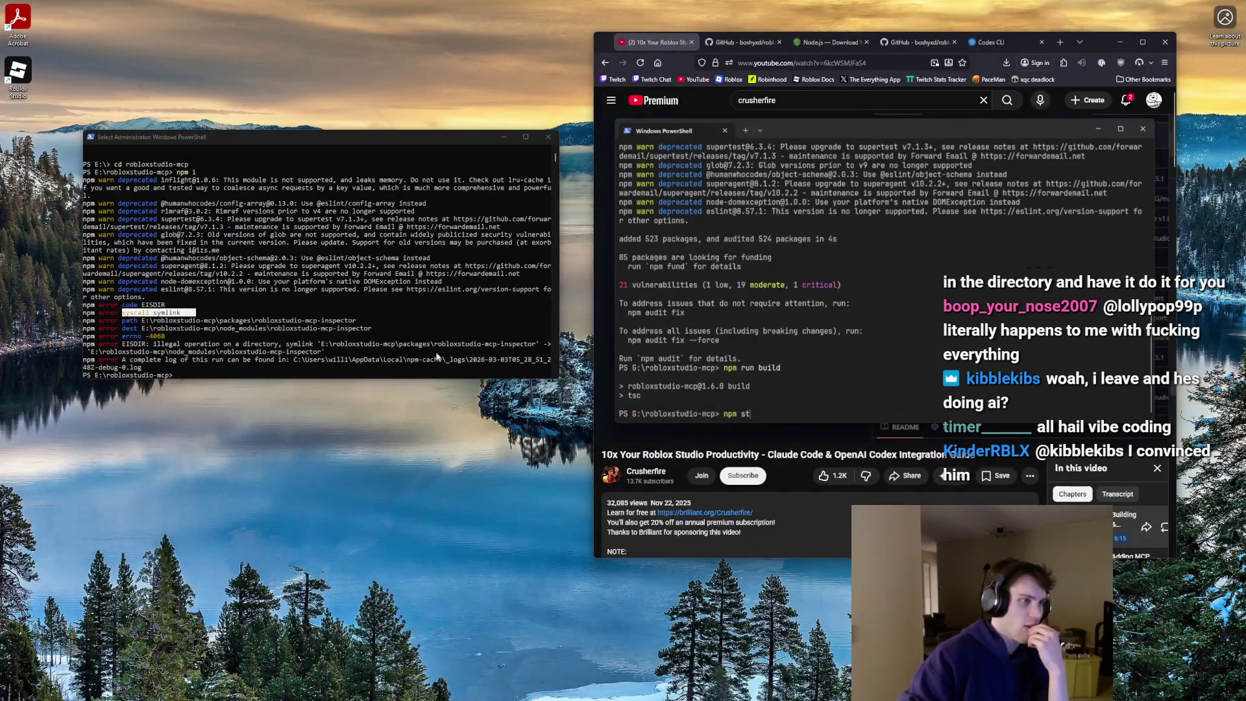
- Try moving the admin PowerShell to C: and Documents, then close that admin window
{"action": "left_click", "coordinate": [419, 359]}
{"action": "left_click", "coordinate": [292, 365]}
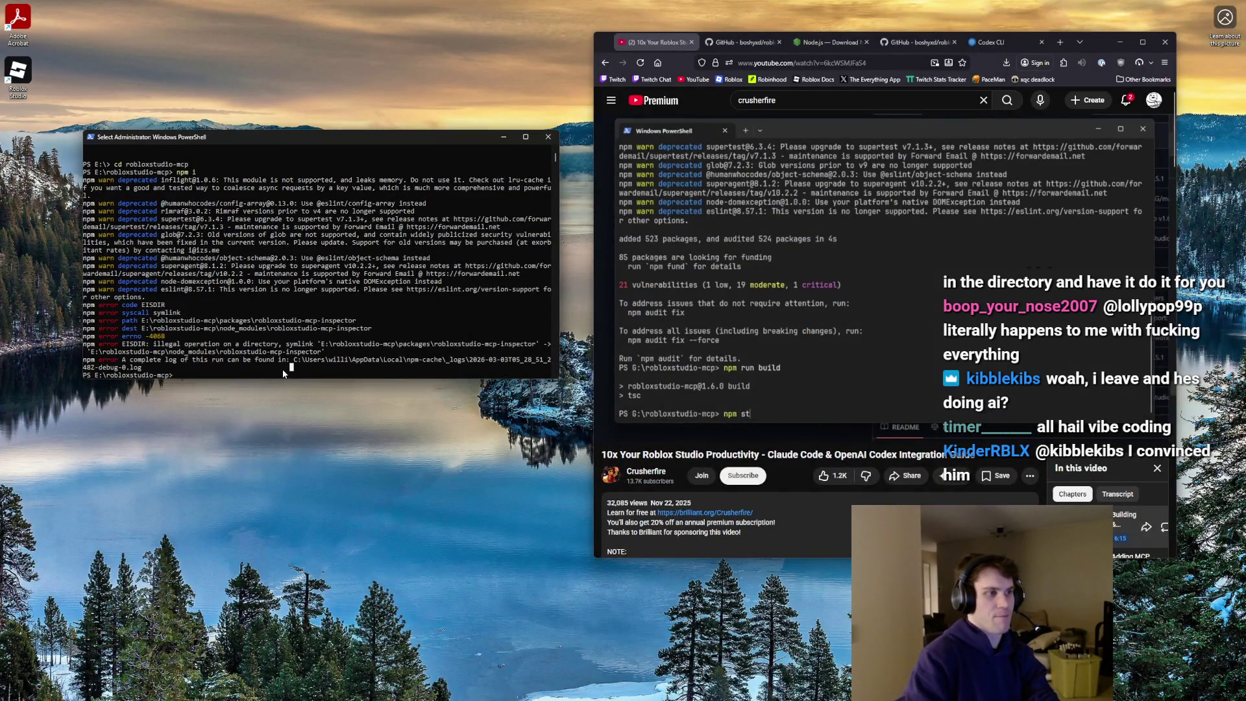
{"action": "type", "text": "cd "}
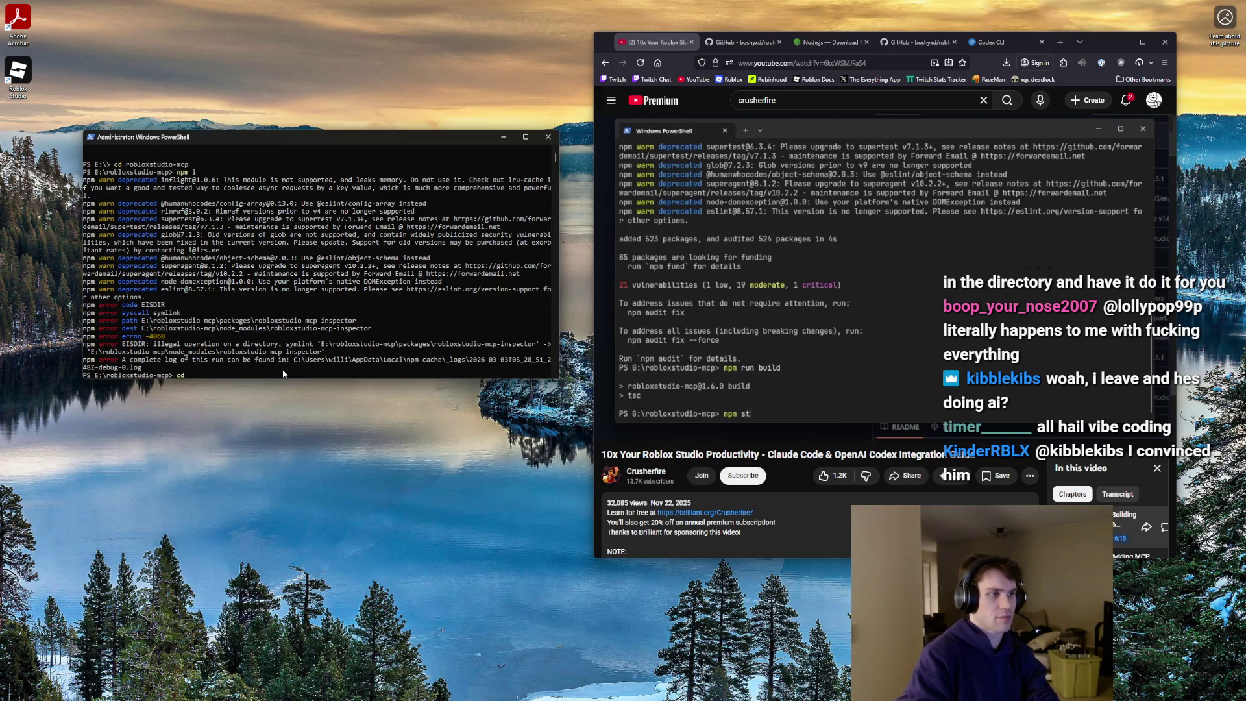
{"action": "type", "text": "\"C"}
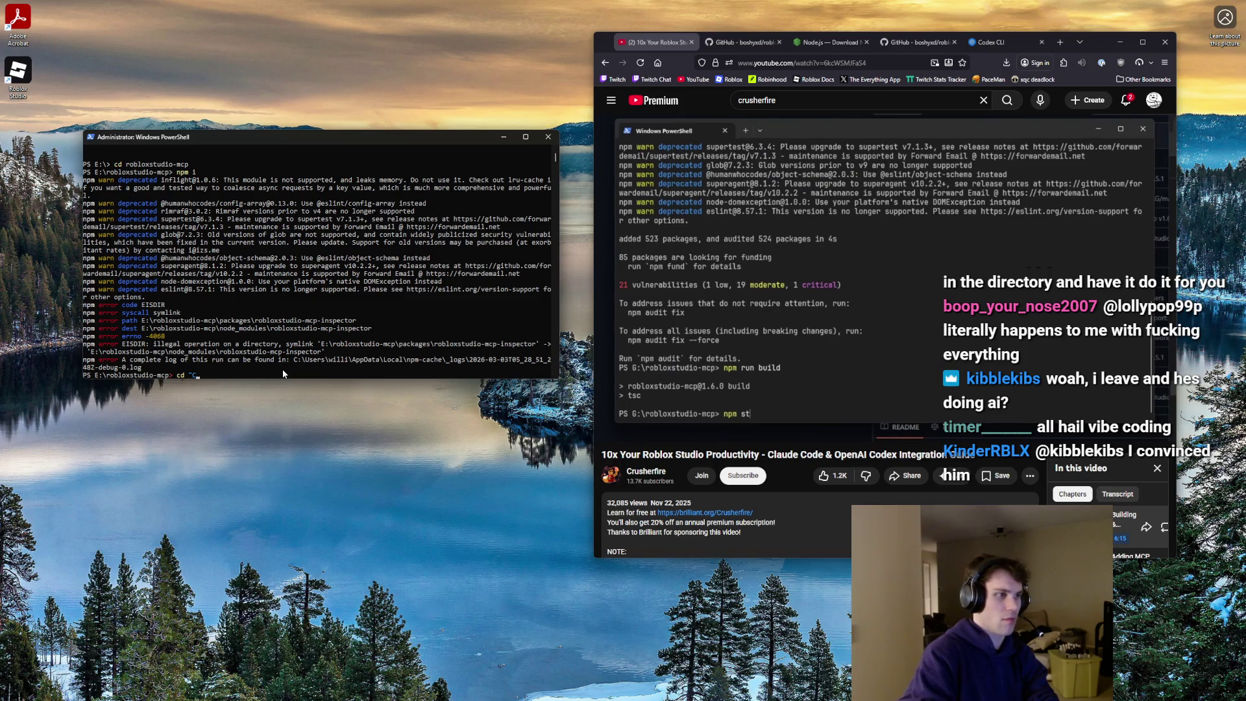
{"action": "type", "text": ":\""}
{"action": "key", "text": "Return"}
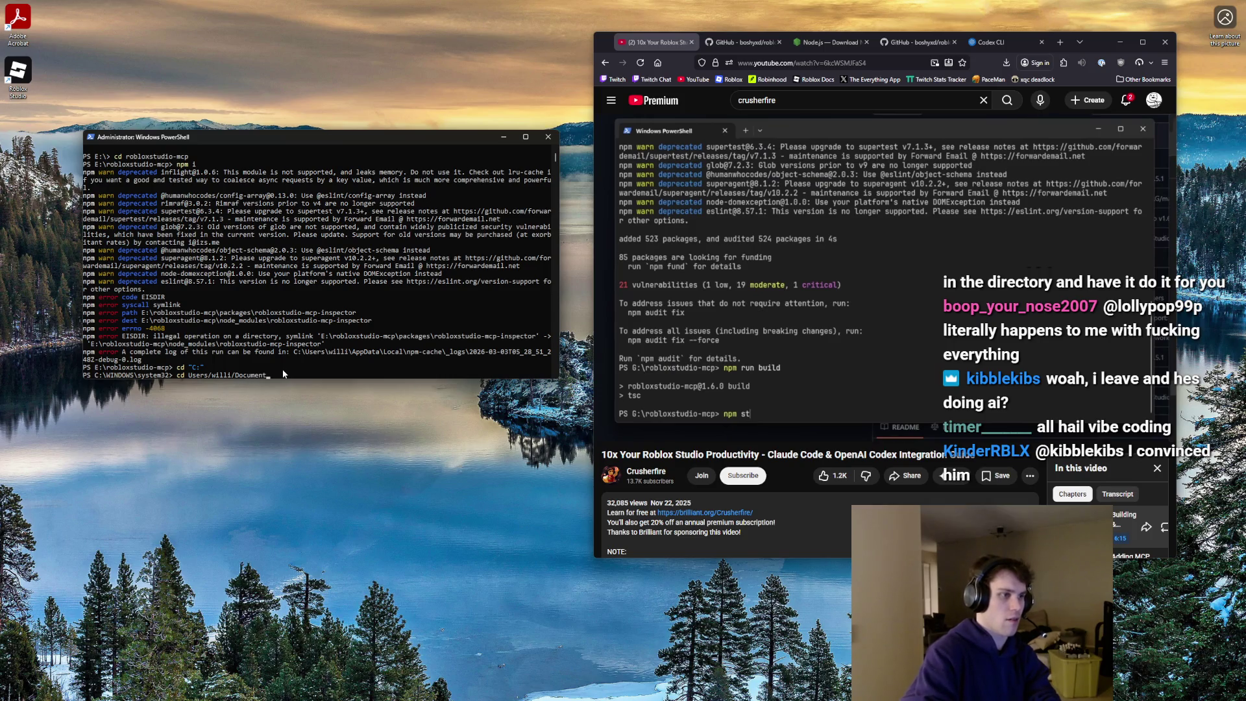
{"action": "type", "text": "ts"}
{"action": "key", "text": "Return"}
{"action": "key", "text": "Up"}
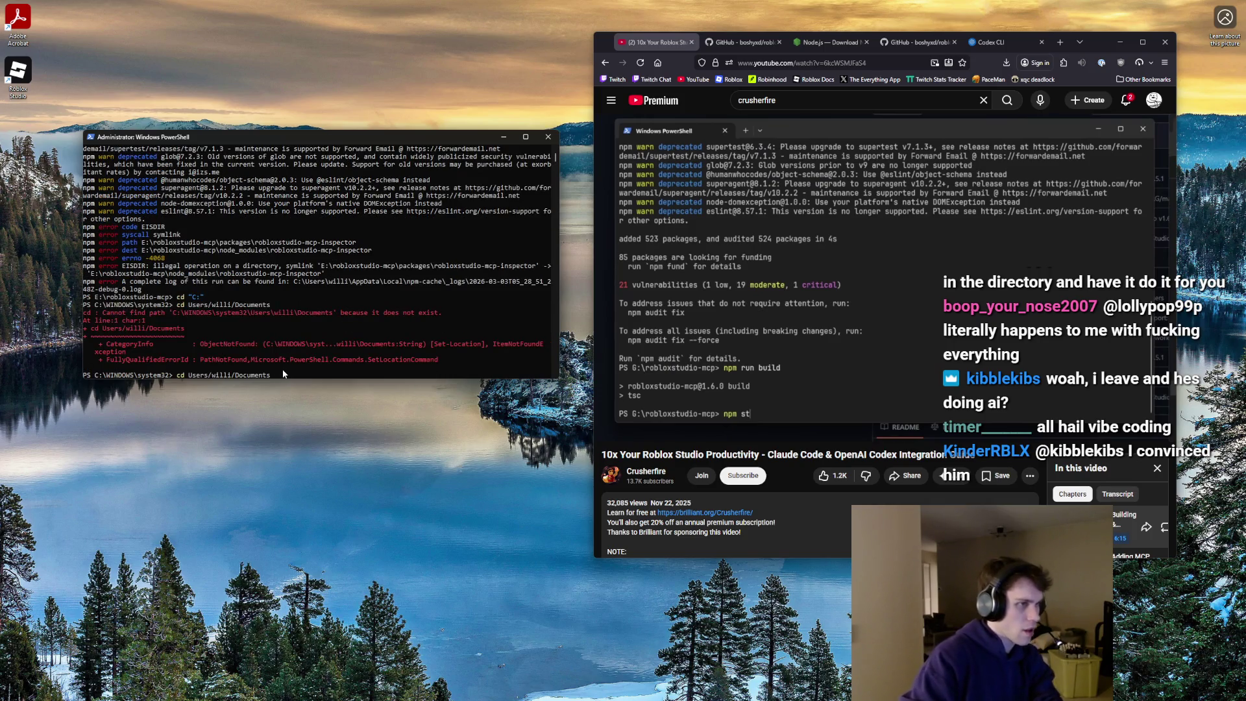
{"action": "key", "text": "BackSpace"}
{"action": "key", "text": "BackSpace"}
{"action": "key", "text": "BackSpace"}
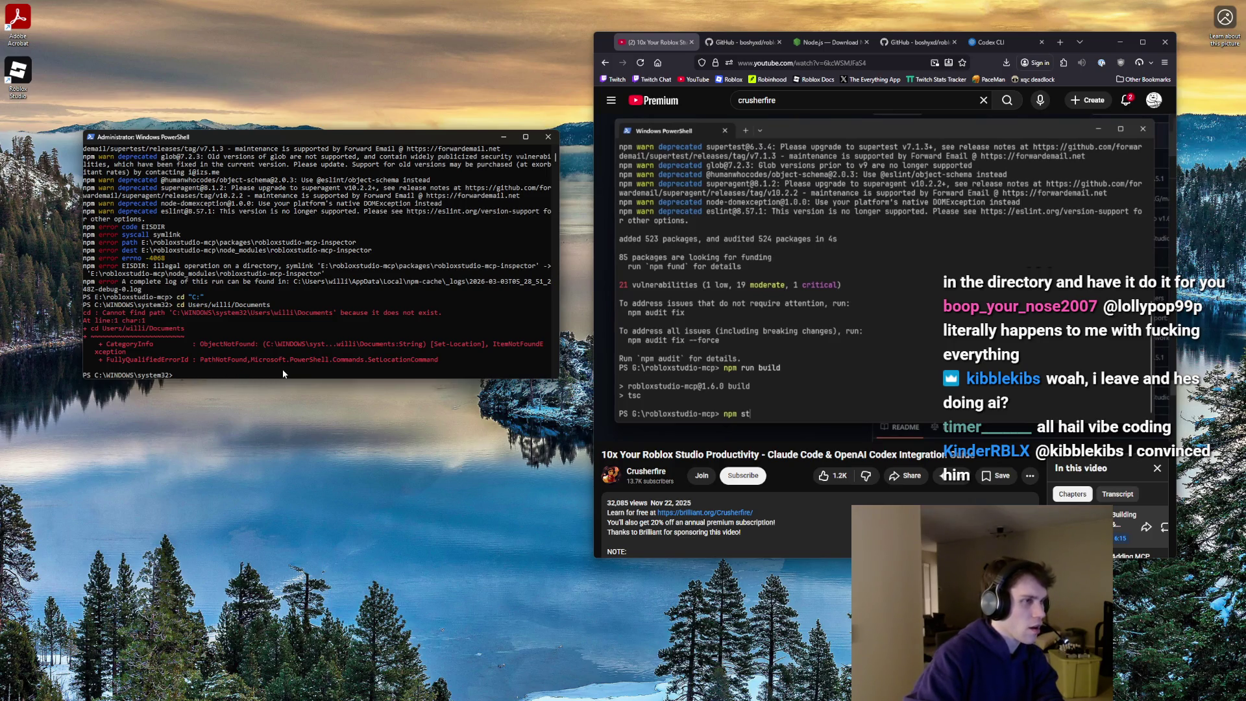
{"action": "left_click", "coordinate": [548, 137]}
- Launch a regular PowerShell in Documents and begin 'git clone', erasing the wrongly pasted error text
{"action": "left_click", "coordinate": [542, 691]}
{"action": "type", "text": "powershell"}
{"action": "key", "text": "Return"}
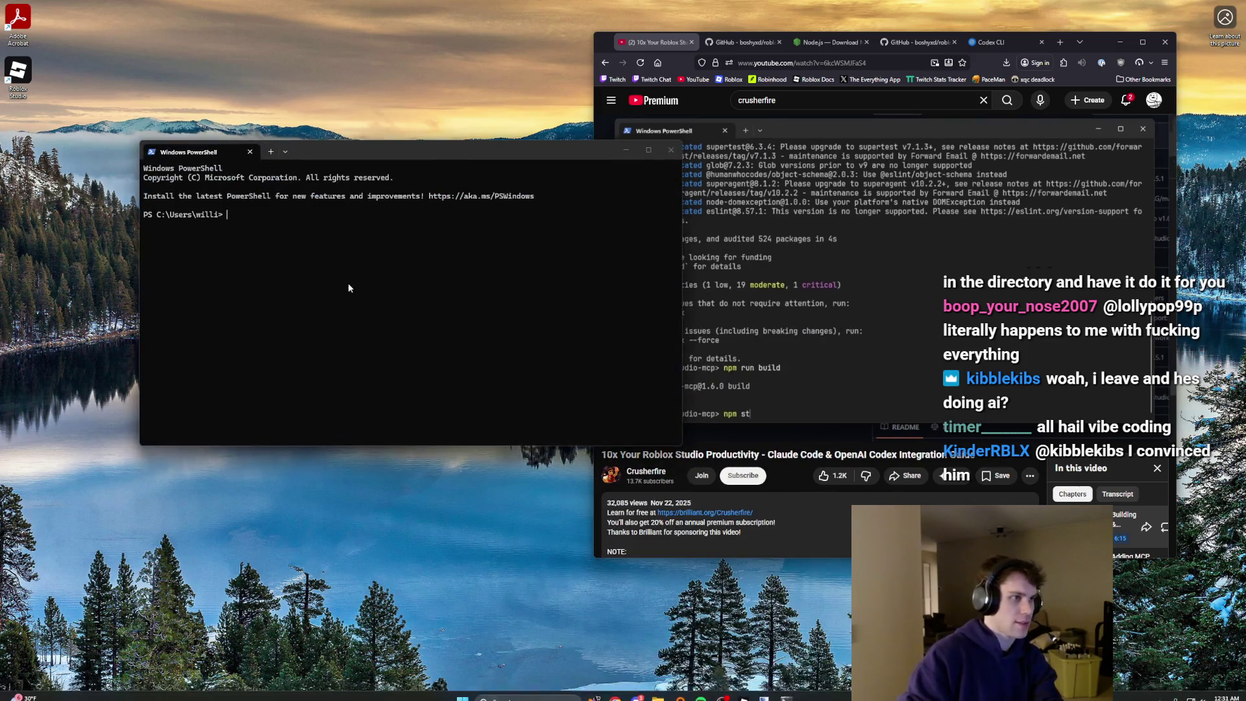
{"action": "type", "text": "cd Docu"}
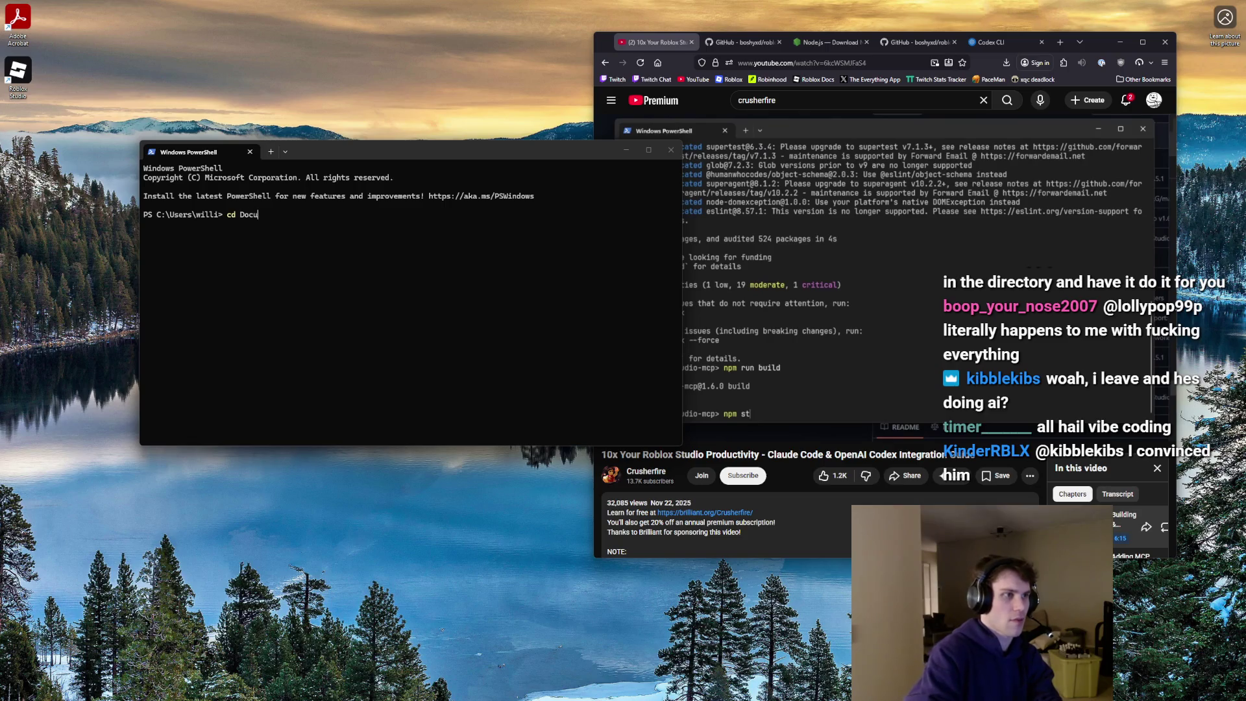
{"action": "type", "text": "ments"}
{"action": "key", "text": "Return"}
{"action": "type", "text": "EISDIR: illegal operation on a directory, symlink 'E:\\robloxstudio-mcp\\packages\\robloxstudio-mcp-inspector' -> 'E:\\robloxstudio-mcp\\node_modules\\robloxstudio-mcp-inspector'"}
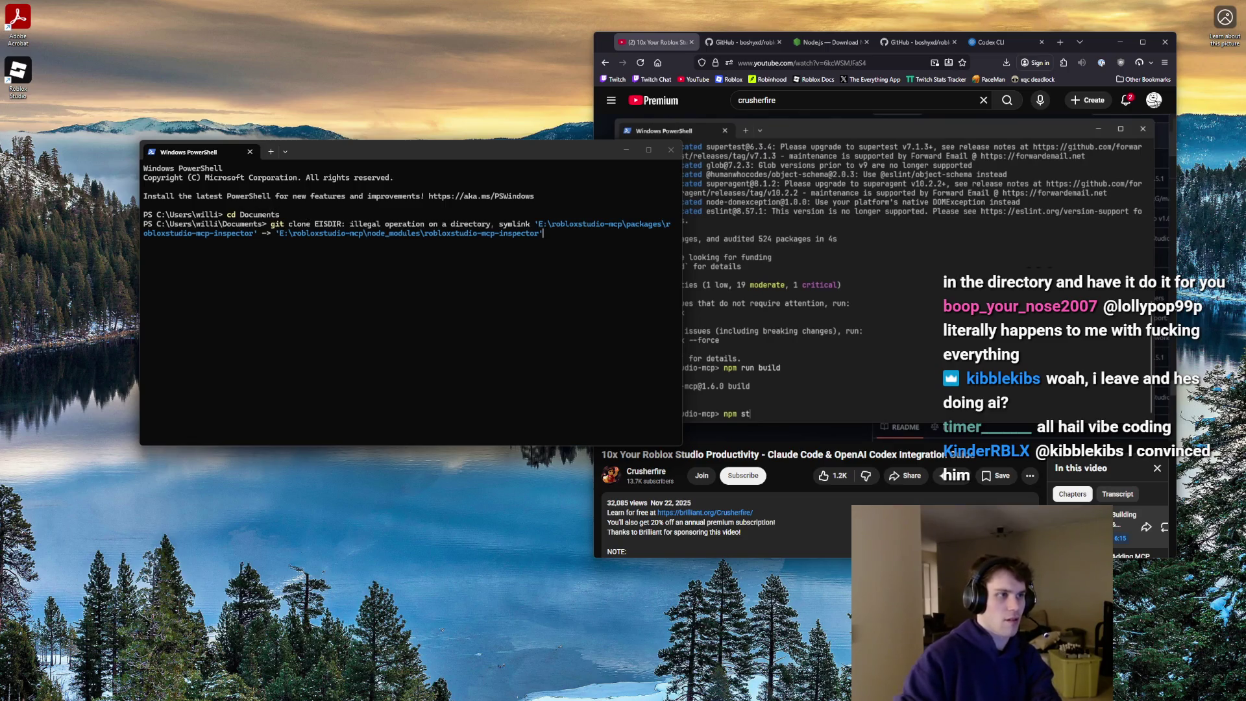
{"action": "key", "text": "BackSpace"}
{"action": "key", "text": "BackSpace"}
{"action": "key", "text": "BackSpace"}
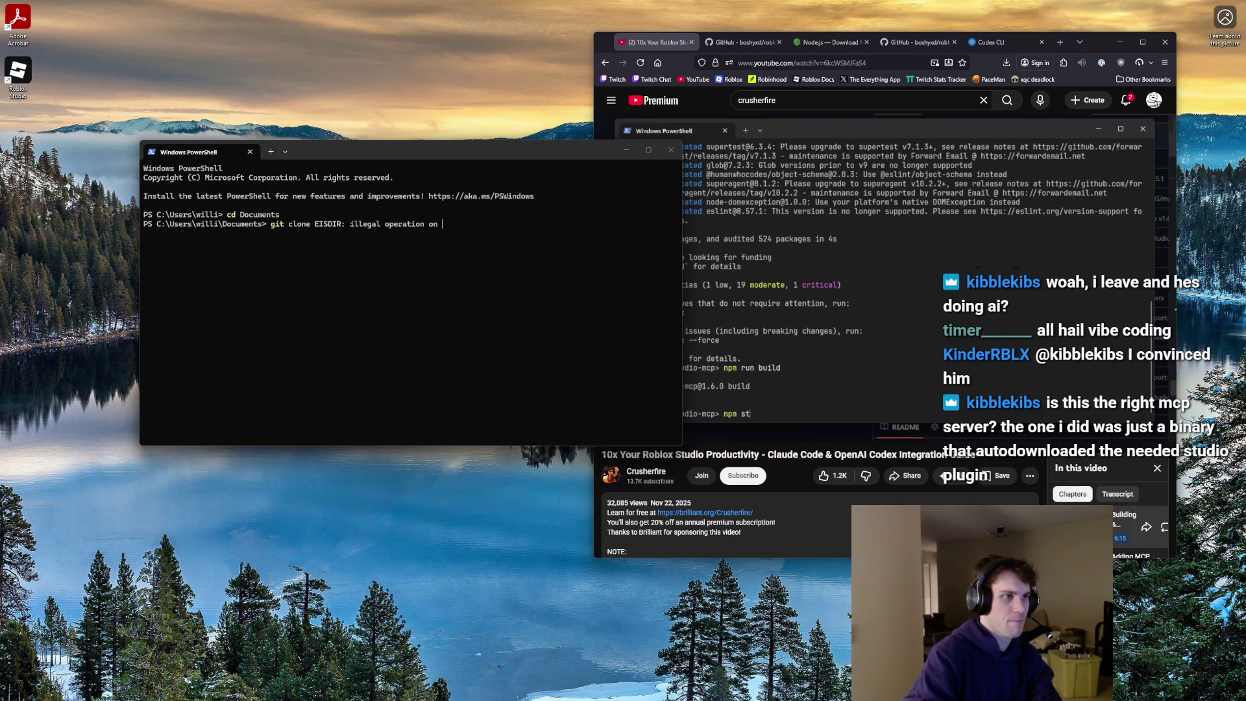
{"action": "key", "text": "BackSpace"}
{"action": "key", "text": "BackSpace"}
{"action": "key", "text": "BackSpace"}
{"action": "left_click", "coordinate": [743, 42]}
- Clone robloxstudio-mcp from its GitHub HTTPS URL, enter its folder and run npm i
{"action": "scroll", "coordinate": [999, 263], "scroll_direction": "up", "scroll_amount": 10}
{"action": "left_click", "coordinate": [978, 139]}
{"action": "left_click", "coordinate": [988, 261]}
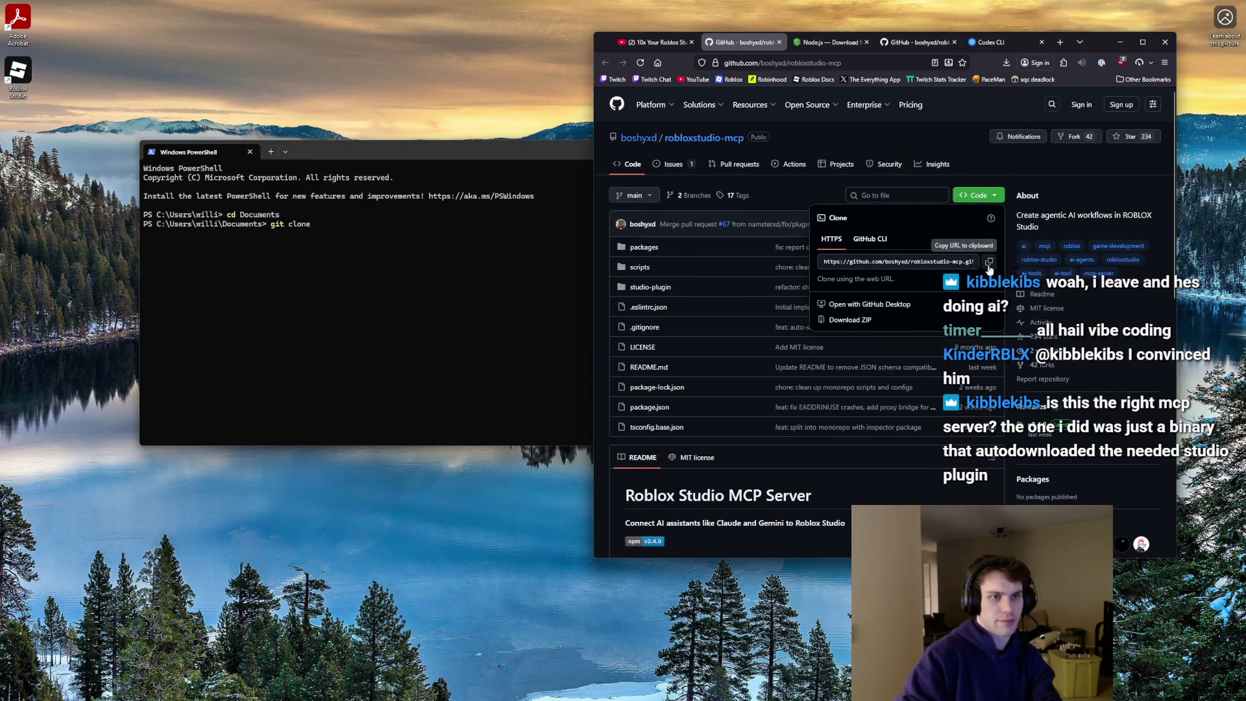
{"action": "key", "text": "alt+Tab"}
{"action": "key", "text": "ctrl+v"}
{"action": "key", "text": "Return"}
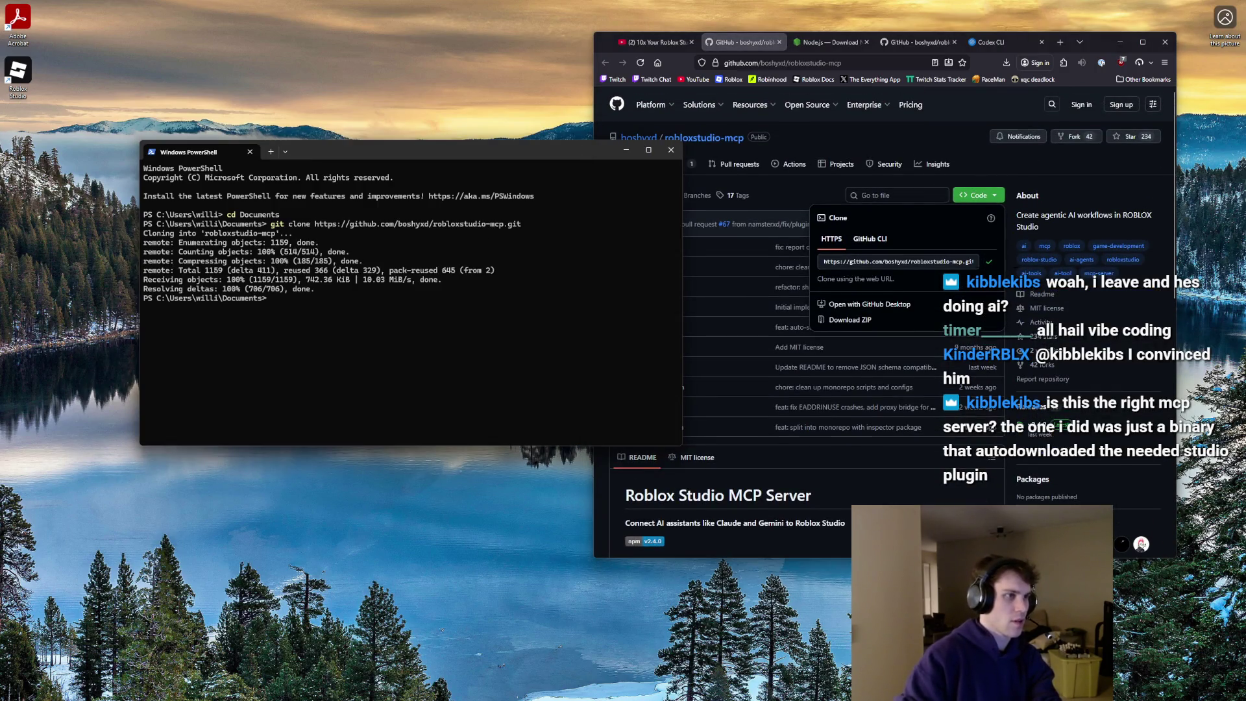
{"action": "type", "text": "n"}
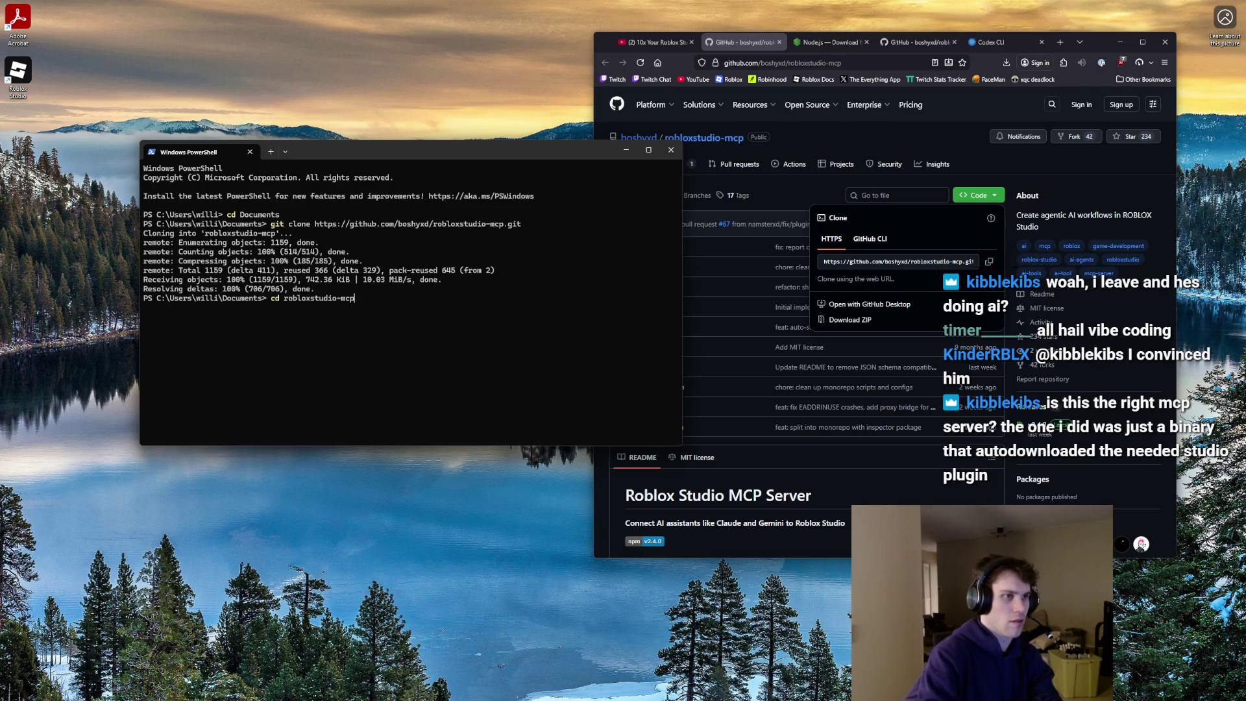
{"action": "key", "text": "Return"}
{"action": "type", "text": "git"}
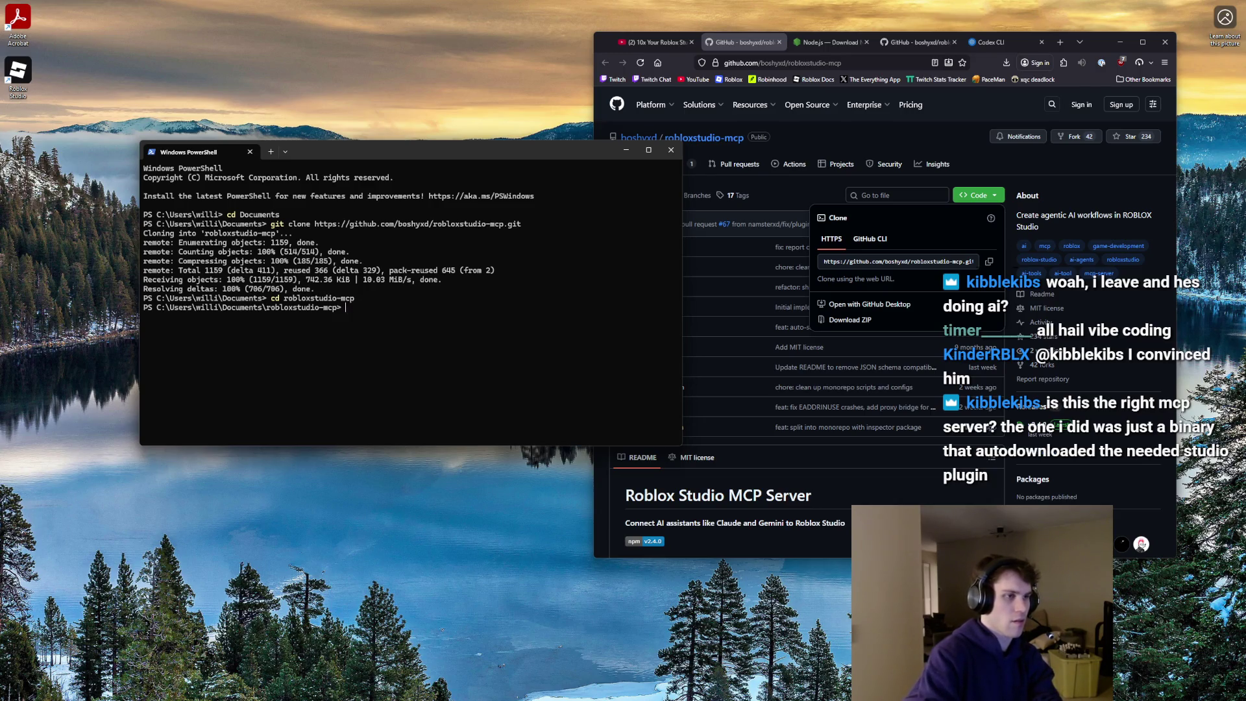
{"action": "type", "text": " i"}
{"action": "key", "text": "Return"}
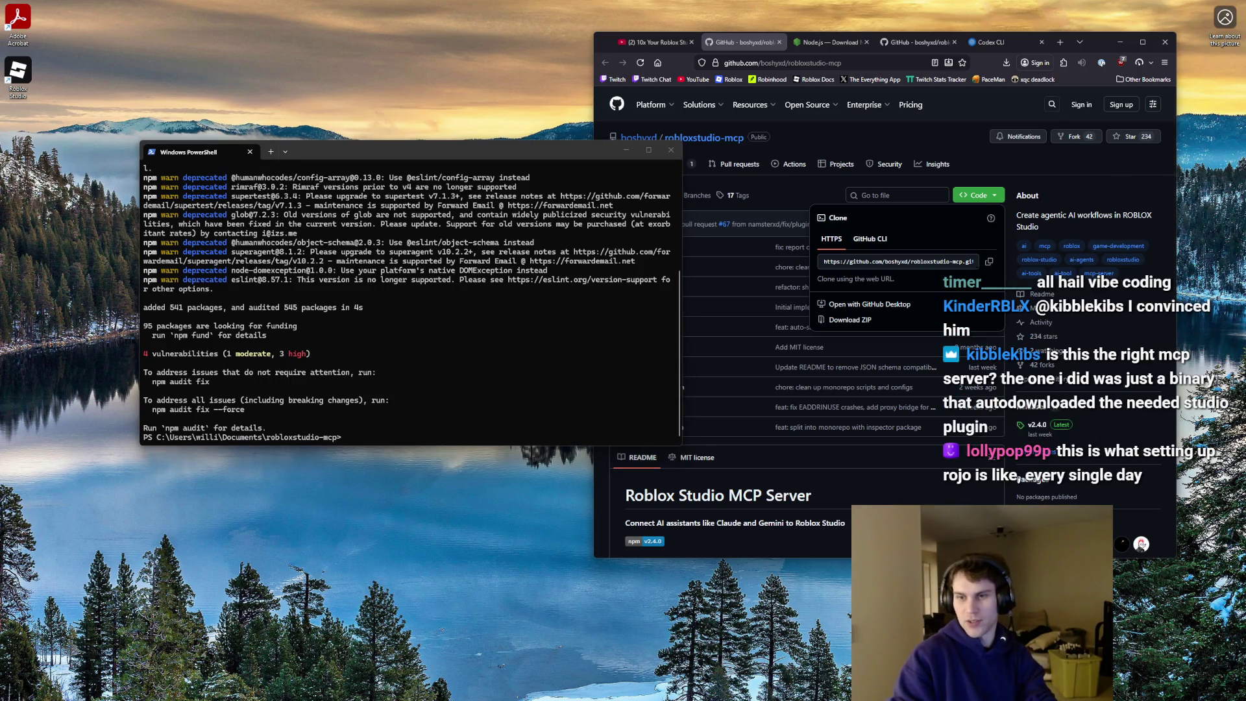
- Once npm i adds 541 packages, resume the YouTube tutorial video
{"action": "key", "text": "super+d"}
{"action": "key", "text": "super+d"}
{"action": "key", "text": "super+d"}
{"action": "key", "text": "super+d"}
{"action": "key", "text": "super+d"}
{"action": "key", "text": "super+d"}
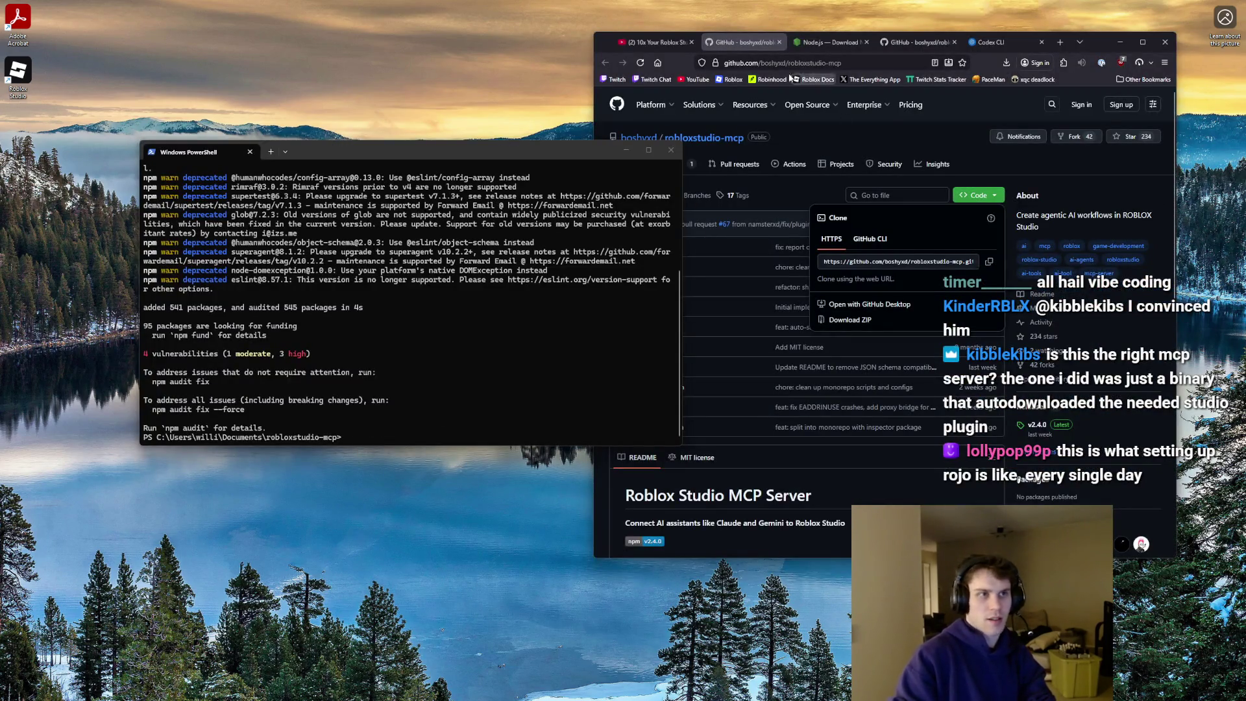
{"action": "left_click", "coordinate": [652, 43]}
{"action": "left_click", "coordinate": [818, 267]}
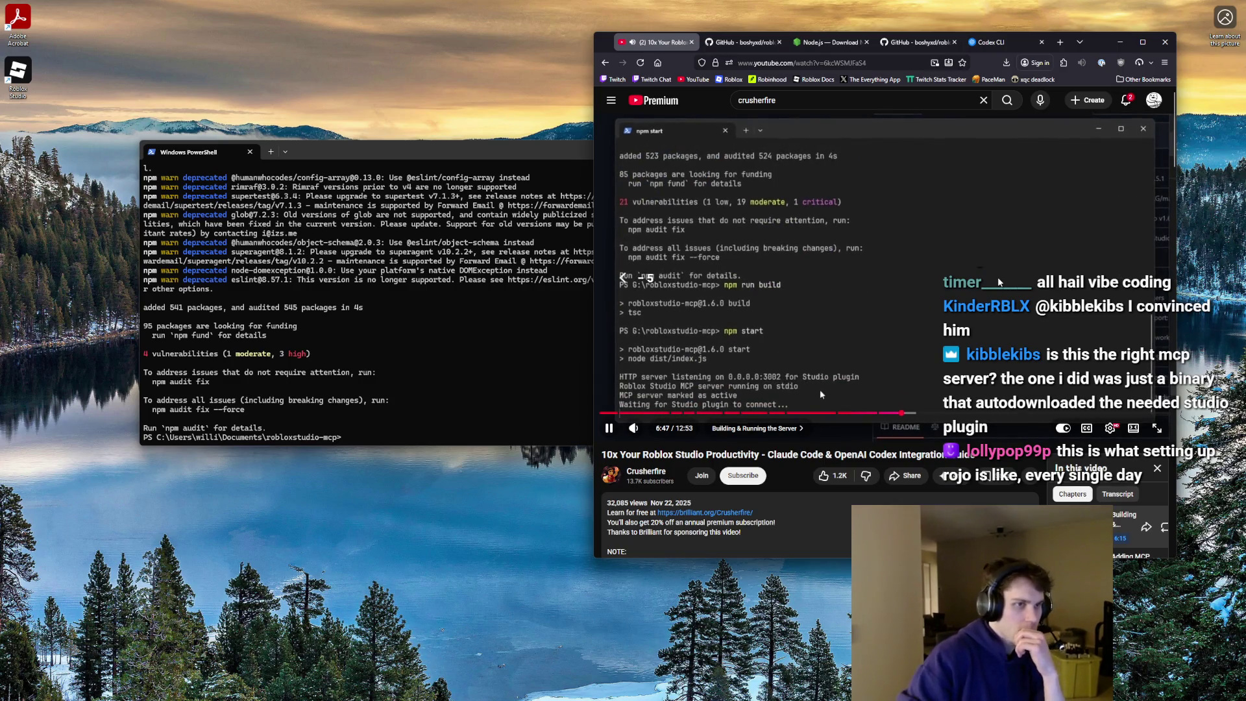
- Run 'npm run build' then 'npm start' in PowerShell, pausing the tutorial
{"action": "left_click", "coordinate": [397, 375]}
{"action": "type", "text": "npm run build"}
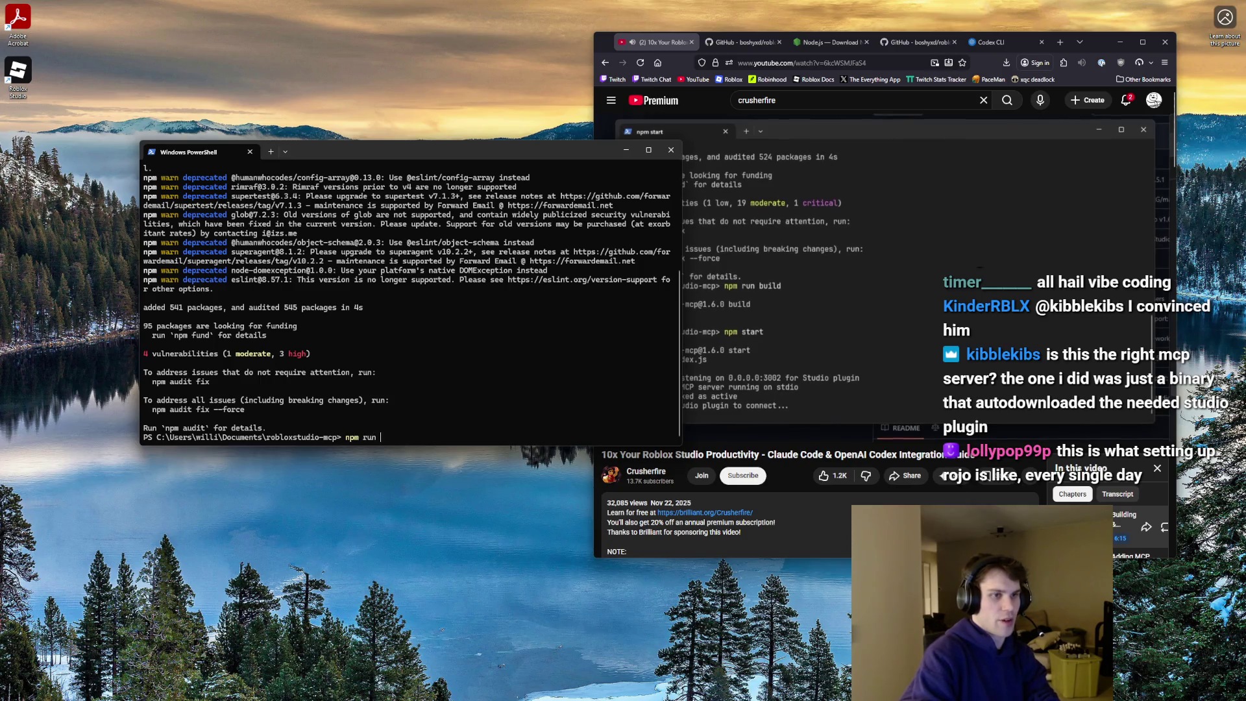
{"action": "key", "text": "Return"}
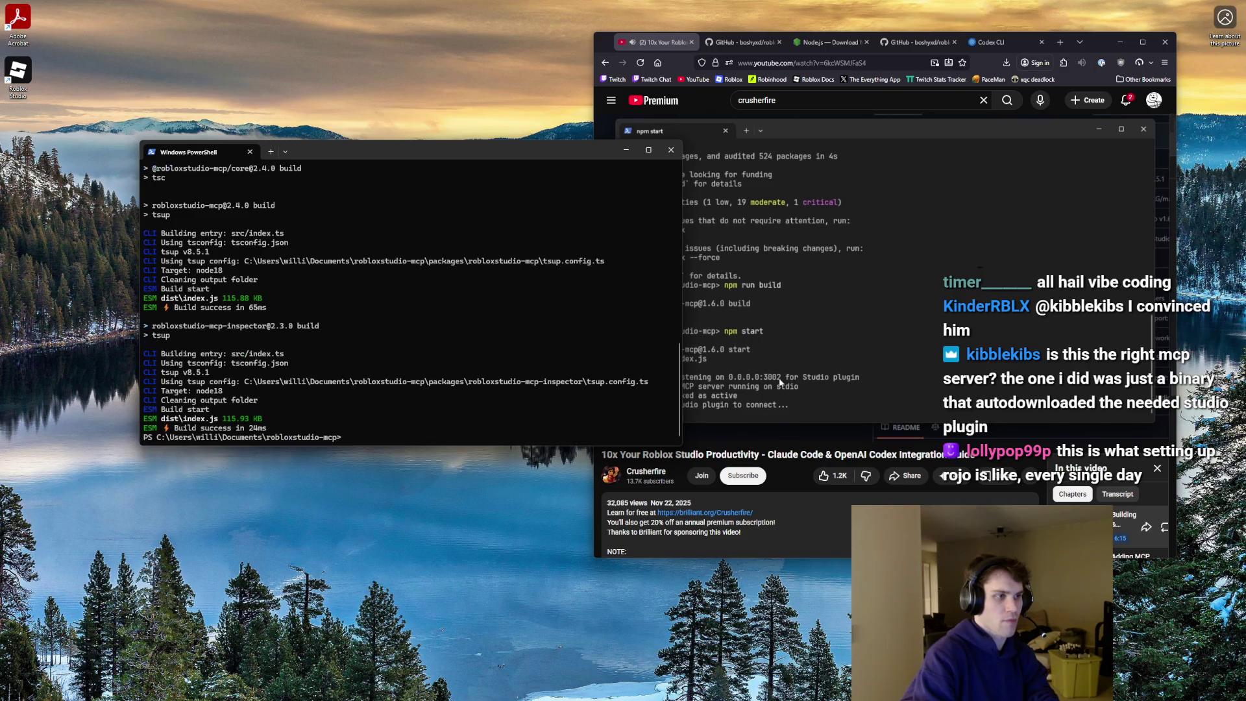
{"action": "type", "text": "npmstart"}
{"action": "key", "text": "Return"}
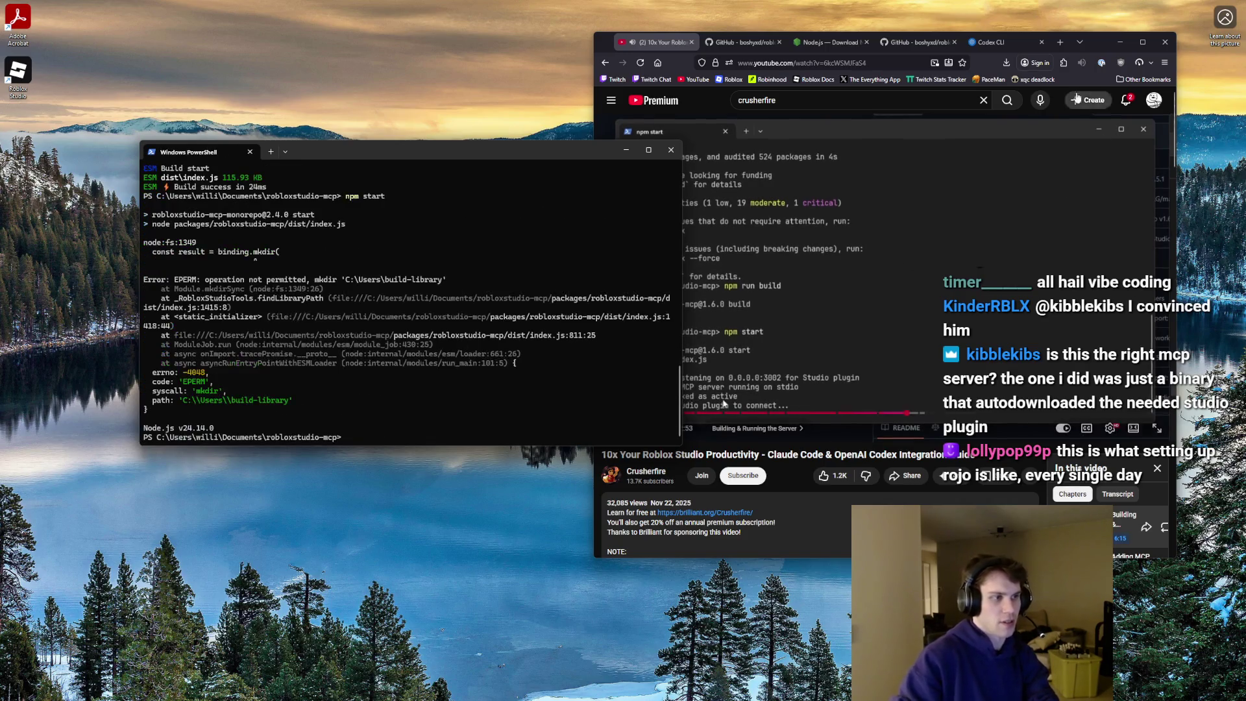
{"action": "left_click", "coordinate": [840, 260]}
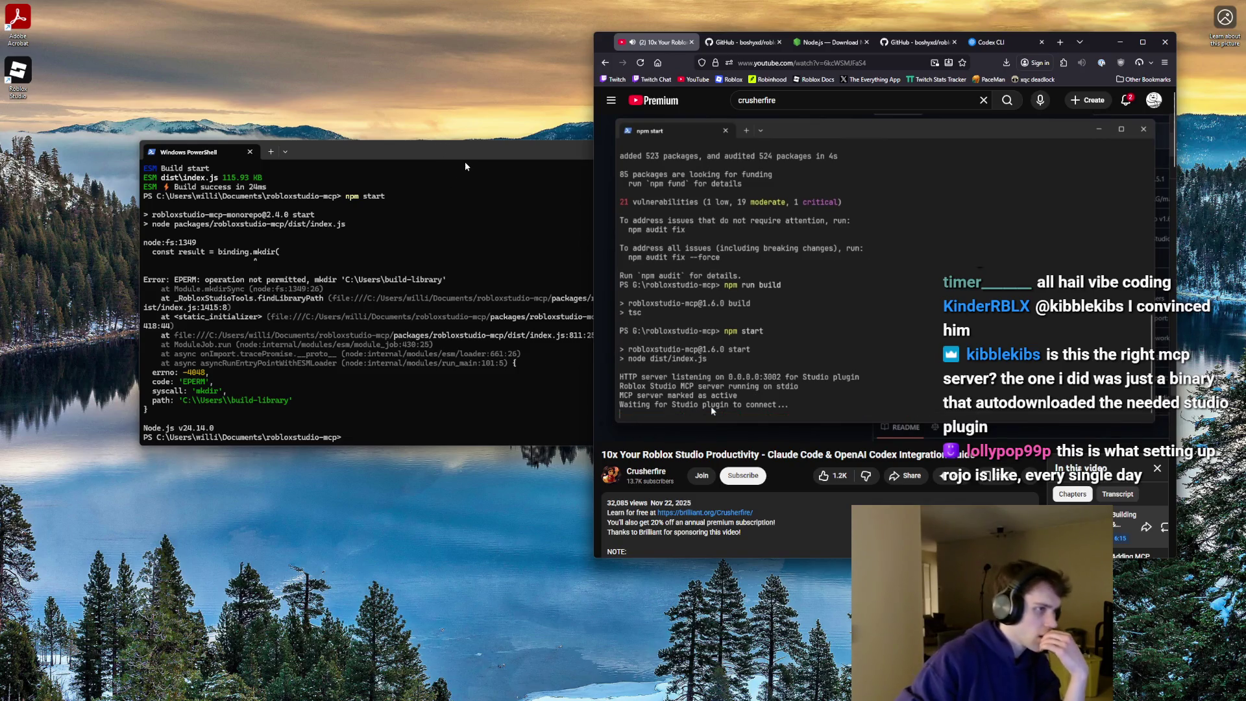
- Review the build output and EPERM mkdir error, move the window aside, and replay the tutorial
{"action": "left_click_drag", "start_coordinate": [470, 159], "coordinate": [427, 142]}
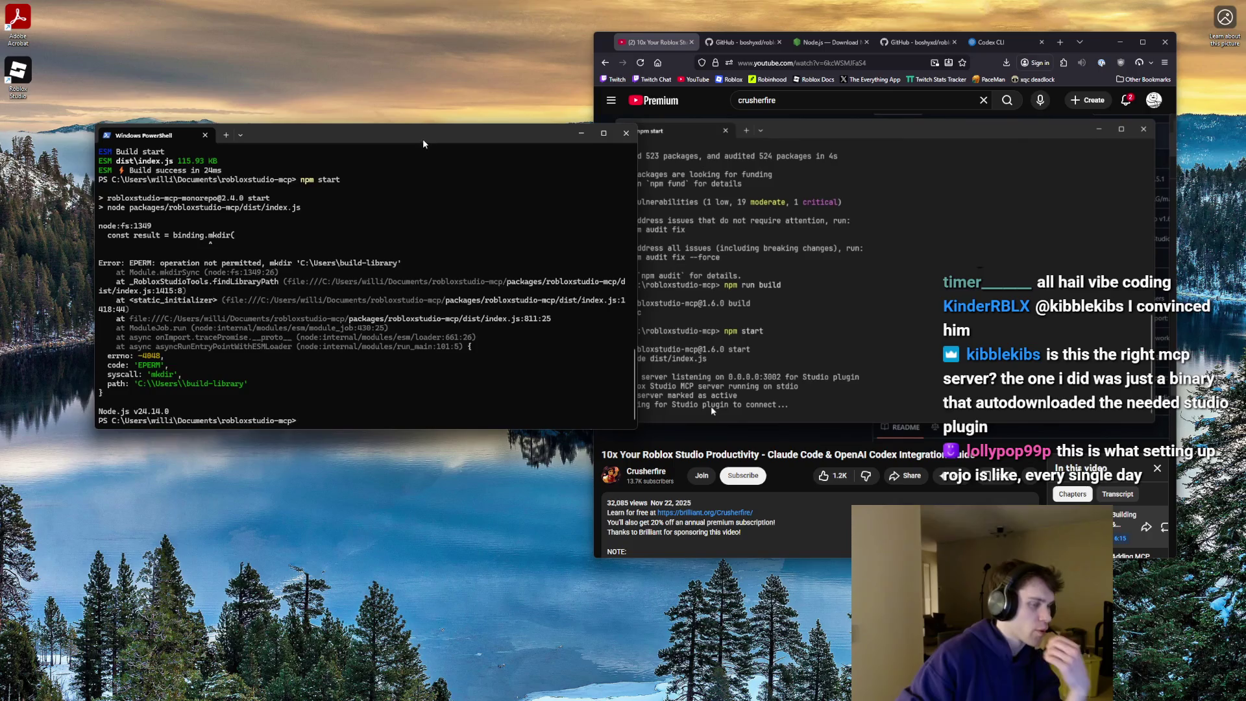
{"action": "scroll", "coordinate": [422, 197], "scroll_direction": "up", "scroll_amount": 2}
{"action": "scroll", "coordinate": [421, 198], "scroll_direction": "down", "scroll_amount": 2}
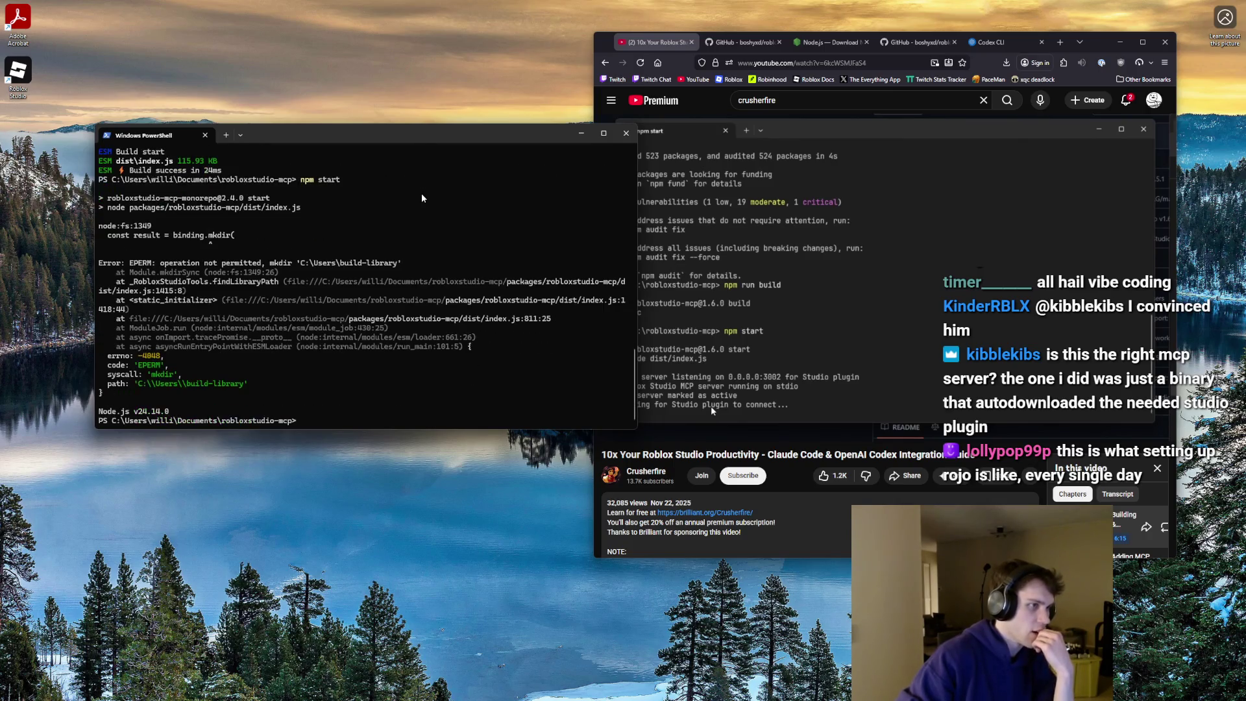
{"action": "scroll", "coordinate": [422, 198], "scroll_direction": "up", "scroll_amount": 4}
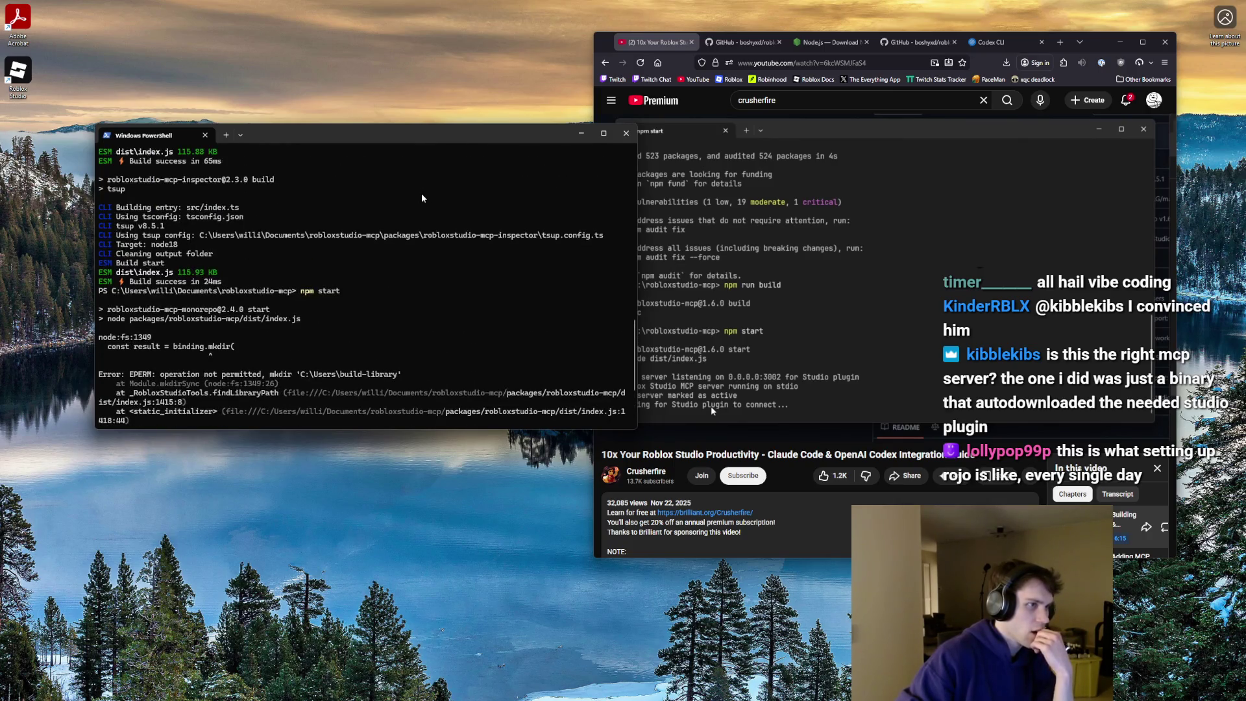
{"action": "scroll", "coordinate": [421, 198], "scroll_direction": "down", "scroll_amount": 3}
{"action": "scroll", "coordinate": [421, 198], "scroll_direction": "up", "scroll_amount": 2}
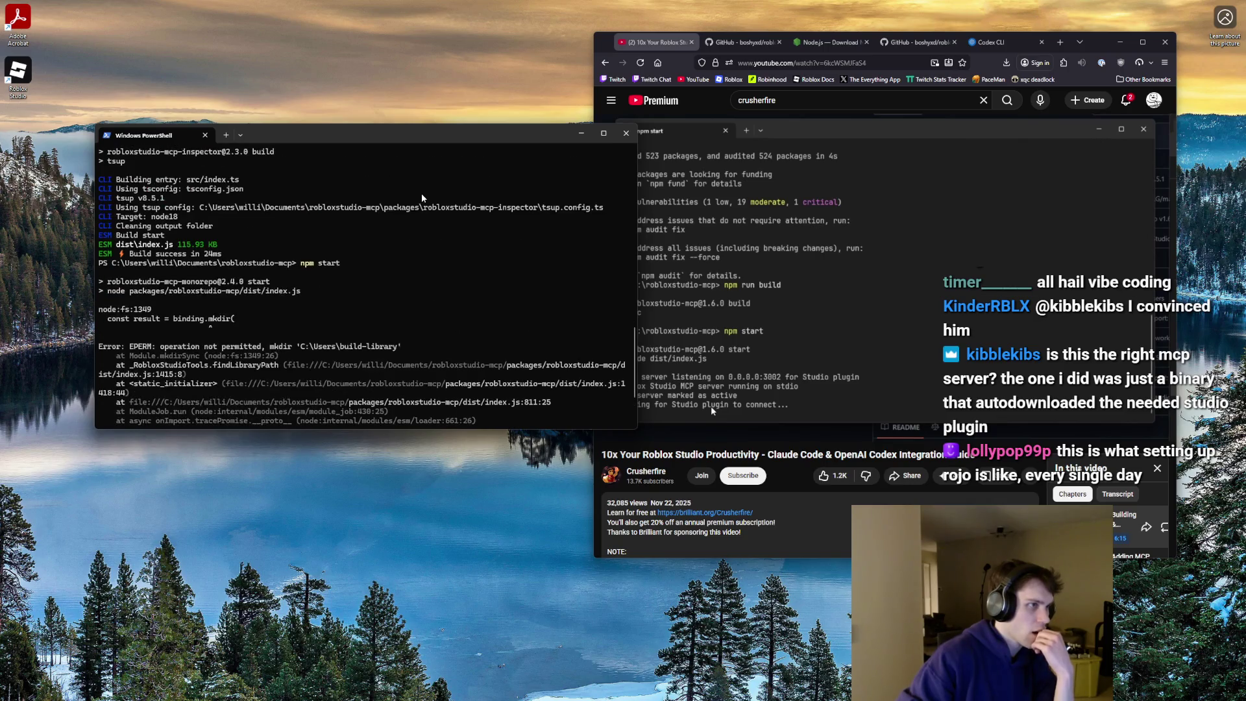
{"action": "scroll", "coordinate": [422, 198], "scroll_direction": "down", "scroll_amount": 2}
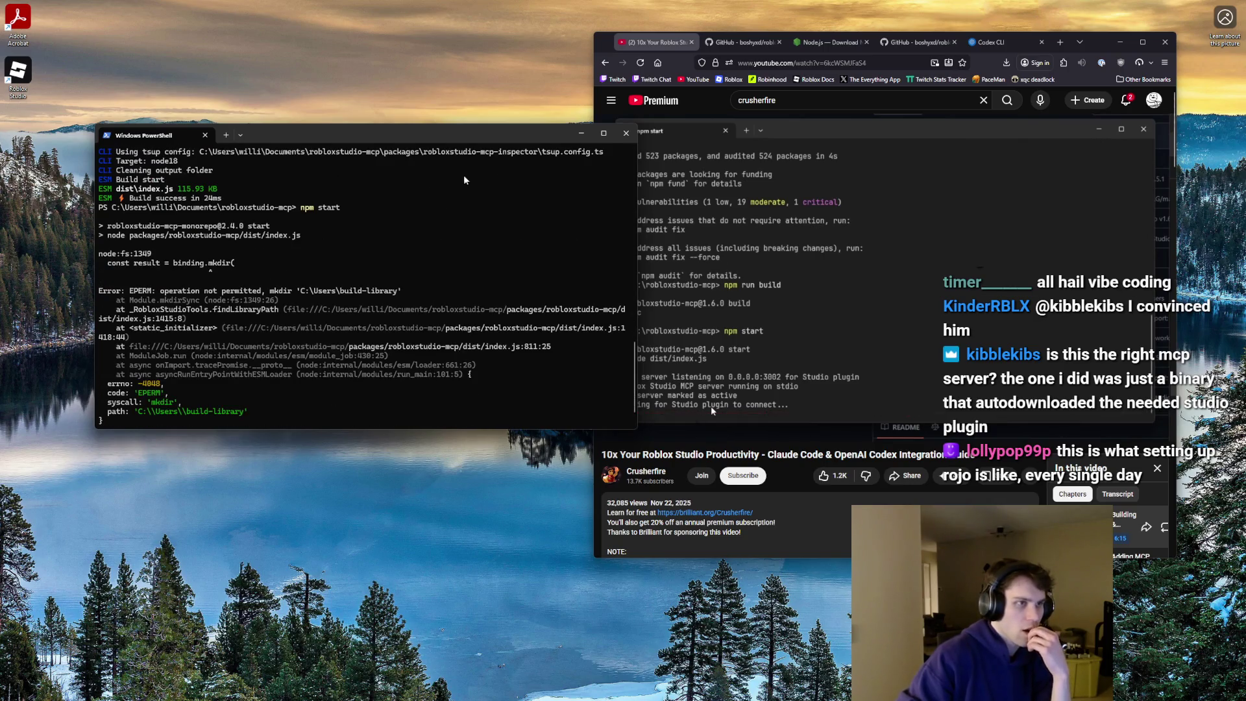
{"action": "left_click_drag", "start_coordinate": [460, 138], "coordinate": [390, 121]}
{"action": "left_click", "coordinate": [825, 263]}
{"action": "key", "text": "Left"}
{"action": "key", "text": "Left"}
{"action": "key", "text": "Left"}
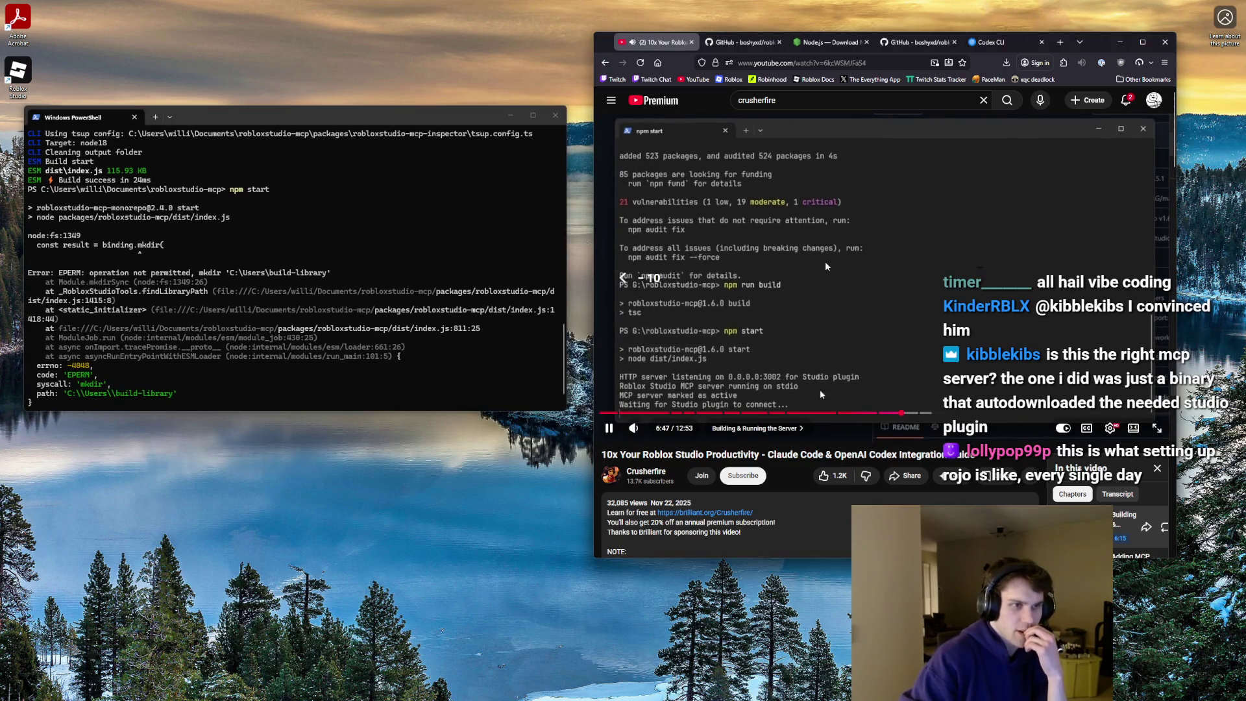
- Rewind the tutorial through Cloning, Codex and Claude Code parts to Installing Windows Terminal (~2:25)
{"action": "key", "text": "Left"}
{"action": "key", "text": "Left"}
{"action": "key", "text": "Left"}
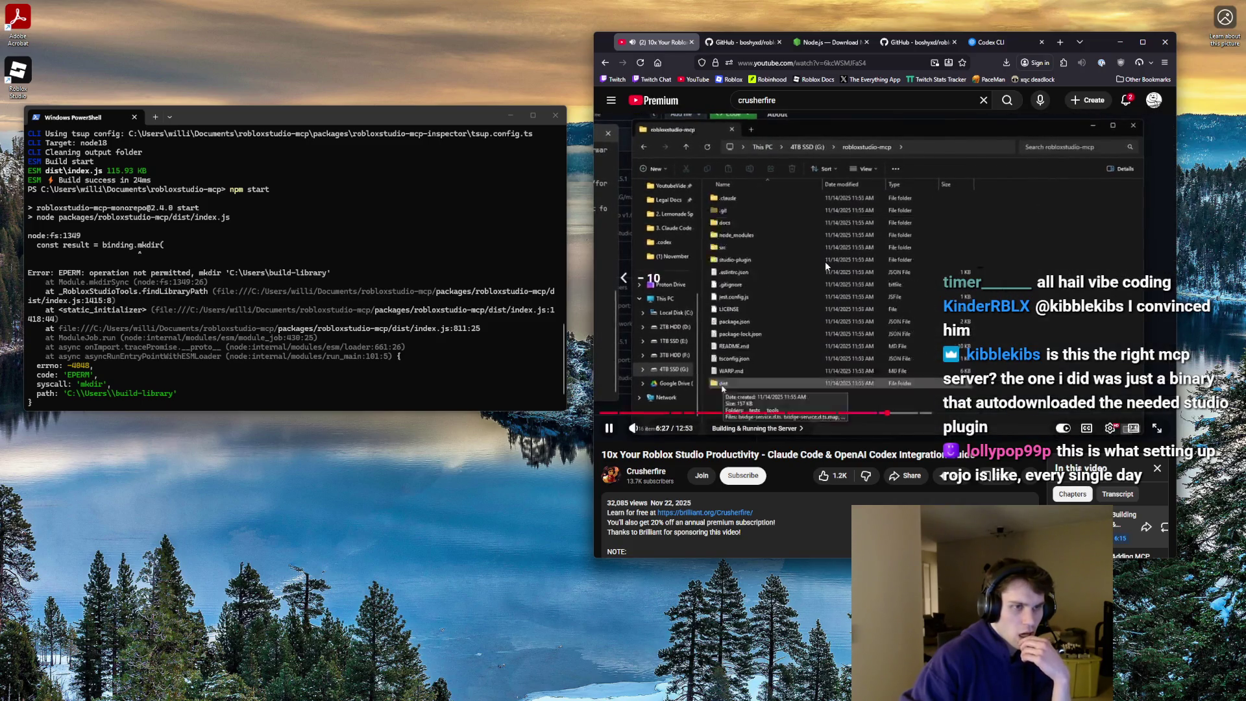
{"action": "key", "text": "Left"}
{"action": "key", "text": "Left"}
{"action": "key", "text": "Left"}
{"action": "key", "text": "Left"}
{"action": "key", "text": "Left"}
{"action": "key", "text": "Left"}
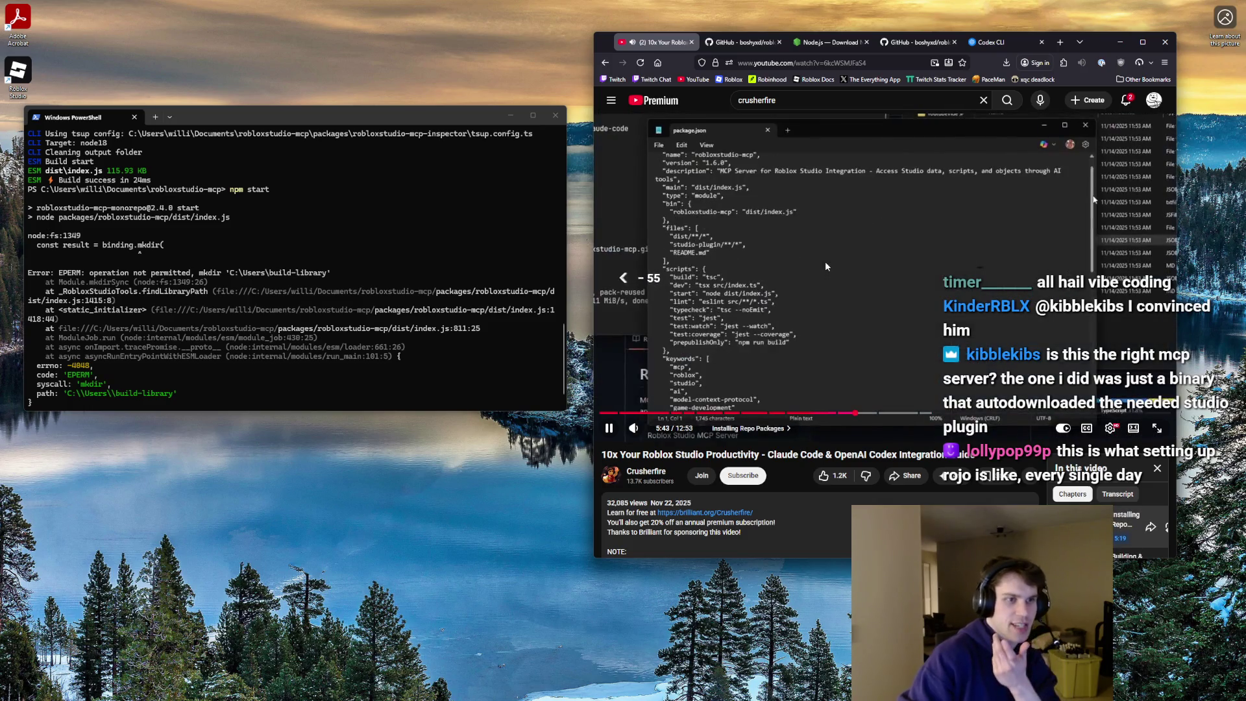
{"action": "key", "text": "Left"}
{"action": "key", "text": "Left"}
{"action": "key", "text": "Left"}
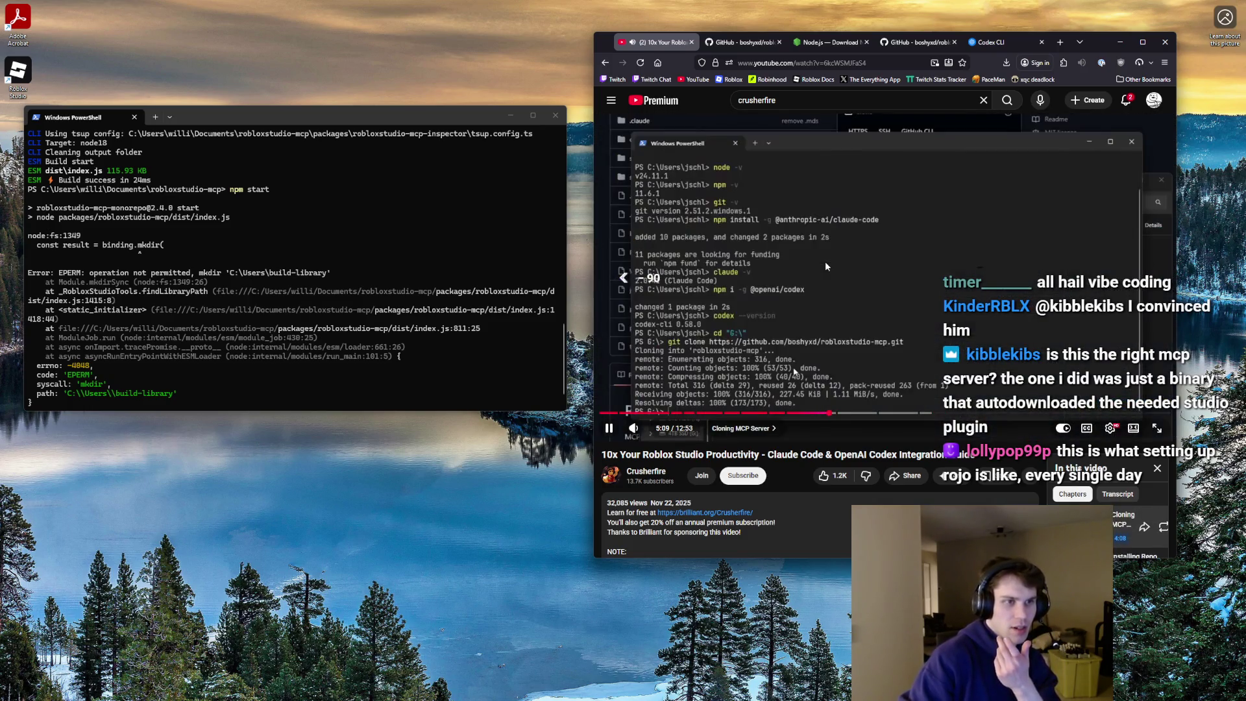
{"action": "key", "text": "Left"}
{"action": "key", "text": "Left"}
{"action": "key", "text": "Left"}
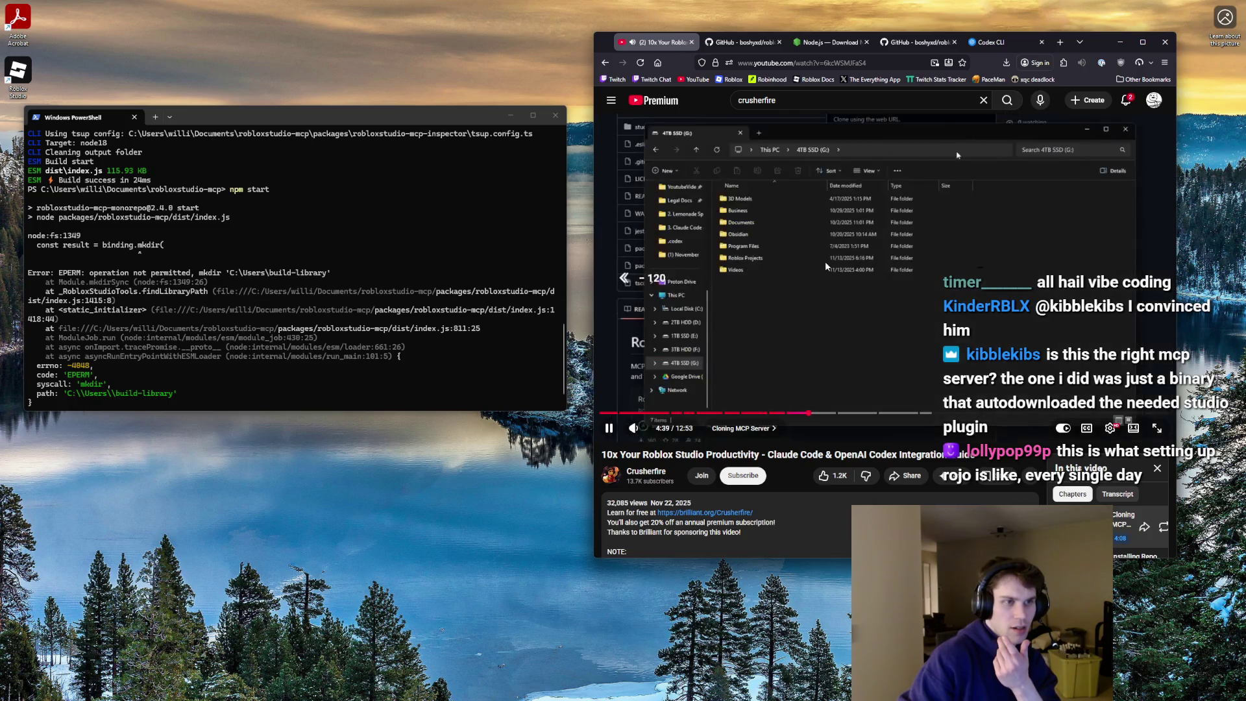
{"action": "key", "text": "Left"}
{"action": "key", "text": "Left"}
{"action": "key", "text": "Left"}
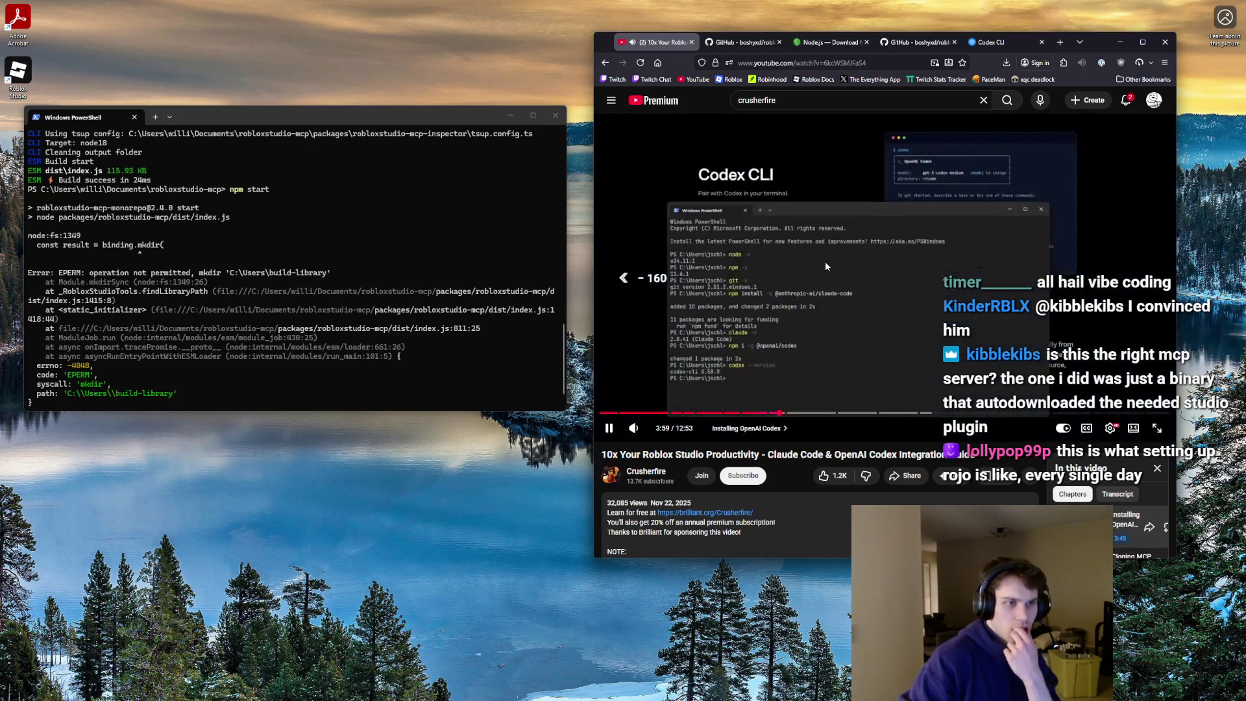
{"action": "key", "text": "Left"}
{"action": "key", "text": "Left"}
{"action": "key", "text": "Left"}
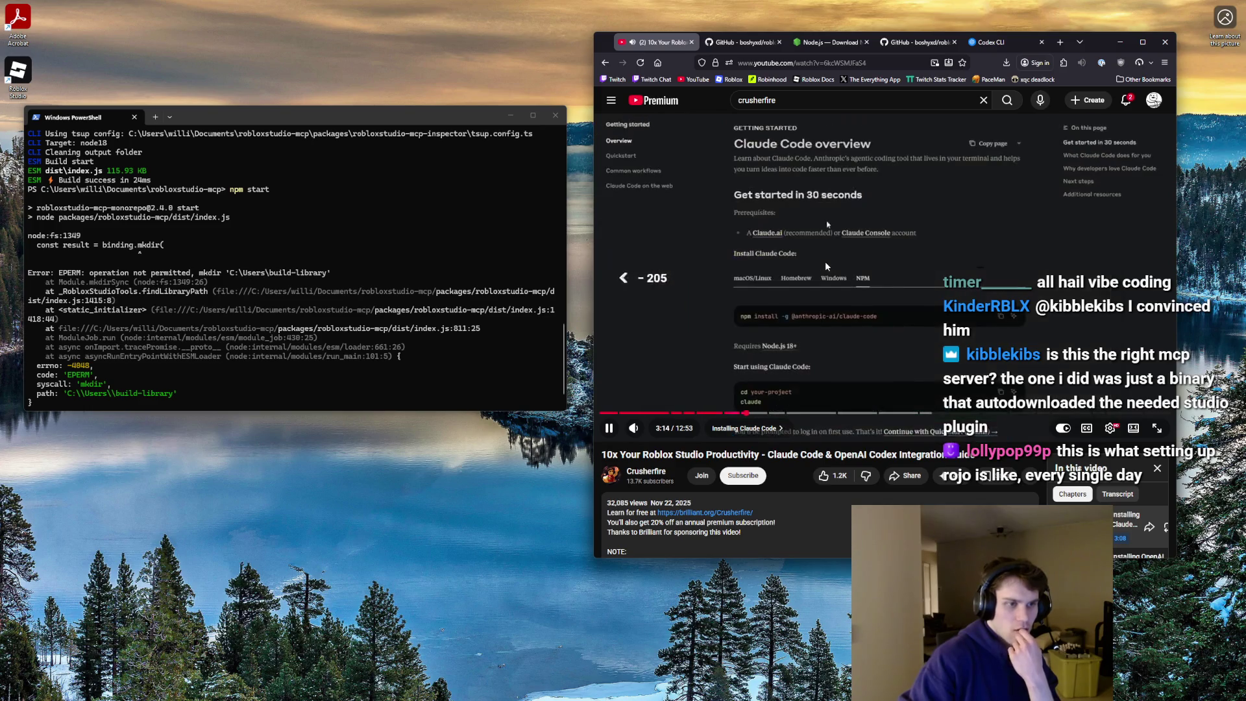
{"action": "key", "text": "Left"}
{"action": "key", "text": "Left"}
{"action": "key", "text": "Left"}
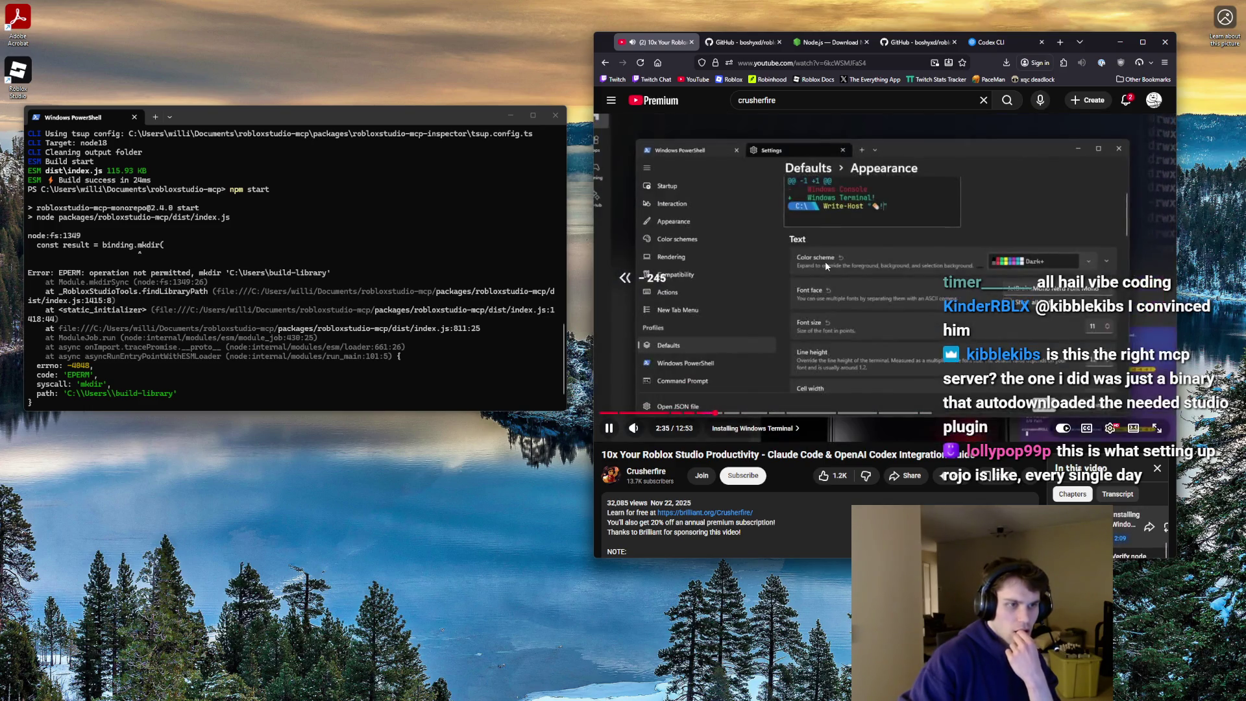
{"action": "key", "text": "Left"}
{"action": "key", "text": "Left"}
{"action": "key", "text": "Left"}
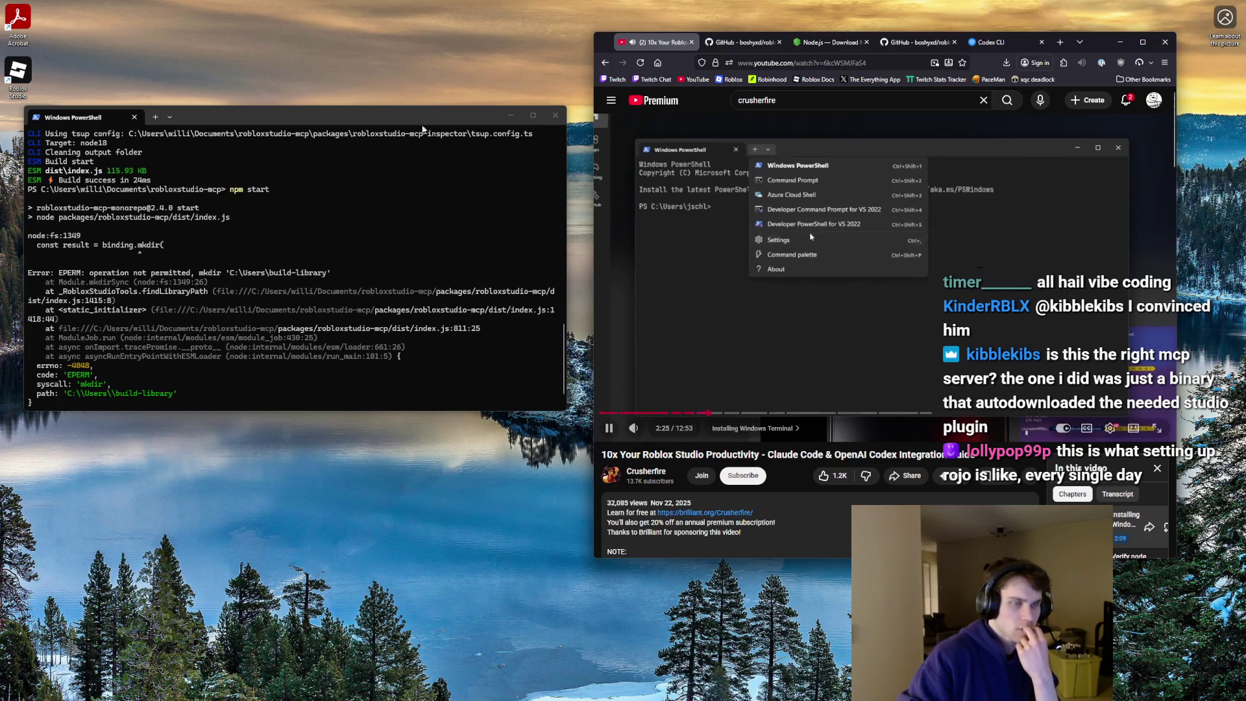
- Browse Windows Terminal Settings' Startup page and Windows PowerShell profile options, then close Settings
{"action": "left_click", "coordinate": [169, 118]}
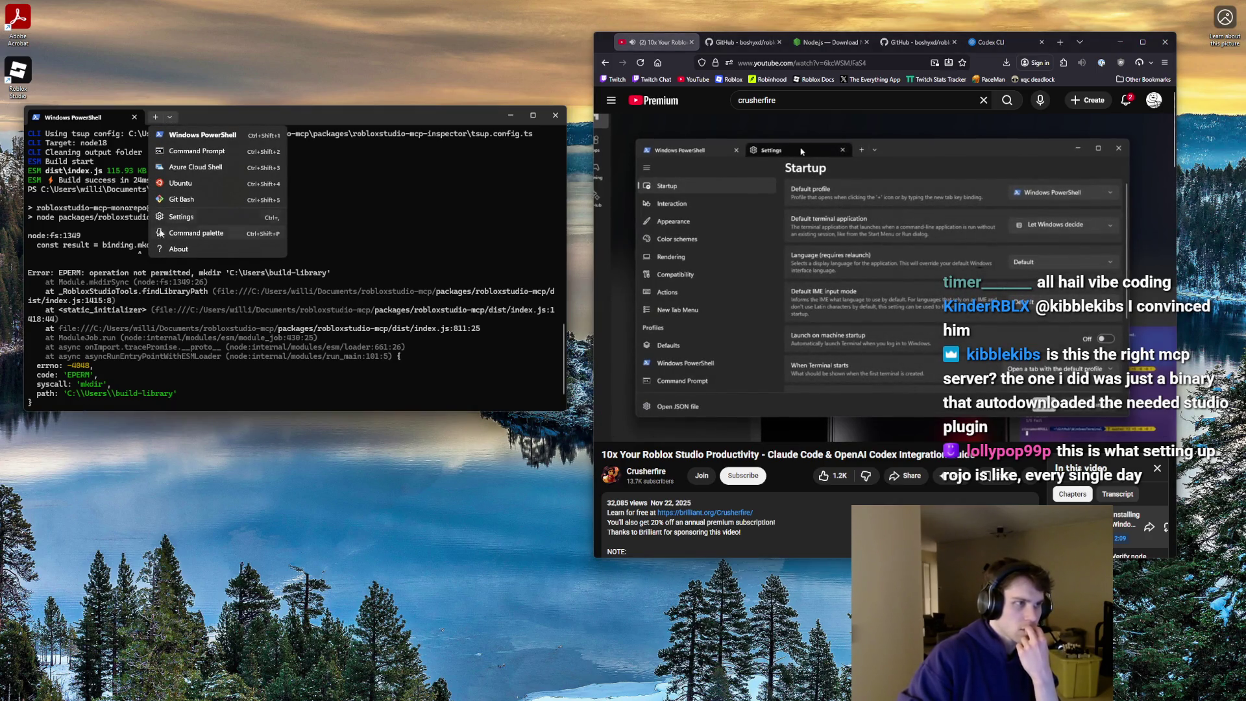
{"action": "left_click", "coordinate": [164, 221]}
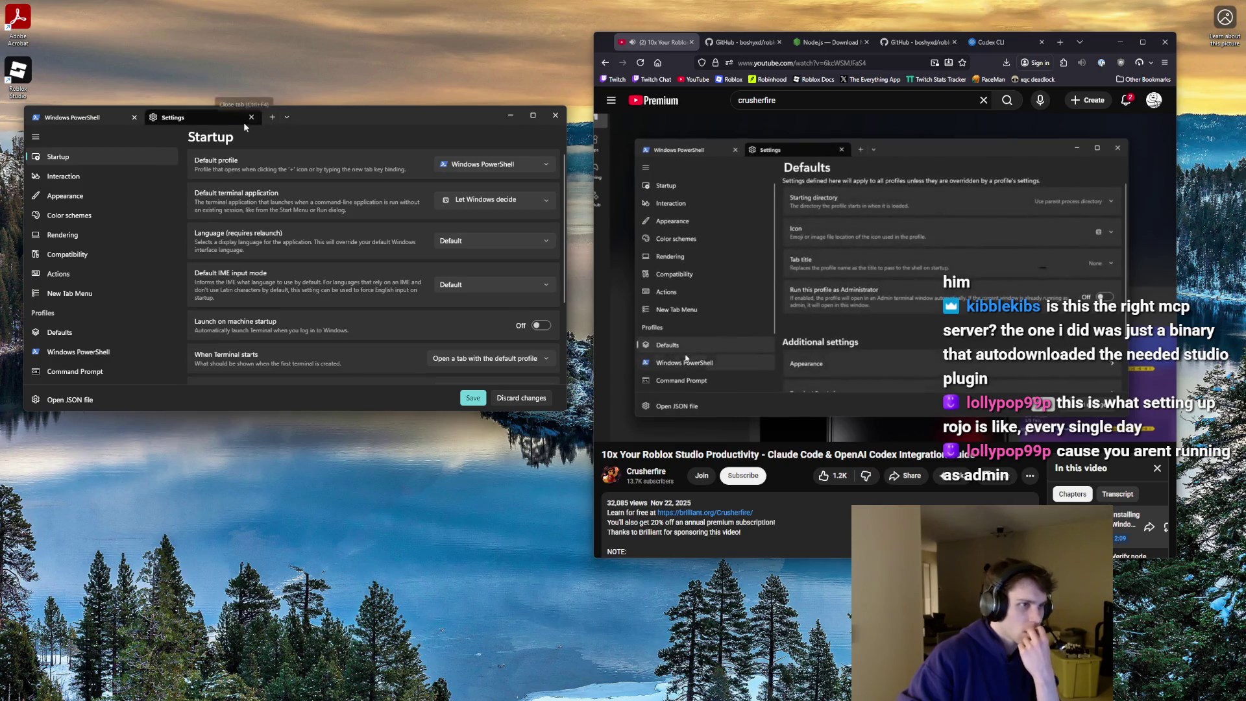
{"action": "scroll", "coordinate": [297, 180], "scroll_direction": "down", "scroll_amount": 3}
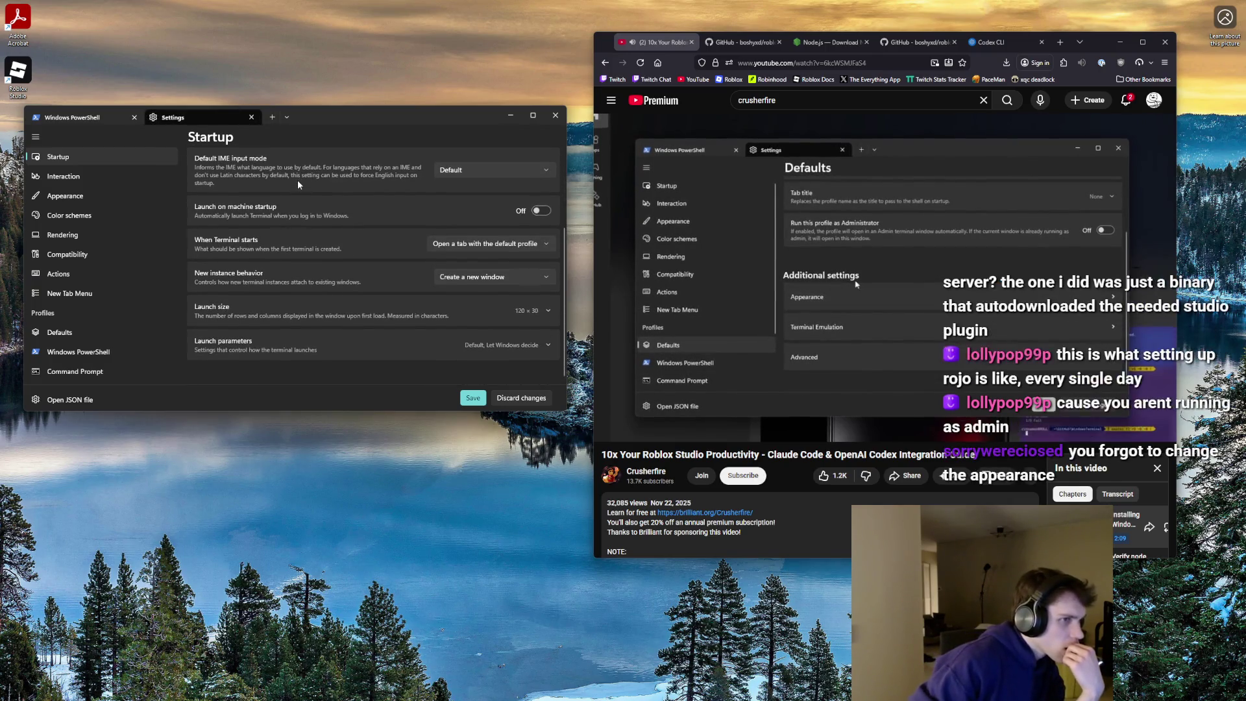
{"action": "scroll", "coordinate": [117, 198], "scroll_direction": "down", "scroll_amount": 2}
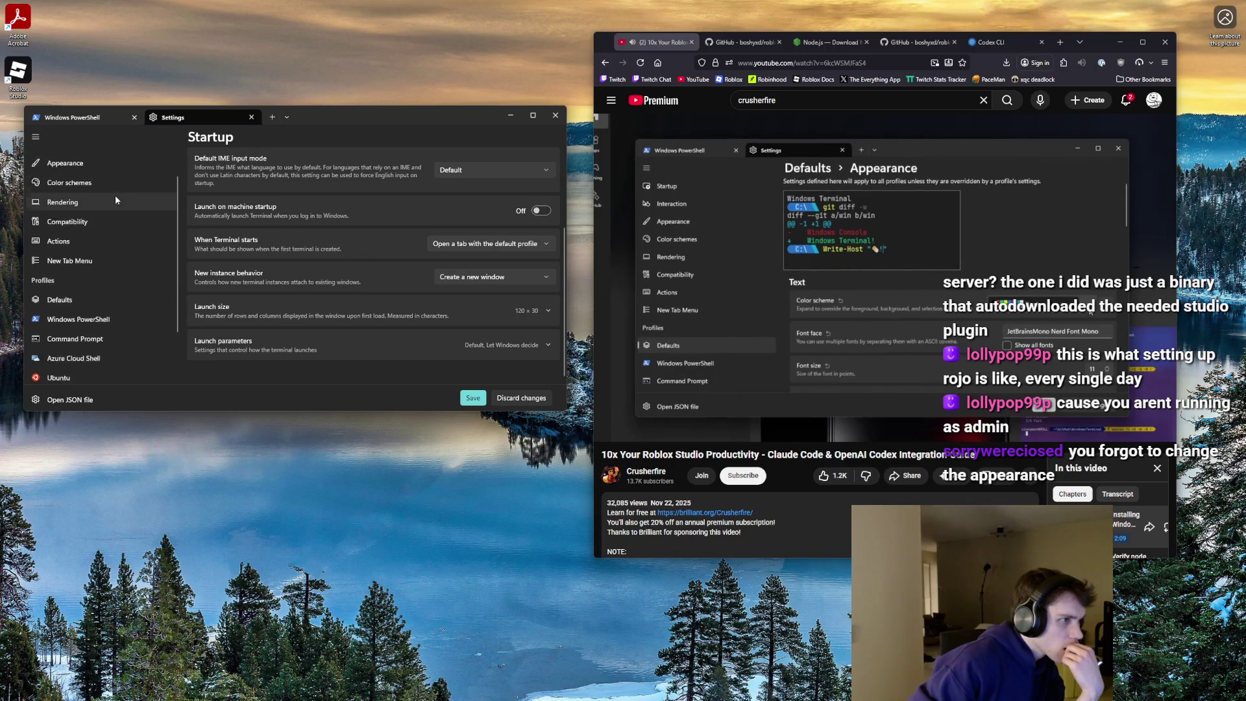
{"action": "scroll", "coordinate": [112, 199], "scroll_direction": "down", "scroll_amount": 1}
{"action": "left_click", "coordinate": [97, 257]}
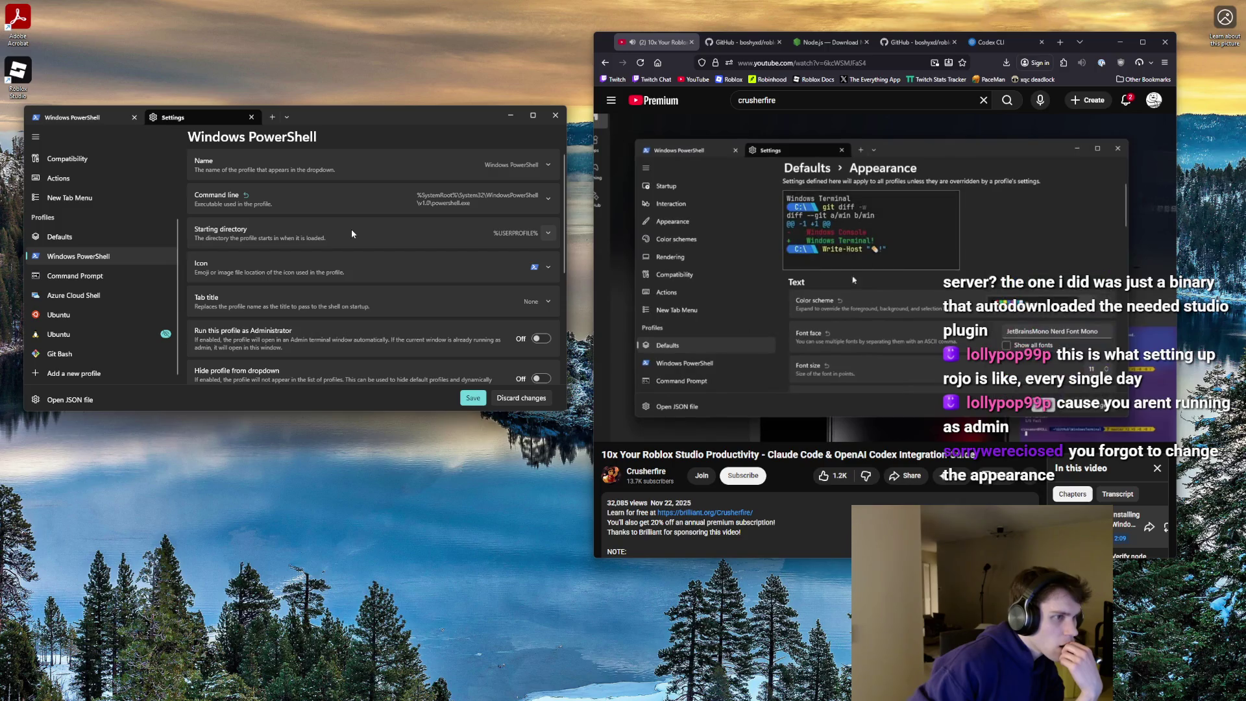
{"action": "scroll", "coordinate": [350, 234], "scroll_direction": "down", "scroll_amount": 5}
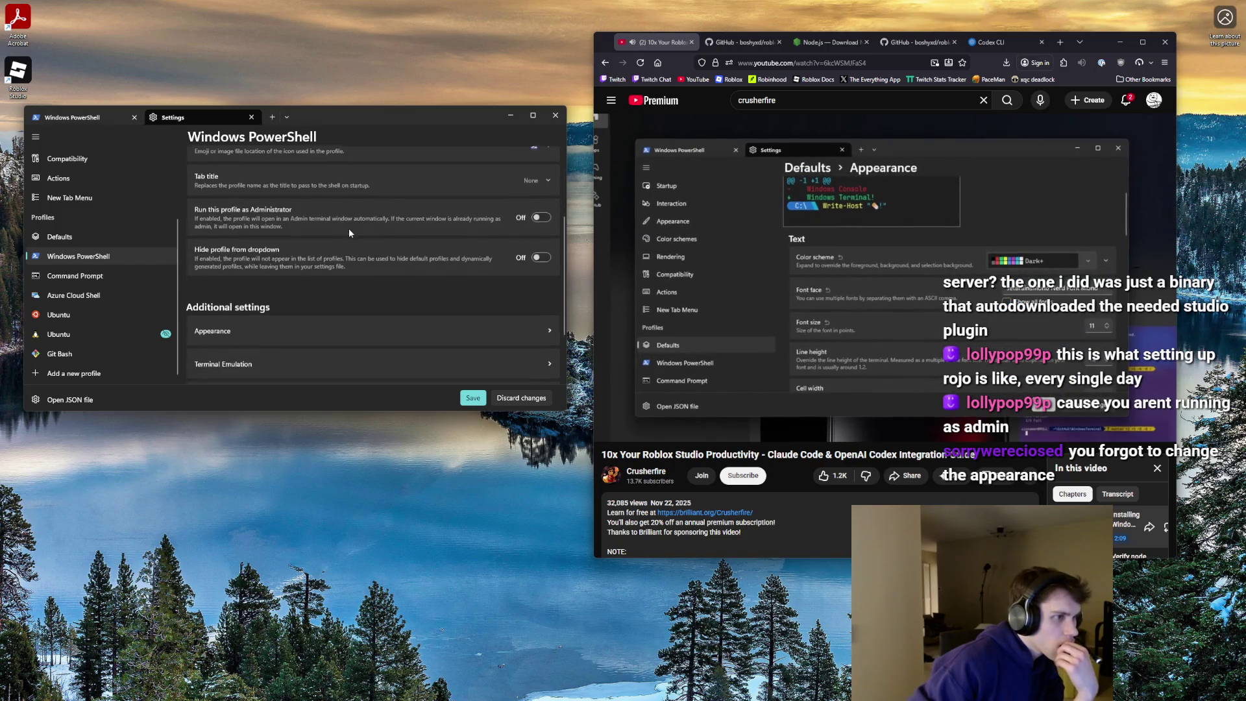
{"action": "key", "text": "alt+F4"}
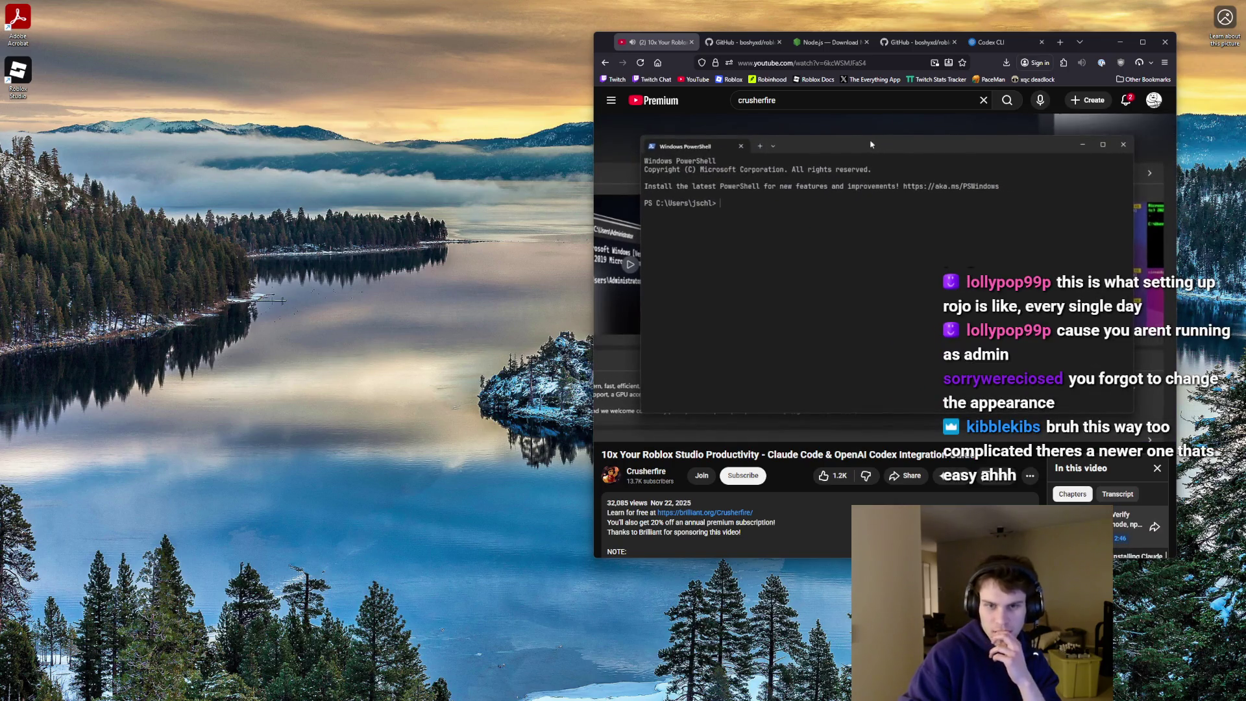
- Pause the video, bring PowerShell back, and copy the EPERM operation not permitted mkdir message
{"action": "left_click", "coordinate": [813, 251]}
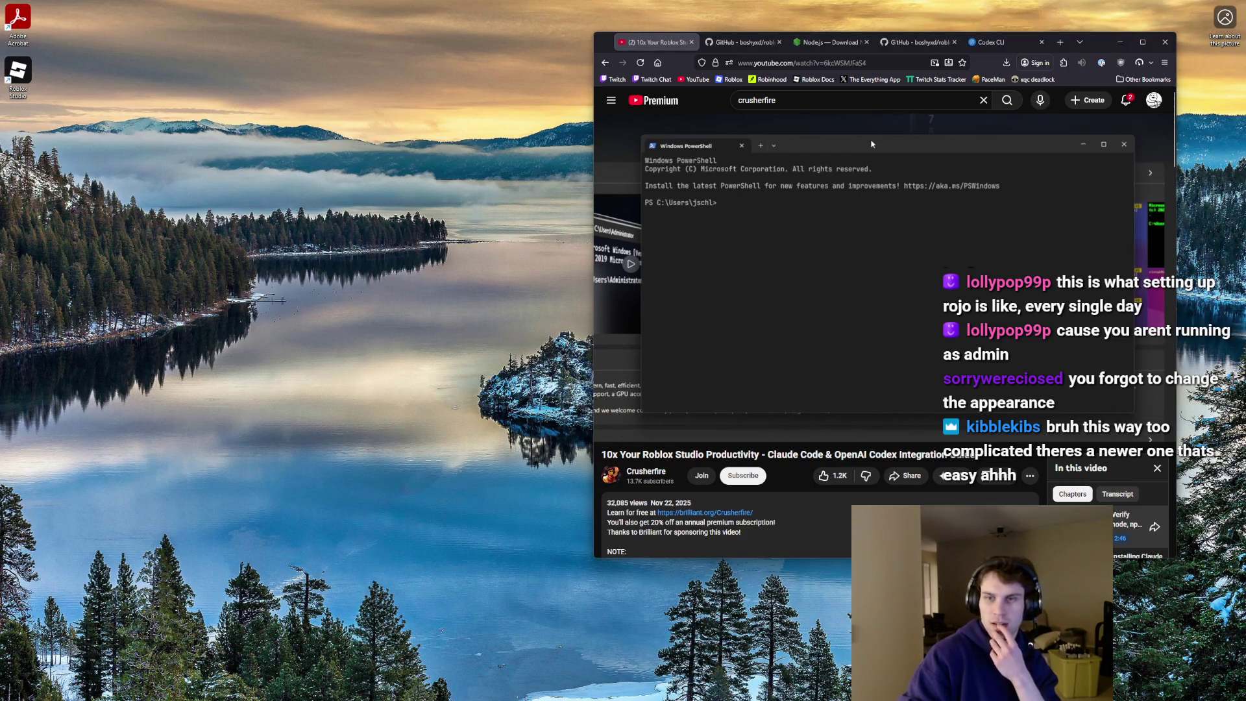
{"action": "key", "text": "alt+Tab"}
{"action": "left_click_drag", "start_coordinate": [827, 129], "coordinate": [434, 124]}
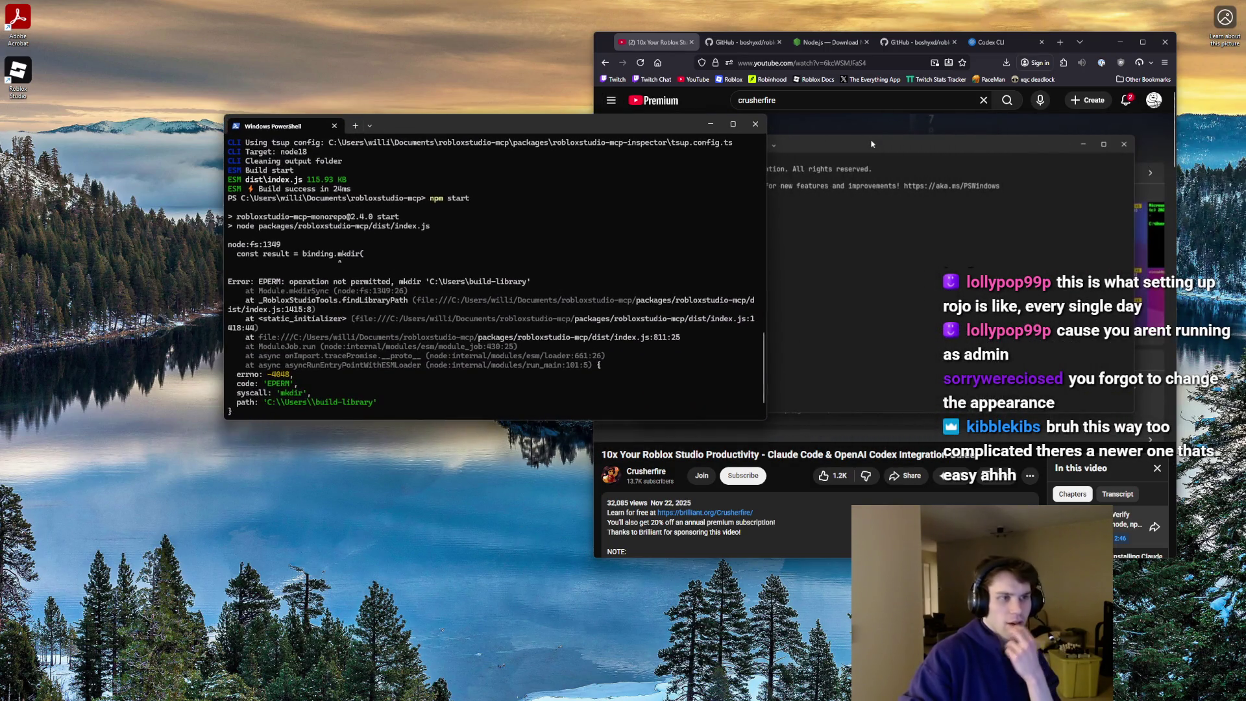
{"action": "scroll", "coordinate": [493, 240], "scroll_direction": "down", "scroll_amount": 1}
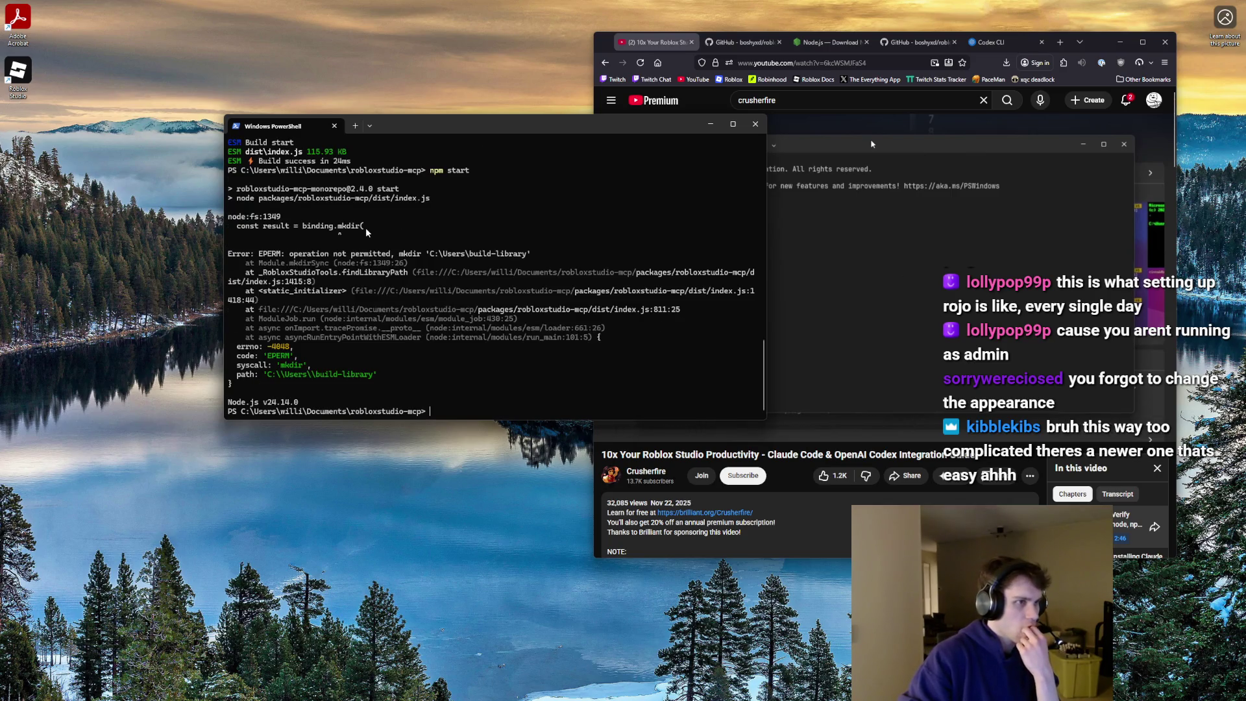
{"action": "scroll", "coordinate": [372, 231], "scroll_direction": "up", "scroll_amount": 2}
{"action": "scroll", "coordinate": [372, 231], "scroll_direction": "down", "scroll_amount": 2}
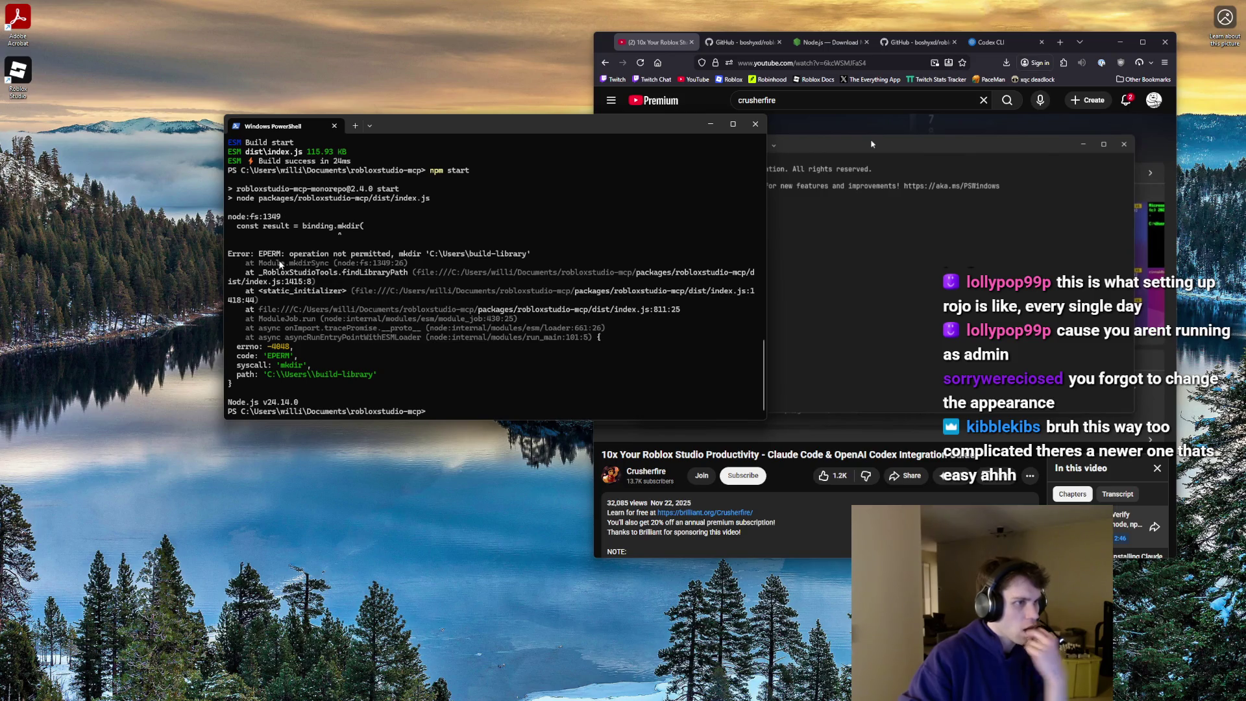
{"action": "left_click_drag", "start_coordinate": [259, 254], "coordinate": [404, 260]}
{"action": "key", "text": "ctrl+c"}
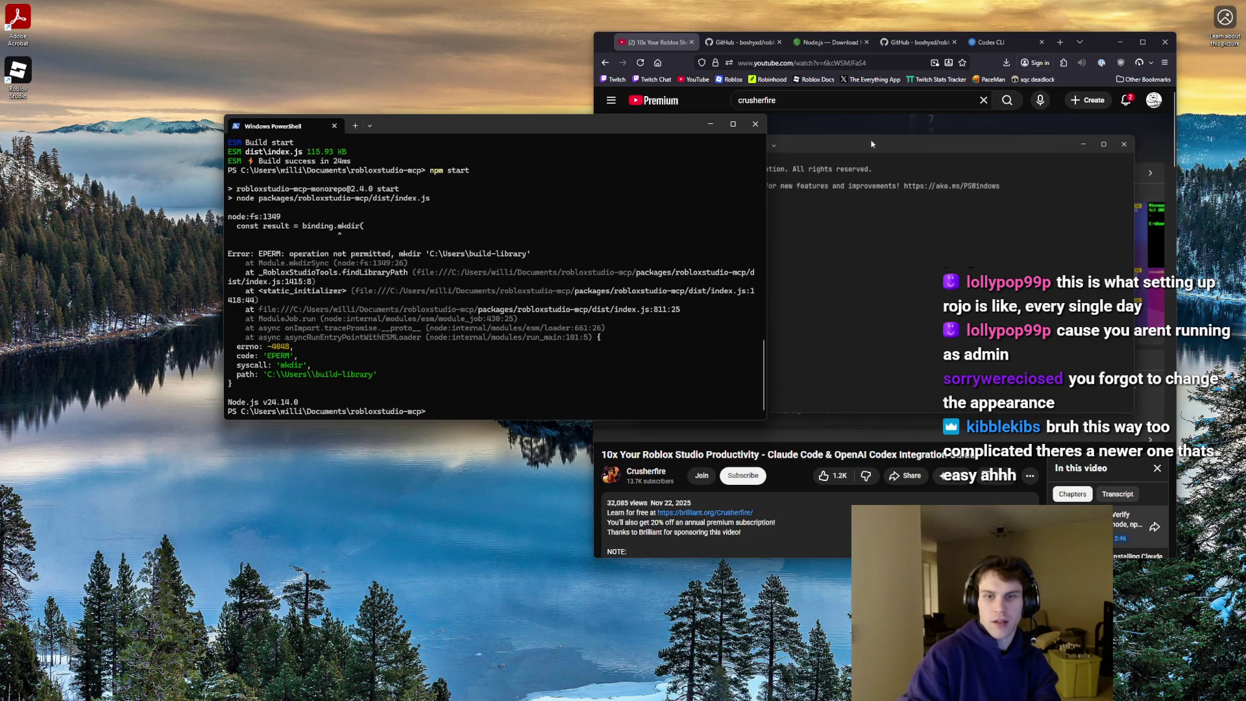
{"action": "key", "text": "alt+Tab"}
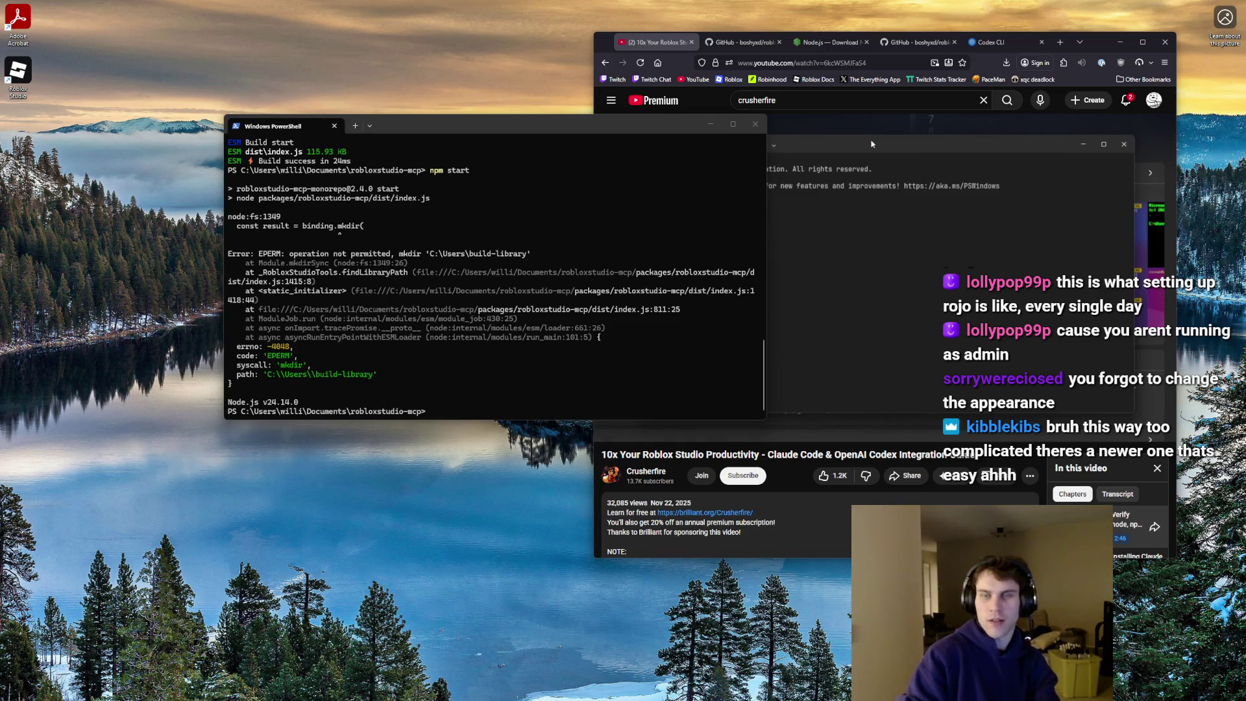
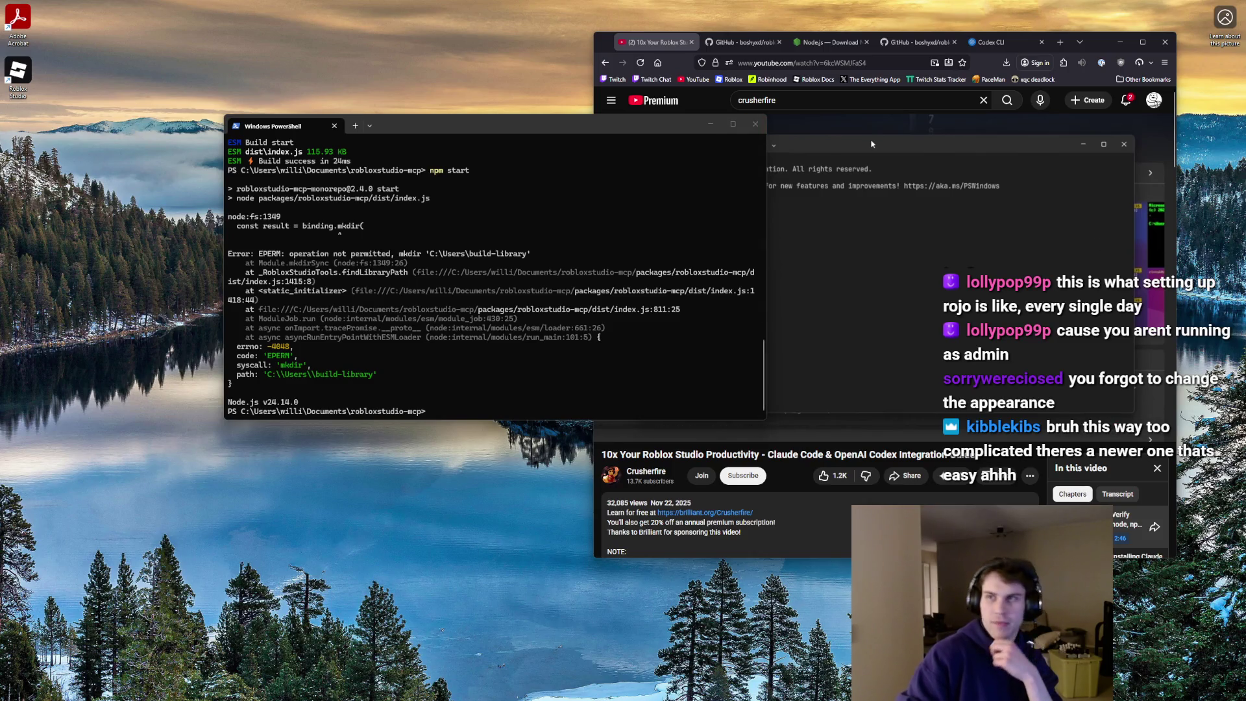
- Move the PowerShell window showing the EPERM build error aside and reveal the desktop
{"action": "mouse_move", "coordinate": [493, 125]}
{"action": "left_mouse_down"}
{"action": "mouse_move", "coordinate": [402, 122]}
{"action": "mouse_move", "coordinate": [354, 94]}
{"action": "left_mouse_up"}
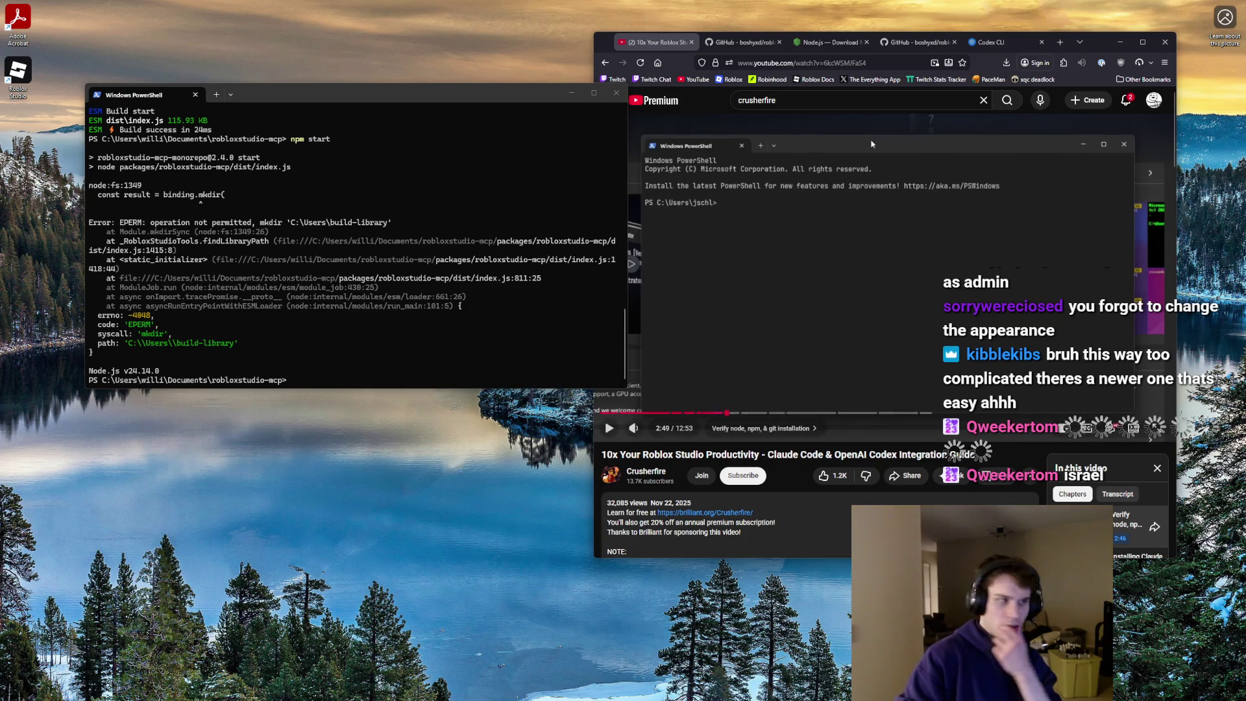
{"action": "left_click_drag", "start_coordinate": [324, 94], "coordinate": [316, 85]}
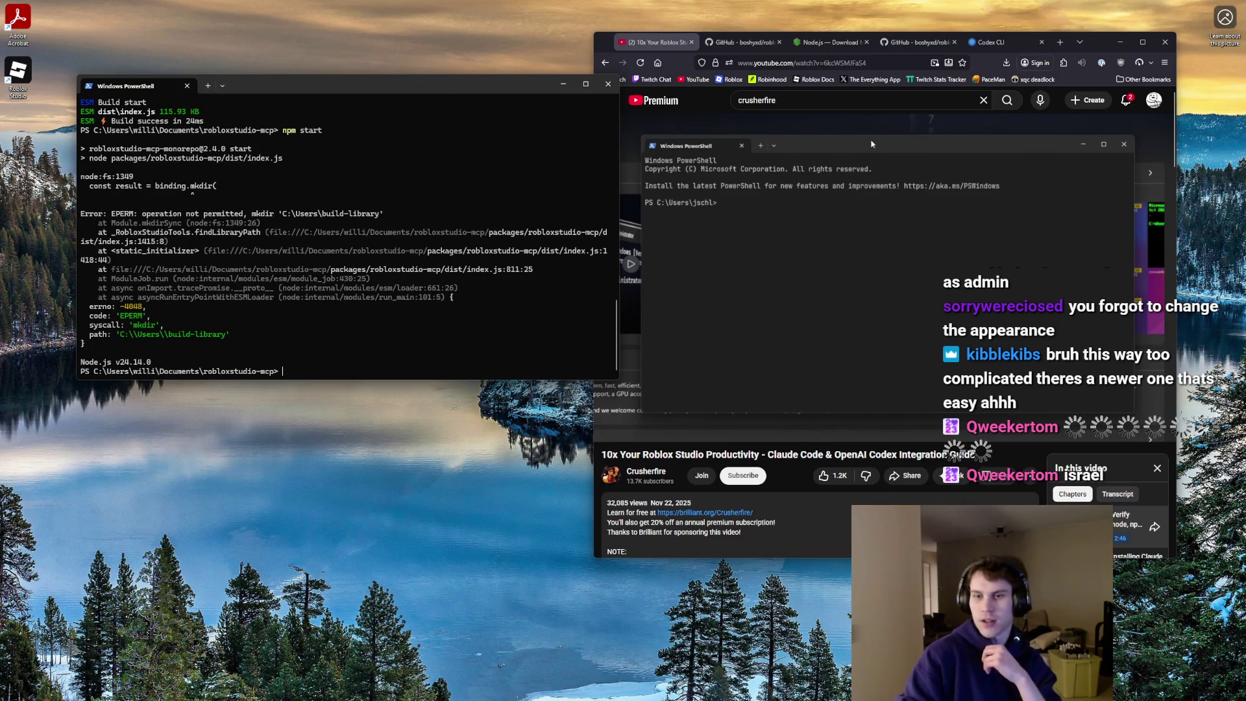
{"action": "key", "text": "super+d"}
{"action": "key", "text": "super+d"}
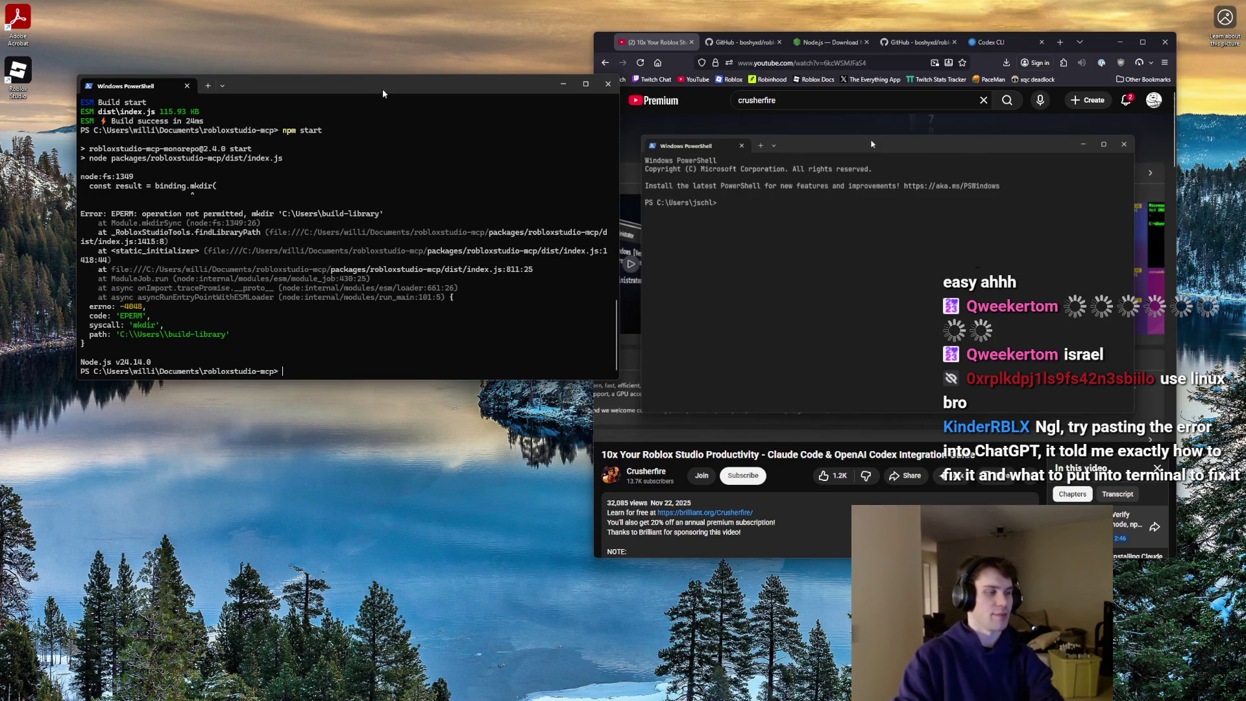
- Copy the project folder path from the prompt, minimize the non-admin shell, and open Windows search
{"action": "left_click_drag", "start_coordinate": [285, 371], "coordinate": [92, 371]}
{"action": "key", "text": "ctrl+c"}
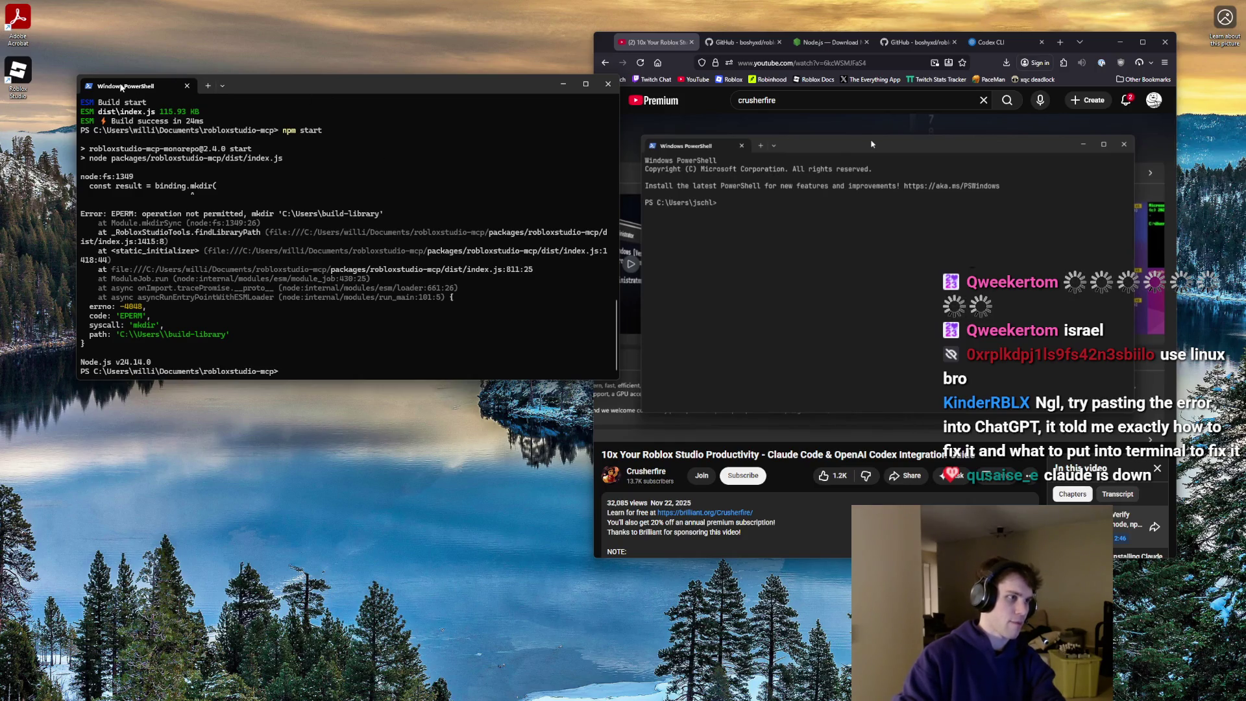
{"action": "left_click", "coordinate": [563, 84]}
{"action": "left_click", "coordinate": [550, 689]}
- Launch Windows PowerShell as administrator from search results and approve the UAC prompt
{"action": "type", "text": "powe"}
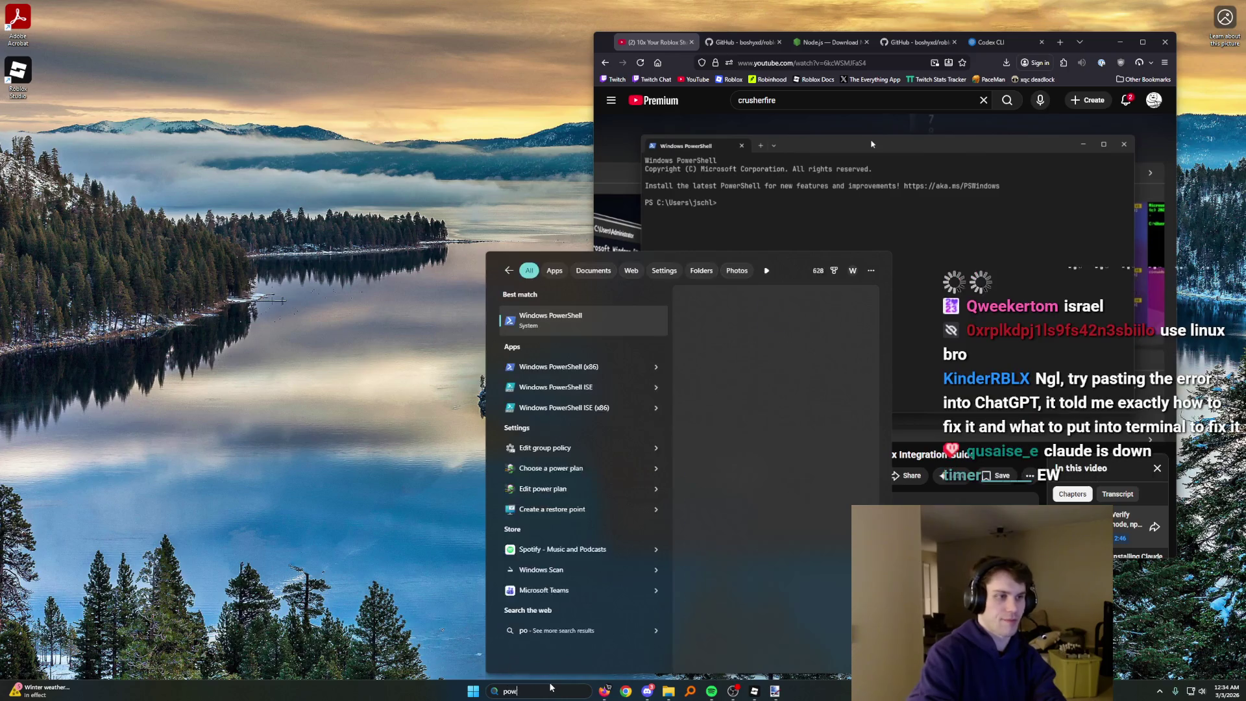
{"action": "right_click", "coordinate": [569, 324]}
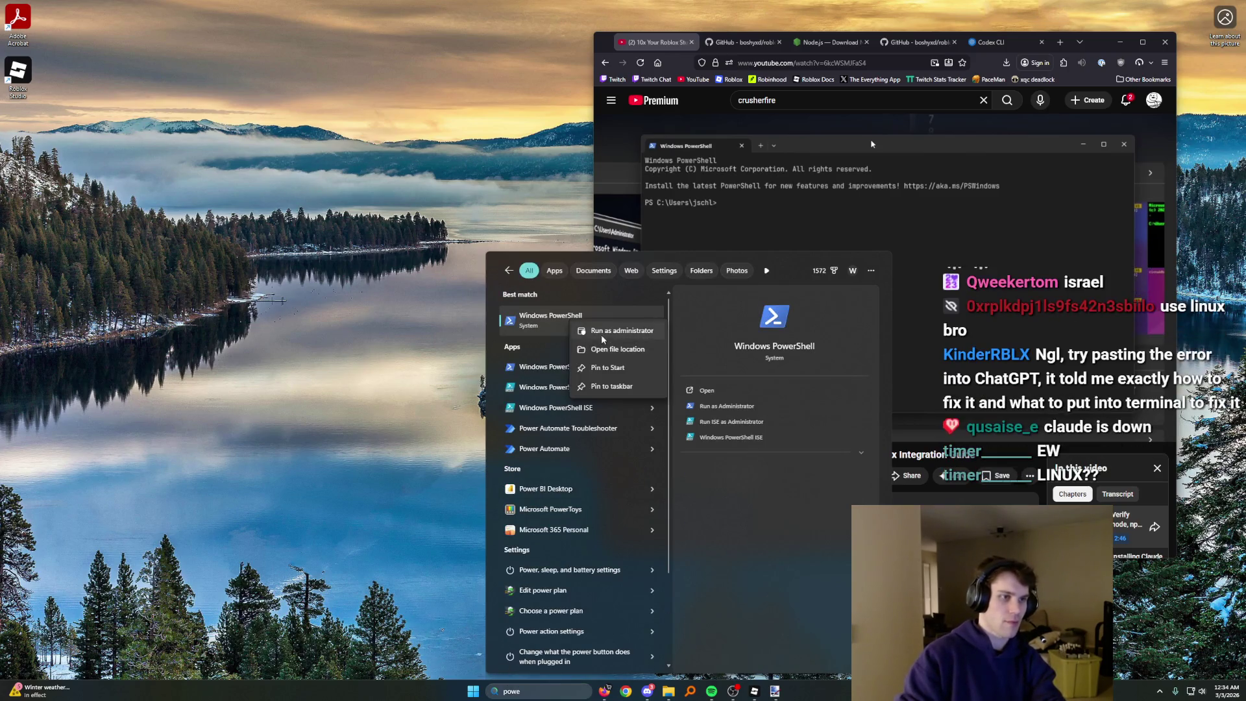
{"action": "left_click", "coordinate": [596, 333]}
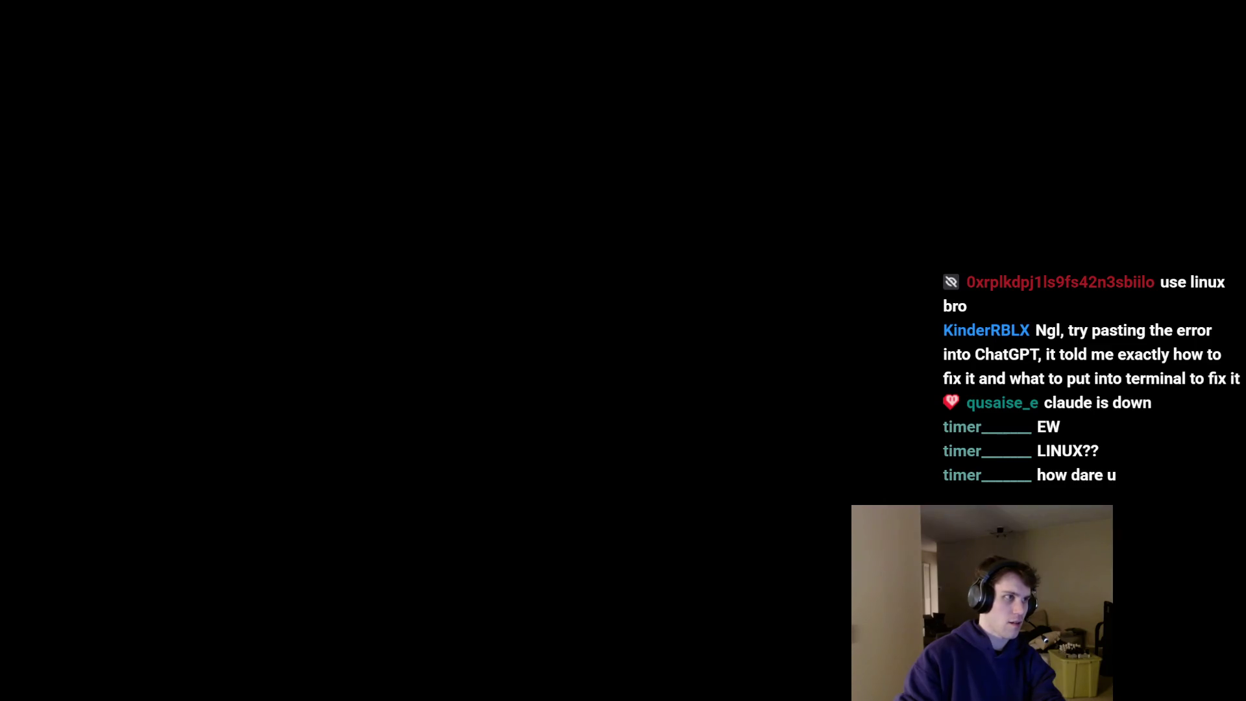
{"action": "key", "text": "alt+y"}
- Change the admin shell's directory to the robloxstudio-mcp project folder
{"action": "key", "text": "ctrl+v"}
{"action": "key", "text": "Return"}
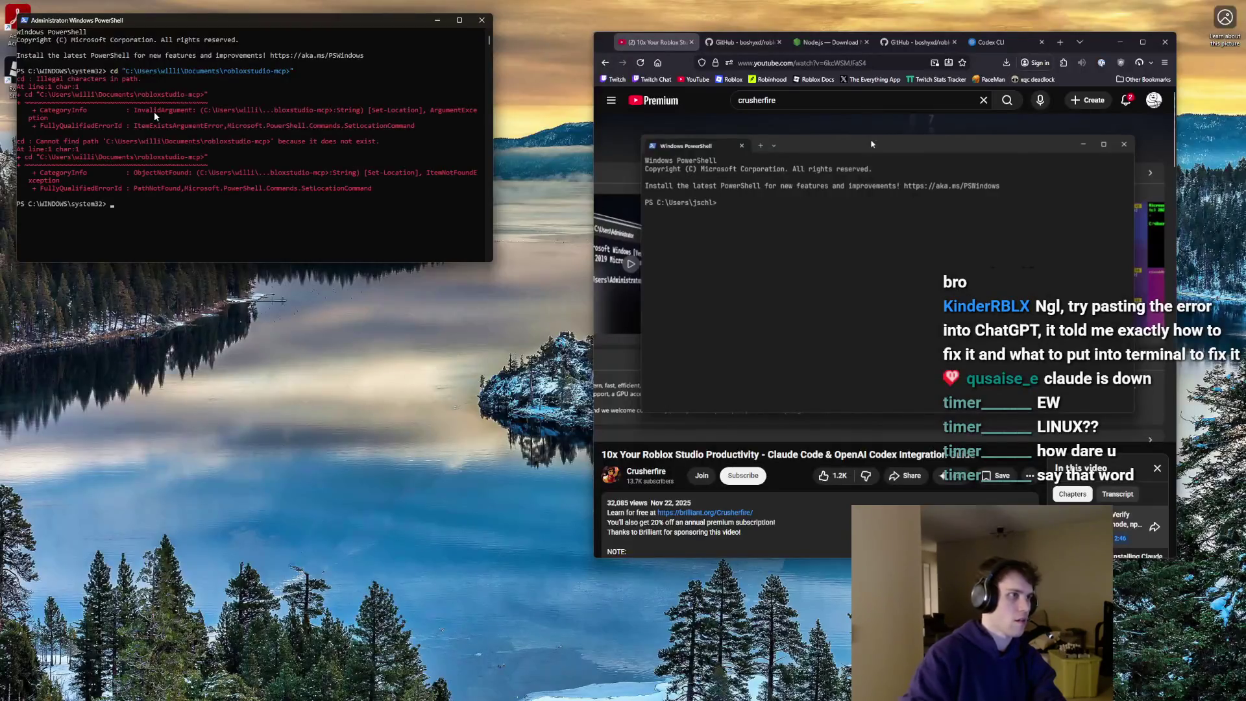
{"action": "key", "text": "Up"}
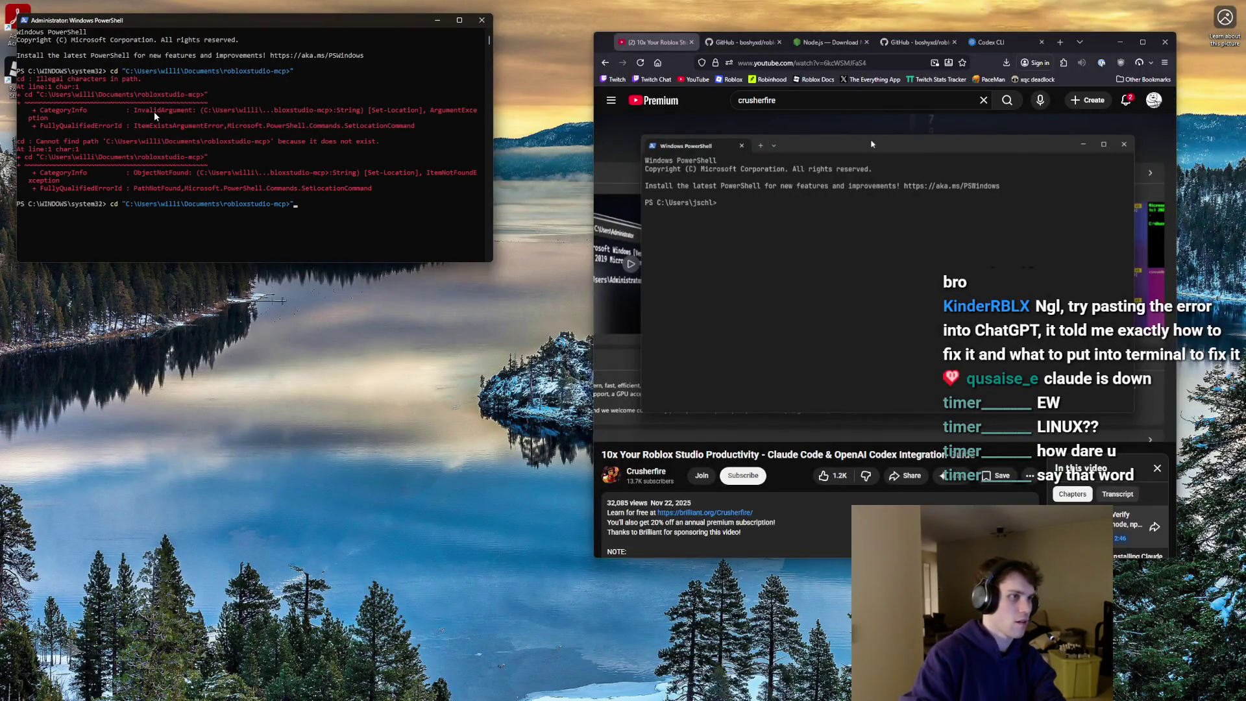
{"action": "key", "text": "Return"}
{"action": "type", "text": "npm i"}
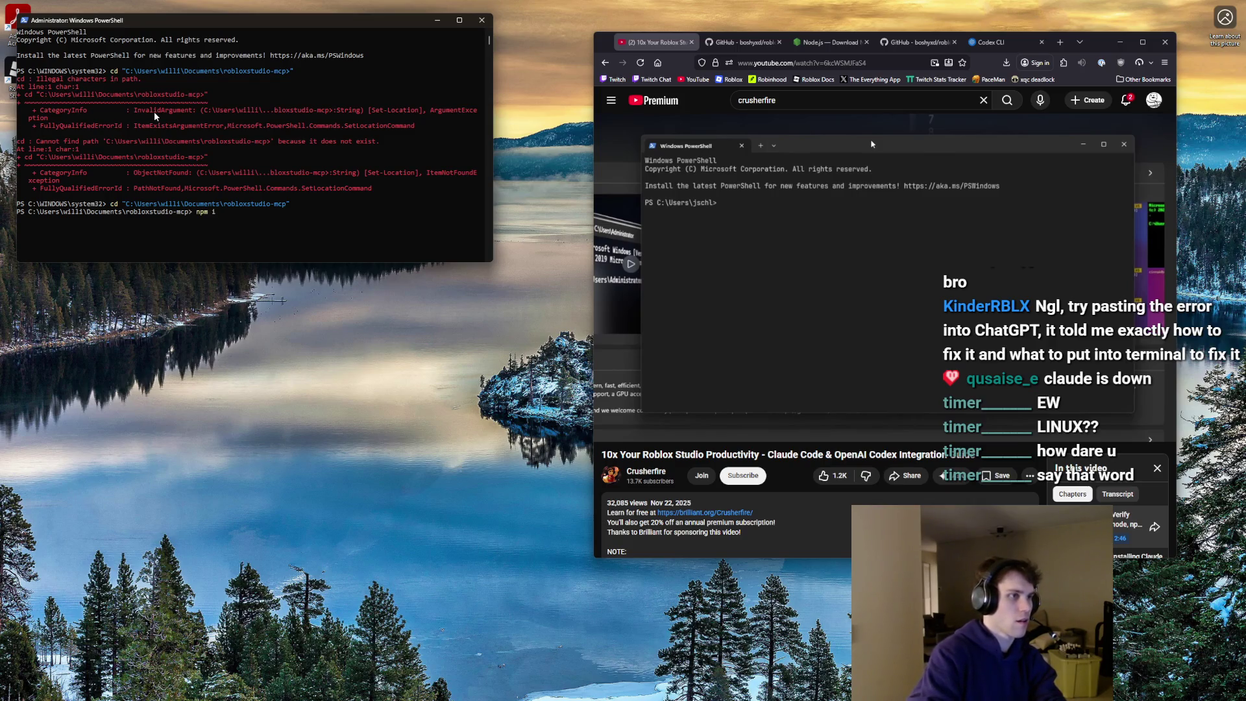
- Run npm i, npm run build and npm start to launch the MCP server
{"action": "key", "text": "Return"}
{"action": "type", "text": "npm run bui"}
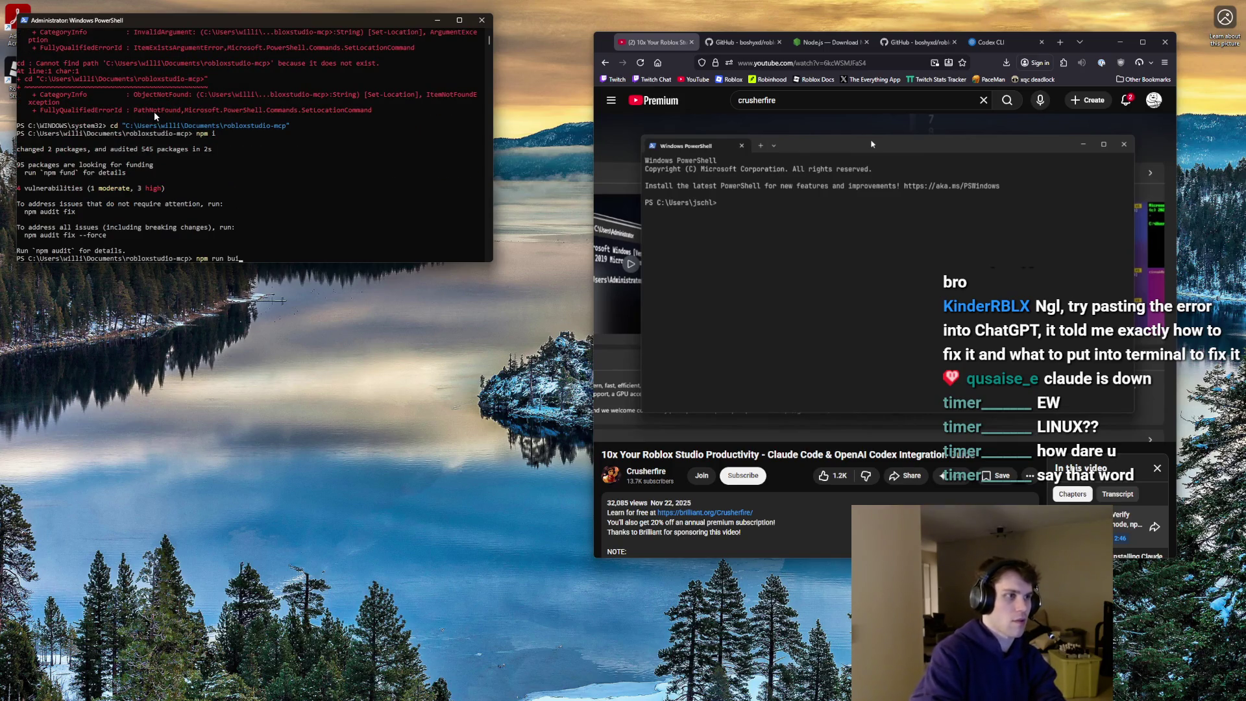
{"action": "type", "text": "ld"}
{"action": "key", "text": "Return"}
{"action": "type", "text": "npm start"}
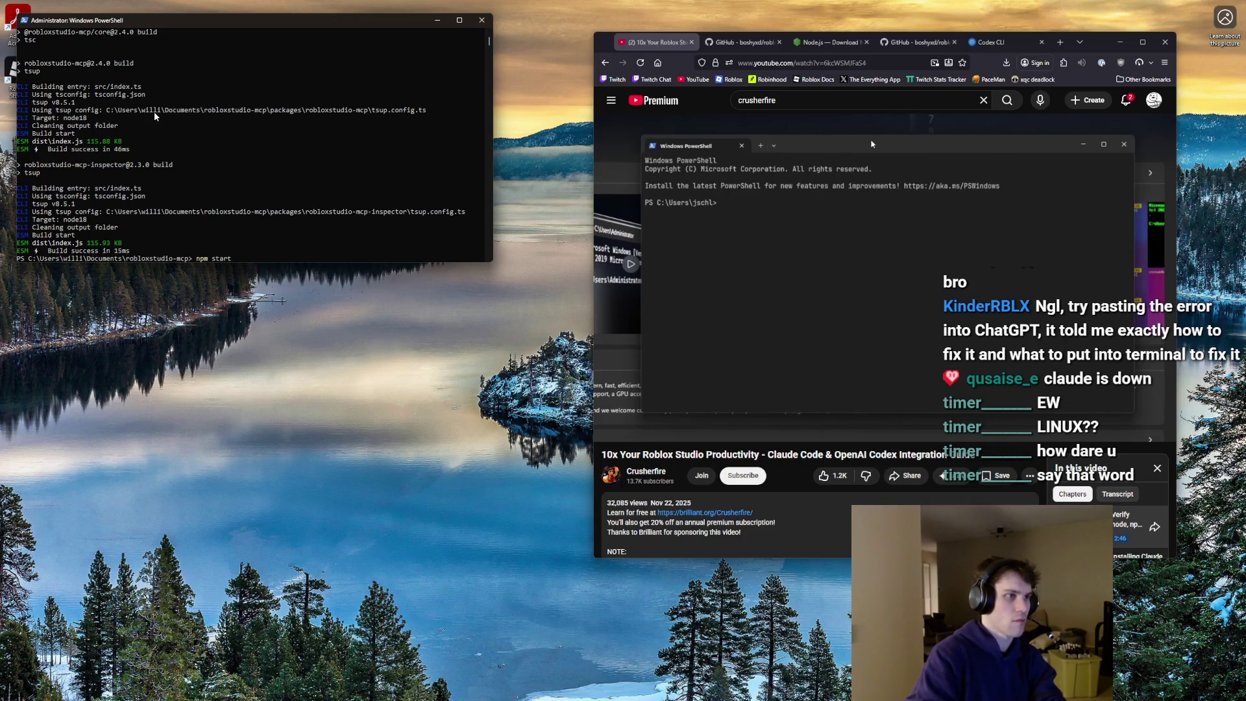
{"action": "key", "text": "Return"}
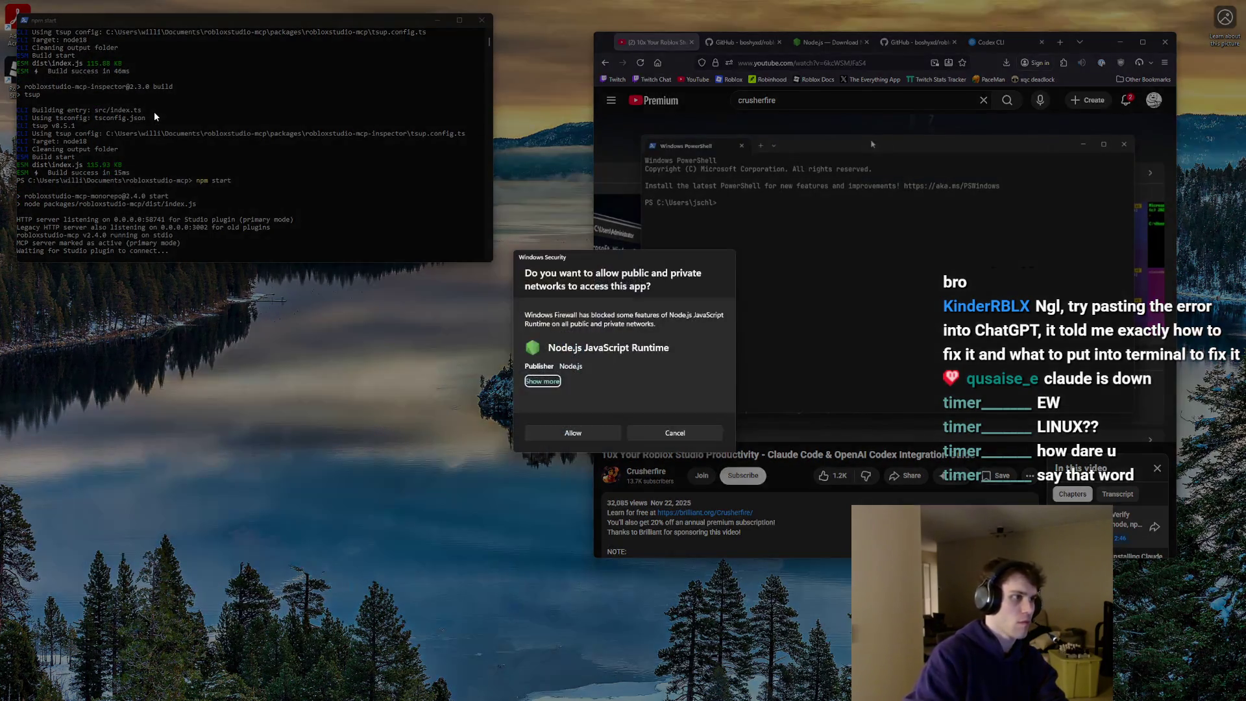
- Allow Node.js through the Windows Security firewall, then peek at the desktop and restore the windows
{"action": "left_click", "coordinate": [587, 433]}
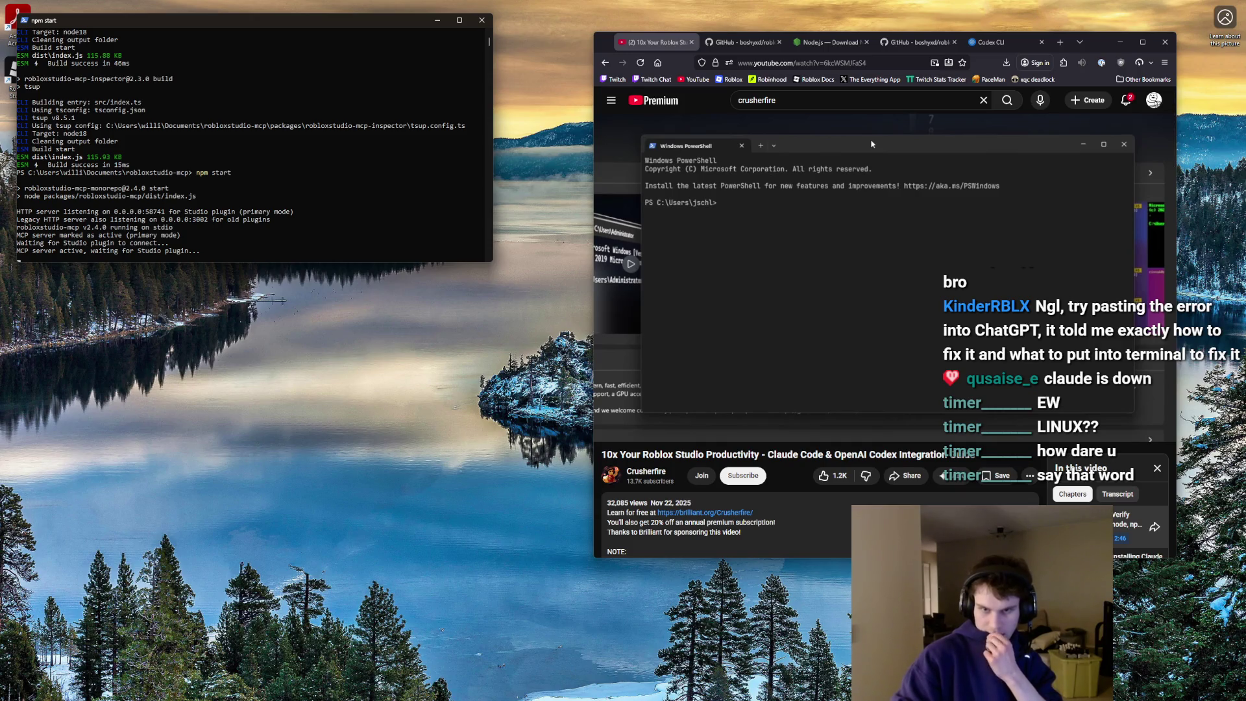
{"action": "key", "text": "super+d"}
{"action": "key", "text": "super+d"}
{"action": "key", "text": "super+d"}
{"action": "key", "text": "super+d"}
{"action": "key", "text": "super+d"}
{"action": "key", "text": "super+d"}
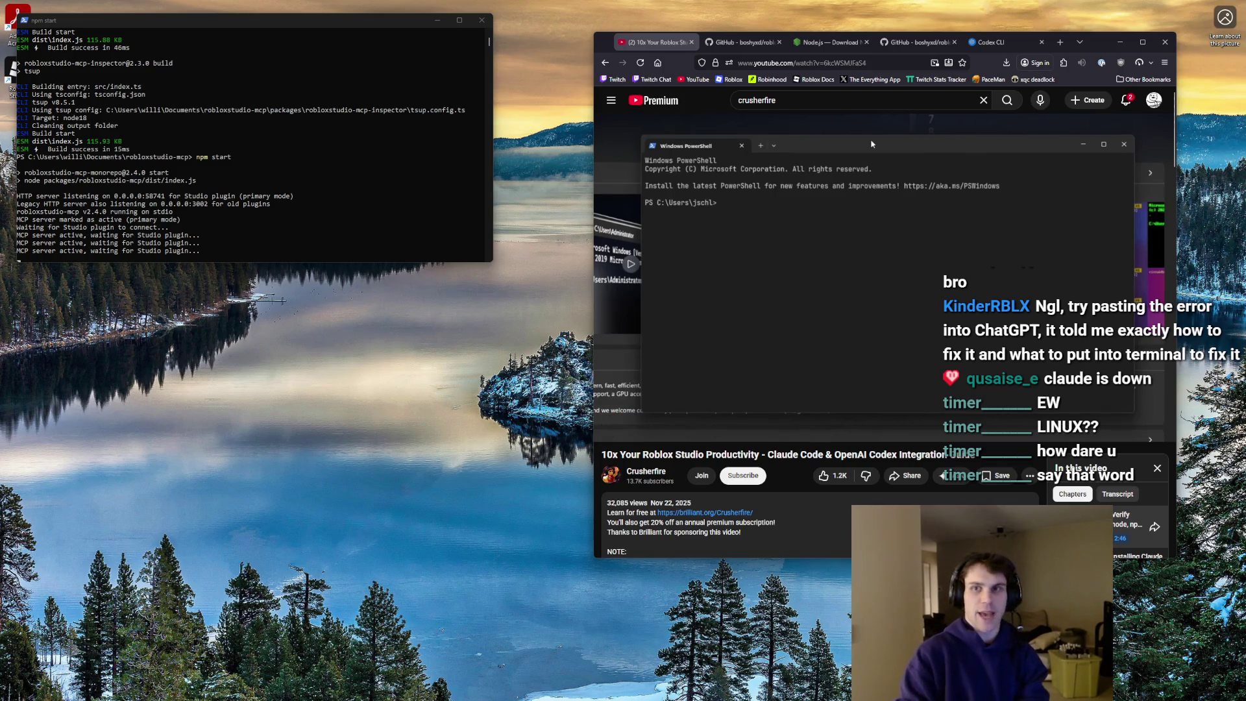
{"action": "key", "text": "super+d"}
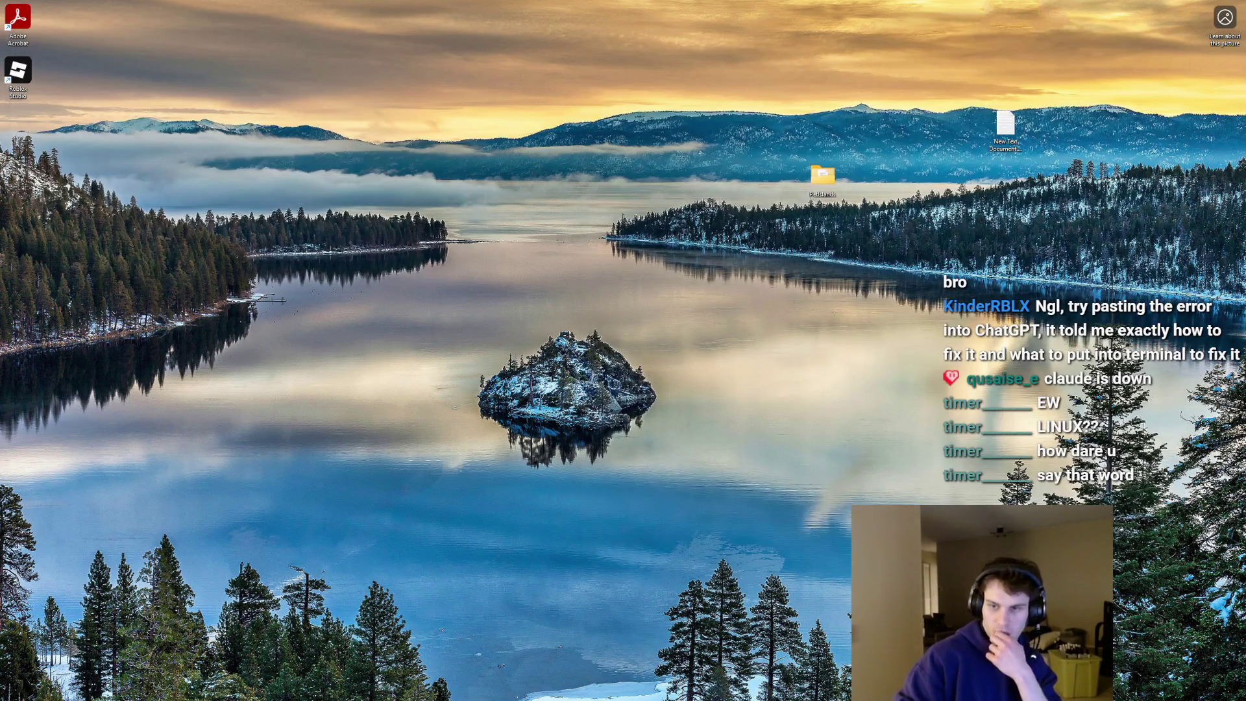
{"action": "key", "text": "super+d"}
{"action": "key", "text": "super+d"}
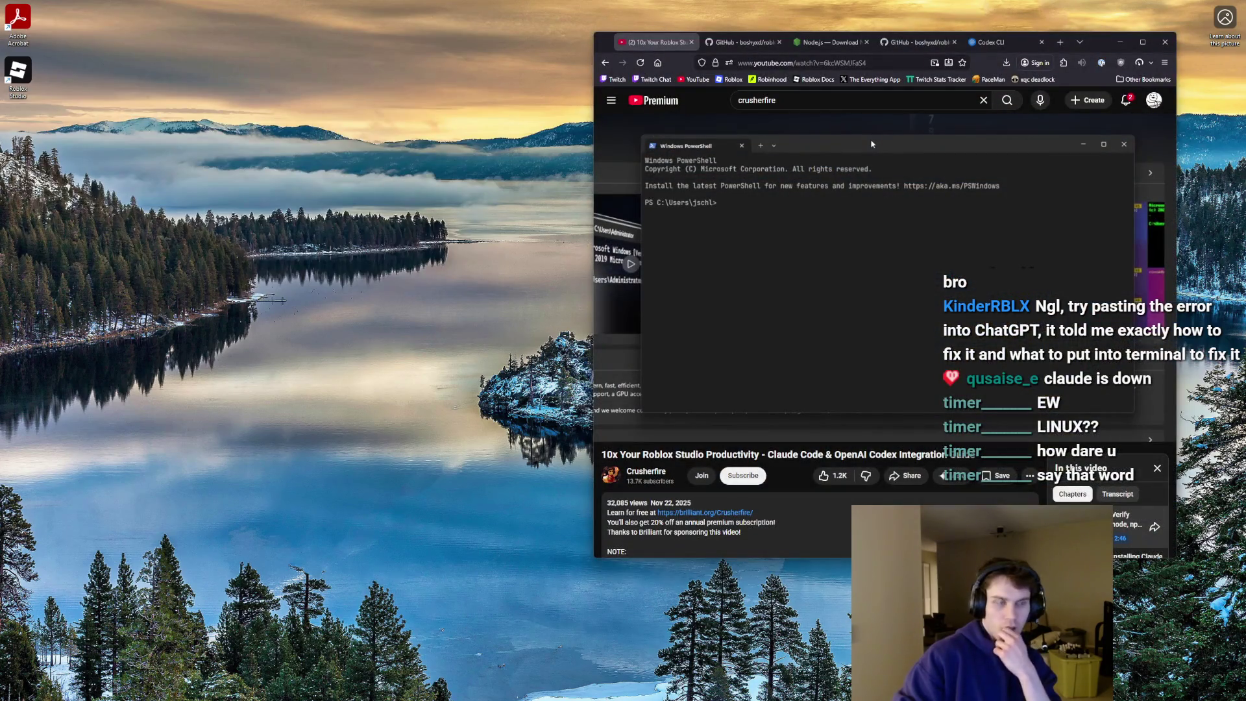
- Resume the tutorial and skip past Cloning and Installing Repo Packages to Building & Running the Server
{"action": "key", "text": "super+d"}
{"action": "left_click", "coordinate": [763, 199]}
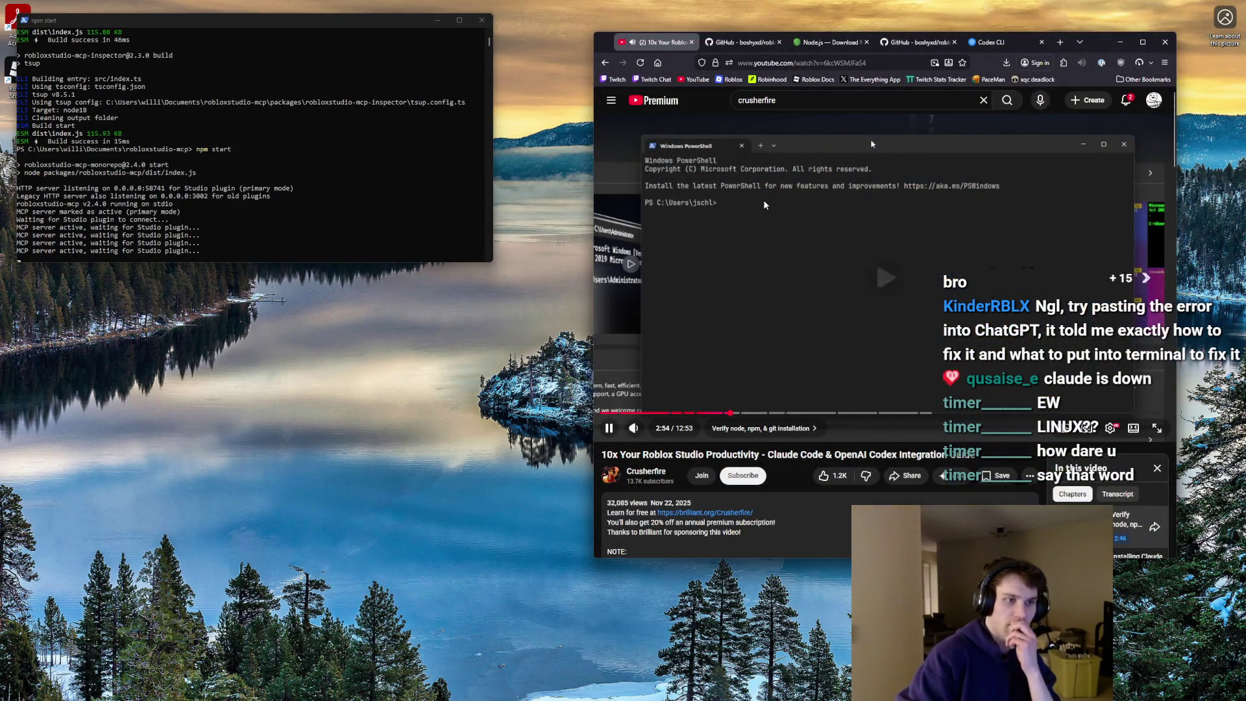
{"action": "key", "text": "Right"}
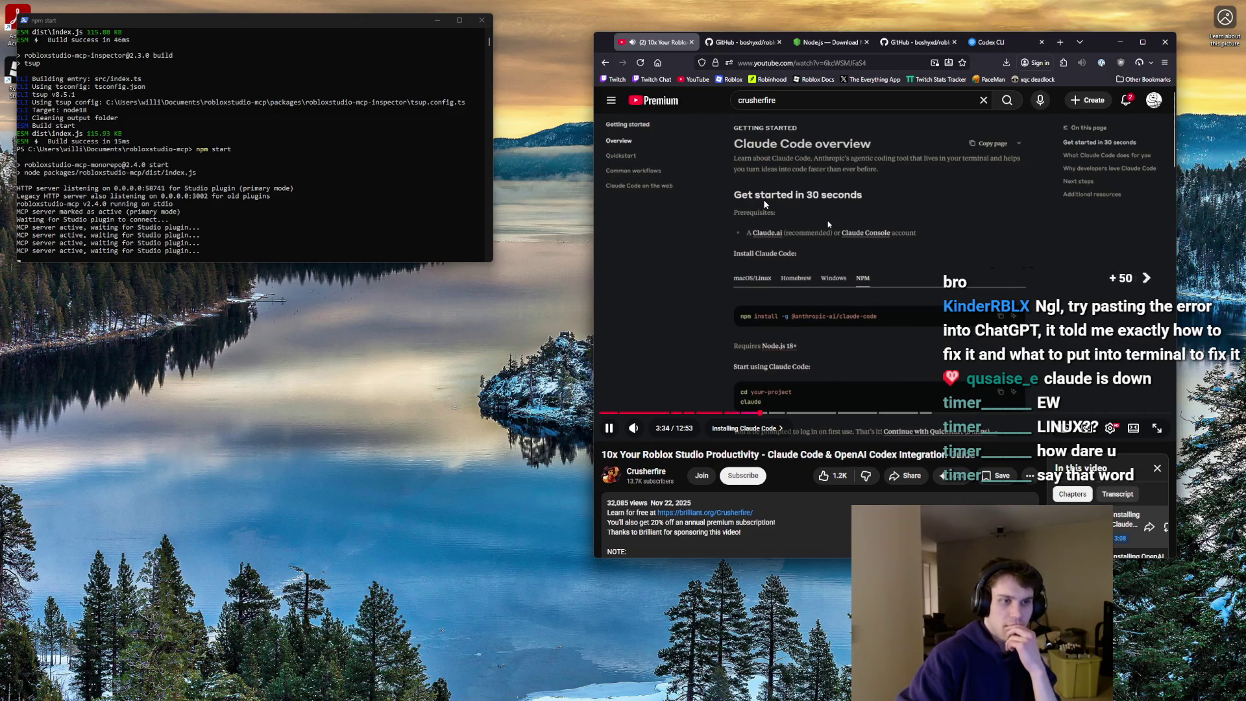
{"action": "key", "text": "Right"}
{"action": "key", "text": "Right"}
{"action": "key", "text": "Right"}
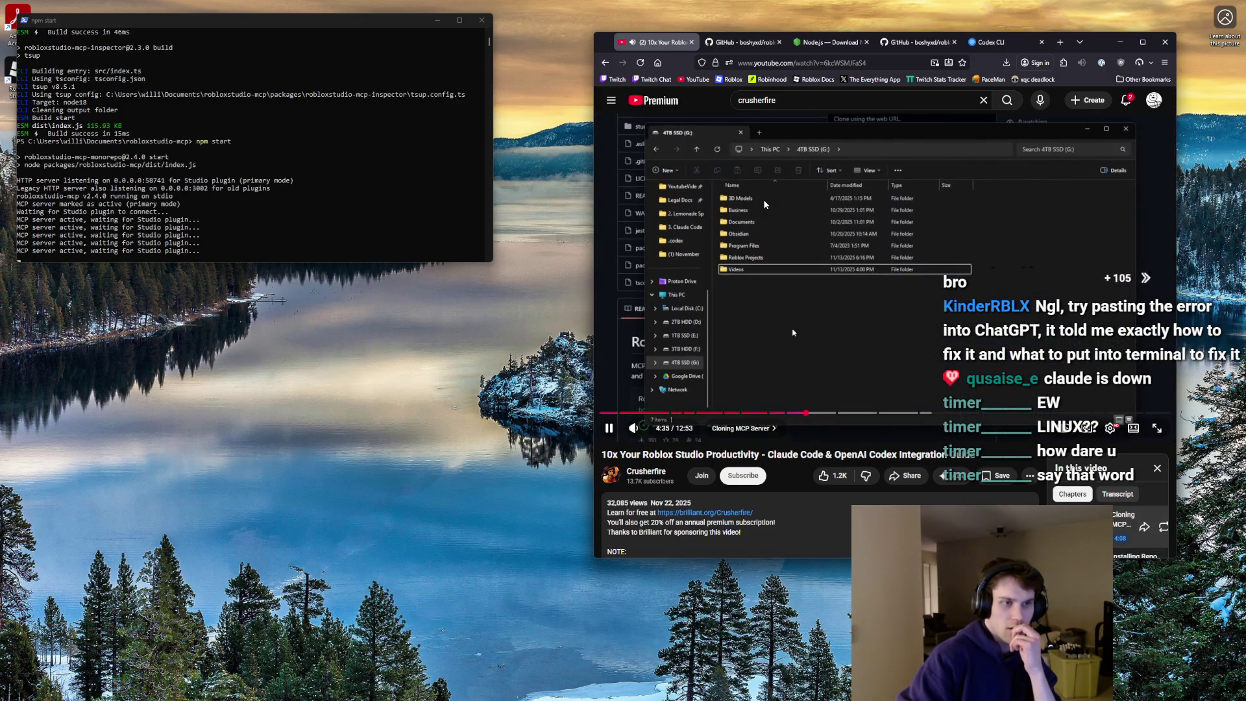
{"action": "key", "text": "Right"}
{"action": "key", "text": "Right"}
{"action": "key", "text": "Right"}
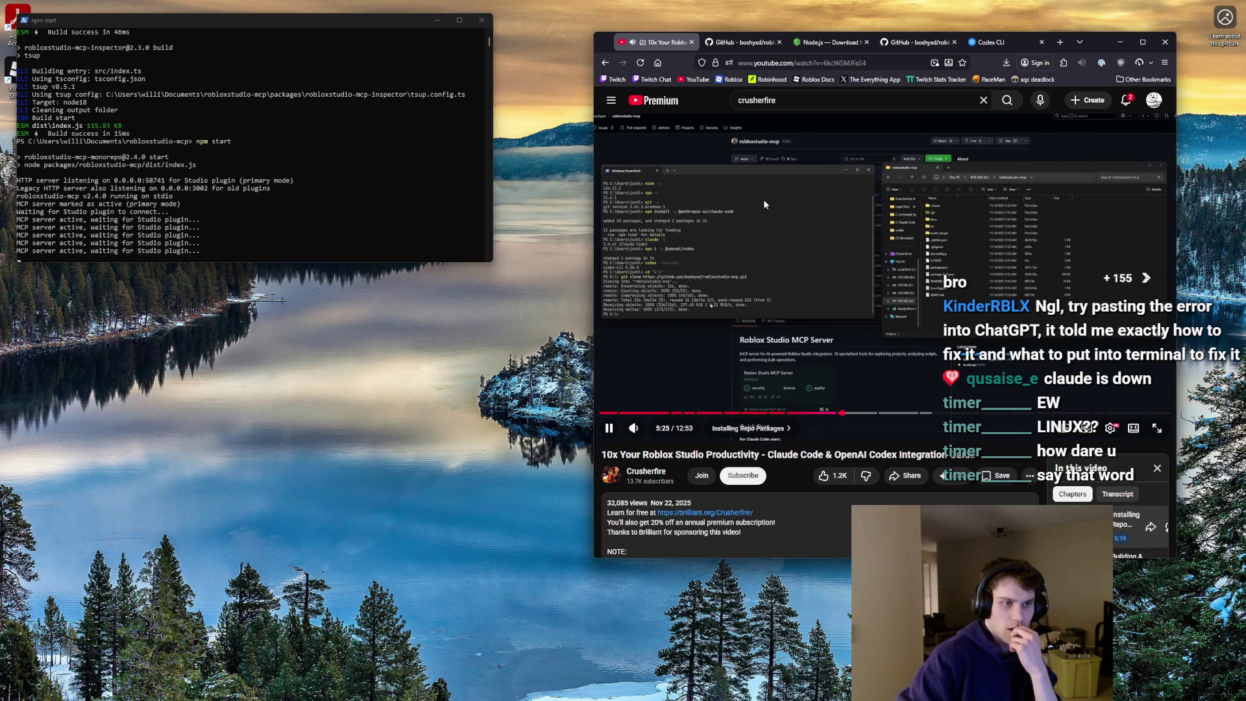
{"action": "key", "text": "Right"}
{"action": "key", "text": "Right"}
{"action": "key", "text": "Right"}
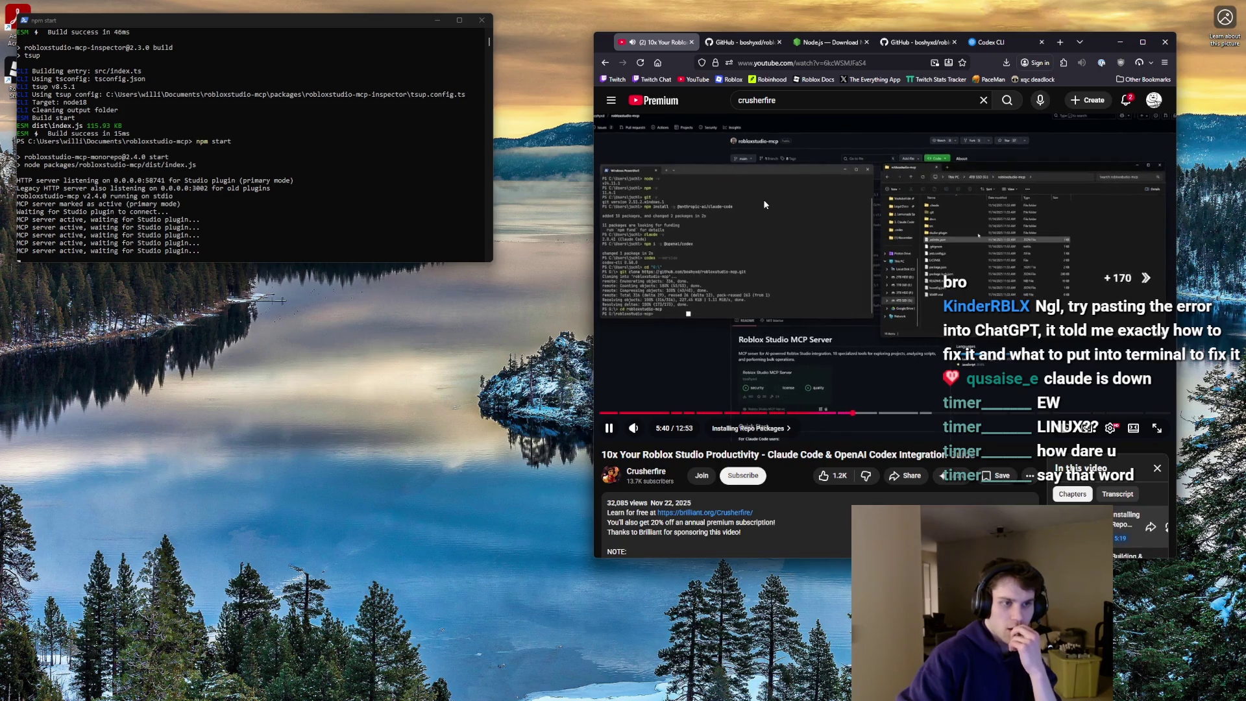
{"action": "key", "text": "Right"}
{"action": "key", "text": "Right"}
{"action": "key", "text": "Right"}
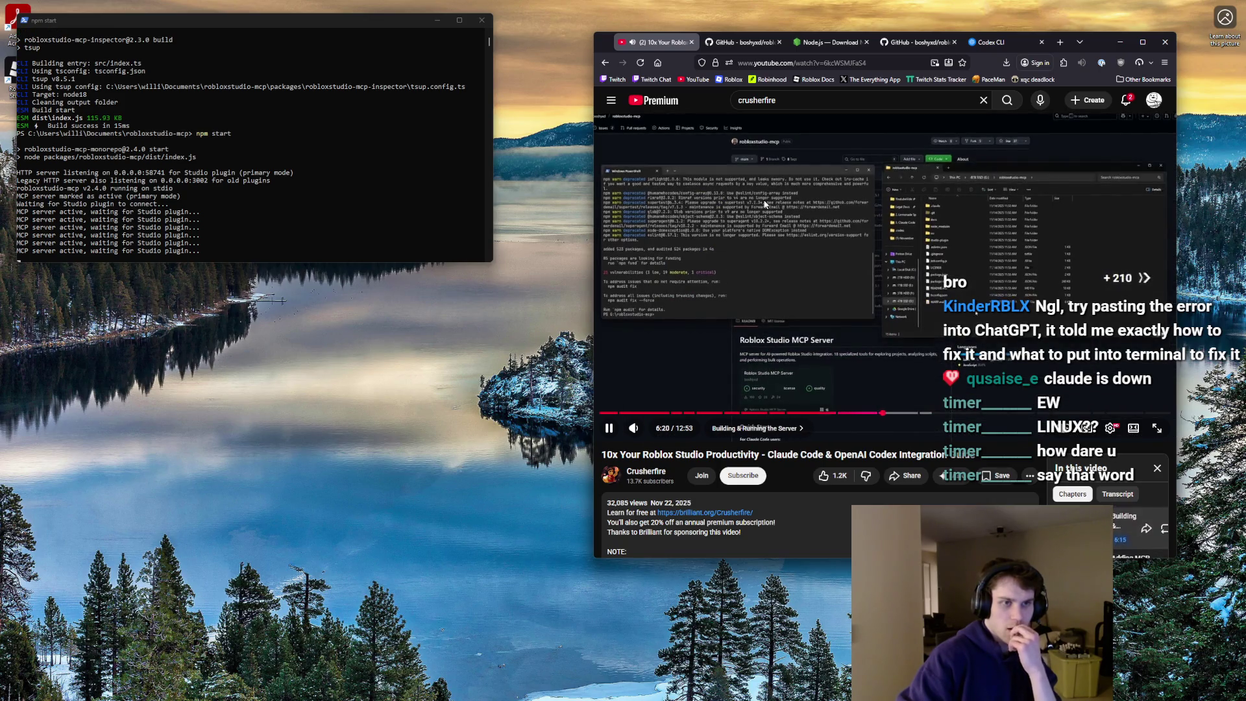
{"action": "key", "text": "Right"}
{"action": "key", "text": "Right"}
{"action": "key", "text": "Right"}
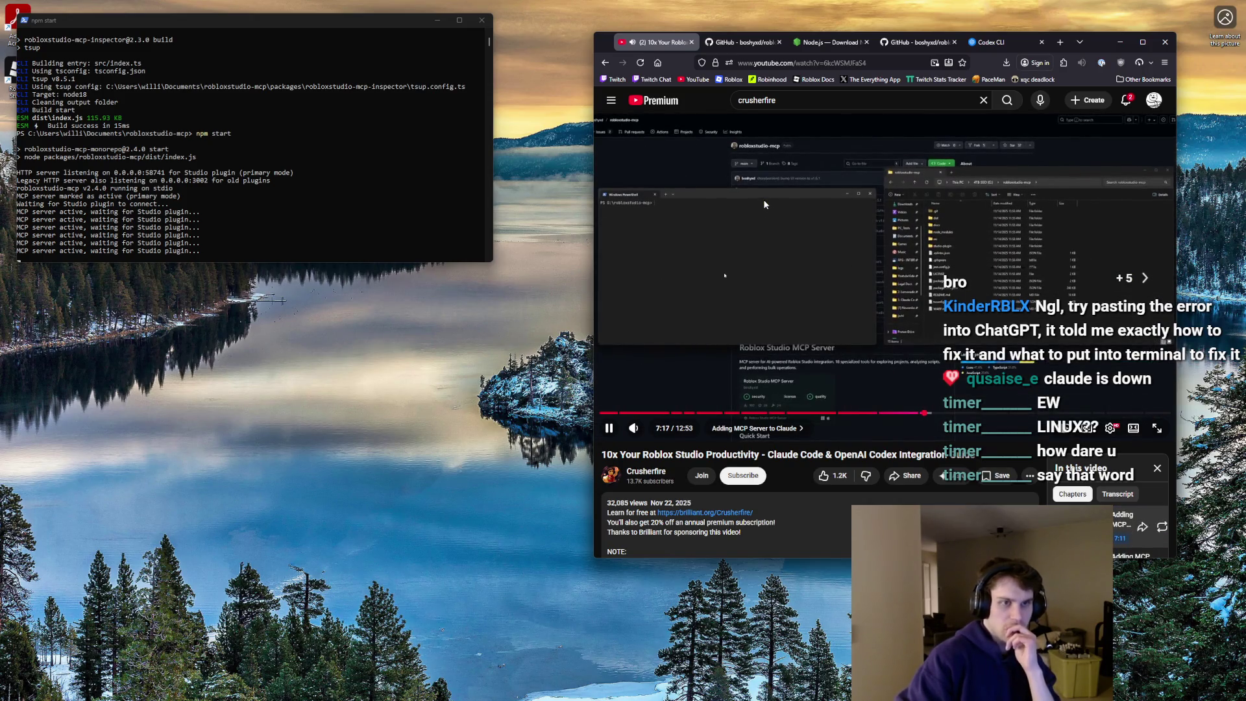
{"action": "key", "text": "Right"}
{"action": "key", "text": "Right"}
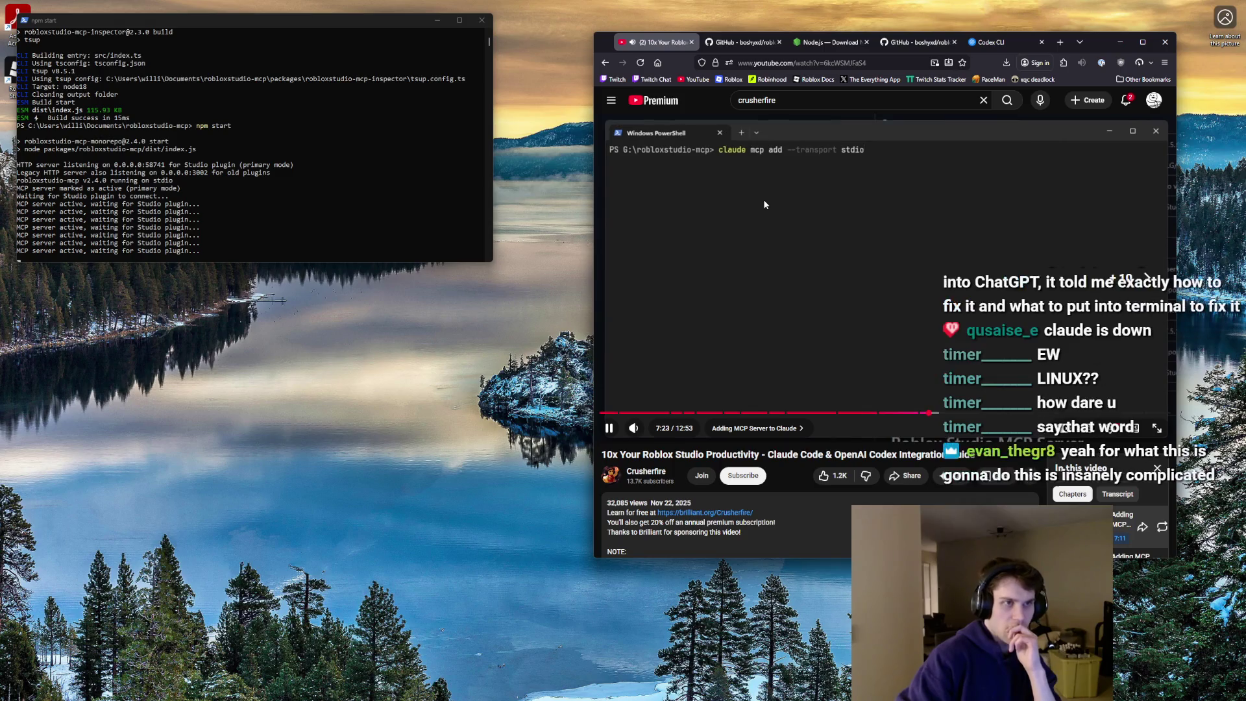
- Rewind the tutorial slightly and stop the running MCP server with Ctrl+C
{"action": "key", "text": "Left"}
{"action": "key", "text": "Left"}
{"action": "key", "text": "Left"}
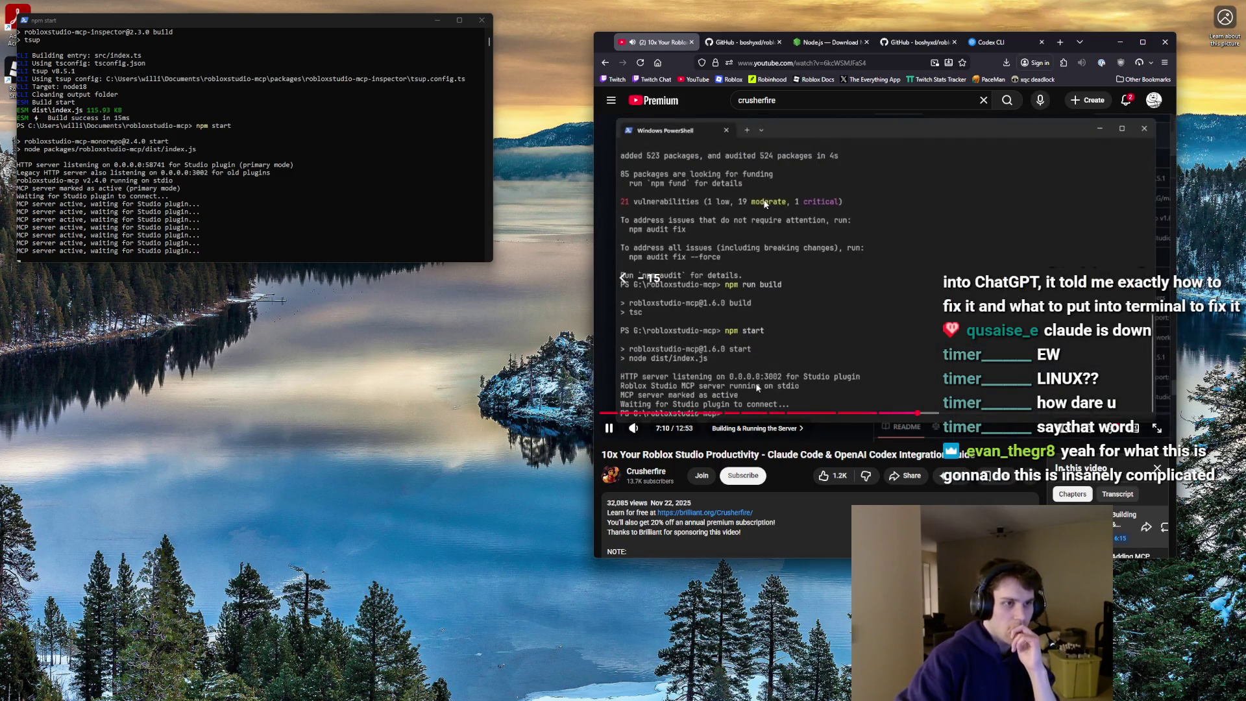
{"action": "key", "text": "Left"}
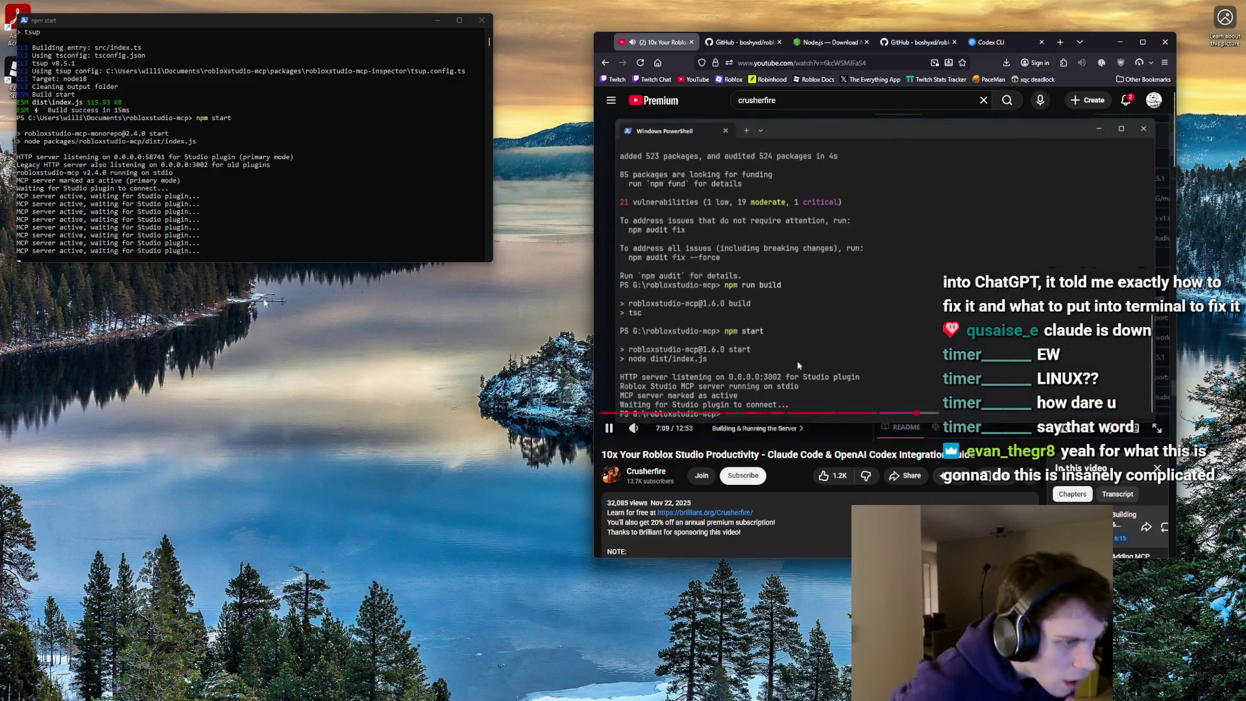
{"action": "left_click", "coordinate": [252, 236]}
{"action": "key", "text": "ctrl+c"}
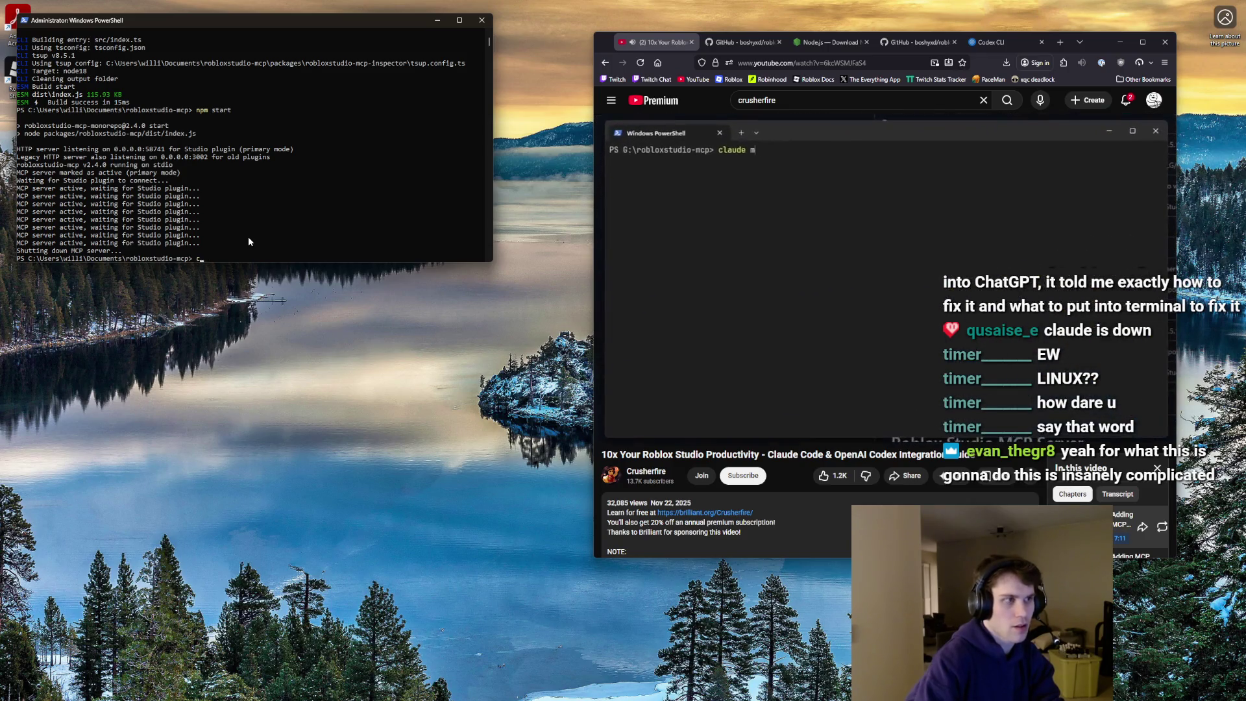
- Start typing 'cod' in PowerShell and seek the tutorial to its Adding MCP Server to Codex chapter
{"action": "type", "text": "codex mcp"}
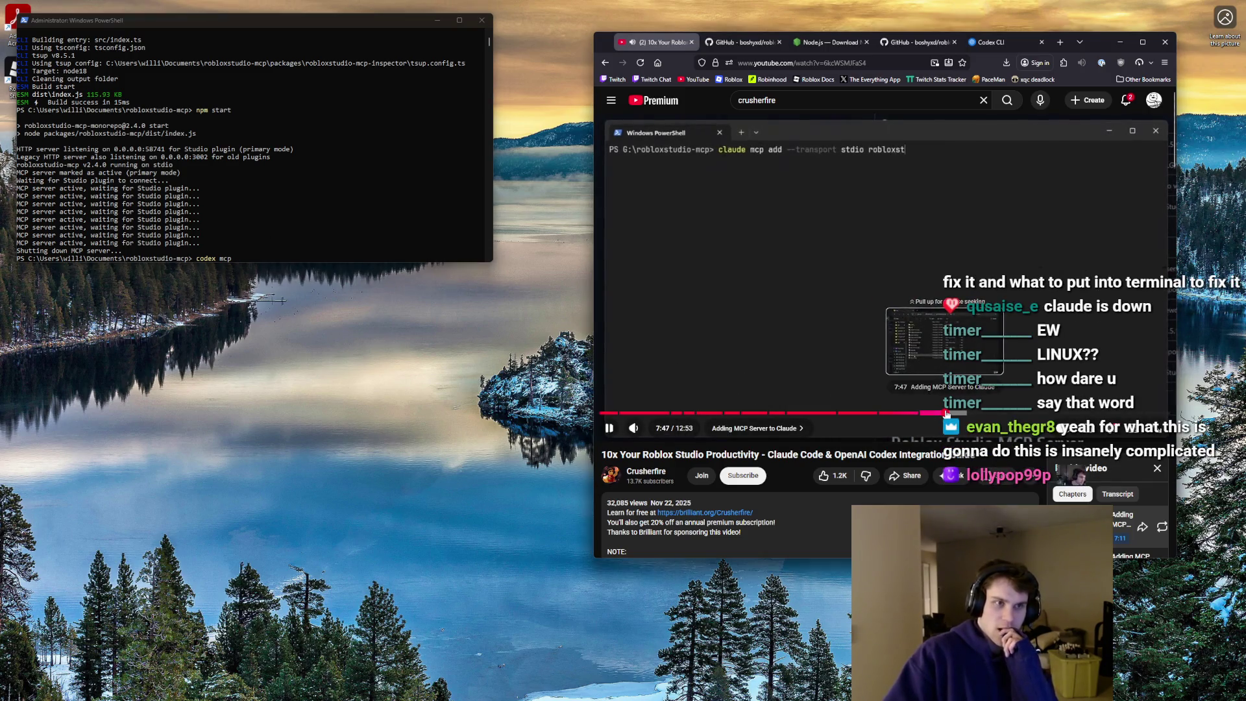
{"action": "left_click", "coordinate": [951, 413]}
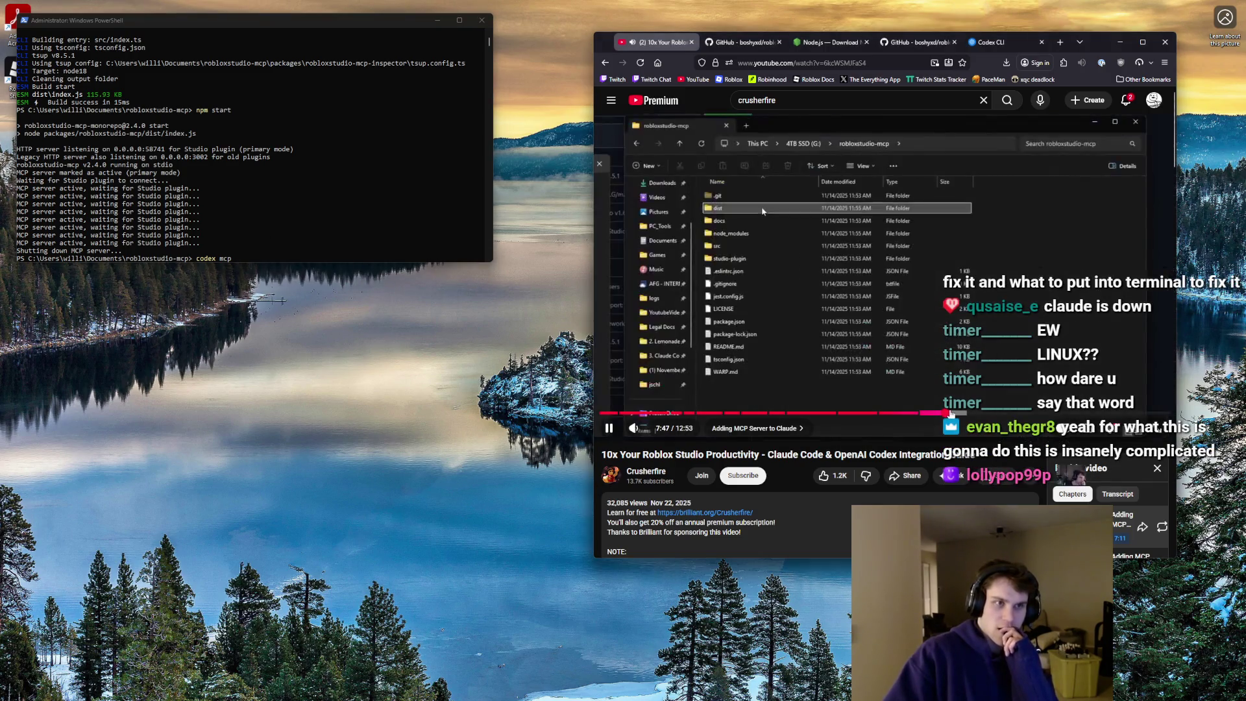
{"action": "left_click", "coordinate": [985, 413]}
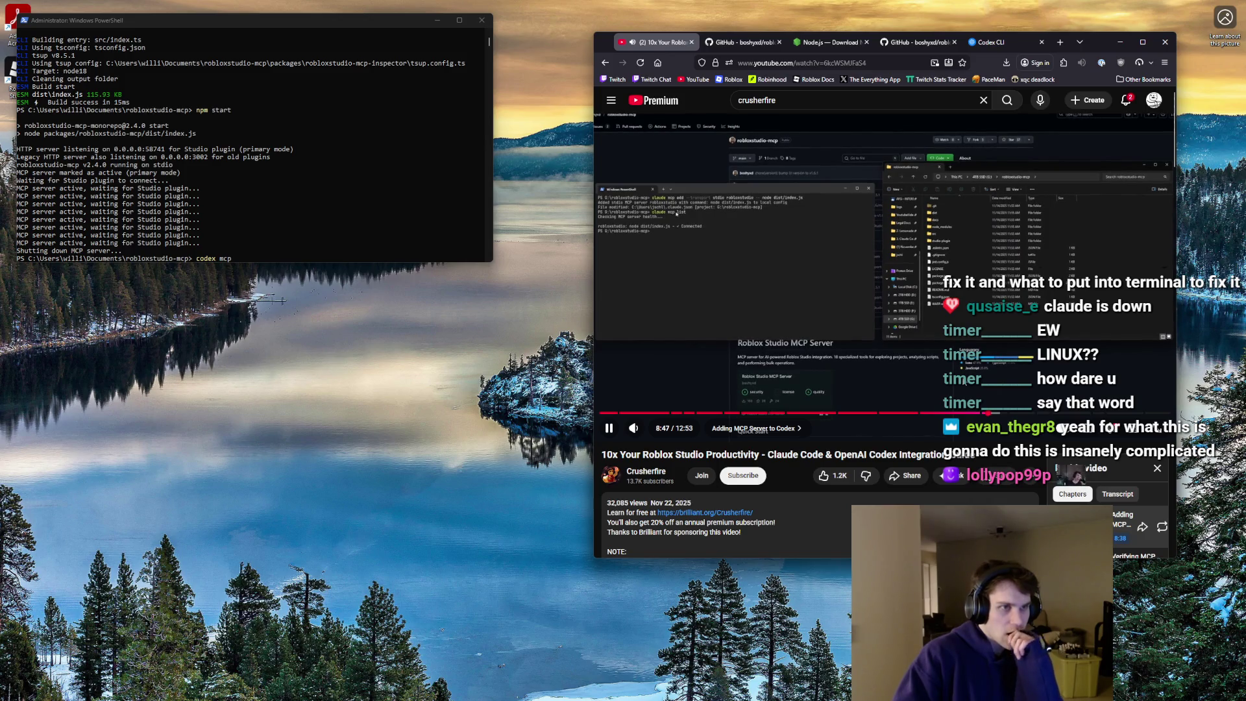
{"action": "key", "text": "Left"}
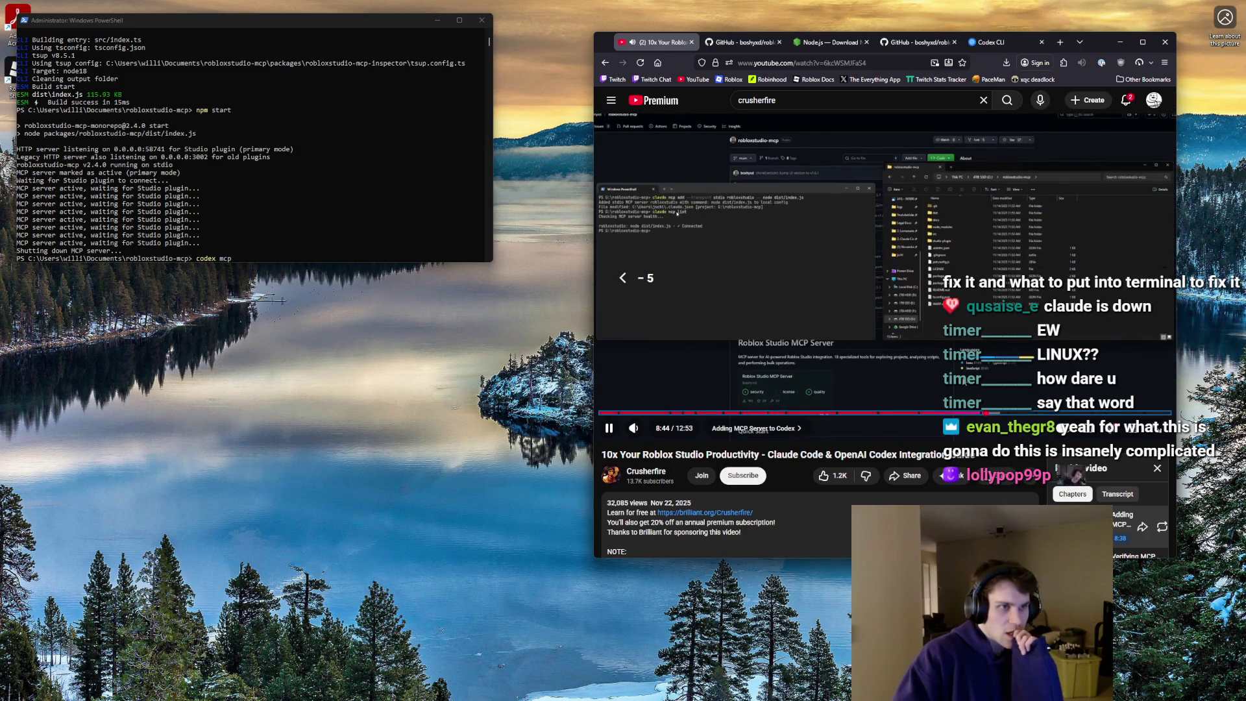
{"action": "key", "text": "Left"}
{"action": "key", "text": "Left"}
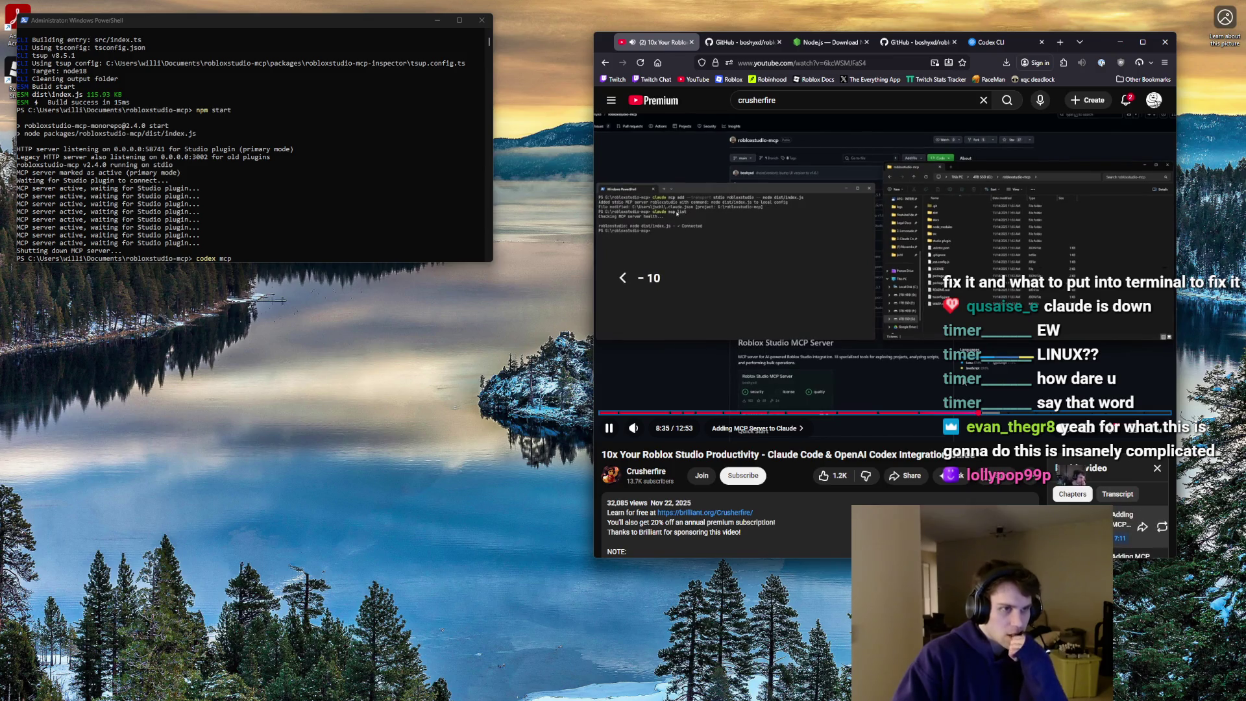
{"action": "key", "text": "Left"}
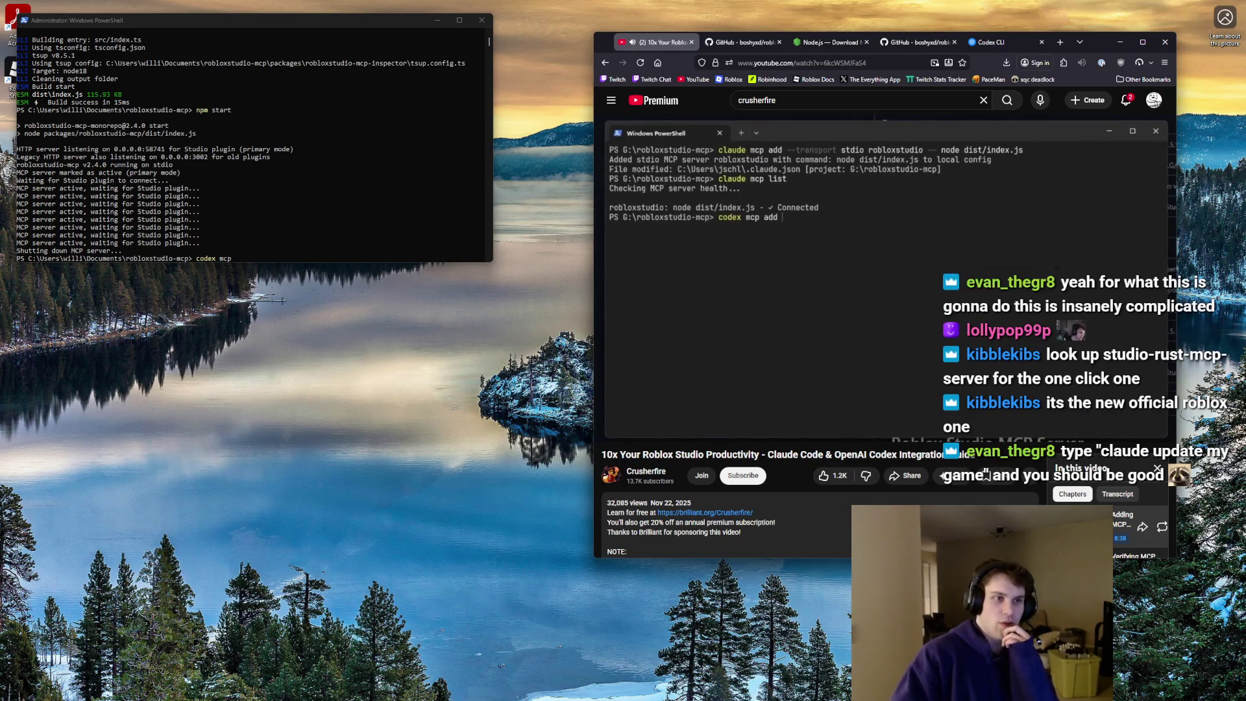
- Run 'codex mcp add robloxstudio -- node dist/index.js', then confirm it with 'codex mcp list'
{"action": "left_click", "coordinate": [237, 259]}
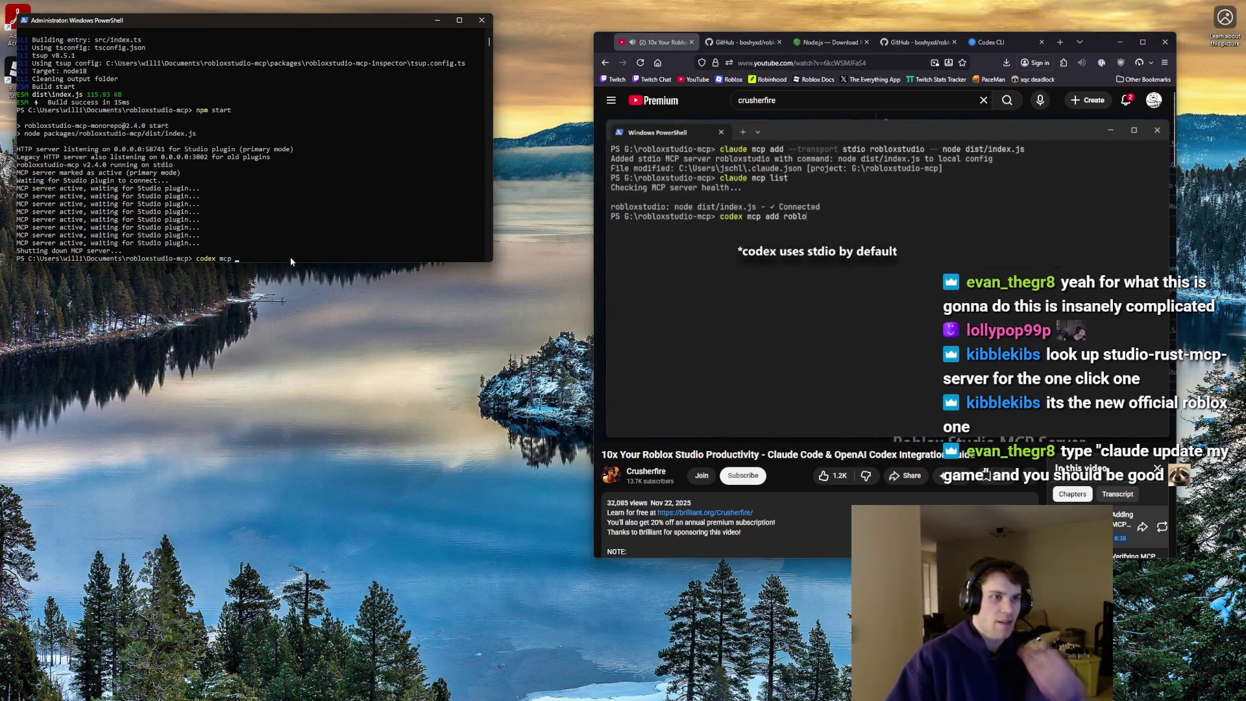
{"action": "type", "text": "add robloxs"}
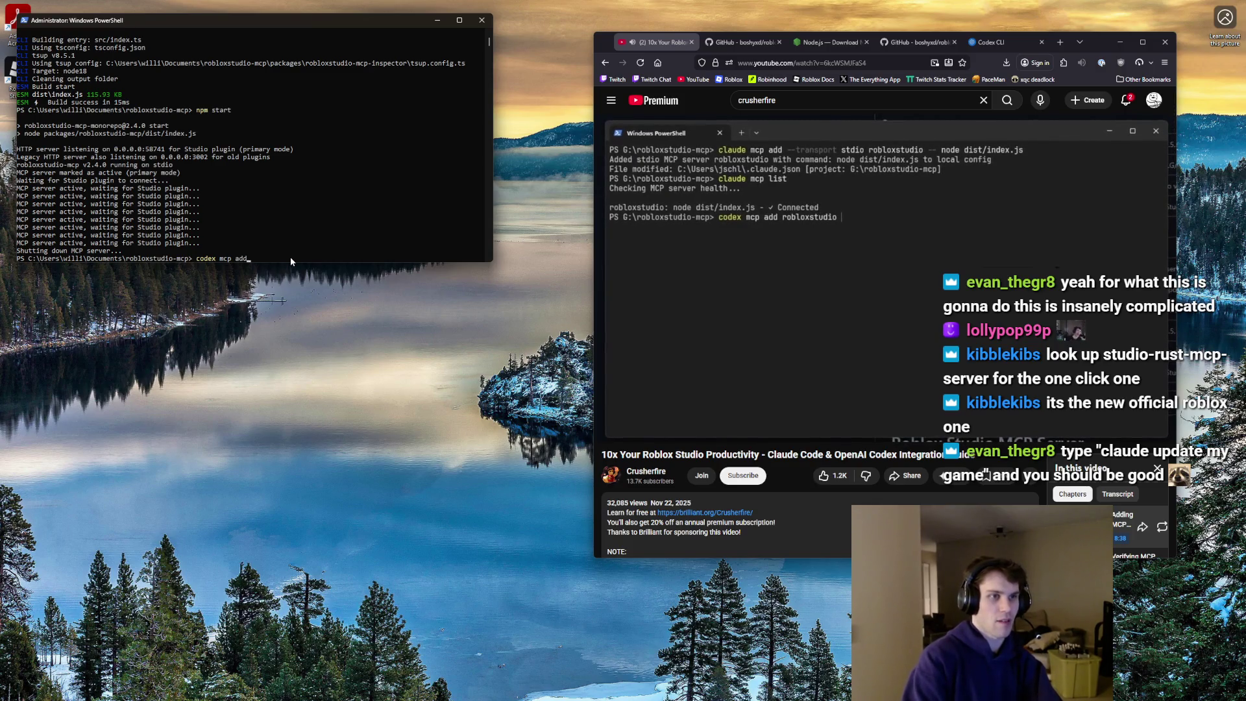
{"action": "type", "text": "tudio -- "}
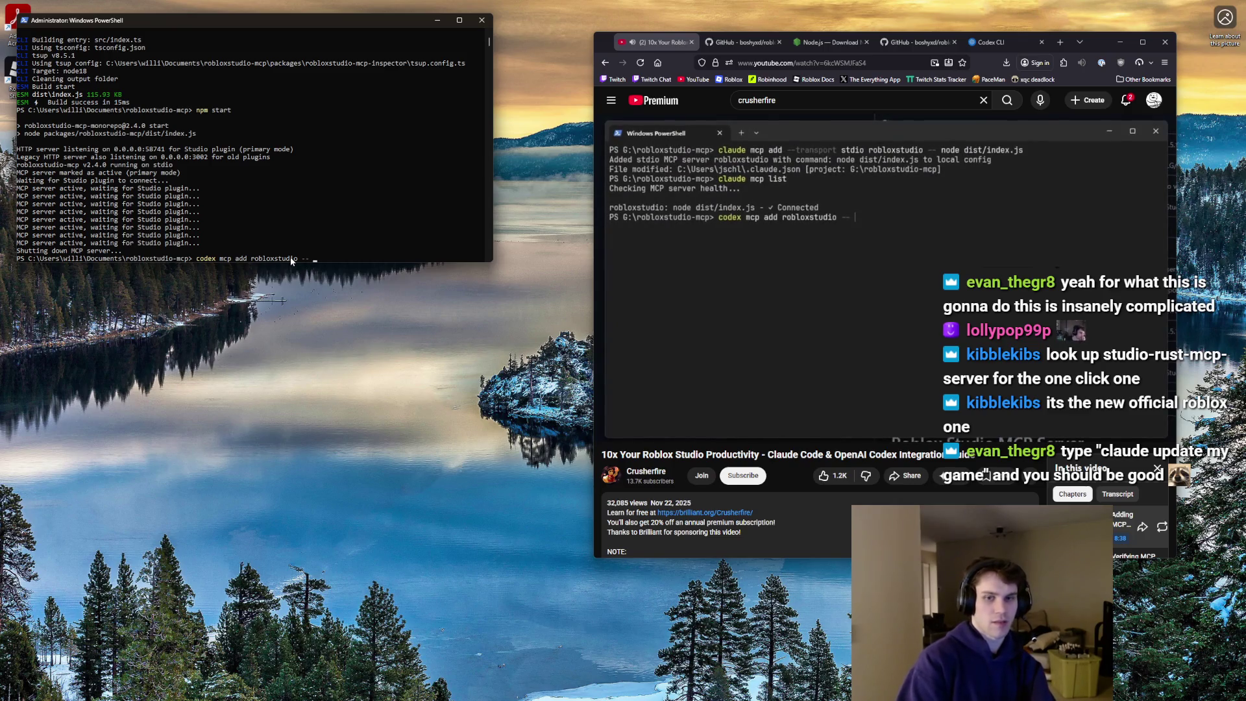
{"action": "type", "text": "node"}
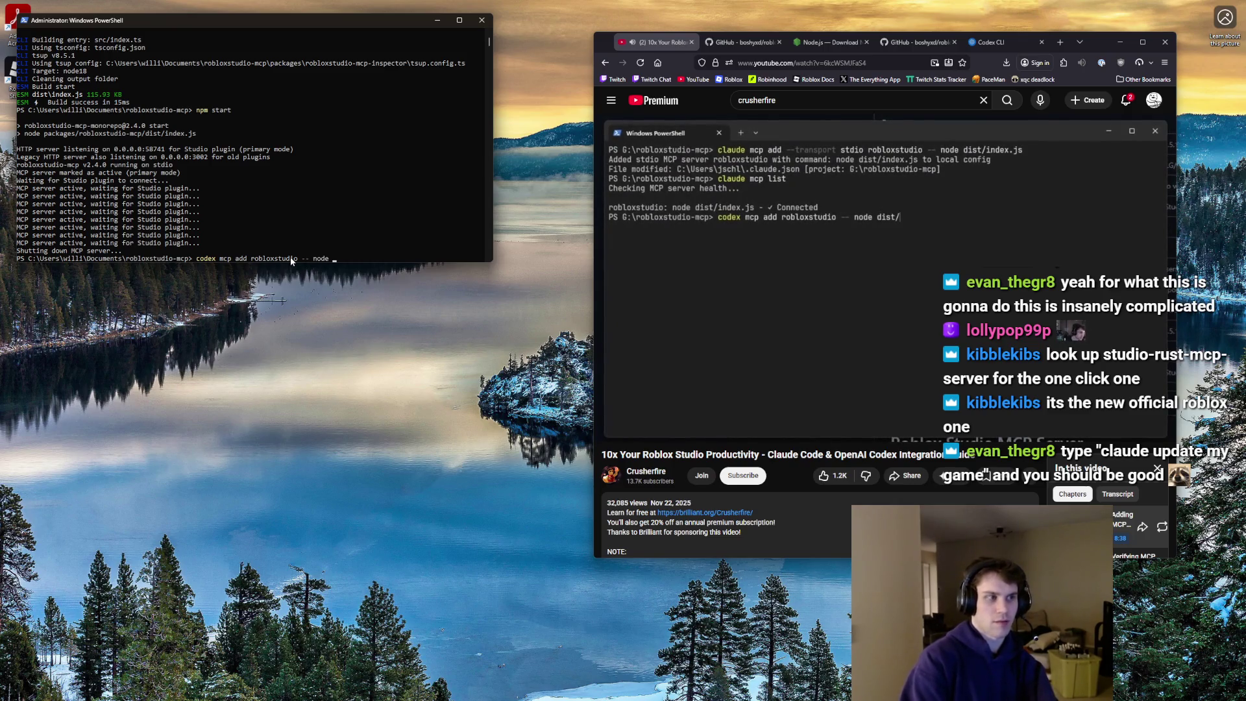
{"action": "type", "text": " dist/index.jks"}
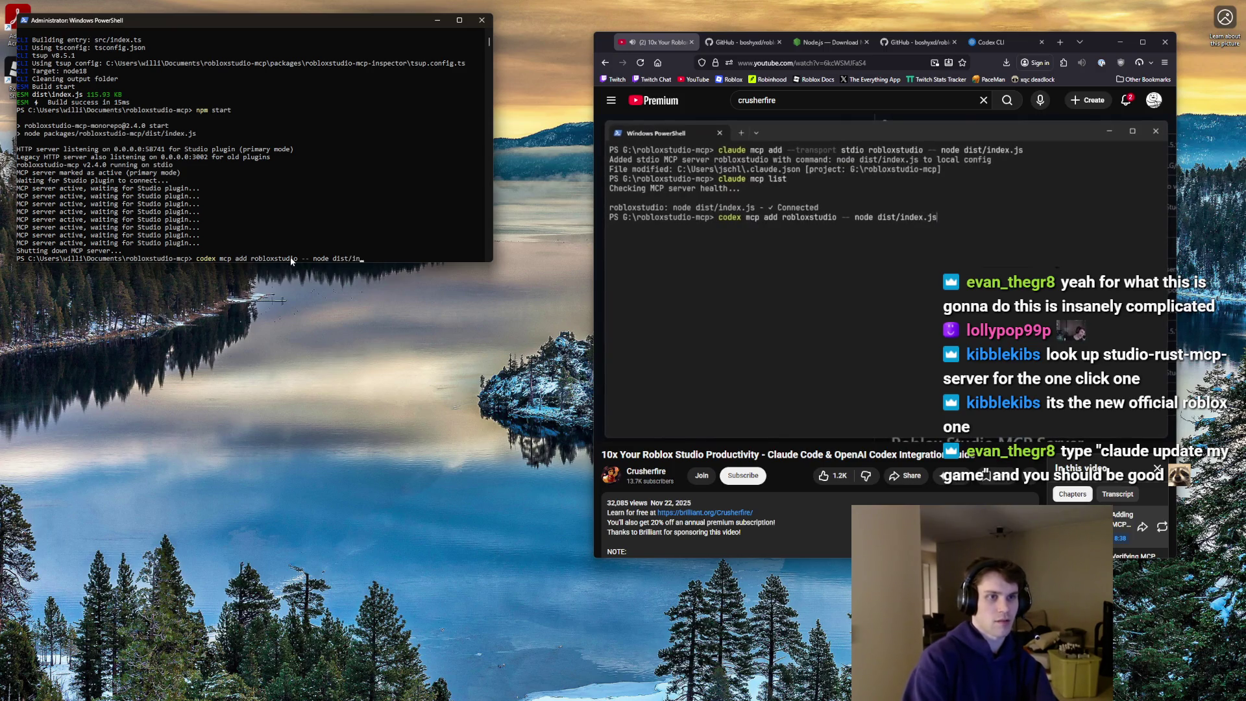
{"action": "key", "text": "BackSpace"}
{"action": "key", "text": "BackSpace"}
{"action": "type", "text": "s"}
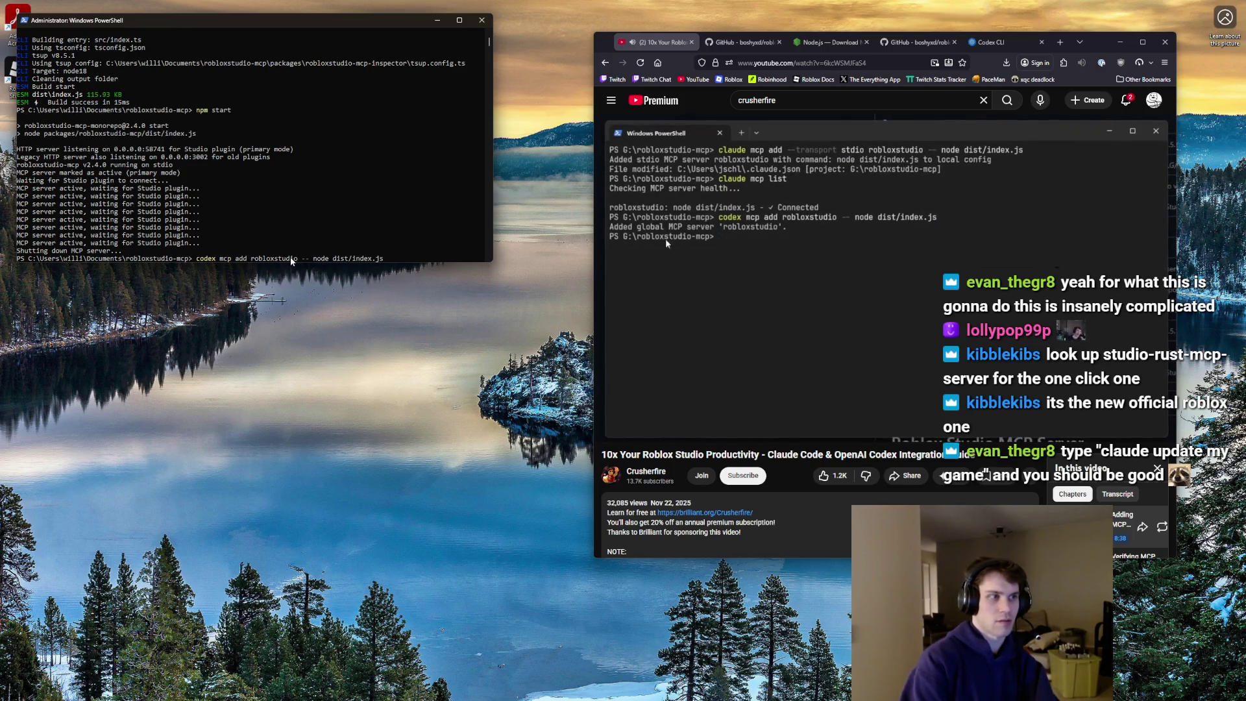
{"action": "key", "text": "Return"}
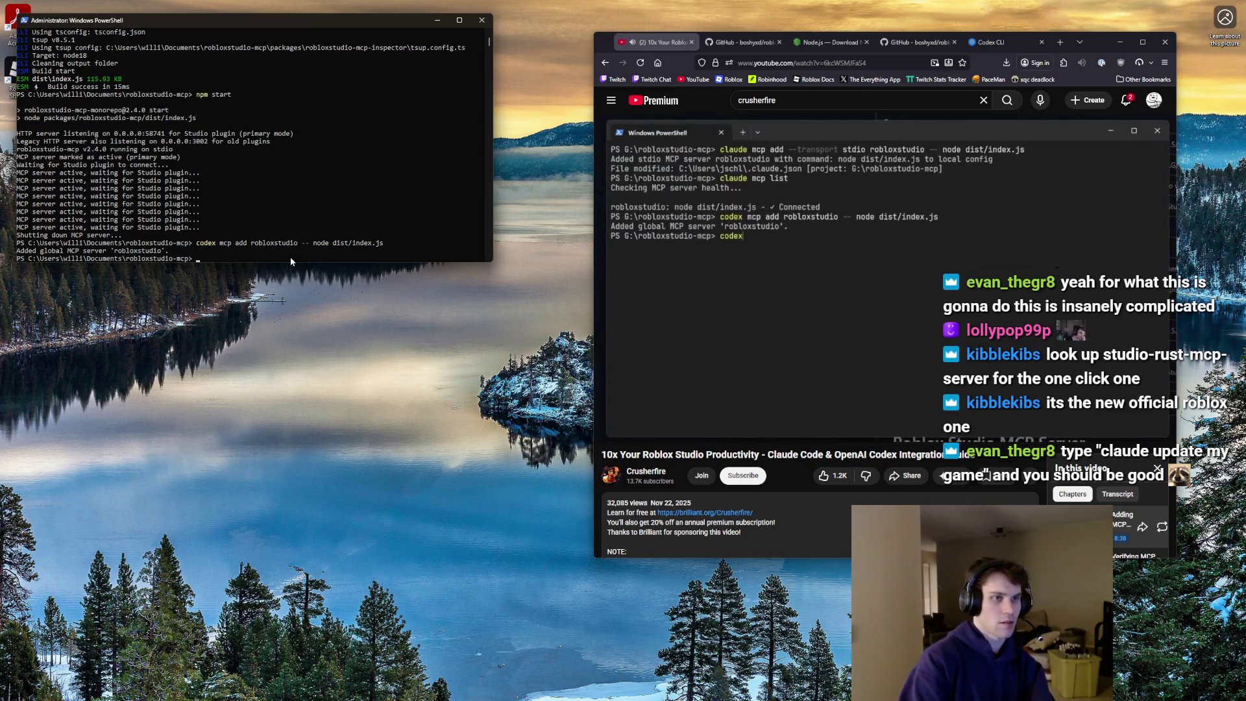
{"action": "type", "text": "codex mcp list"}
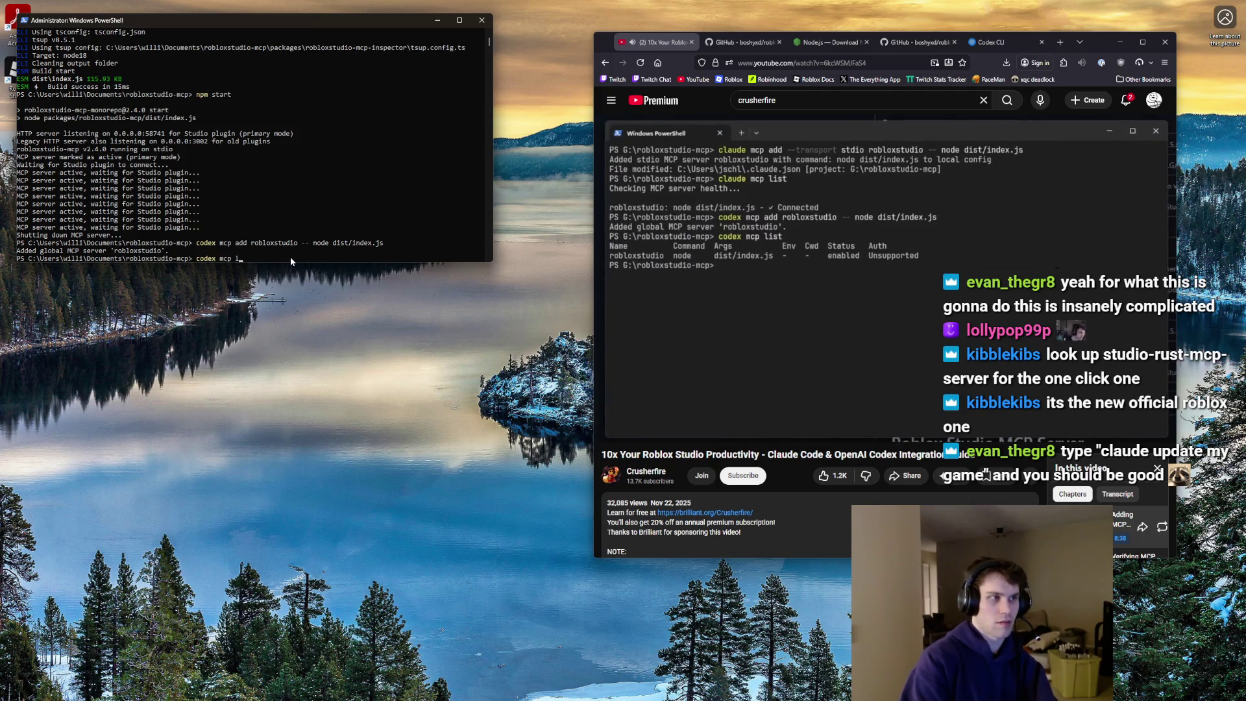
{"action": "key", "text": "Return"}
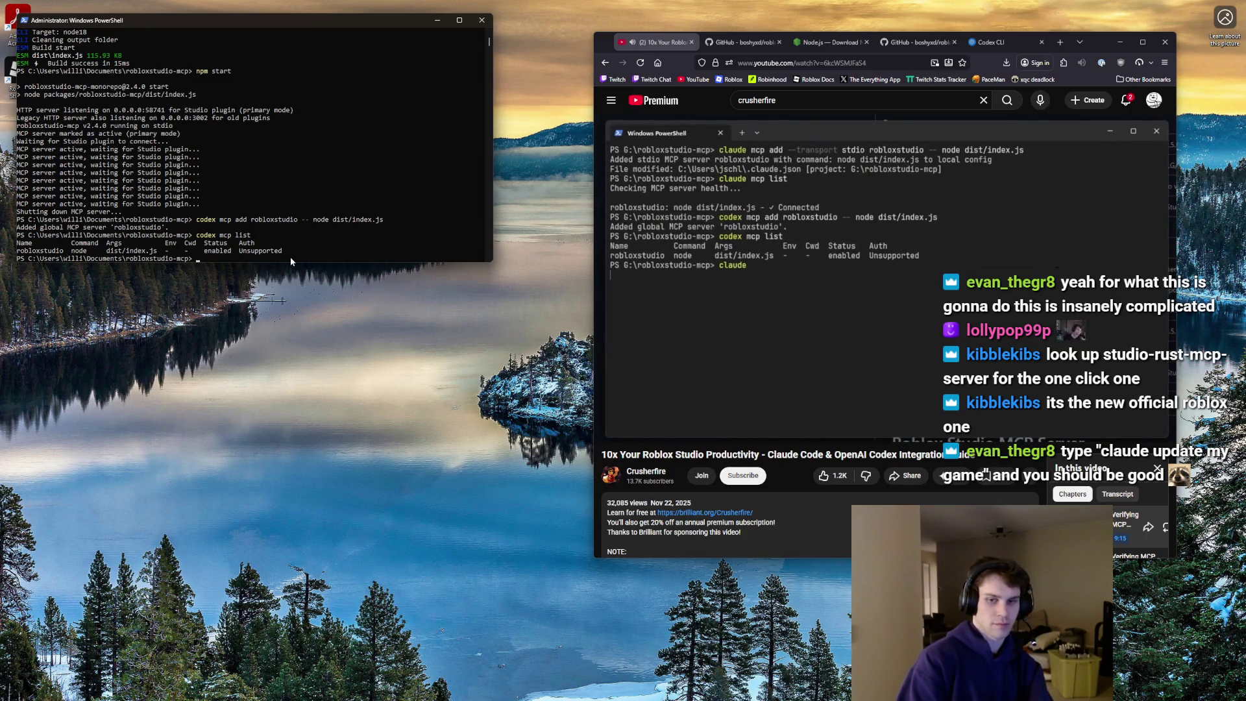
- Launch Codex in PowerShell and move its terminal to the right side
{"action": "type", "text": "codex"}
{"action": "key", "text": "Return"}
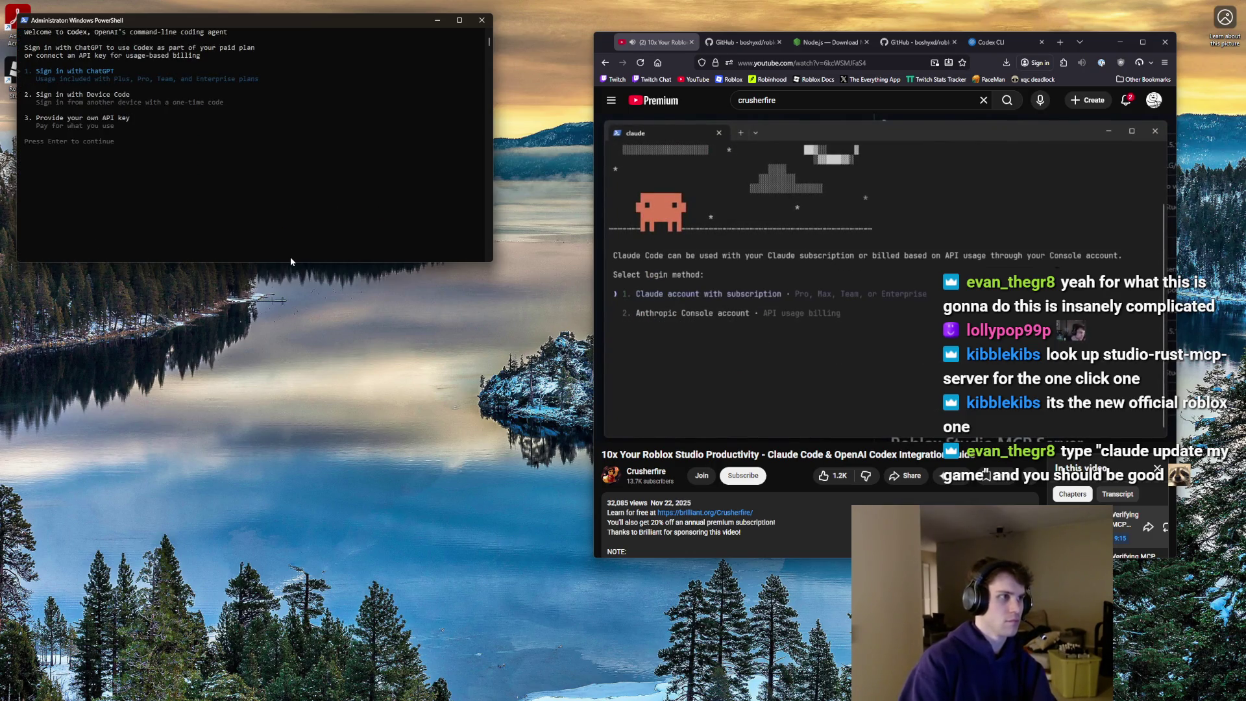
{"action": "mouse_move", "coordinate": [298, 22]}
{"action": "left_mouse_down"}
{"action": "mouse_move", "coordinate": [1206, 280]}
{"action": "mouse_move", "coordinate": [1121, 270]}
{"action": "mouse_move", "coordinate": [1245, 273]}
{"action": "mouse_move", "coordinate": [439, 207]}
{"action": "mouse_move", "coordinate": [612, 147]}
{"action": "left_mouse_up"}
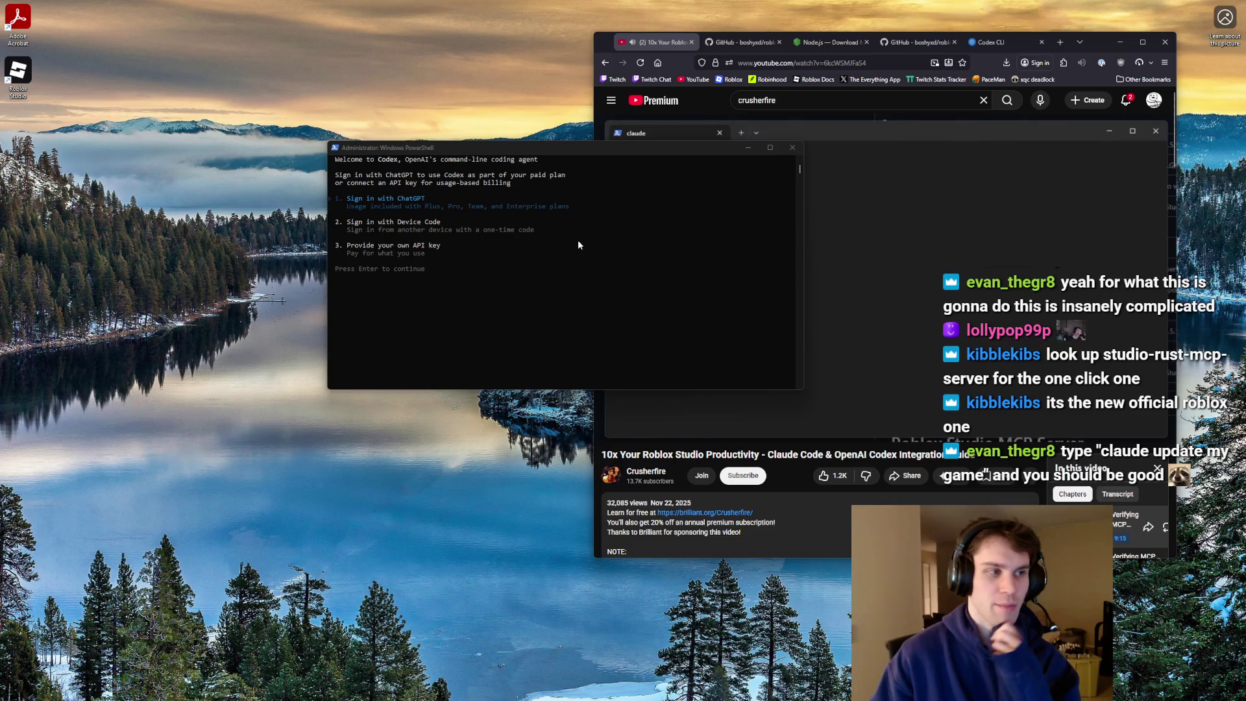
- Pause and resume the tutorial, bring the Codex terminal back in front, then show the desktop
{"action": "left_click", "coordinate": [834, 185]}
{"action": "left_click", "coordinate": [835, 185]}
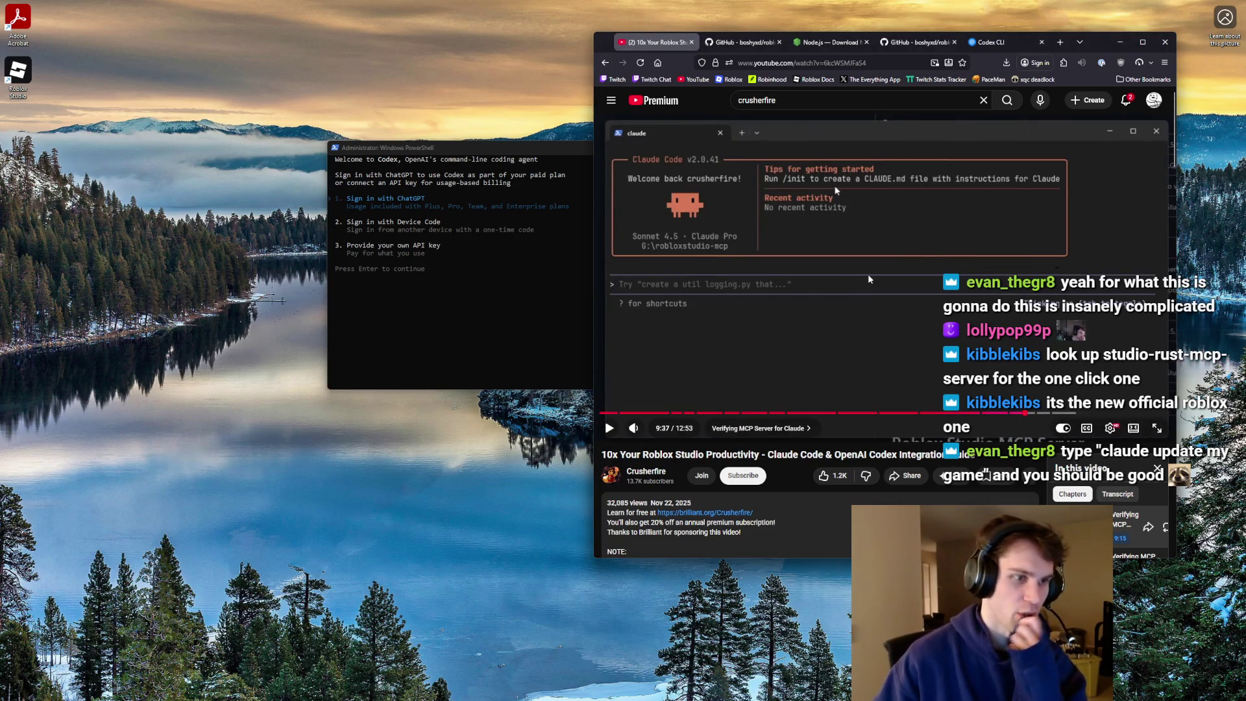
{"action": "left_click_drag", "start_coordinate": [551, 149], "coordinate": [419, 95]}
{"action": "left_click", "coordinate": [834, 185]}
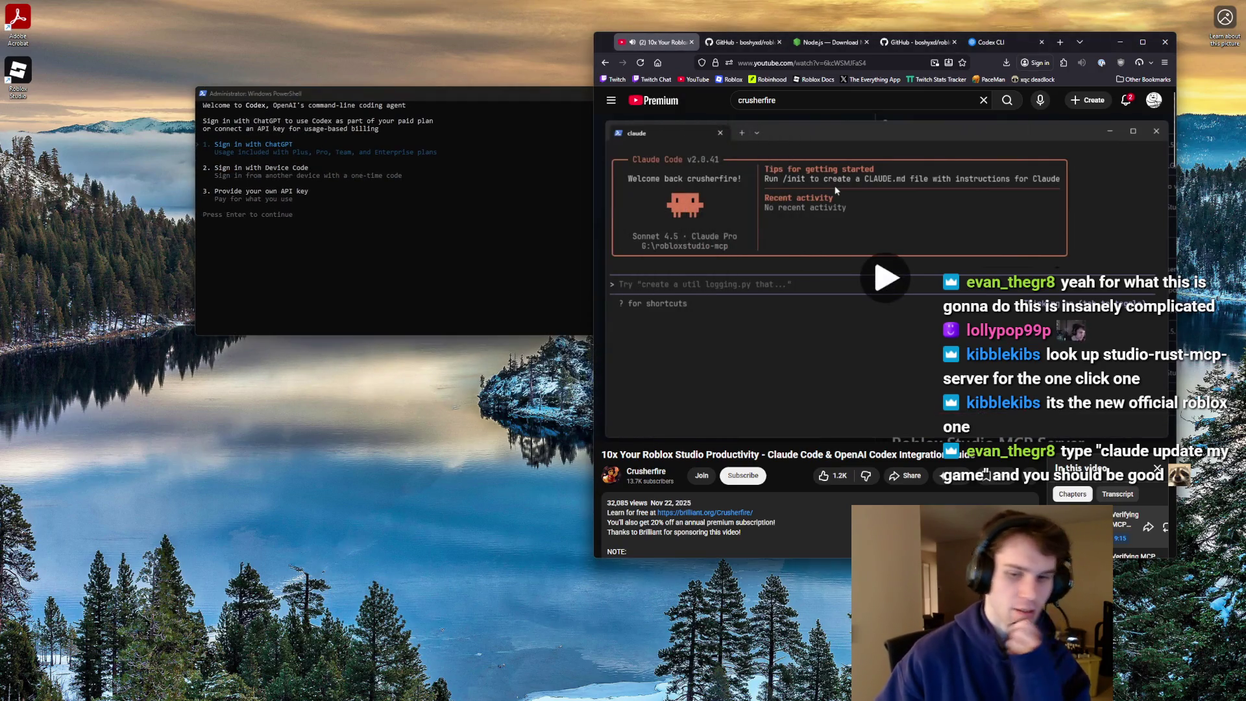
{"action": "key", "text": "super+d"}
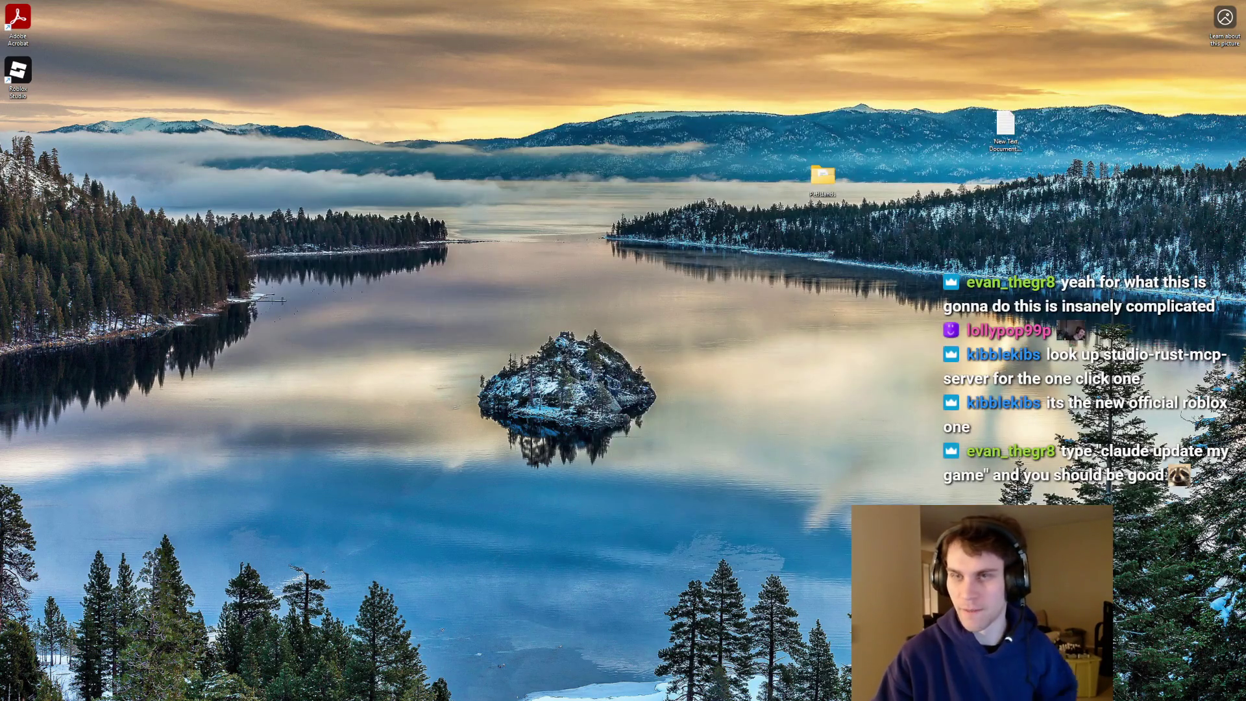
- Restore the windows, pause the tutorial on its Claude MCP check, and close the extra GitHub tab
{"action": "key", "text": "super+d"}
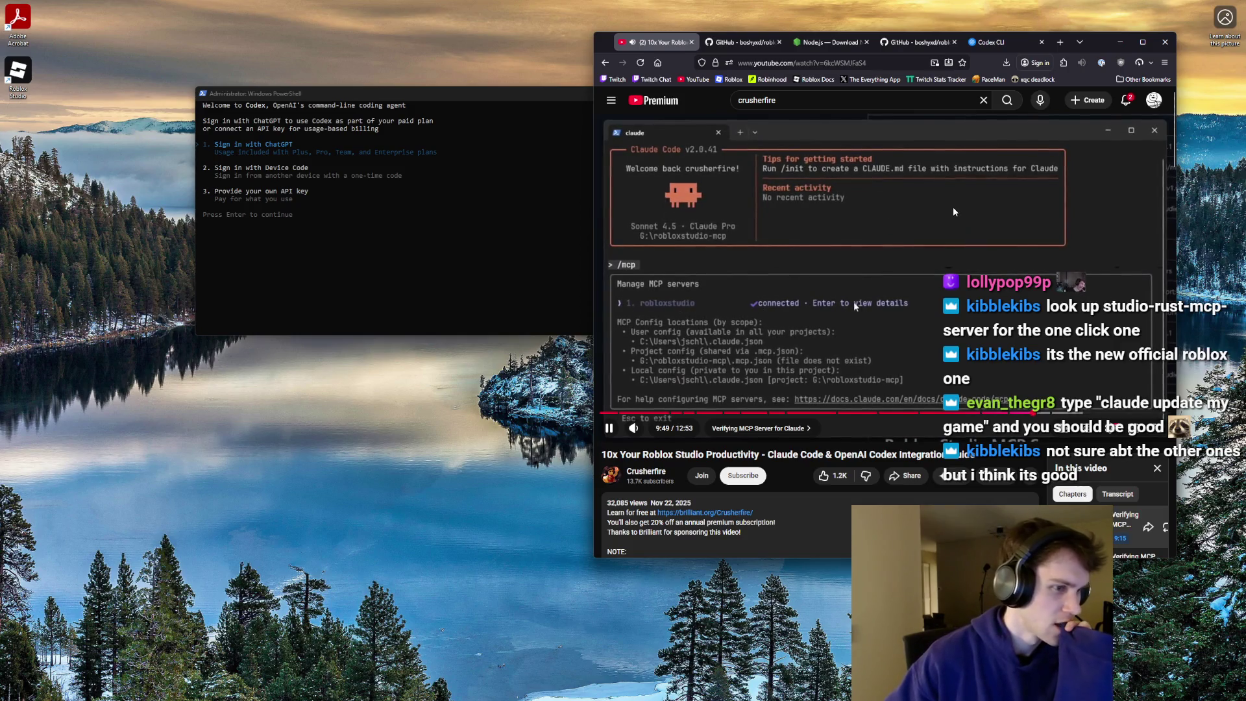
{"action": "left_click", "coordinate": [801, 318]}
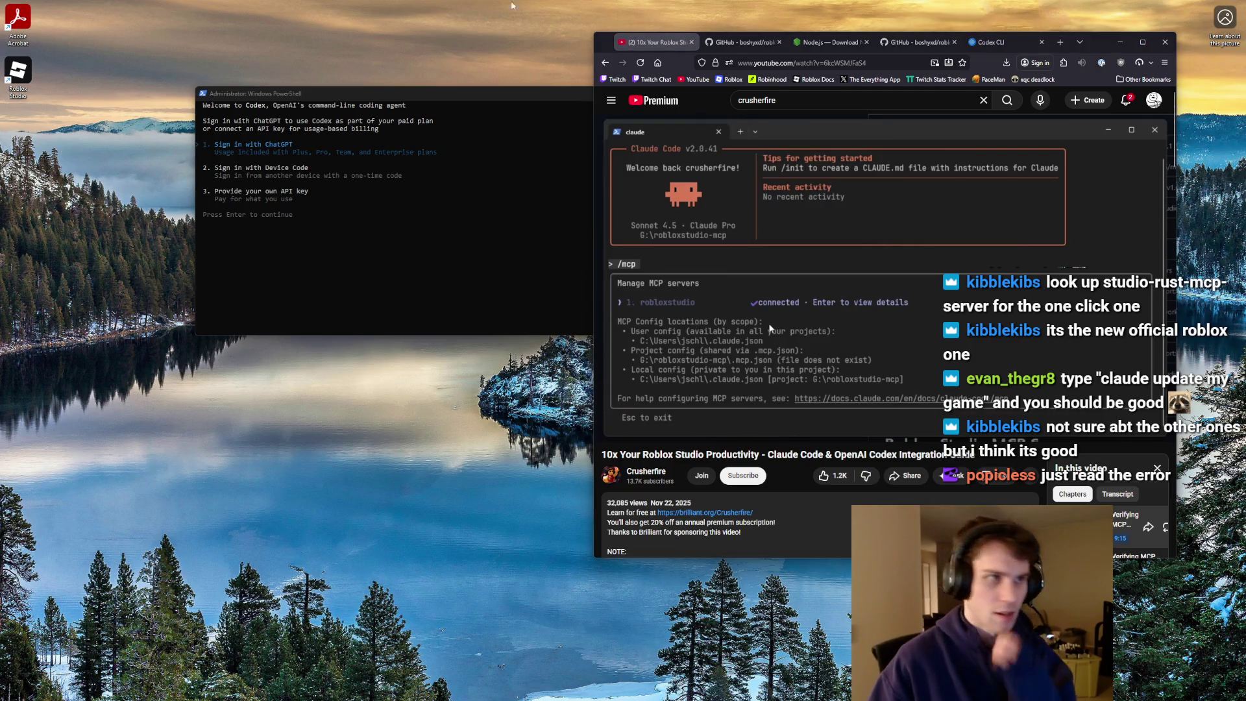
{"action": "middle_click", "coordinate": [756, 44]}
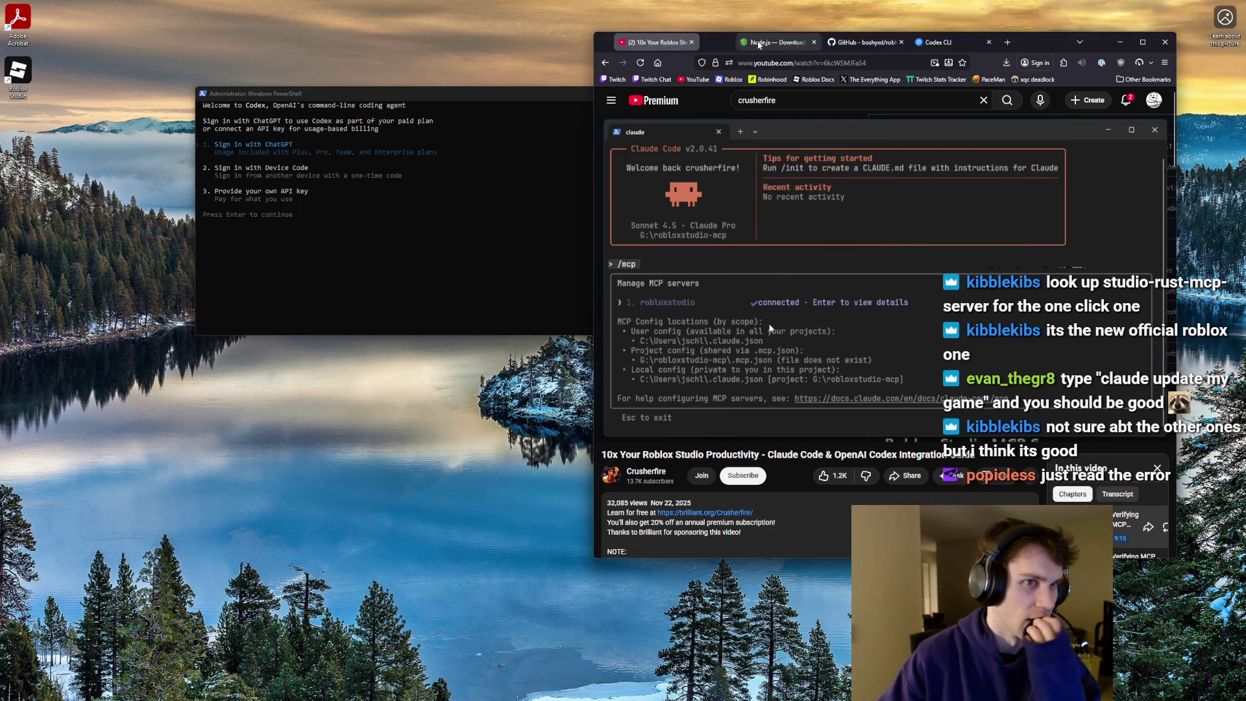
{"action": "left_click", "coordinate": [449, 90]}
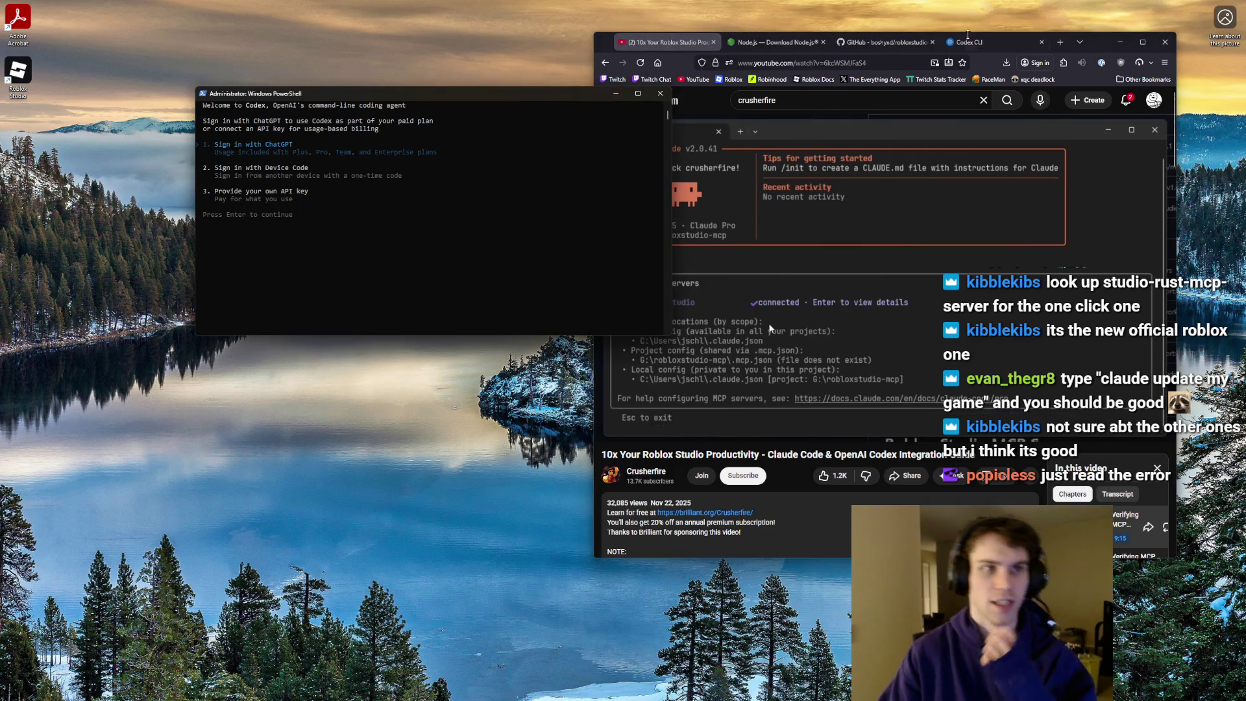
{"action": "left_click", "coordinate": [969, 43]}
- Close the Codex CLI tab, move the terminal aside to read the robloxstudio-mcp repo, then return to YouTube
{"action": "middle_click", "coordinate": [969, 43]}
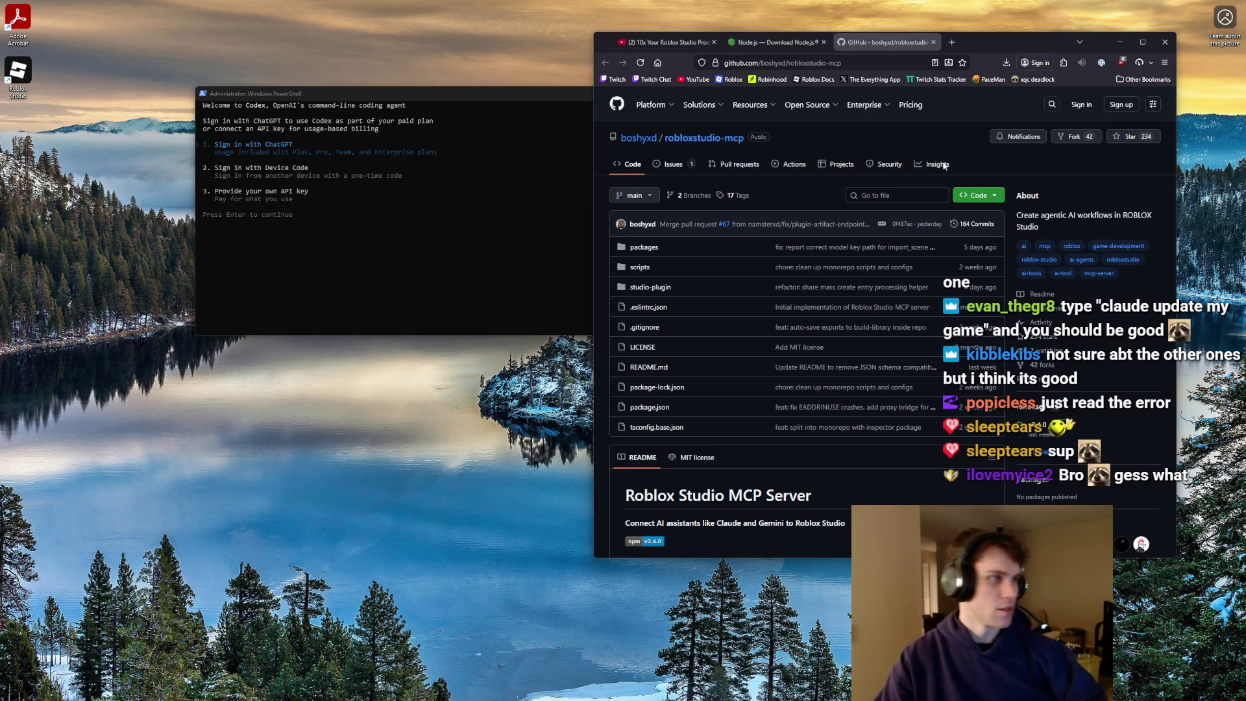
{"action": "left_click_drag", "start_coordinate": [425, 96], "coordinate": [1245, 130]}
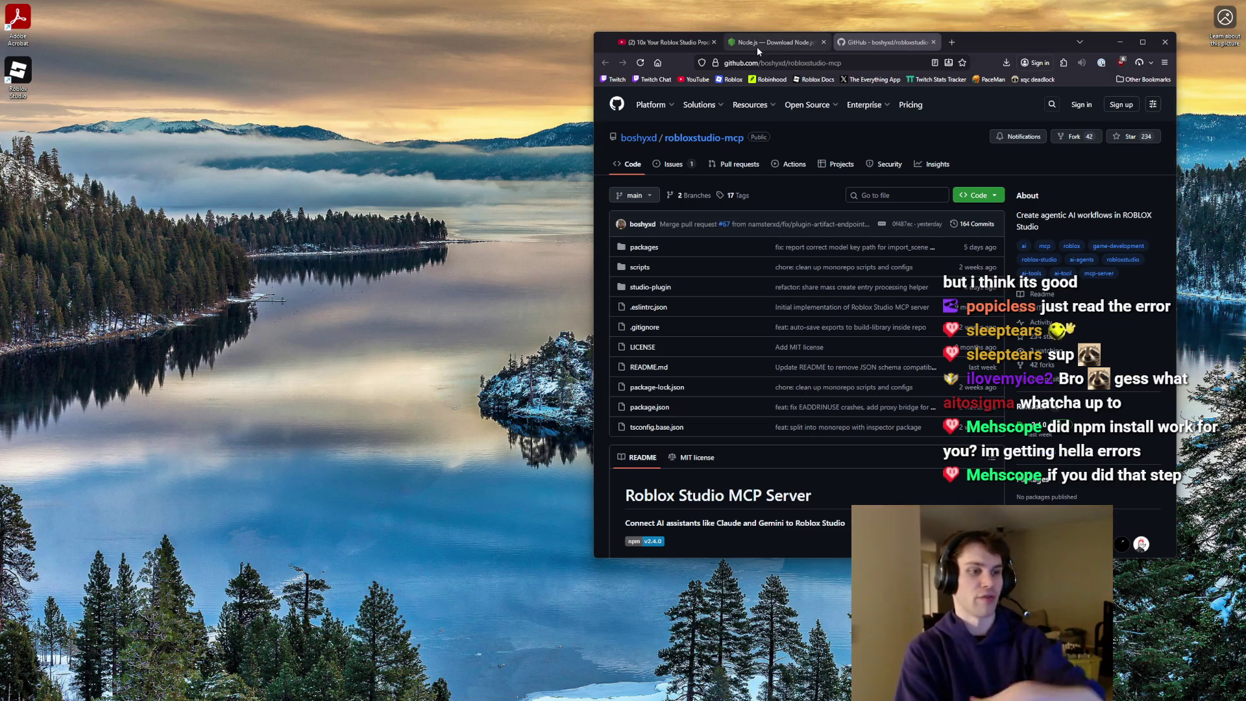
{"action": "left_click", "coordinate": [644, 40]}
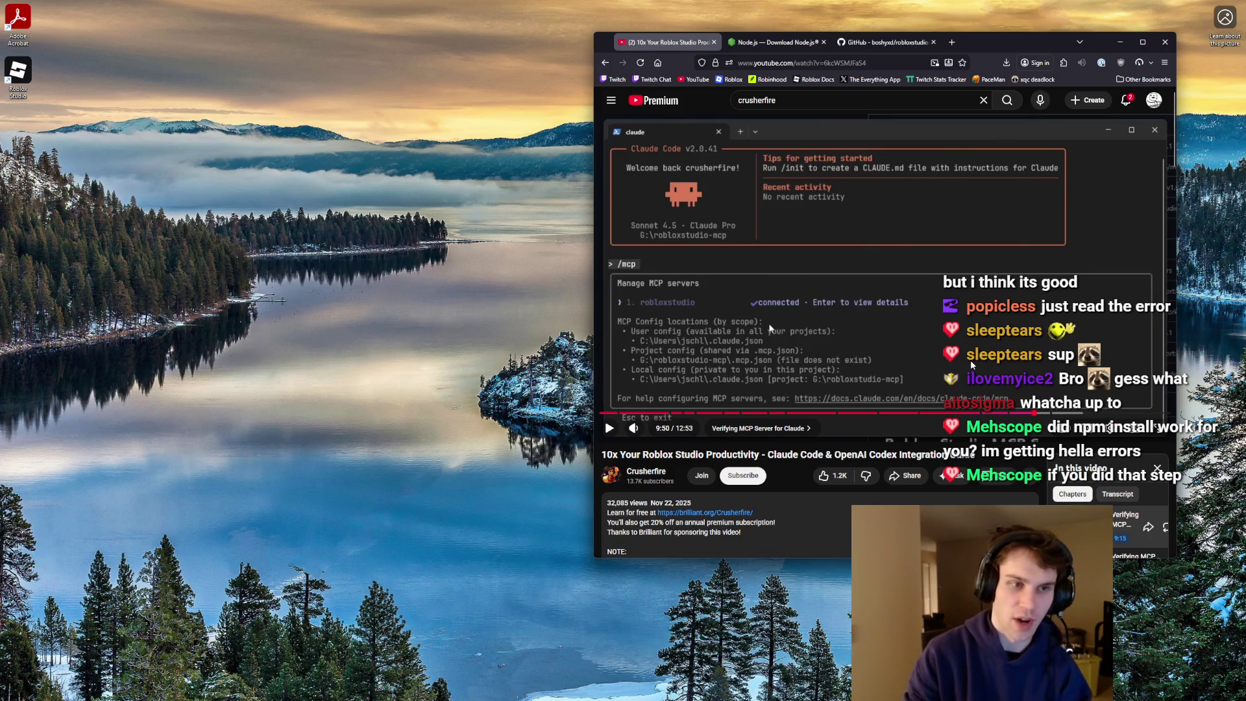
- Play the tutorial and skip ahead to the v1.6.1 MCPPlugin.rbxmx release download
{"action": "left_click", "coordinate": [981, 363]}
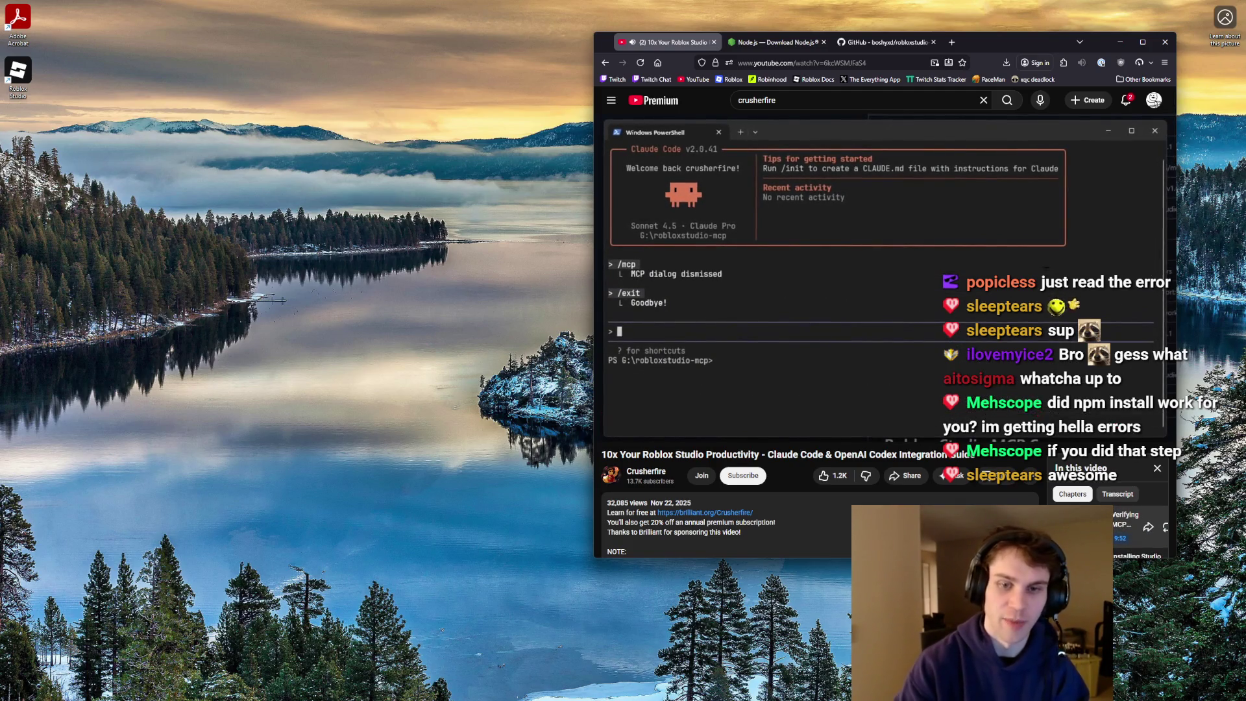
{"action": "key", "text": "Right"}
{"action": "key", "text": "Right"}
{"action": "key", "text": "Right"}
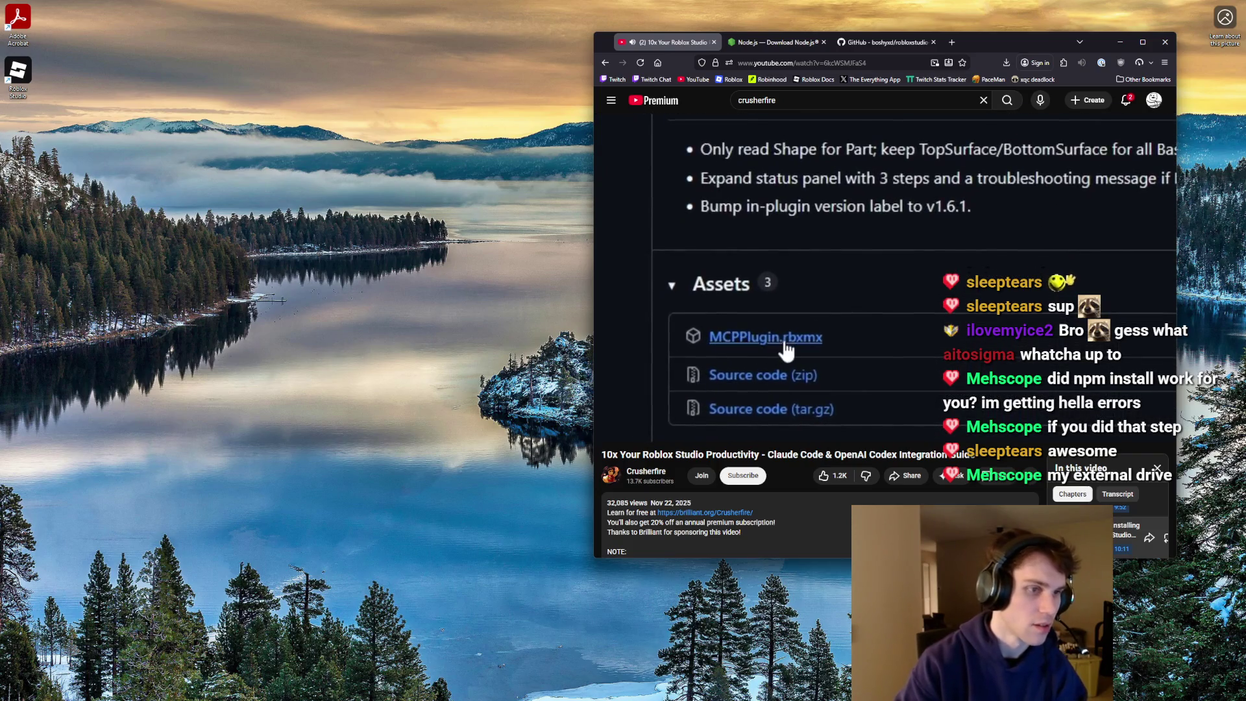
- Open the robloxstudio-mcp repository and go to its v2.4.0 release page
{"action": "scroll", "coordinate": [799, 238], "scroll_direction": "down", "scroll_amount": 4}
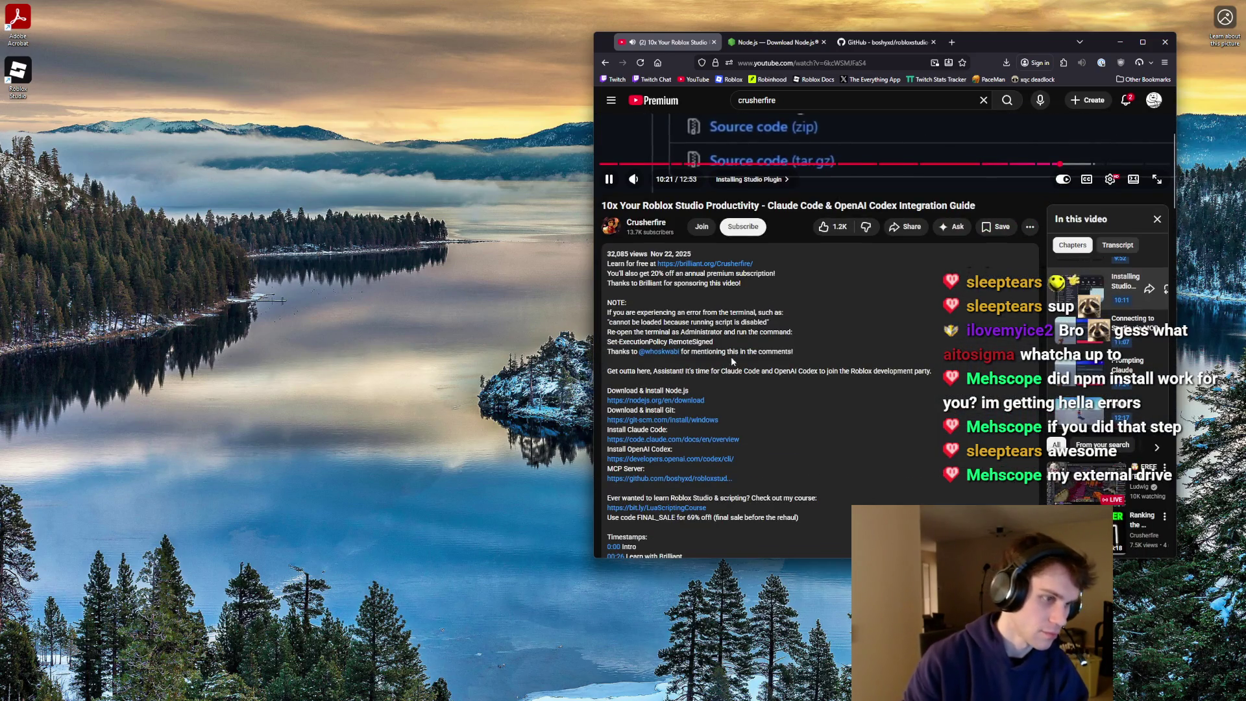
{"action": "middle_click", "coordinate": [701, 399]}
{"action": "left_click", "coordinate": [775, 42]}
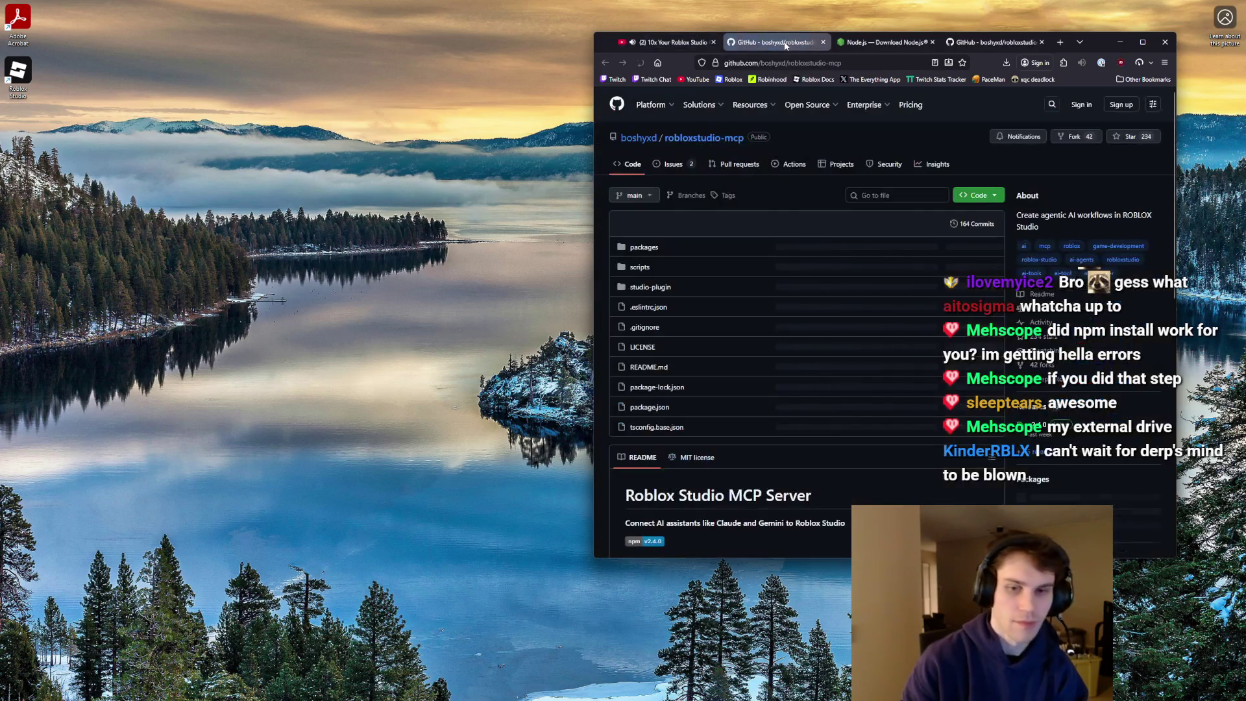
{"action": "scroll", "coordinate": [1037, 295], "scroll_direction": "down", "scroll_amount": 1}
{"action": "scroll", "coordinate": [1037, 294], "scroll_direction": "down", "scroll_amount": 2}
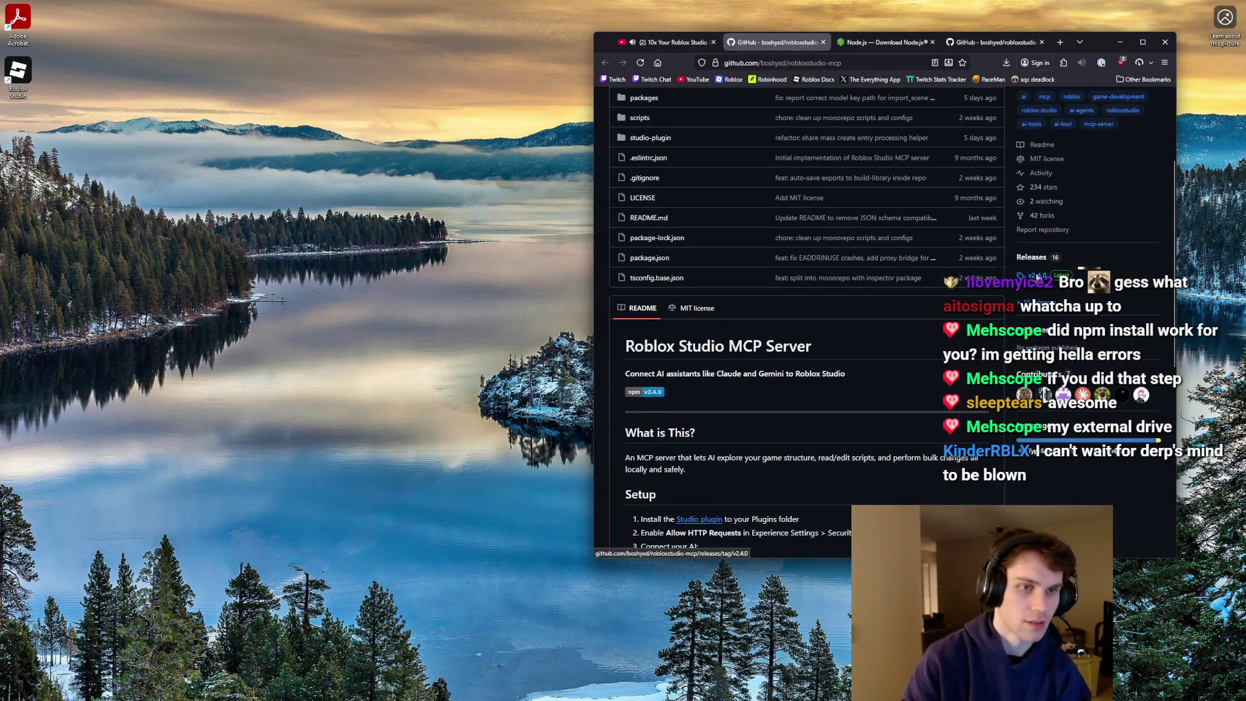
{"action": "left_click", "coordinate": [1037, 276]}
- Download MCPPlugin.rbxmx from the release assets and minimize the browser
{"action": "scroll", "coordinate": [766, 345], "scroll_direction": "down", "scroll_amount": 3}
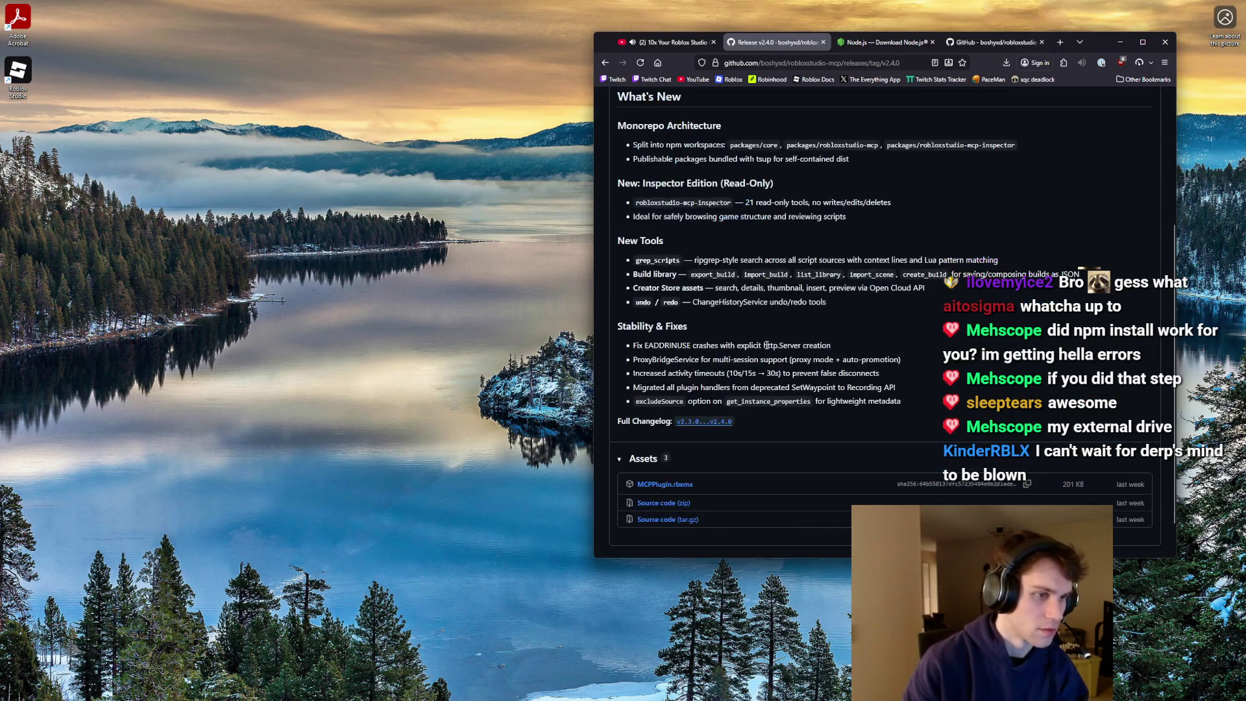
{"action": "left_click", "coordinate": [686, 491]}
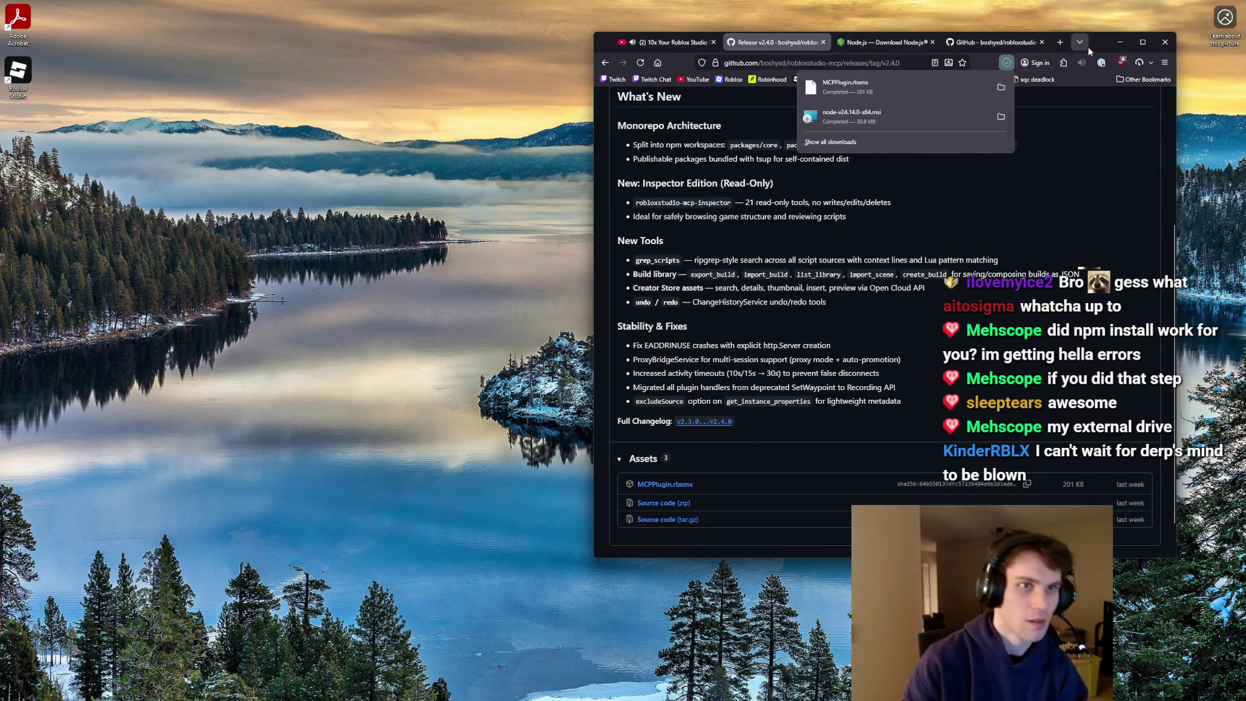
{"action": "left_click_drag", "start_coordinate": [1092, 44], "coordinate": [1094, 53]}
{"action": "left_click", "coordinate": [1120, 46]}
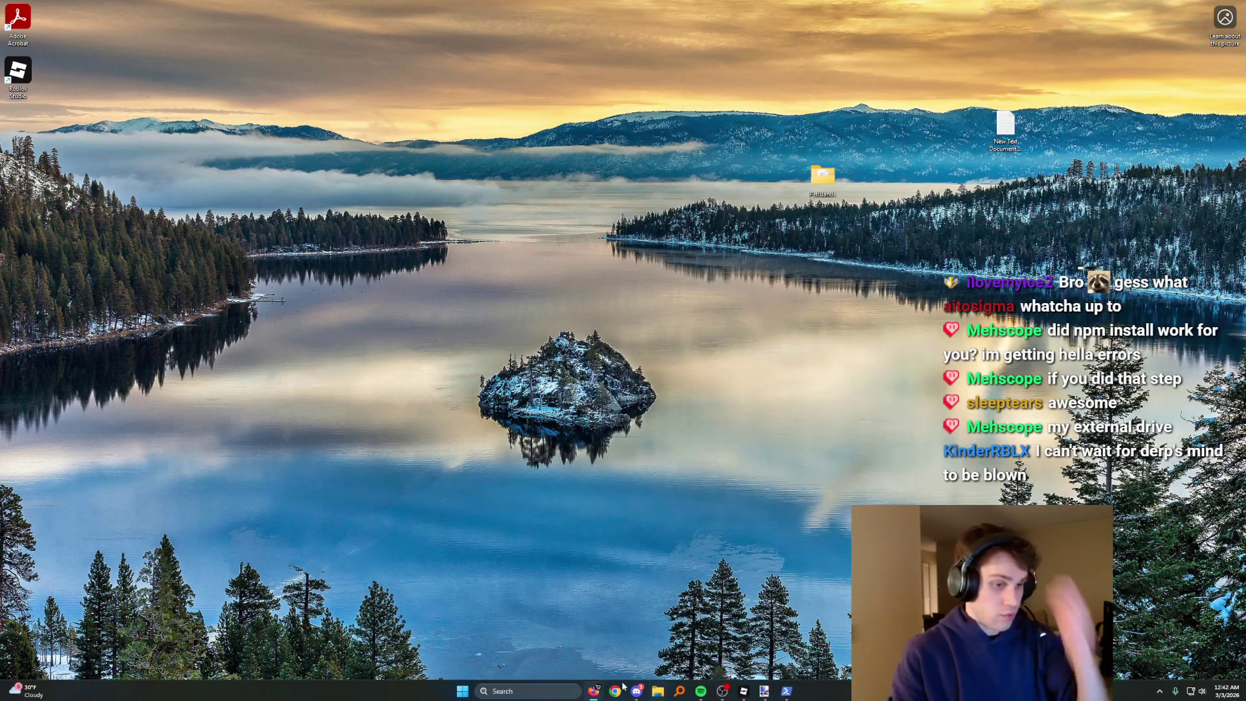
- Launch Roblox Studio, close the derp co items and Drillbit 2 - Conveyor windows, and return to Drillbit
{"action": "left_click", "coordinate": [571, 691]}
{"action": "type", "text": "roblox"}
{"action": "key", "text": "Return"}
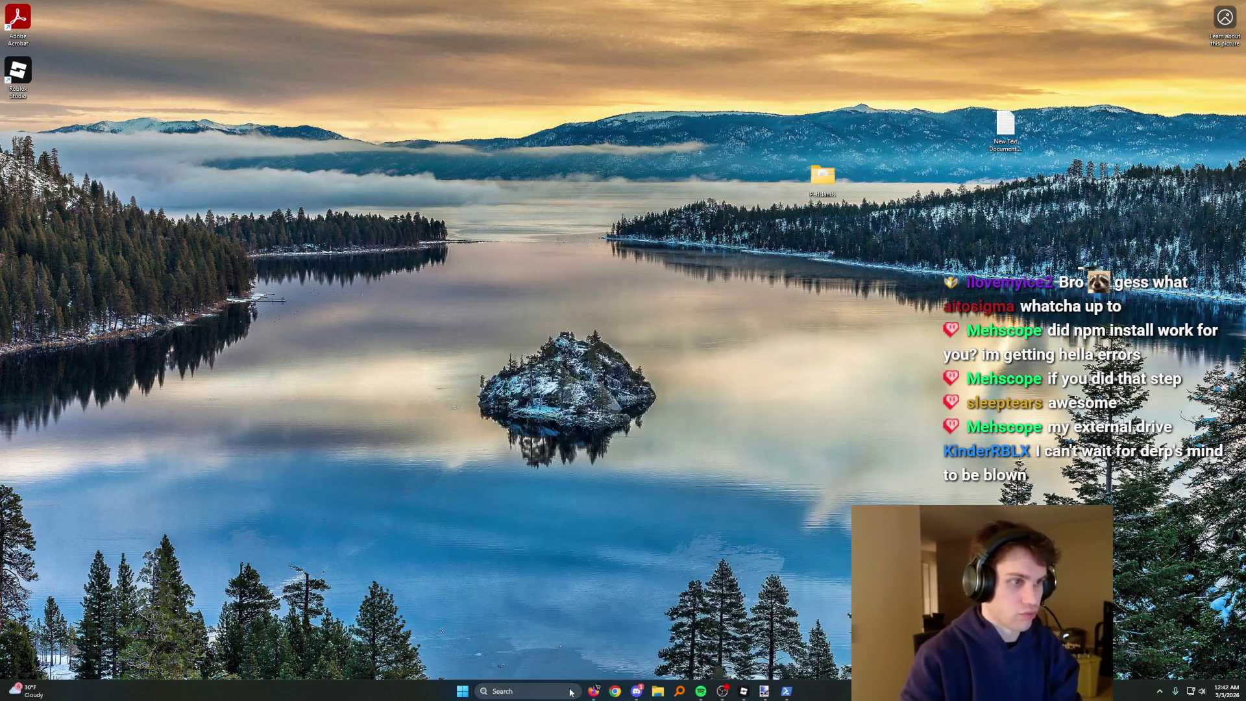
{"action": "mouse_move", "coordinate": [743, 689]}
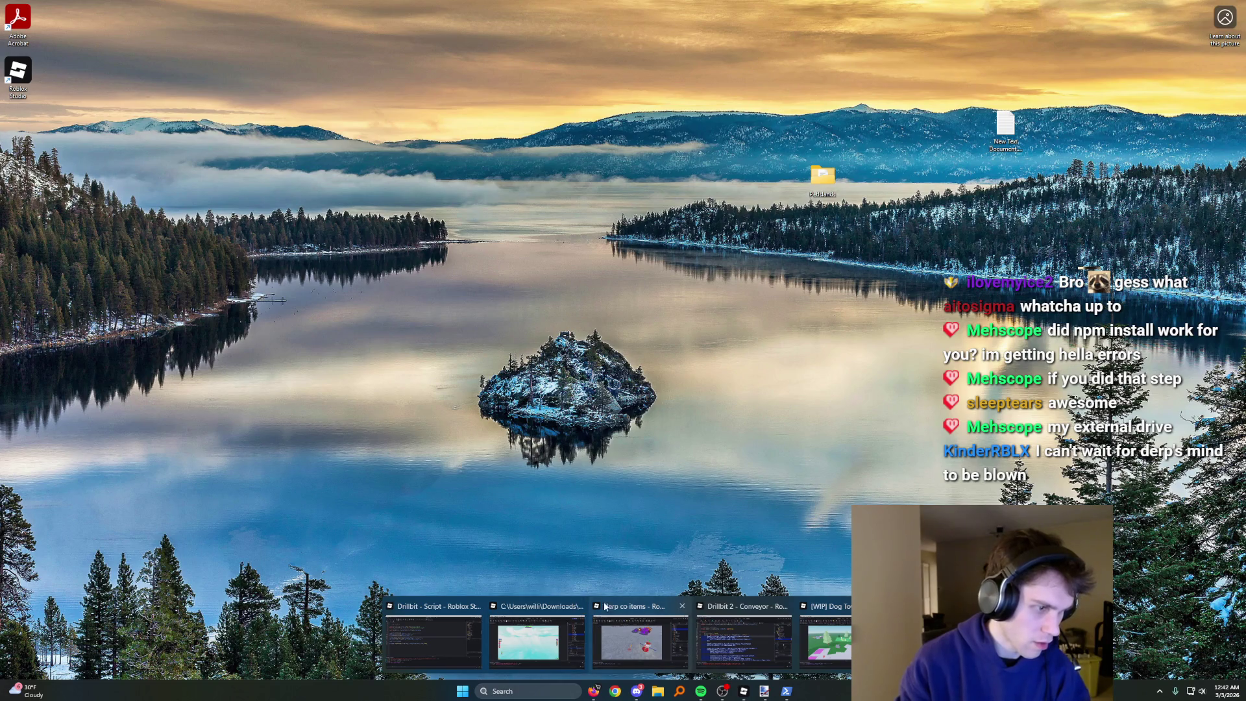
{"action": "left_click", "coordinate": [684, 608]}
{"action": "left_click", "coordinate": [785, 606]}
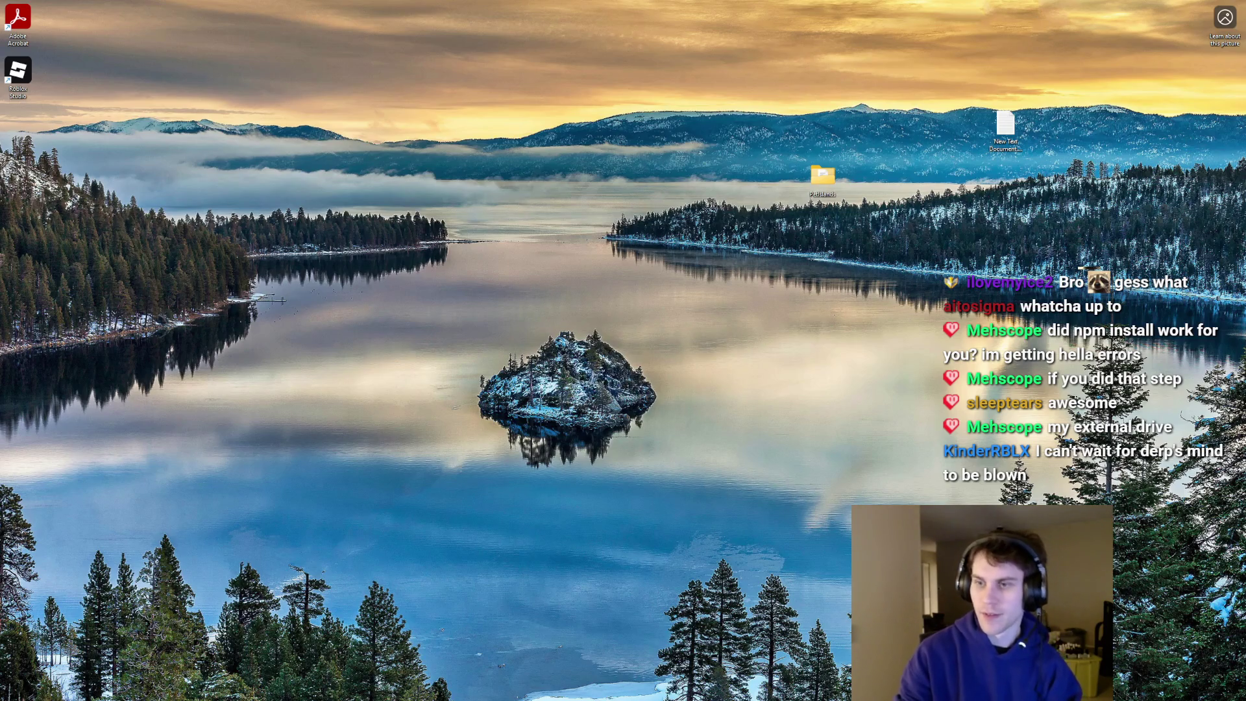
{"action": "key", "text": "alt+Tab"}
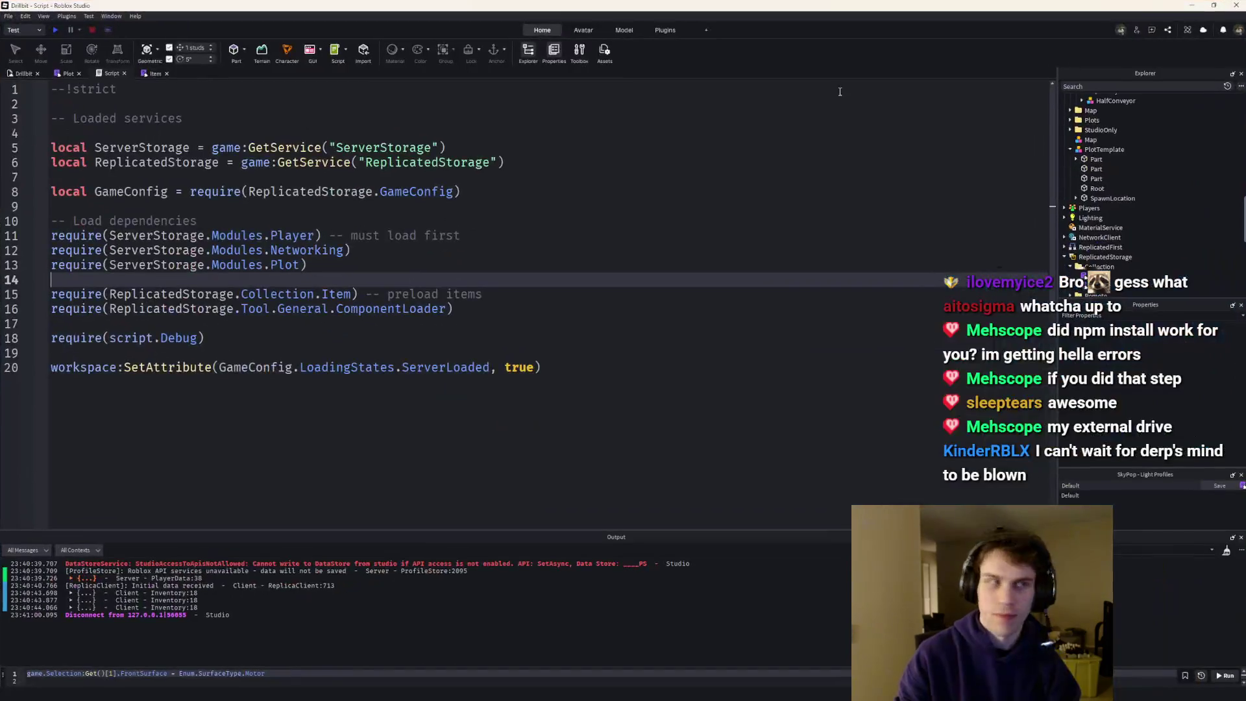
- Check the Manage Plugins list, then open the local Plugins Folder
{"action": "left_click", "coordinate": [66, 15]}
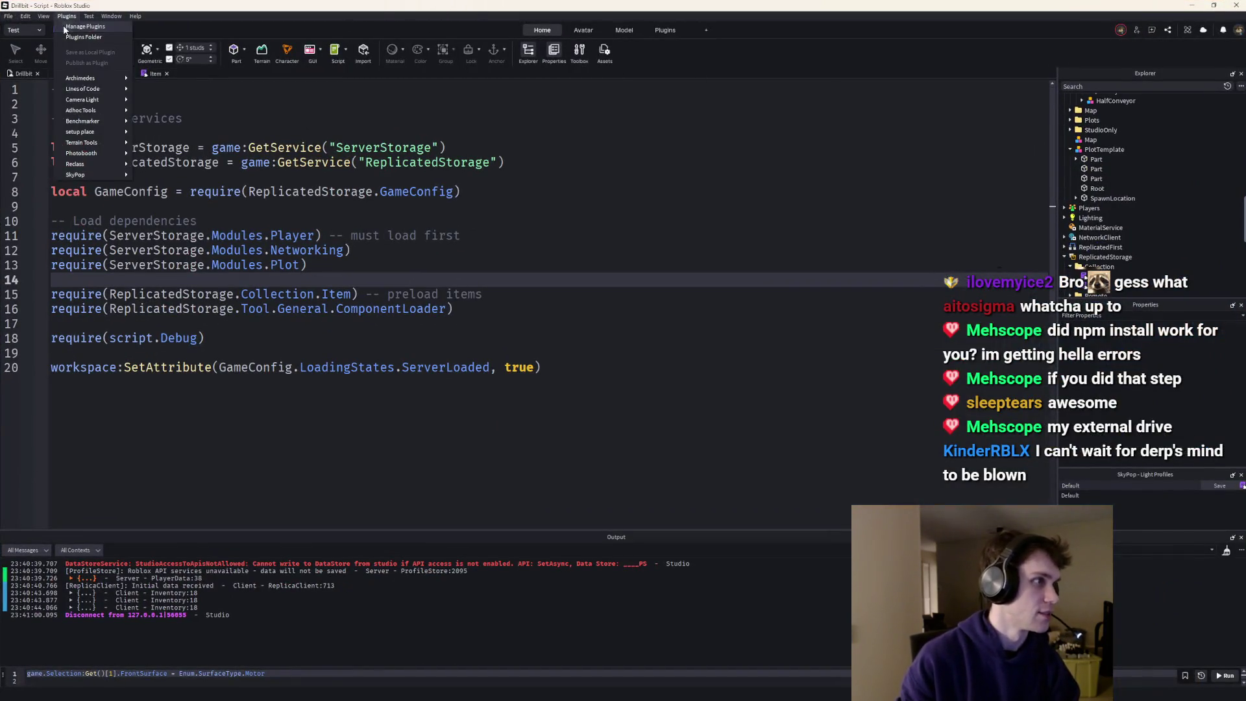
{"action": "left_click", "coordinate": [85, 28]}
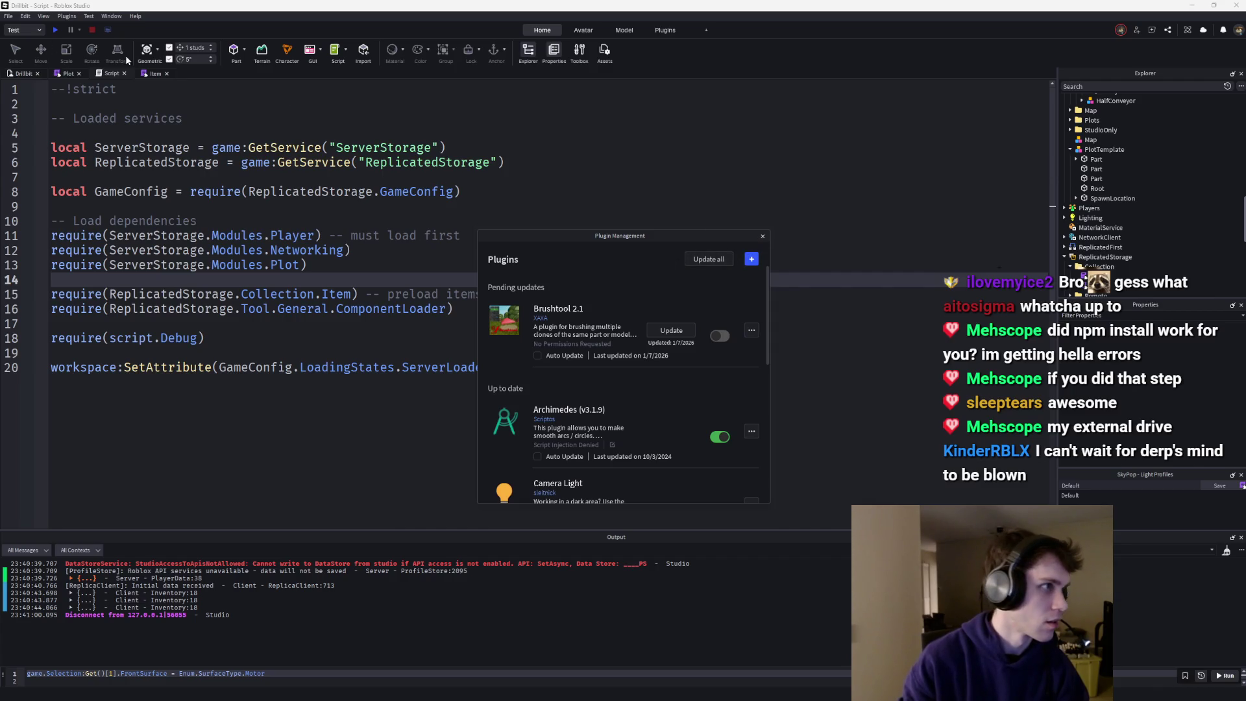
{"action": "left_click", "coordinate": [762, 237]}
{"action": "left_click", "coordinate": [66, 16]}
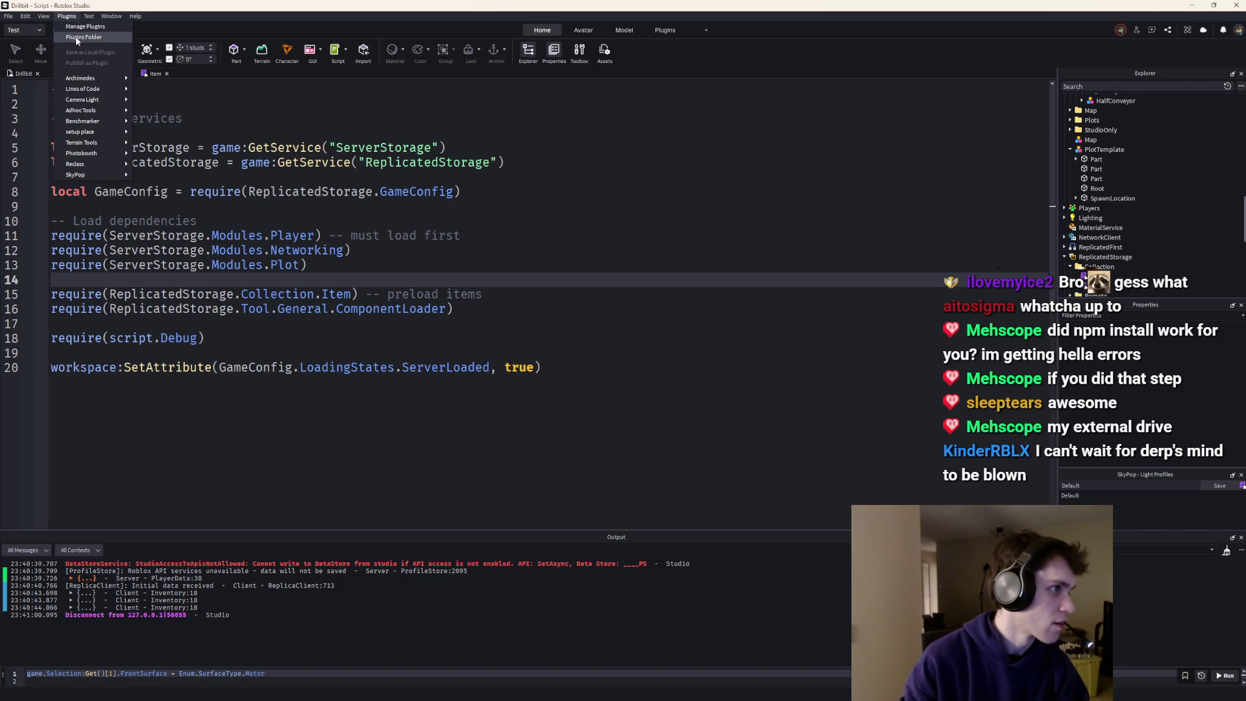
{"action": "left_click", "coordinate": [76, 38]}
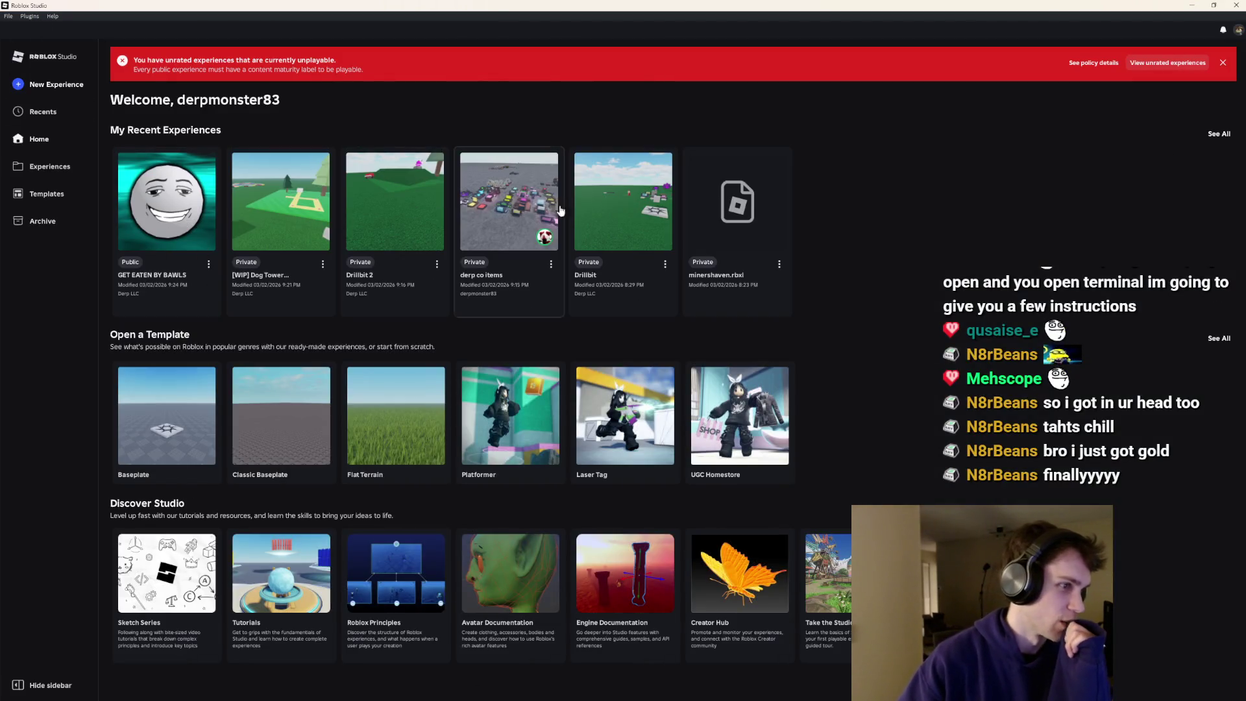
- Open the Drillbit place on the Plugins ribbon tab and resize the Studio window
{"action": "left_click", "coordinate": [626, 205]}
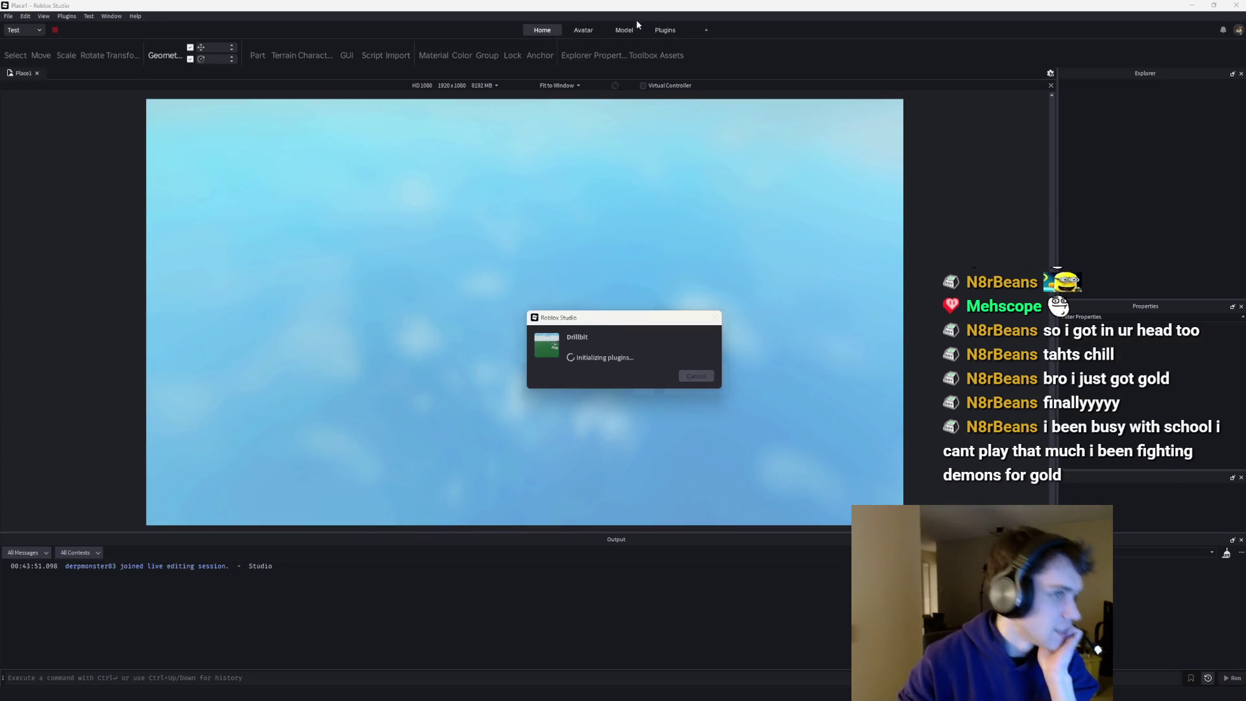
{"action": "left_click", "coordinate": [663, 31]}
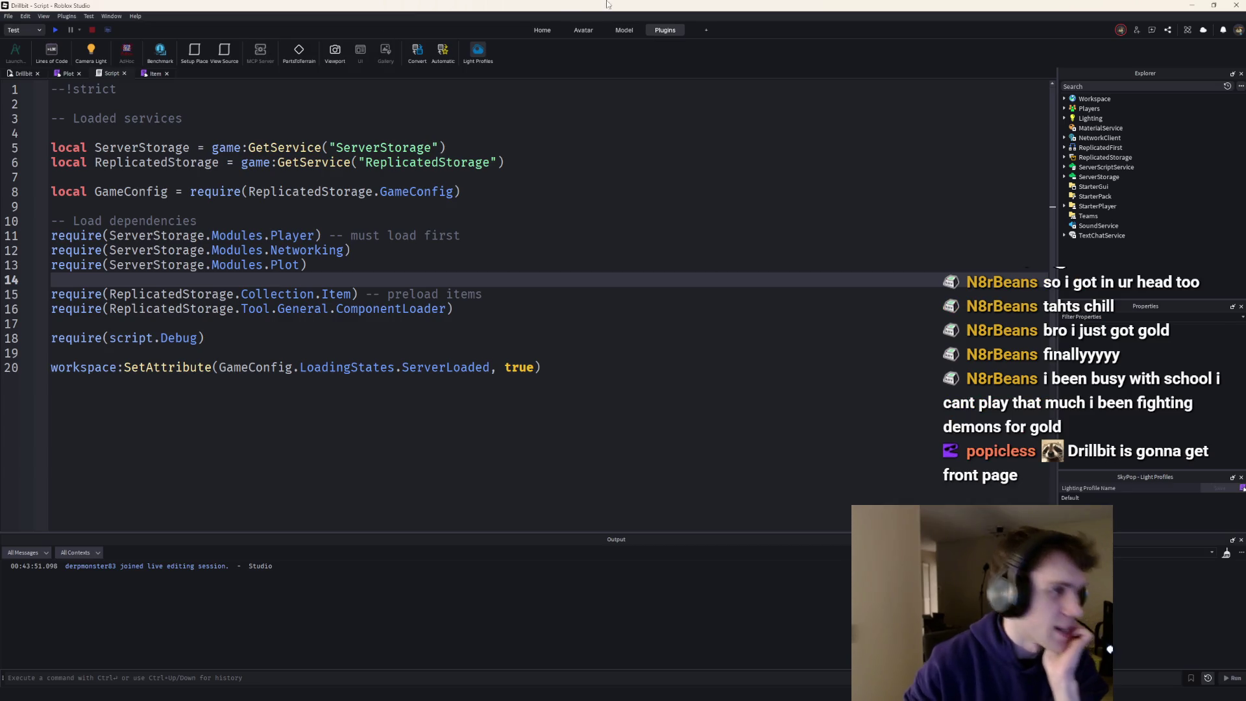
{"action": "mouse_move", "coordinate": [918, 5]}
{"action": "left_mouse_down"}
{"action": "mouse_move", "coordinate": [652, 122]}
{"action": "mouse_move", "coordinate": [598, 115]}
{"action": "mouse_move", "coordinate": [519, 11]}
{"action": "left_mouse_up"}
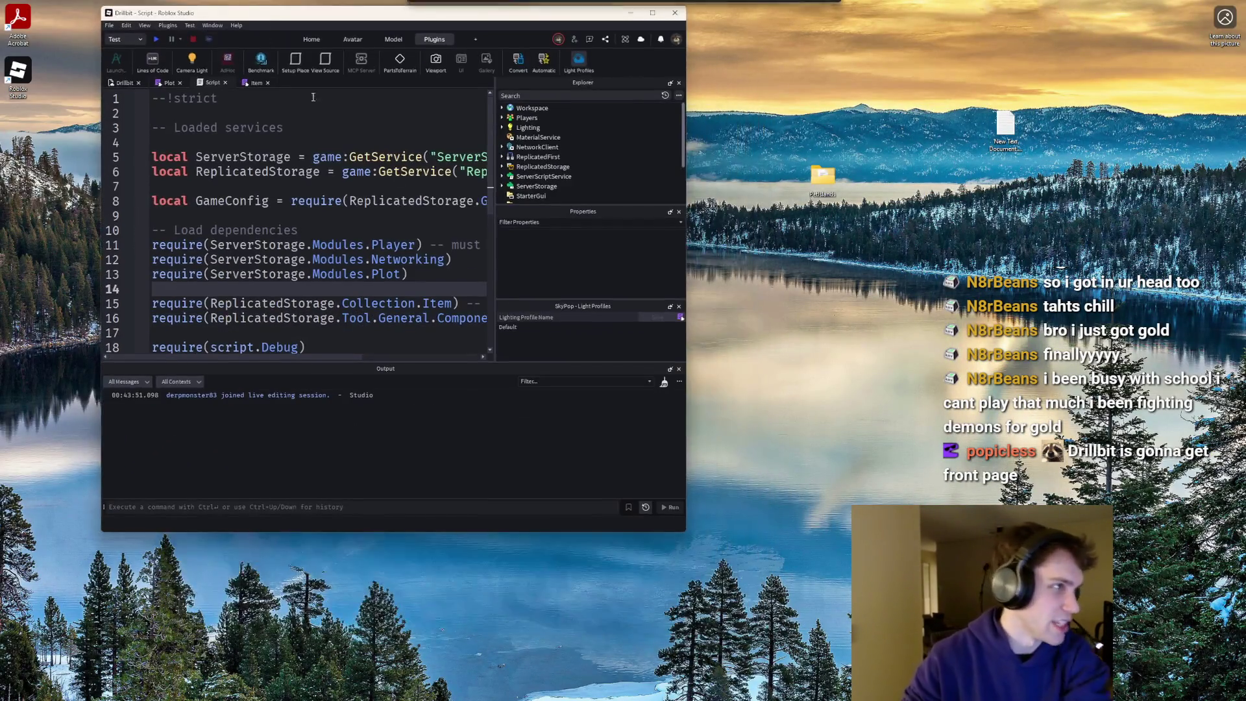
{"action": "left_click_drag", "start_coordinate": [686, 541], "coordinate": [984, 641]}
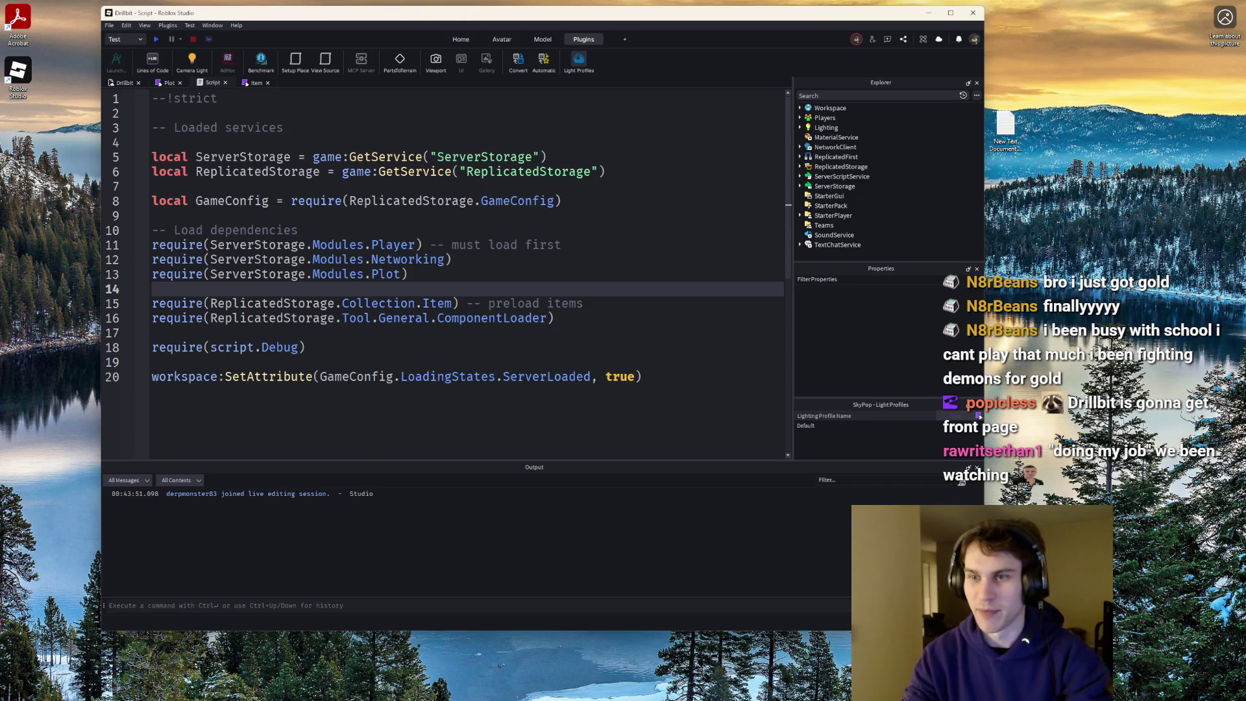
{"action": "key", "text": "alt+Tab"}
- Rewind the tutorial video to about 10:57 and snap the browser to the right half beside Studio
{"action": "key", "text": "space"}
{"action": "key", "text": "Left"}
{"action": "key", "text": "Left"}
{"action": "key", "text": "Left"}
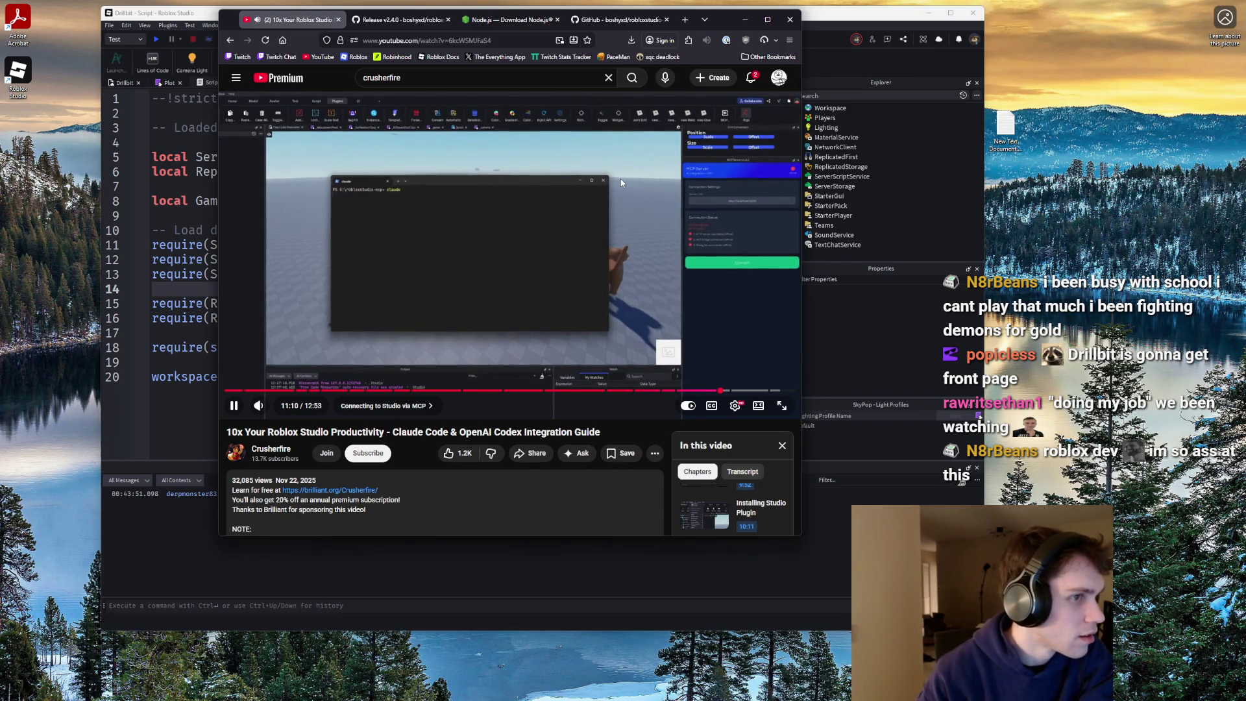
{"action": "key", "text": "Left"}
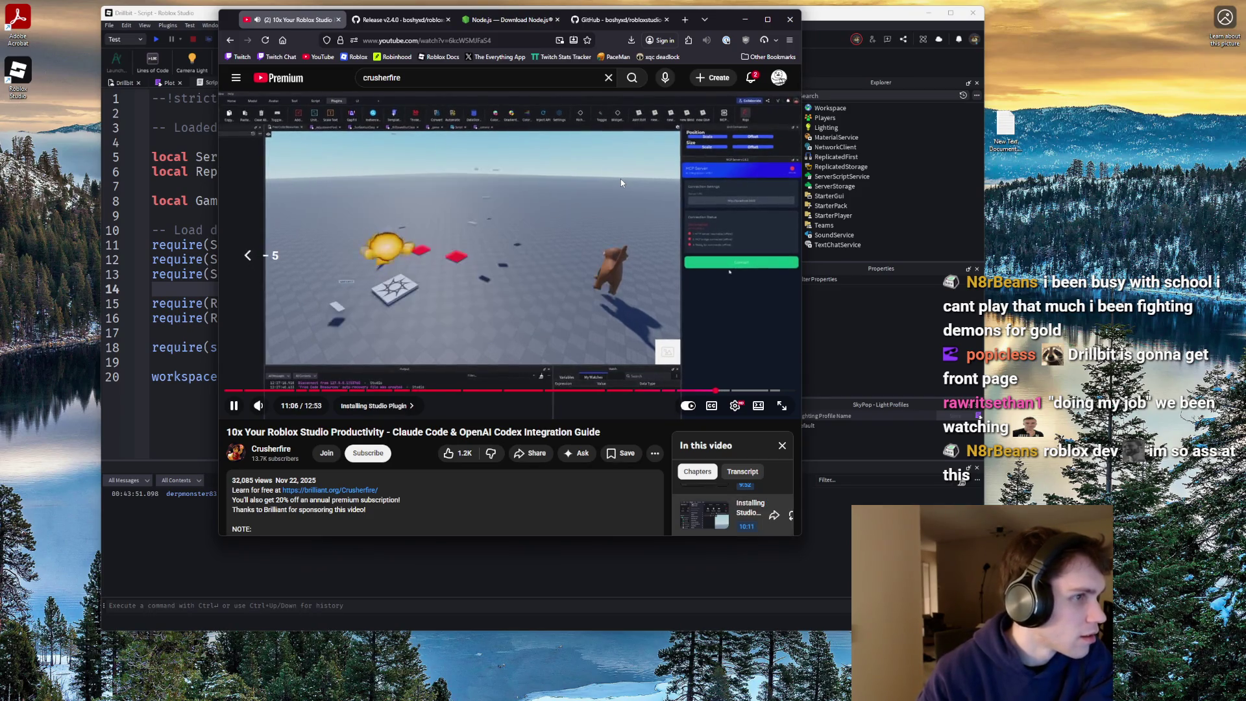
{"action": "key", "text": "Left"}
{"action": "key", "text": "Left"}
{"action": "key", "text": "Left"}
{"action": "key", "text": "Left"}
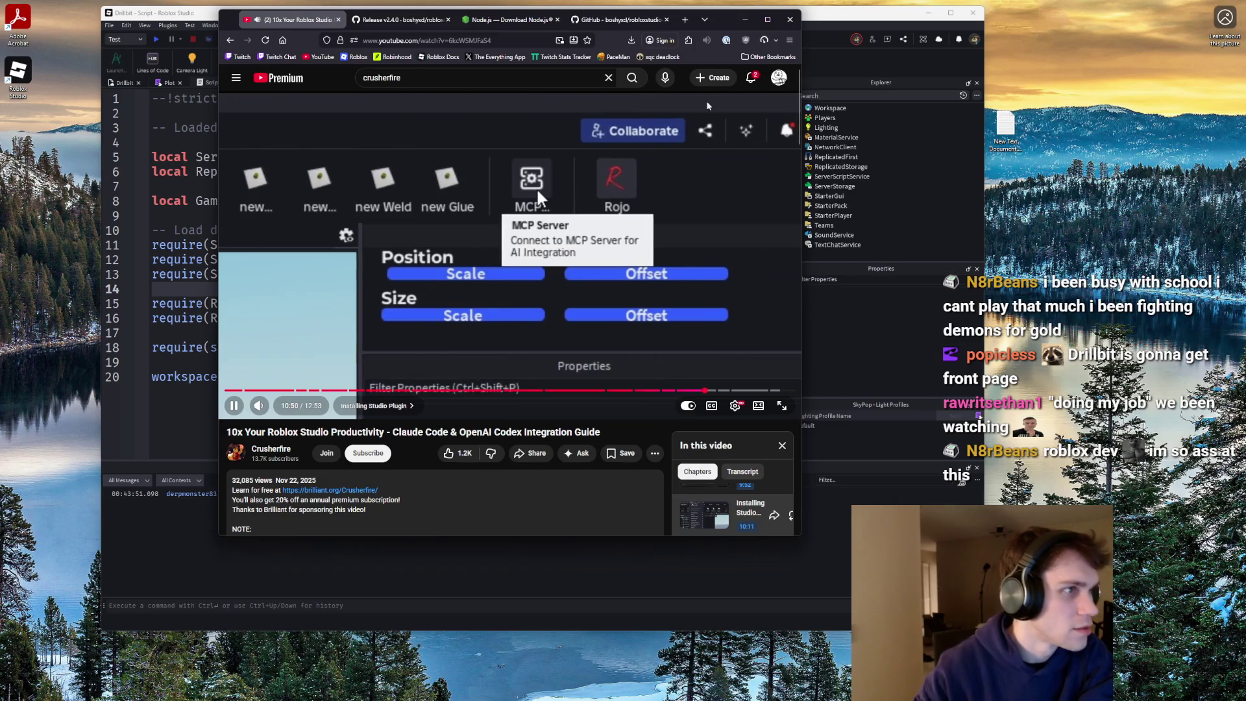
{"action": "key", "text": "super+Right"}
{"action": "key", "text": "Return"}
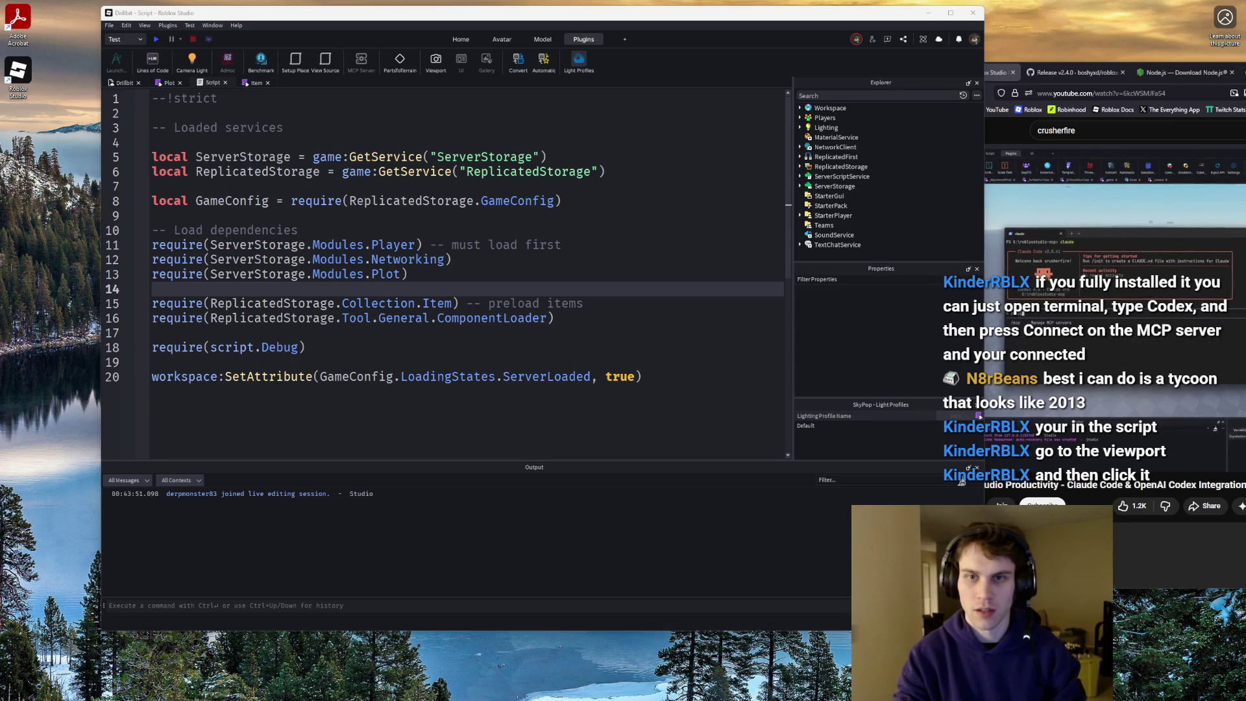
{"action": "double_click", "coordinate": [994, 76]}
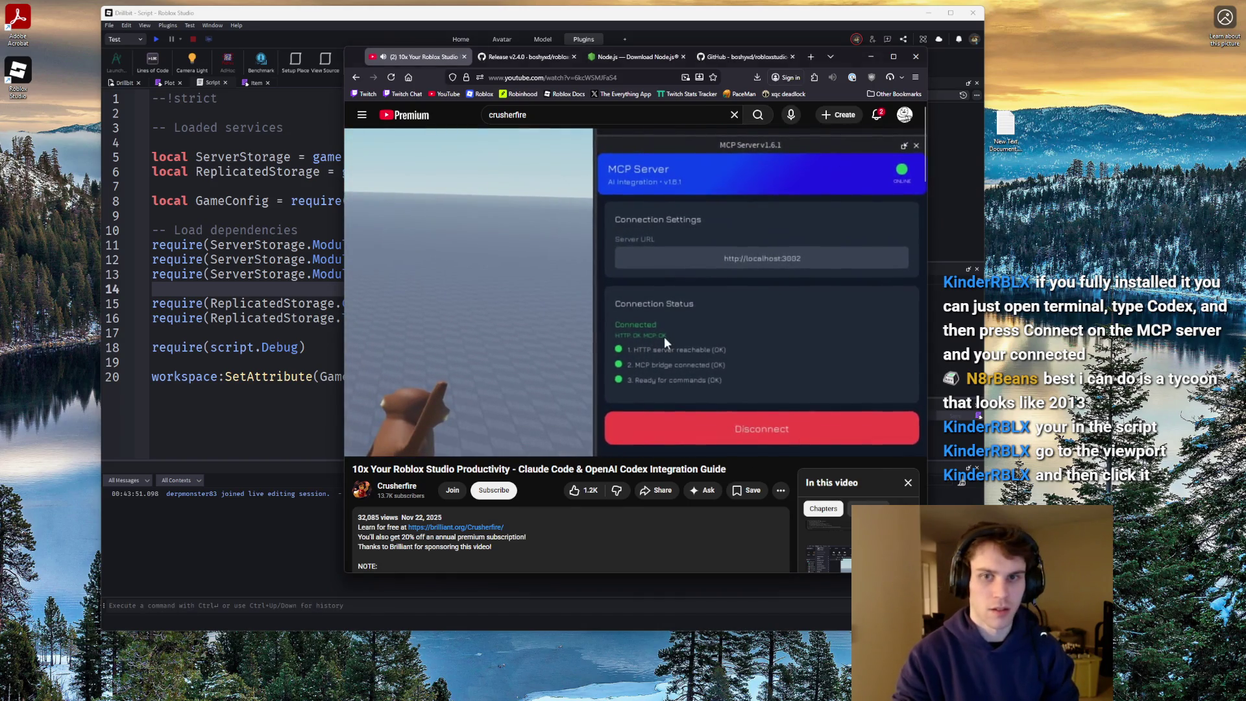
- Show the Drillbit 3D view and move the tutorial browser to the lower right
{"action": "left_click", "coordinate": [127, 83]}
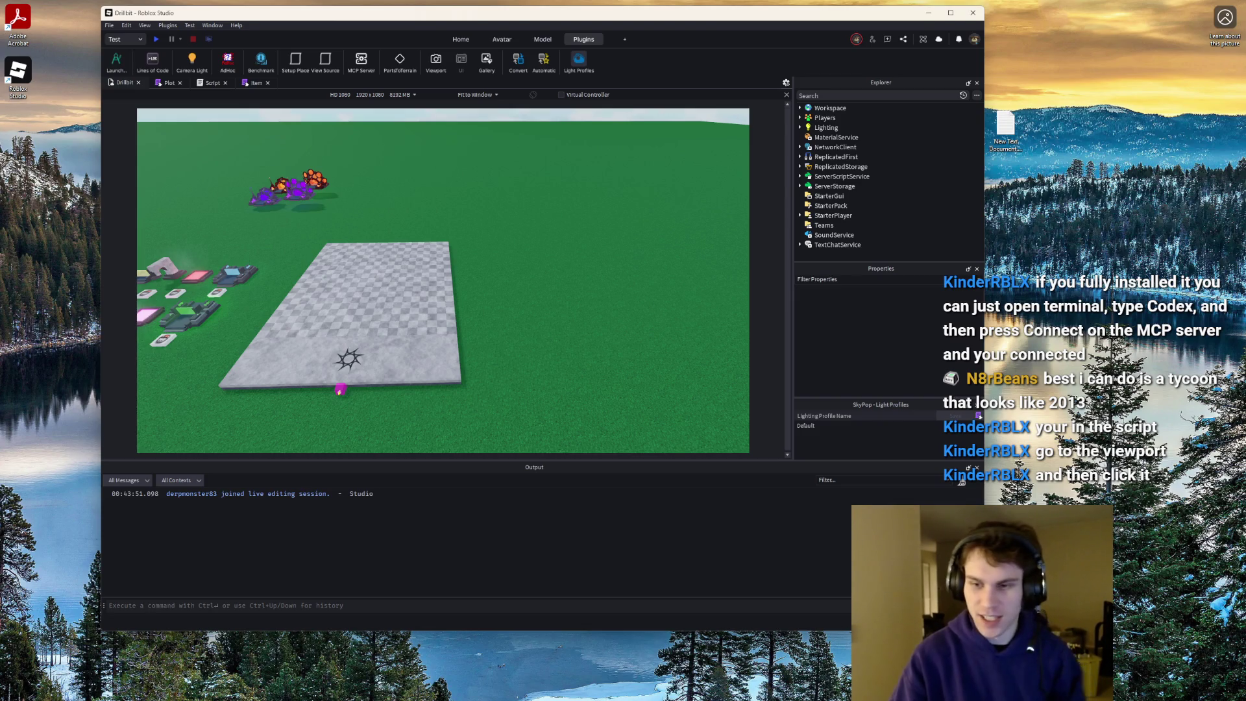
{"action": "key", "text": "alt+Tab"}
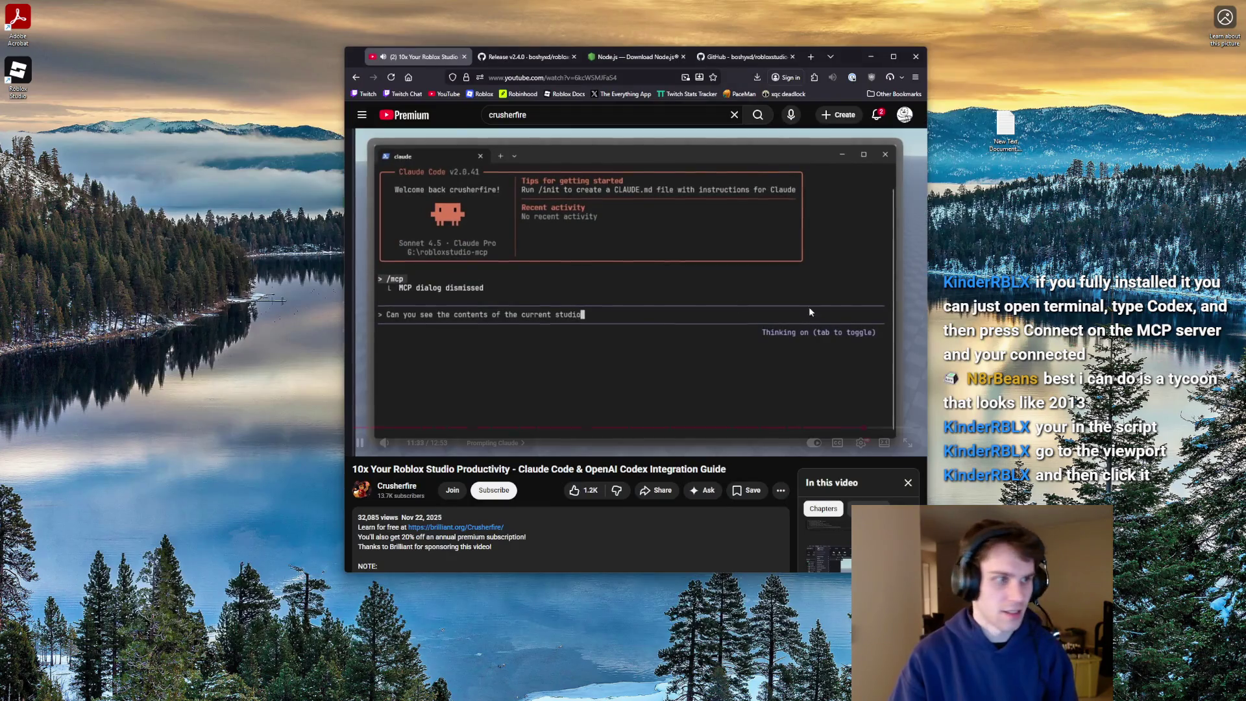
{"action": "left_click_drag", "start_coordinate": [859, 59], "coordinate": [1109, 144]}
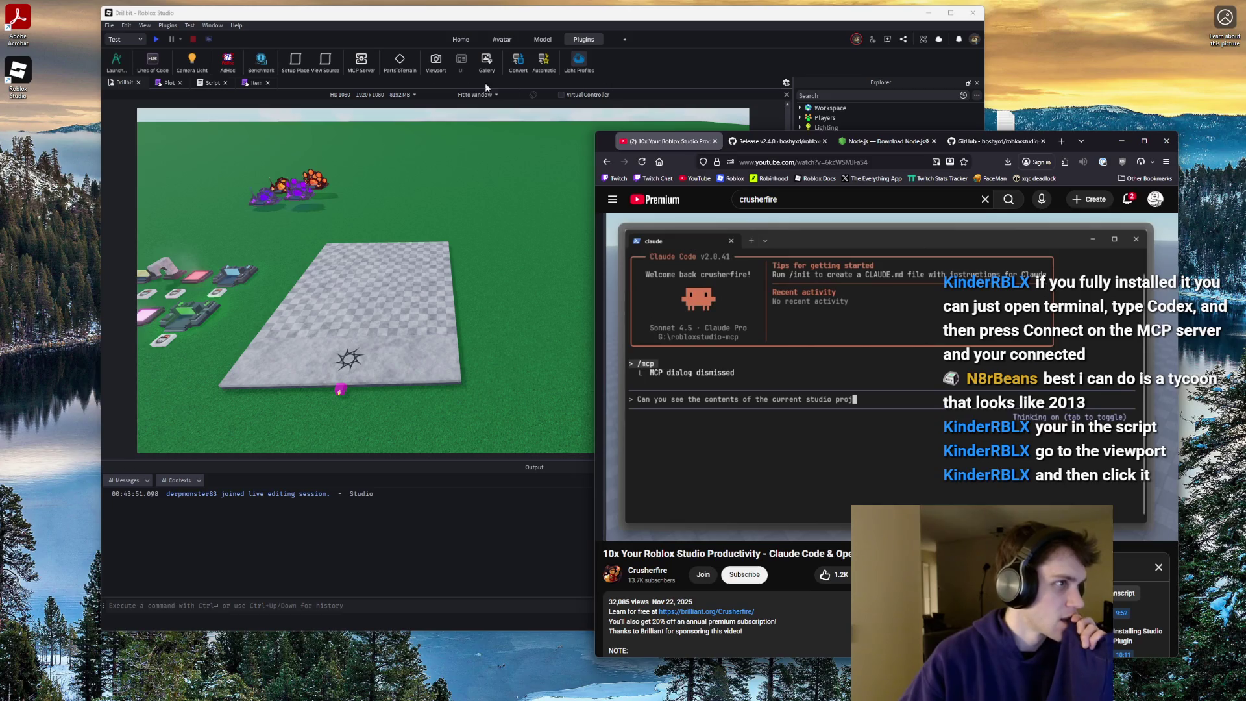
- Open the MCP Server v2.4.0 panel and dock it left of the viewport
{"action": "left_click", "coordinate": [361, 62]}
{"action": "mouse_move", "coordinate": [532, 278]}
{"action": "left_mouse_down"}
{"action": "mouse_move", "coordinate": [606, 280]}
{"action": "mouse_move", "coordinate": [847, 350]}
{"action": "mouse_move", "coordinate": [272, 276]}
{"action": "mouse_move", "coordinate": [730, 330]}
{"action": "mouse_move", "coordinate": [425, 303]}
{"action": "mouse_move", "coordinate": [252, 269]}
{"action": "left_mouse_up"}
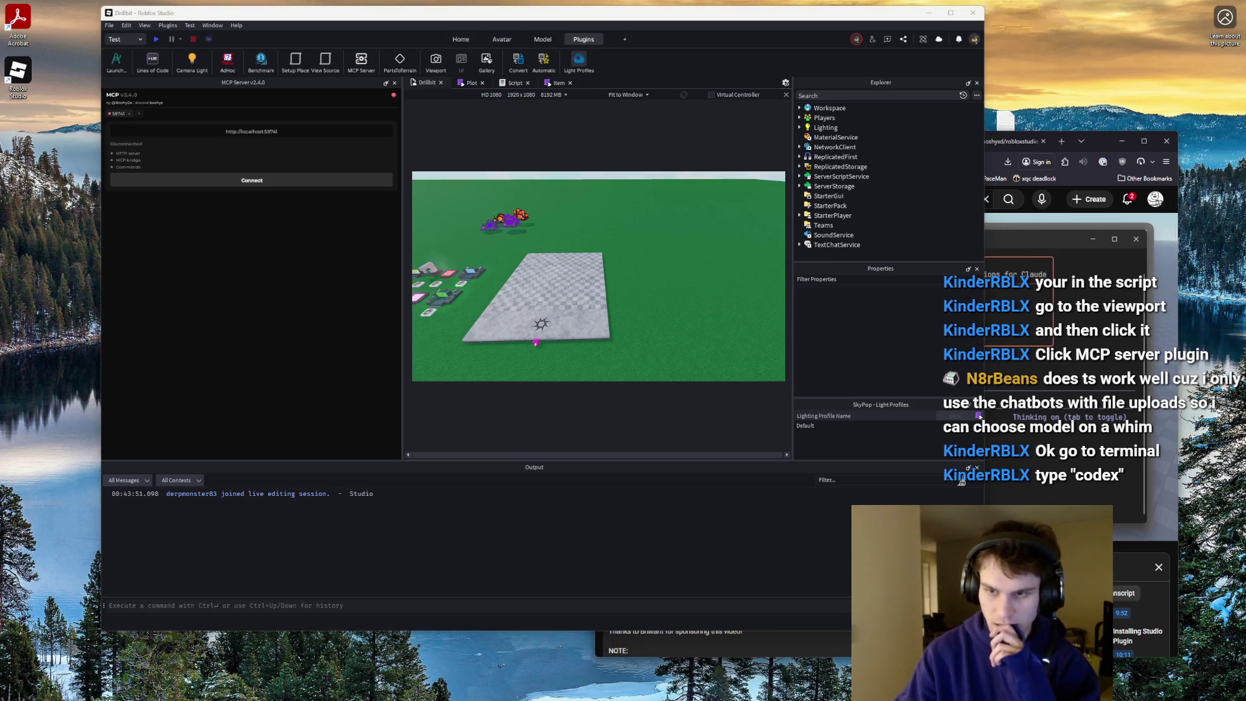
{"action": "key", "text": "super+Down"}
{"action": "key", "text": "alt+Tab"}
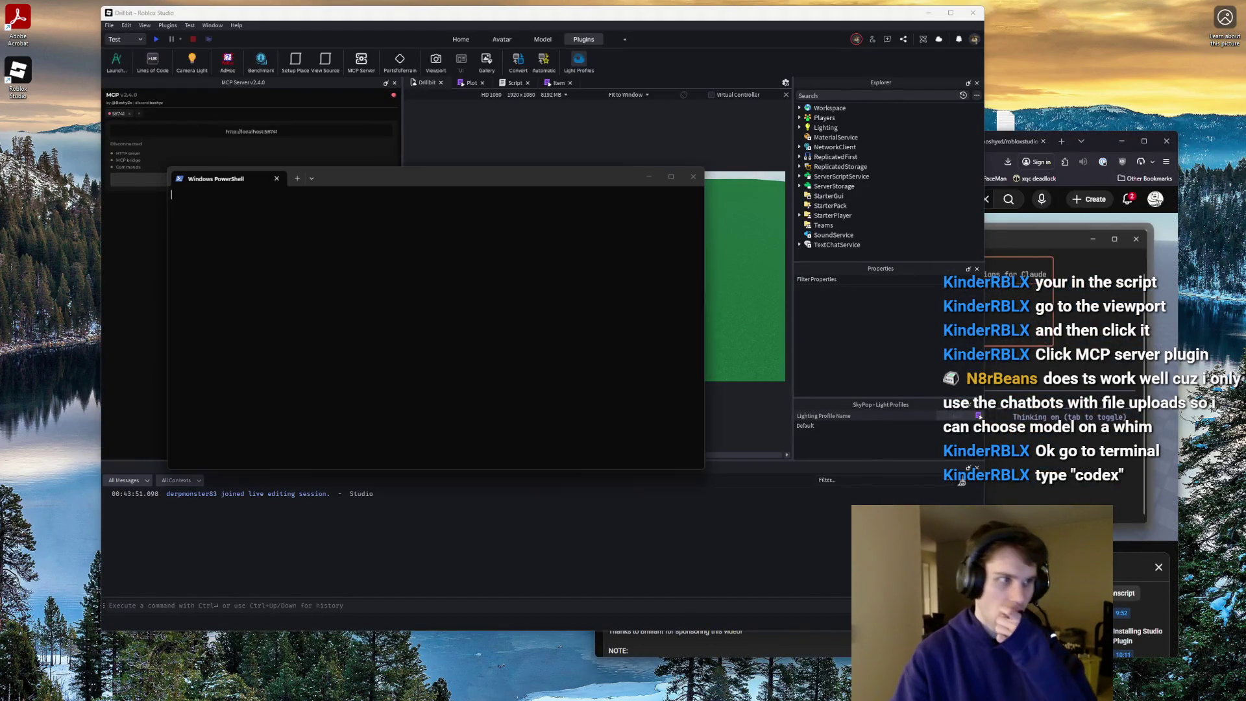
- Run codex in PowerShell from the user home folder
{"action": "type", "text": "codex"}
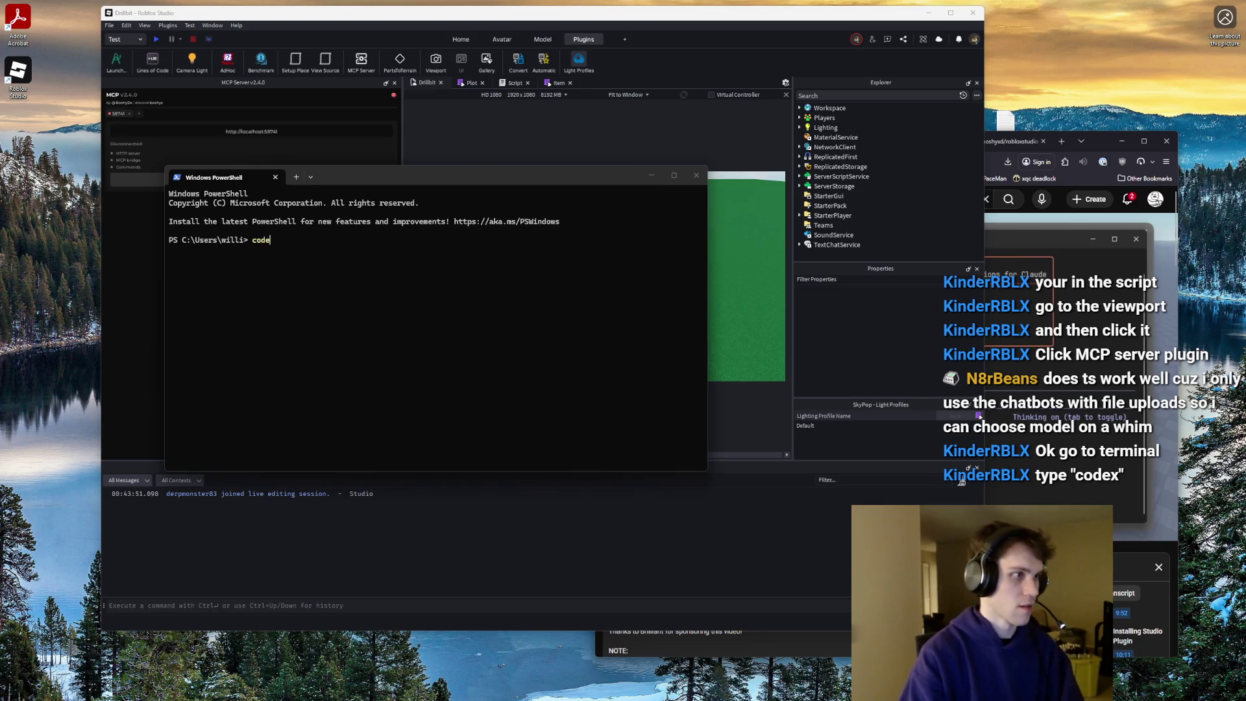
{"action": "key", "text": "Return"}
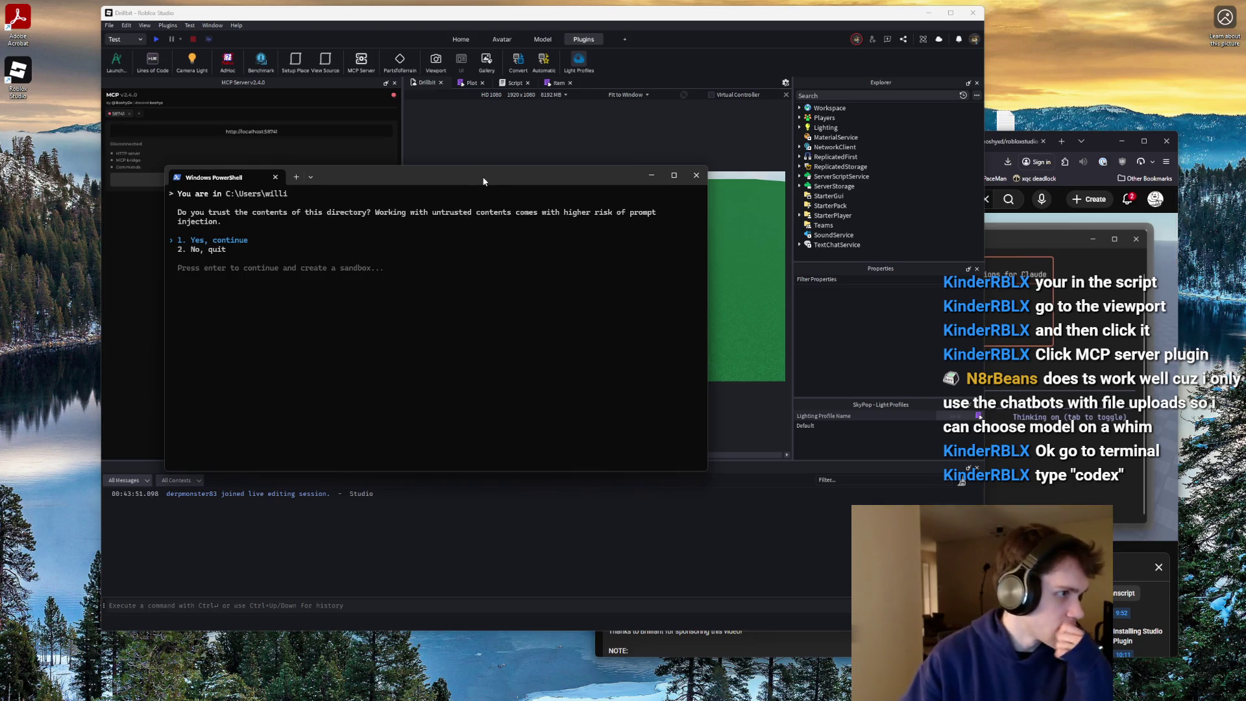
{"action": "left_click", "coordinate": [650, 175]}
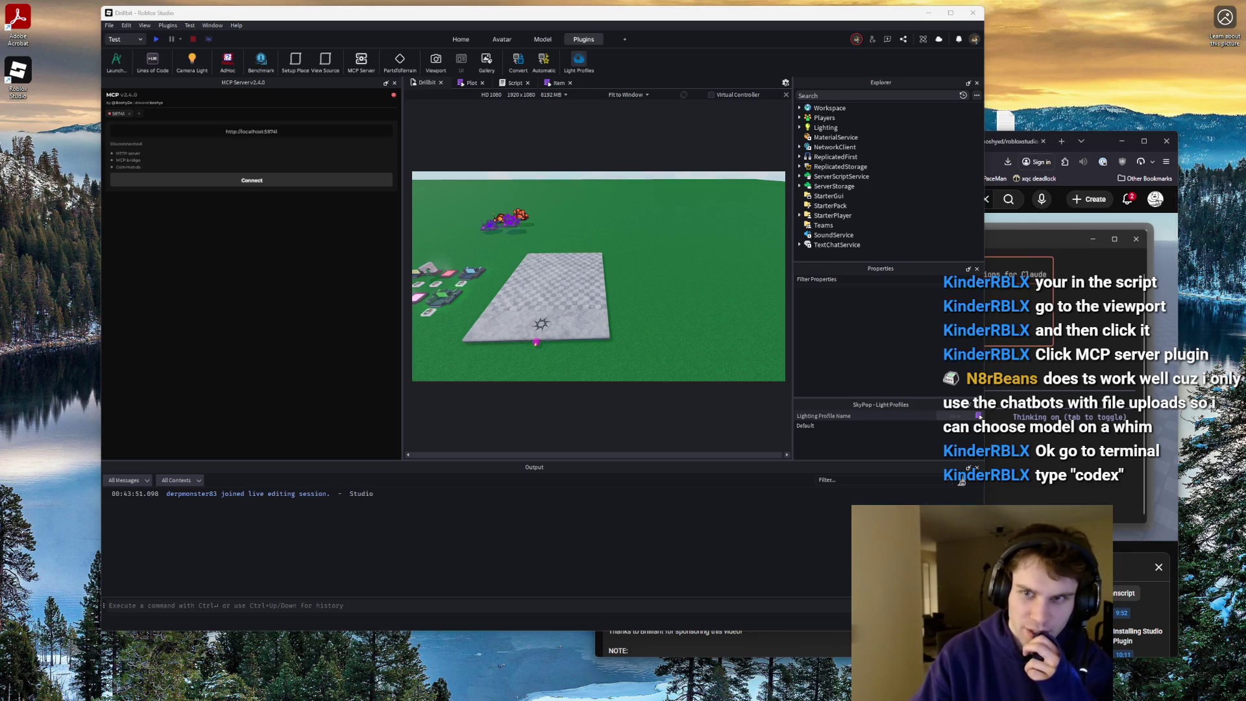
{"action": "key", "text": "alt+Tab"}
- Pick '2. No, quit' at the directory-trust prompt so Codex exits
{"action": "double_click", "coordinate": [439, 182]}
{"action": "left_click_drag", "start_coordinate": [439, 182], "coordinate": [434, 183]}
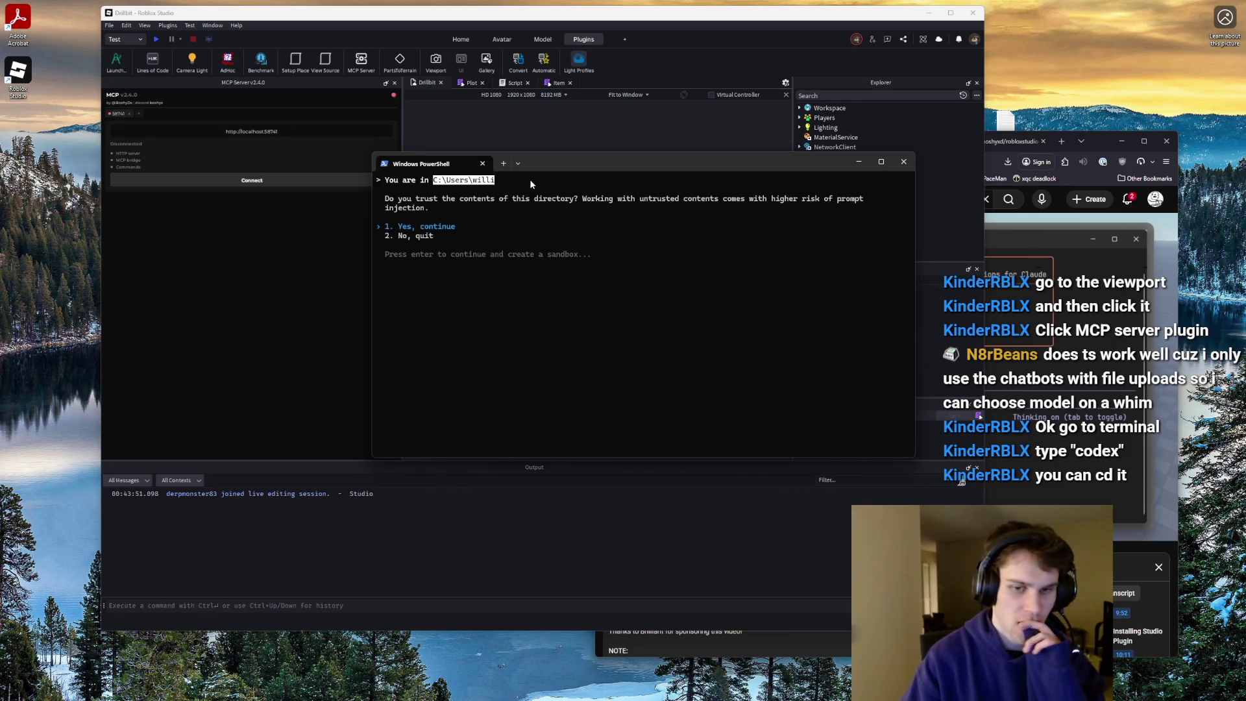
{"action": "key", "text": "Down"}
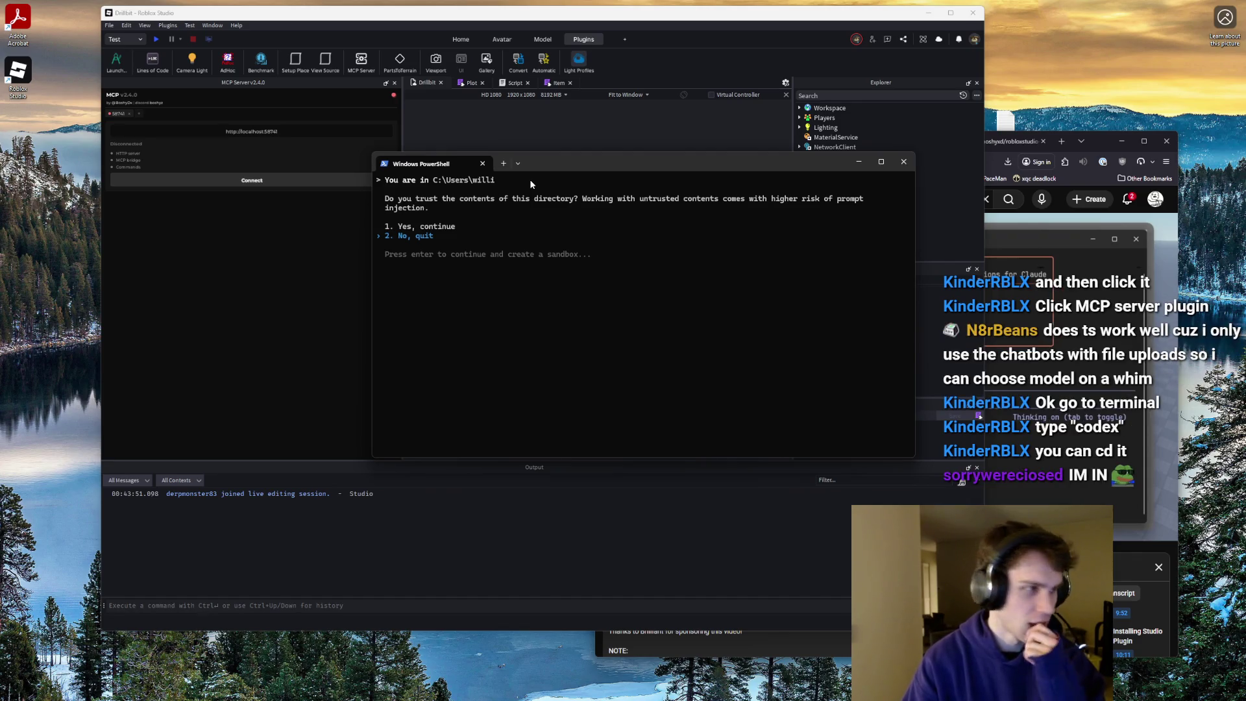
{"action": "key", "text": "Up"}
{"action": "key", "text": "Down"}
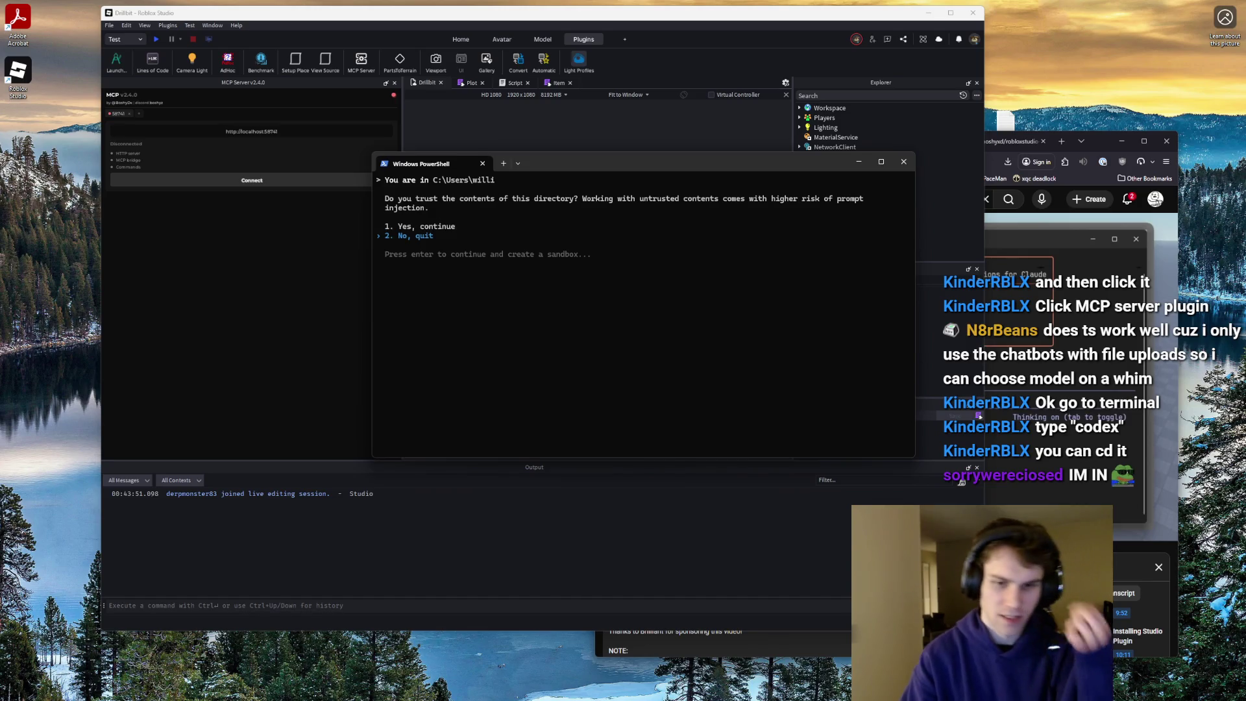
{"action": "key", "text": "Return"}
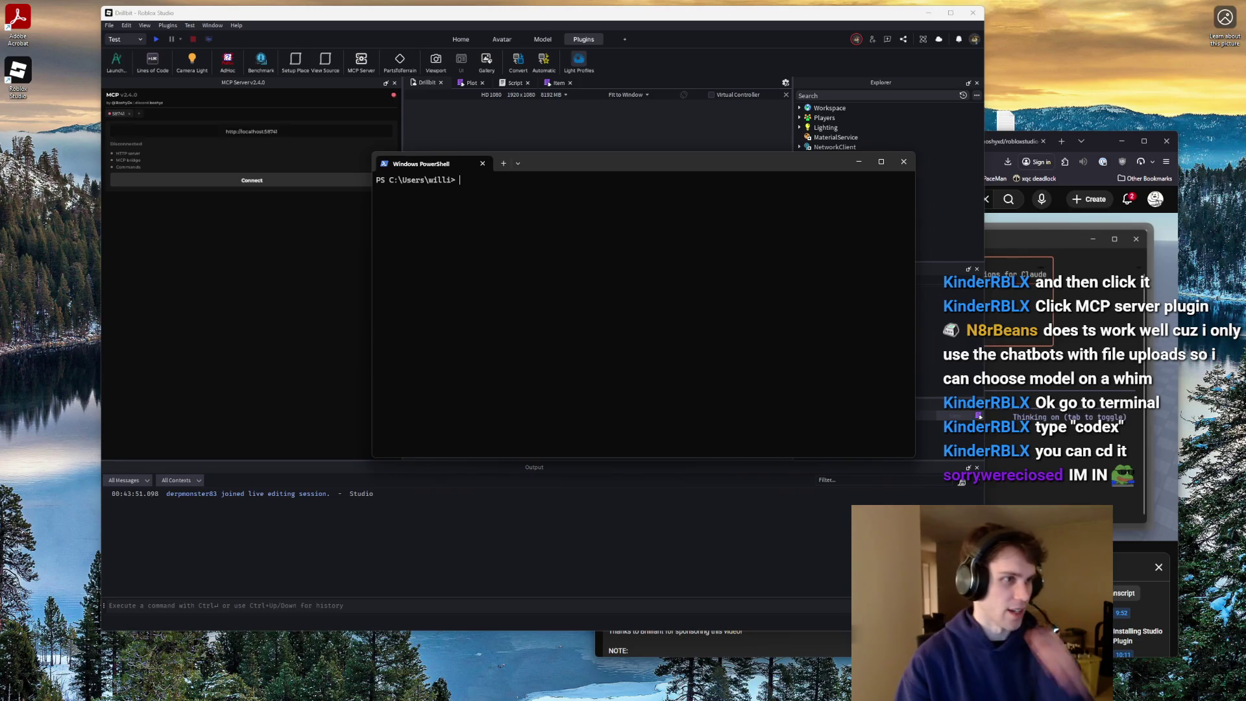
- Change into Documents and create a robloxdevshi folder there
{"action": "type", "text": "cd Documents"}
{"action": "key", "text": "Return"}
{"action": "type", "text": "mkdir "}
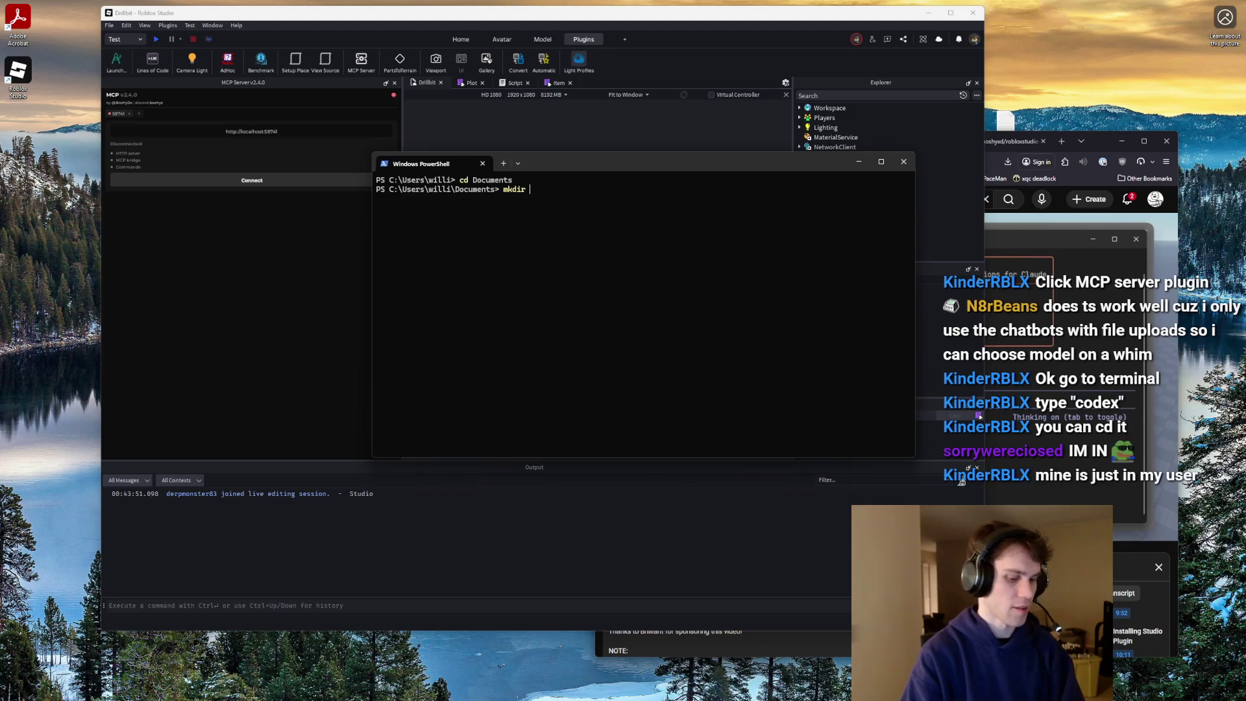
{"action": "type", "text": "roblo"}
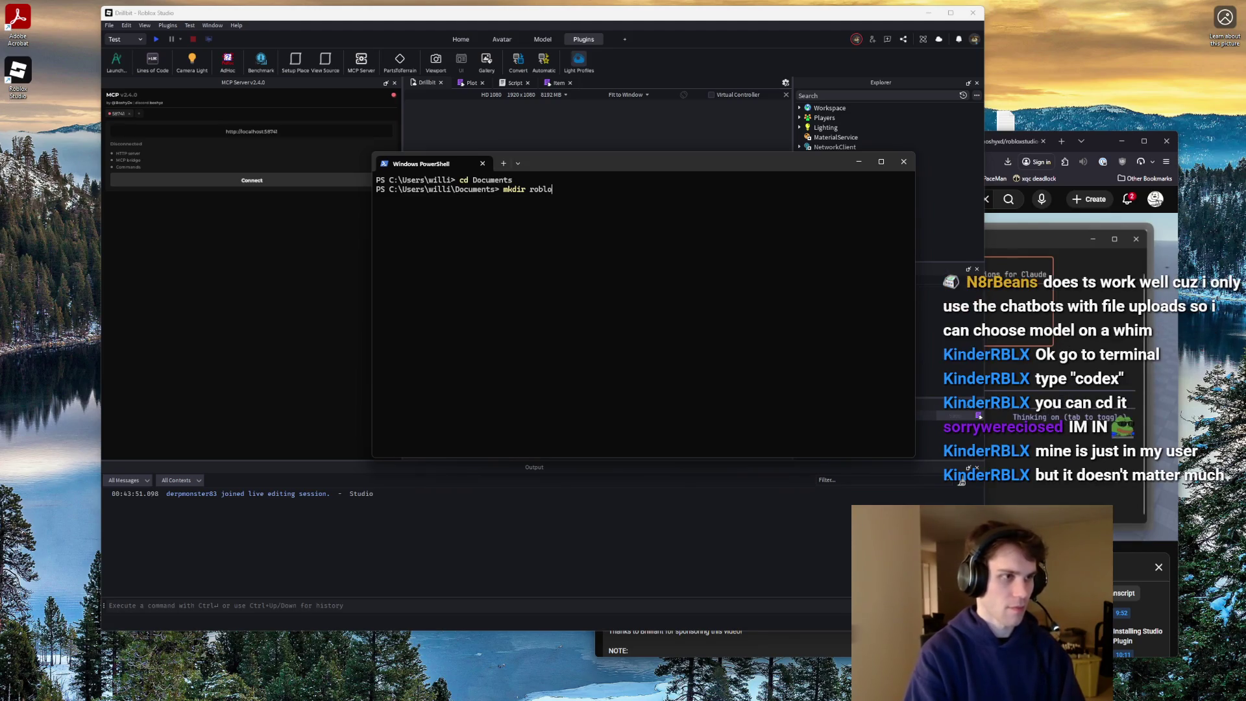
{"action": "type", "text": "xdevshi"}
{"action": "key", "text": "Return"}
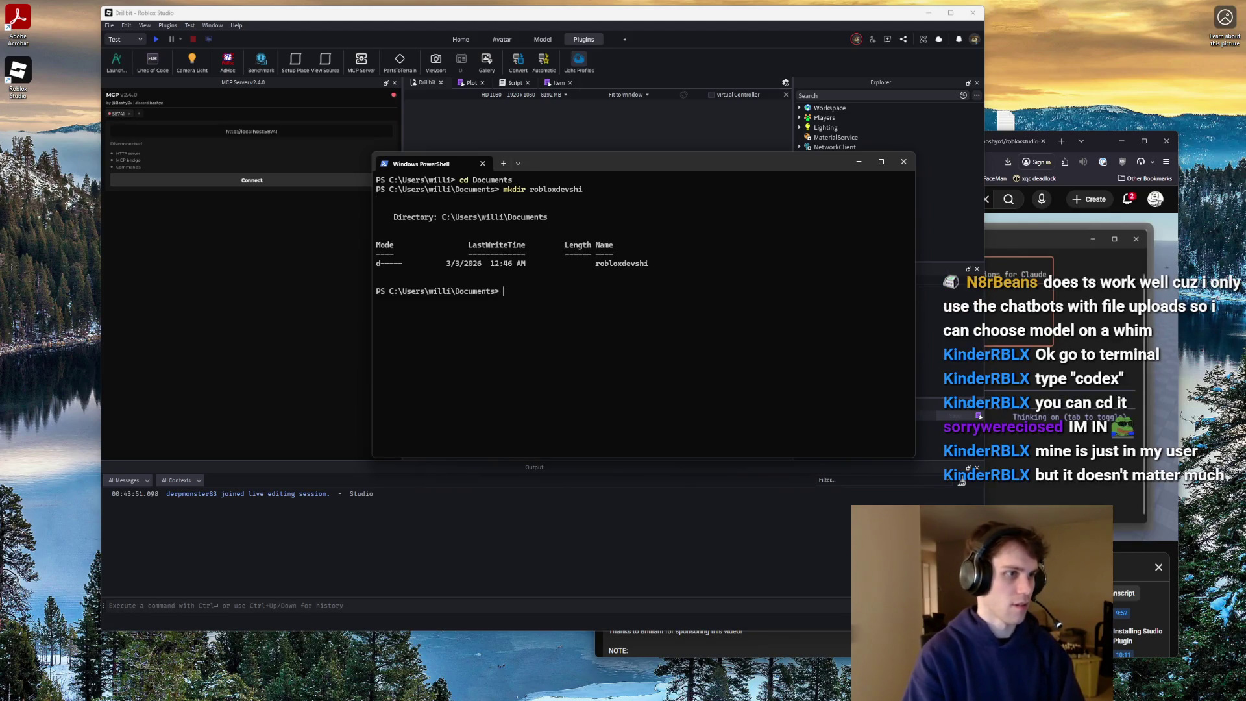
- Move into robloxdevshi, start Codex trusting the folder, then close the window
{"action": "type", "text": "cdrobloxdevshi"}
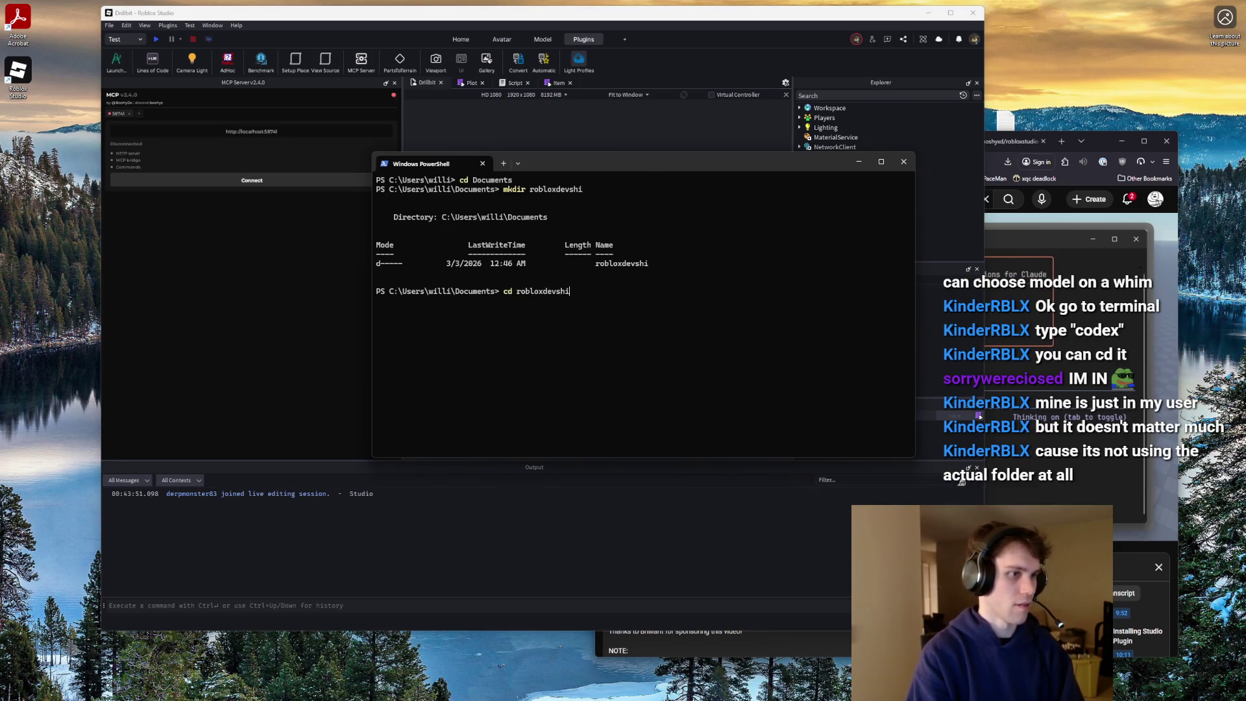
{"action": "key", "text": "Return"}
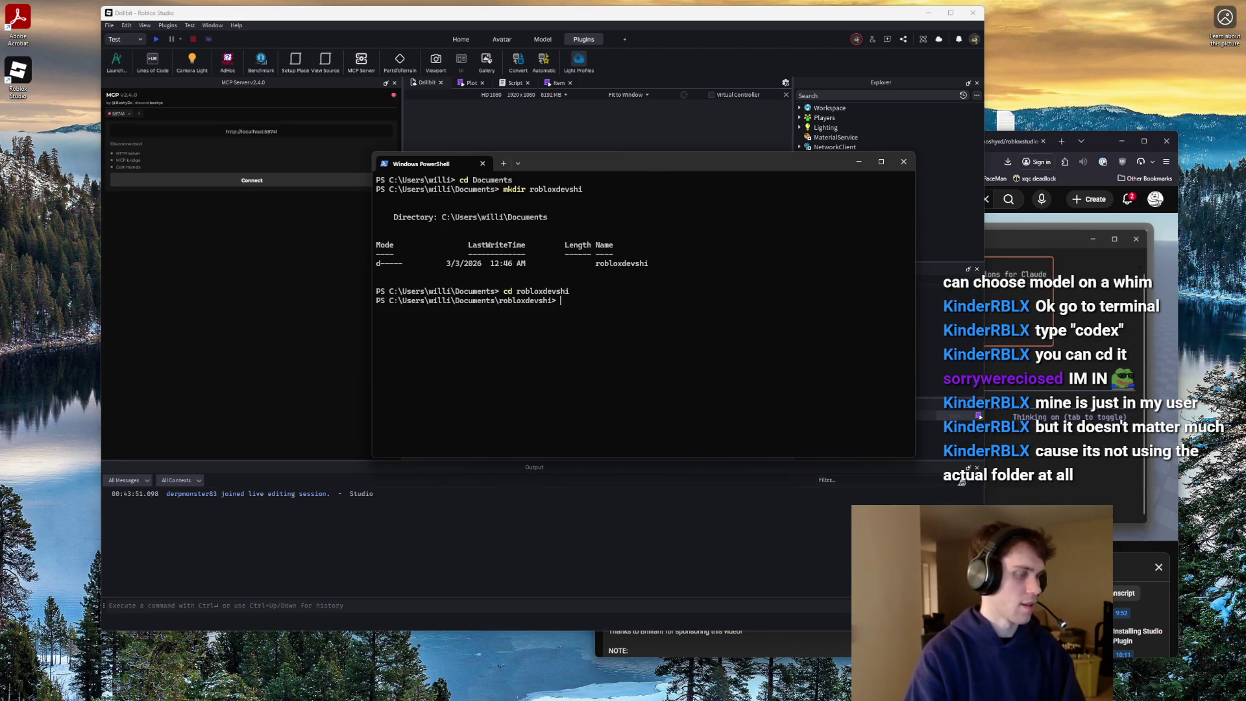
{"action": "type", "text": "codex"}
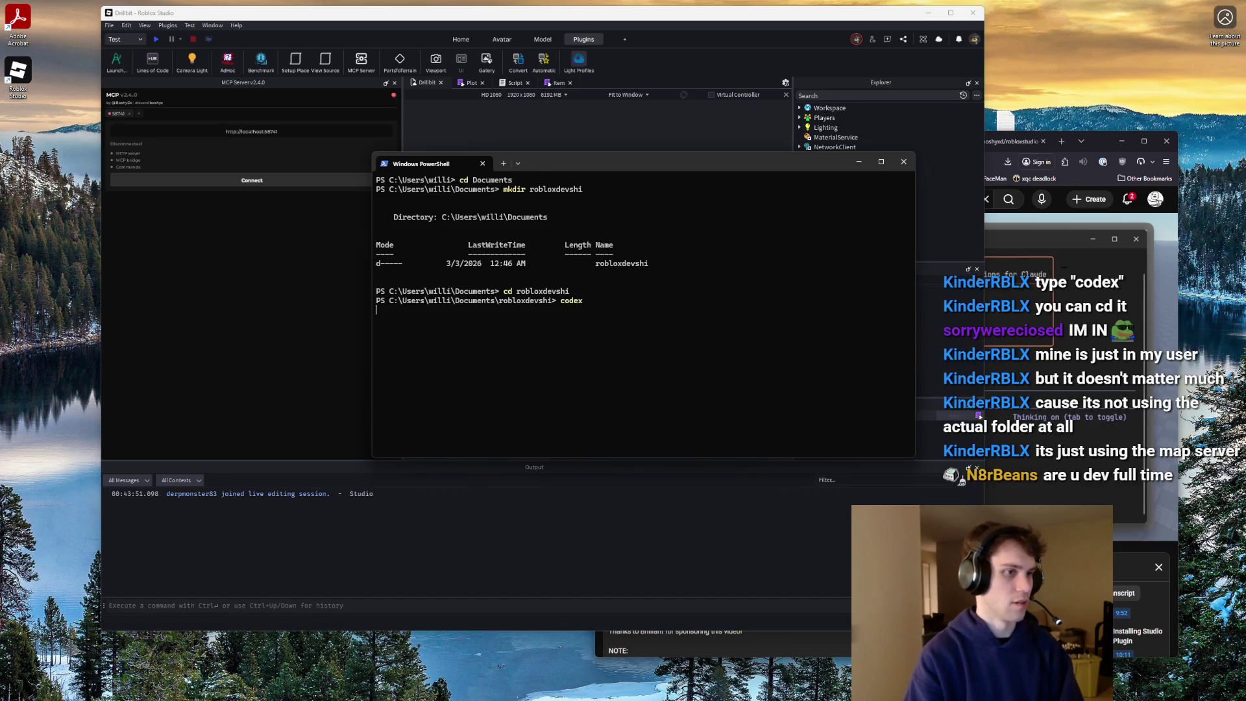
{"action": "key", "text": "Return"}
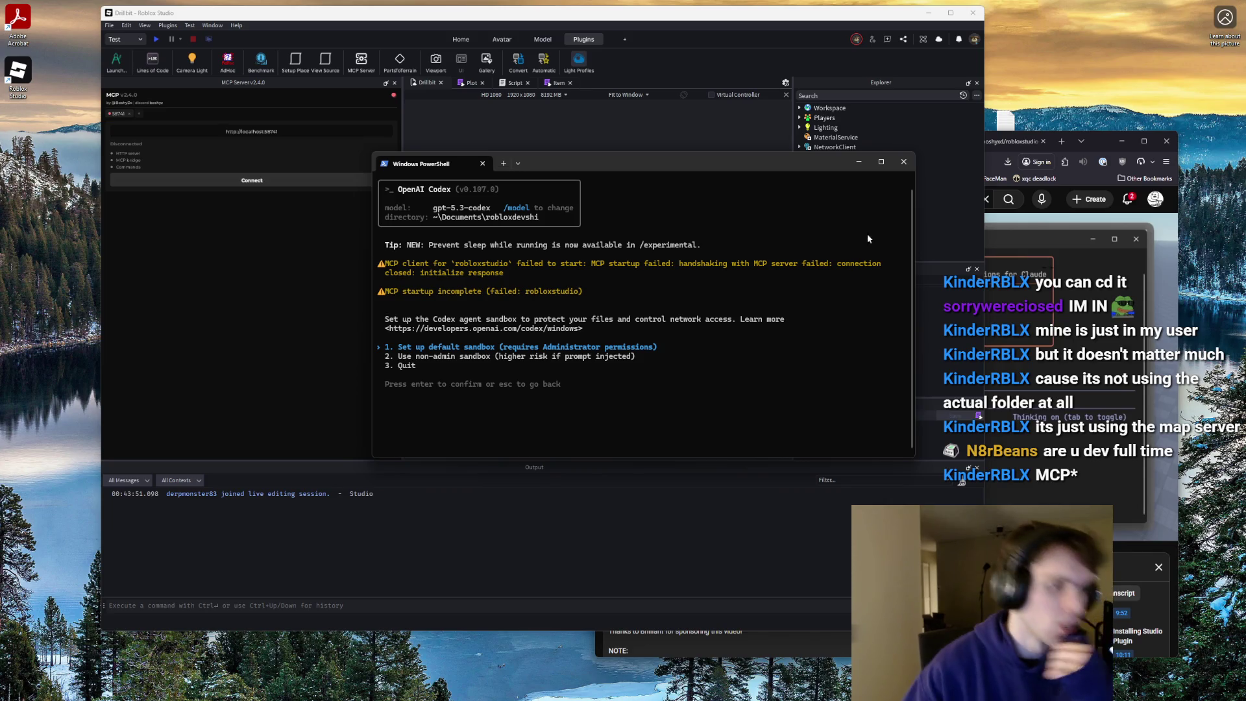
{"action": "left_click", "coordinate": [903, 162]}
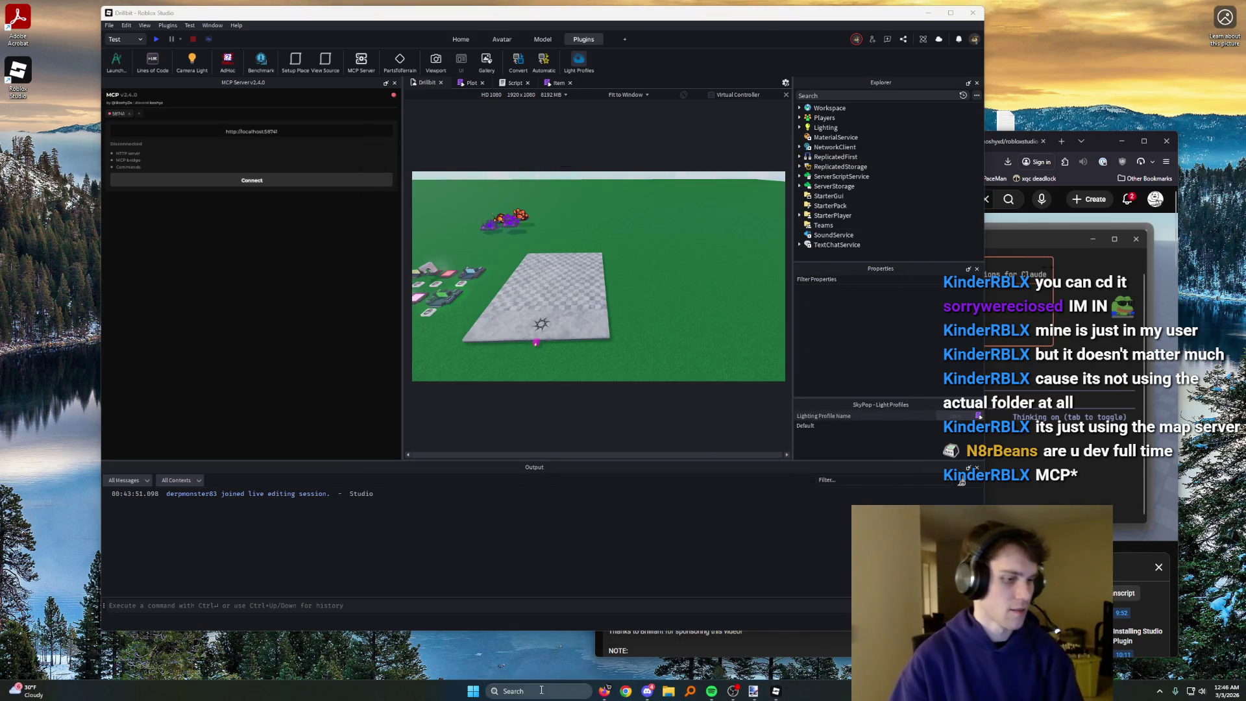
- Launch Windows PowerShell as administrator from the Start search
{"action": "left_click", "coordinate": [546, 691]}
{"action": "type", "text": "powersh"}
{"action": "key", "text": "Return"}
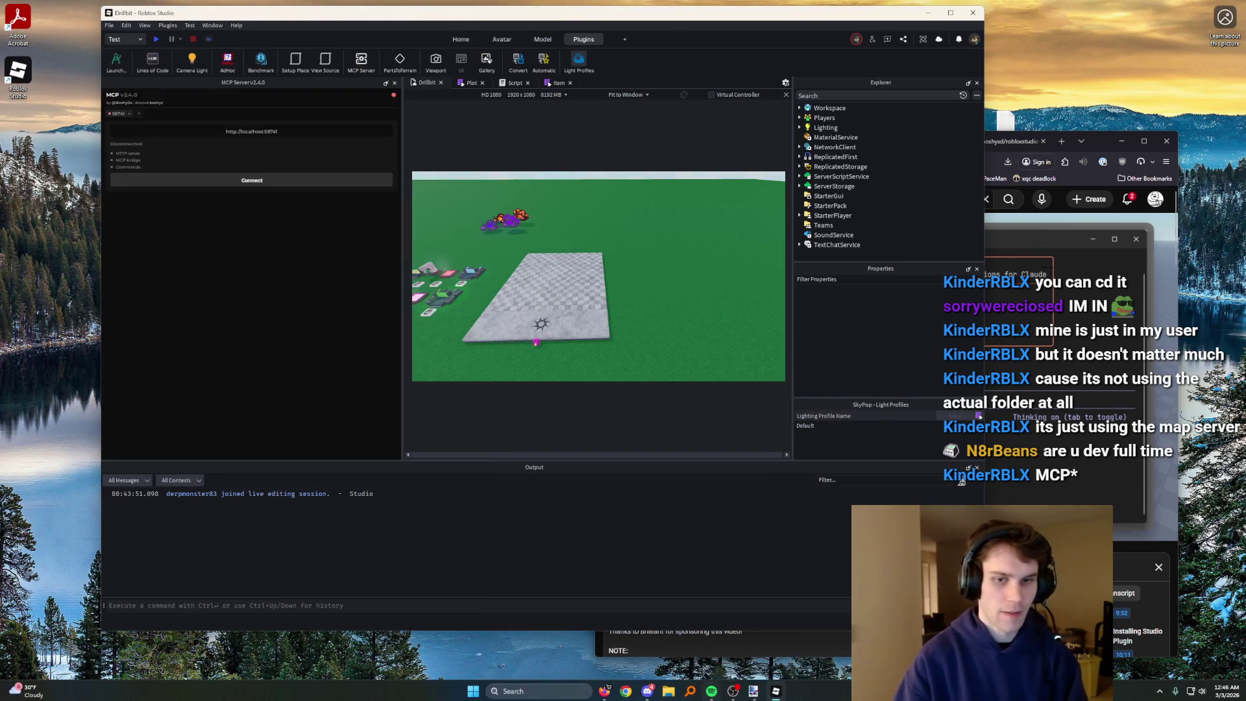
{"action": "left_click", "coordinate": [550, 690]}
{"action": "type", "text": "powers"}
{"action": "right_click", "coordinate": [558, 324]}
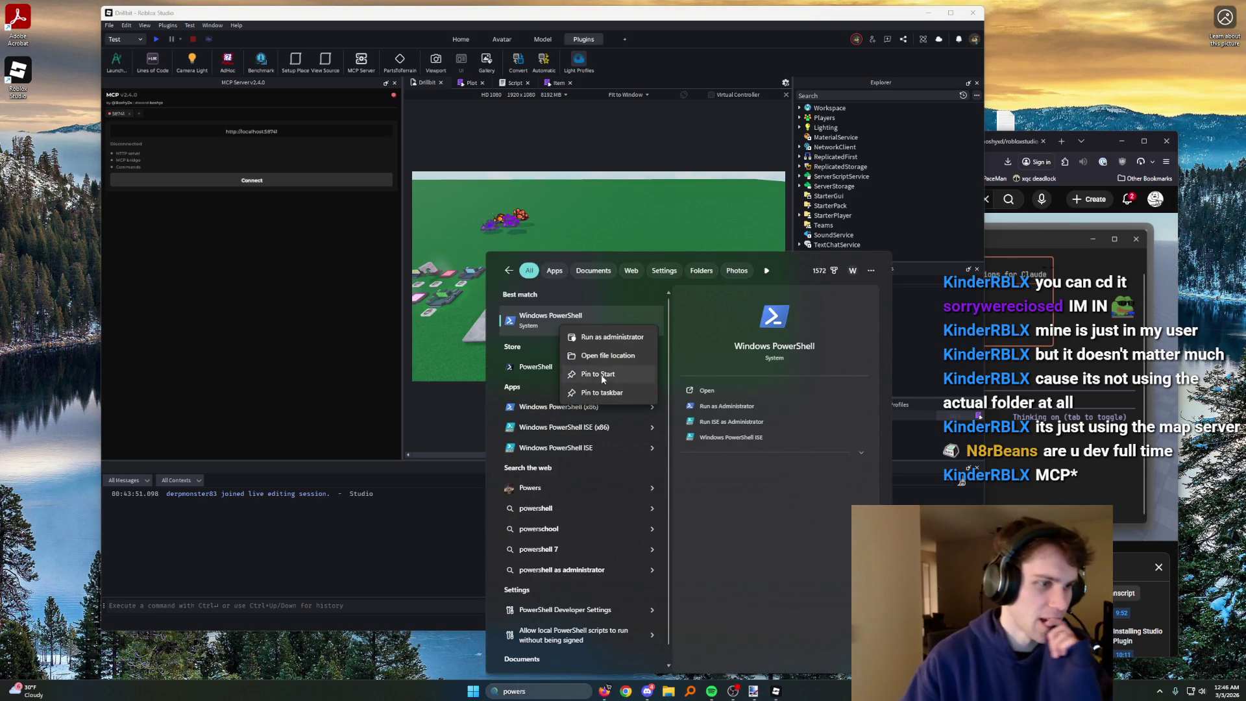
{"action": "left_click", "coordinate": [598, 340]}
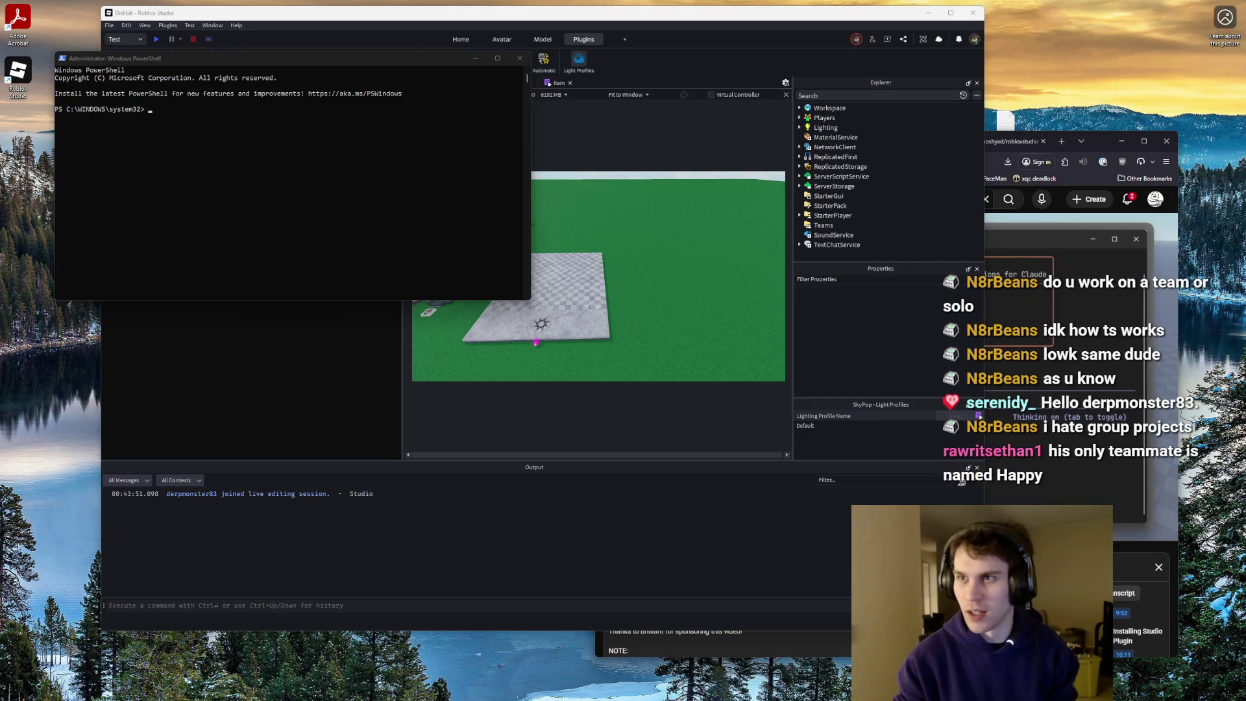
- Change into the Documents\robloxdevshi folder in admin PowerShell and start Codex
{"action": "left_click", "coordinate": [236, 134]}
{"action": "type", "text": "\"C:\\Users\\willi\\Documents\\robloxdevshi\""}
{"action": "key", "text": "Return"}
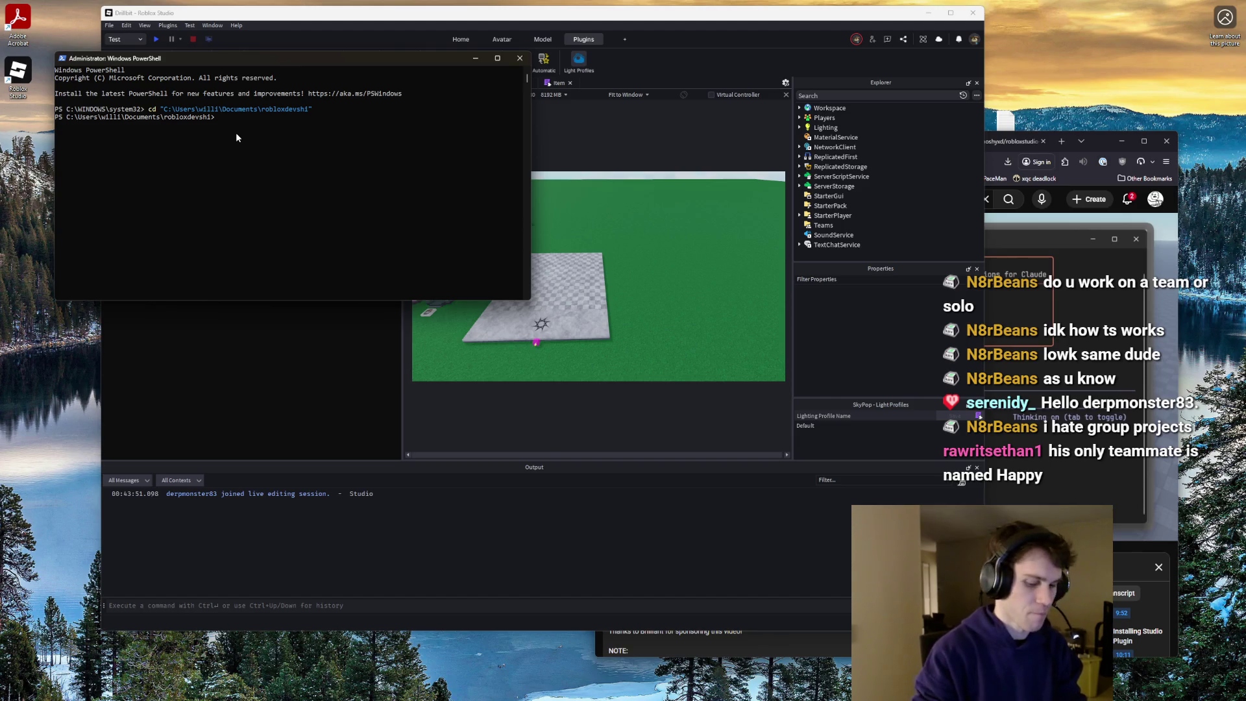
{"action": "type", "text": "codex"}
{"action": "key", "text": "Return"}
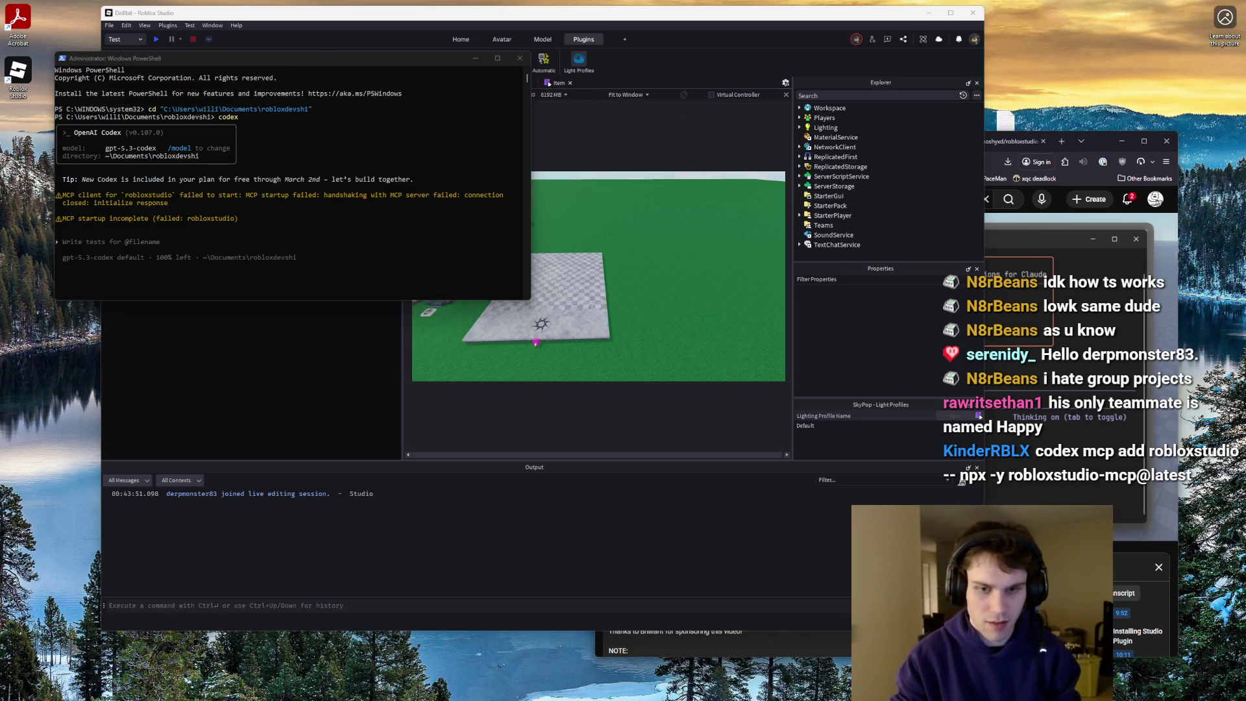
- Quit Codex after the MCP failure and enter 'codex mcp add robloxstudio -- npx -y robloxstudio-mcp@latest'
{"action": "left_click", "coordinate": [286, 166]}
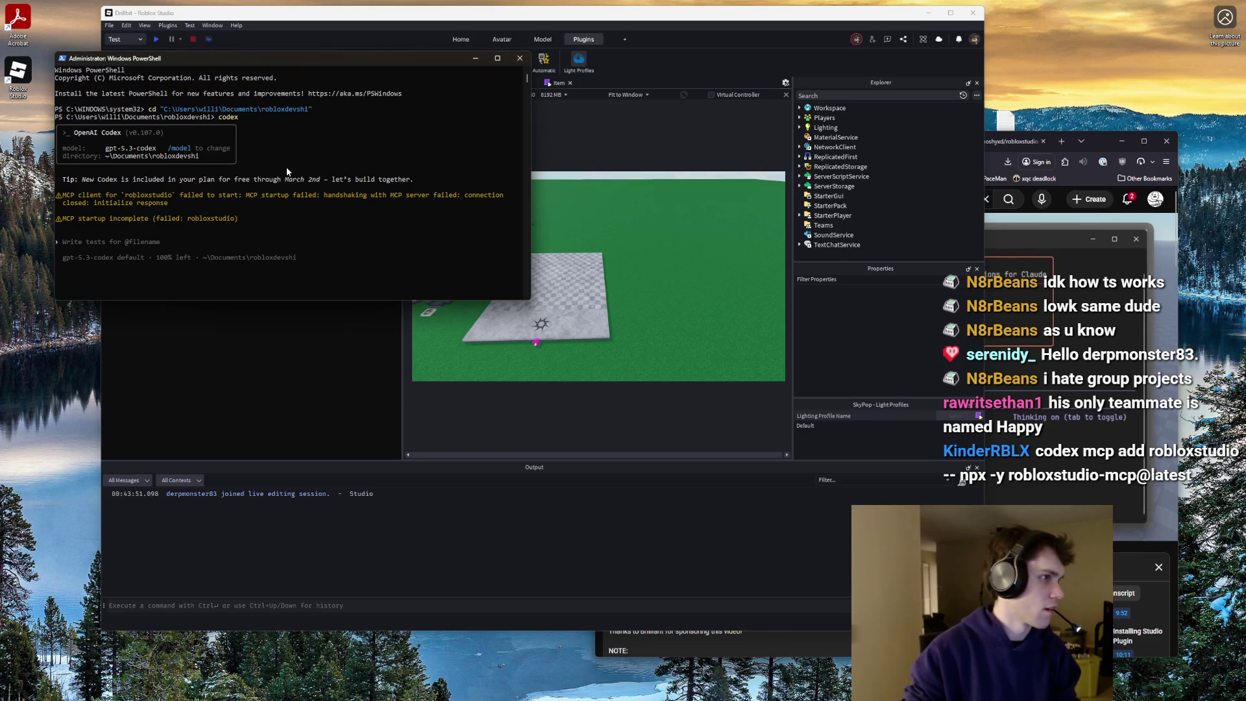
{"action": "left_click", "coordinate": [244, 243]}
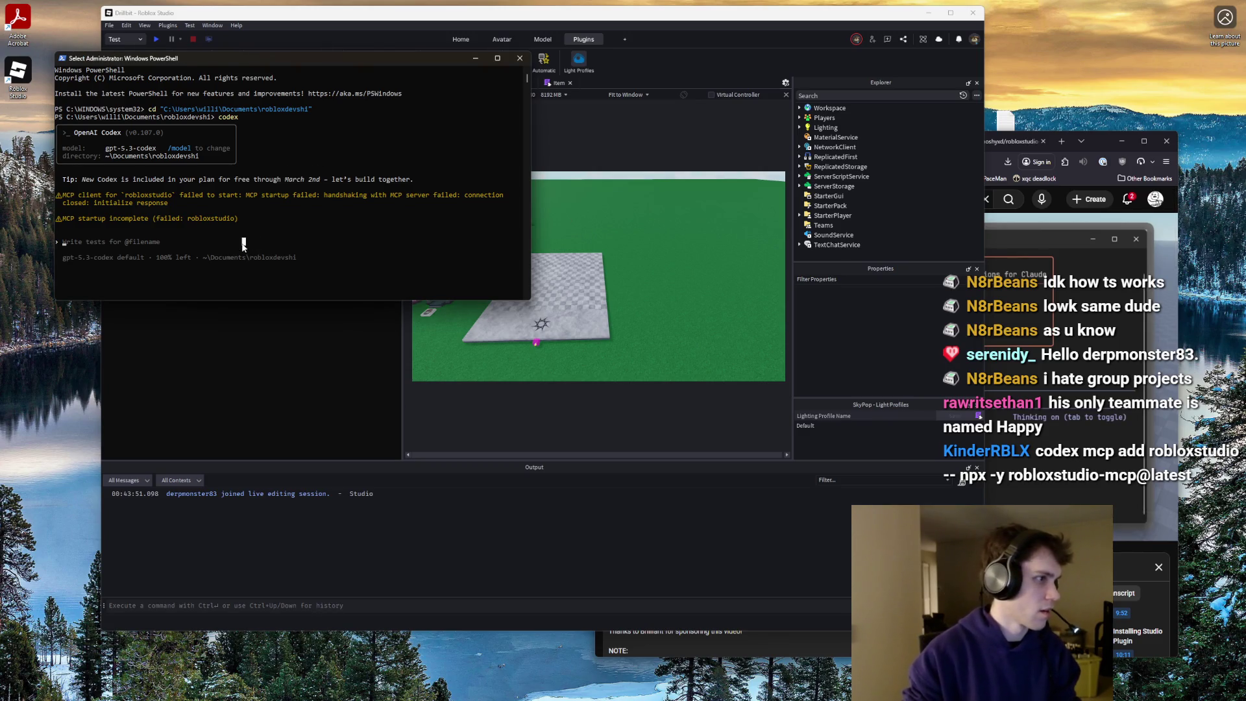
{"action": "key", "text": "Escape"}
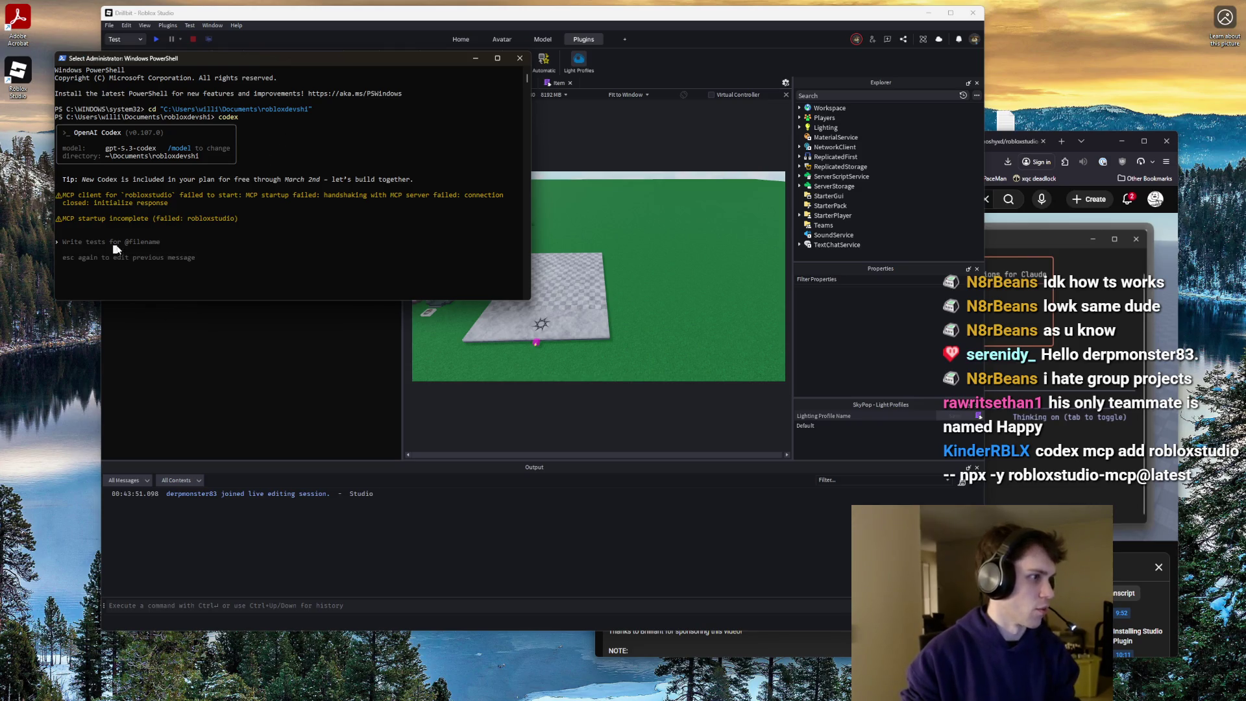
{"action": "key", "text": "Escape"}
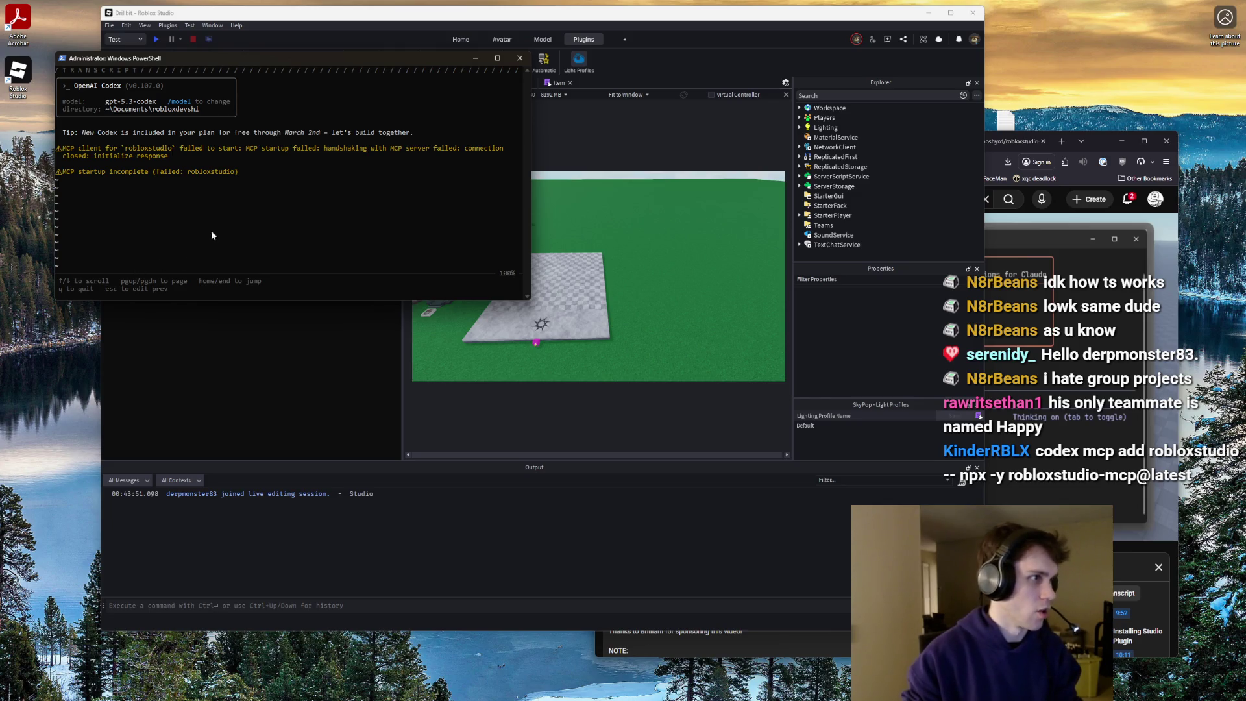
{"action": "key", "text": "q"}
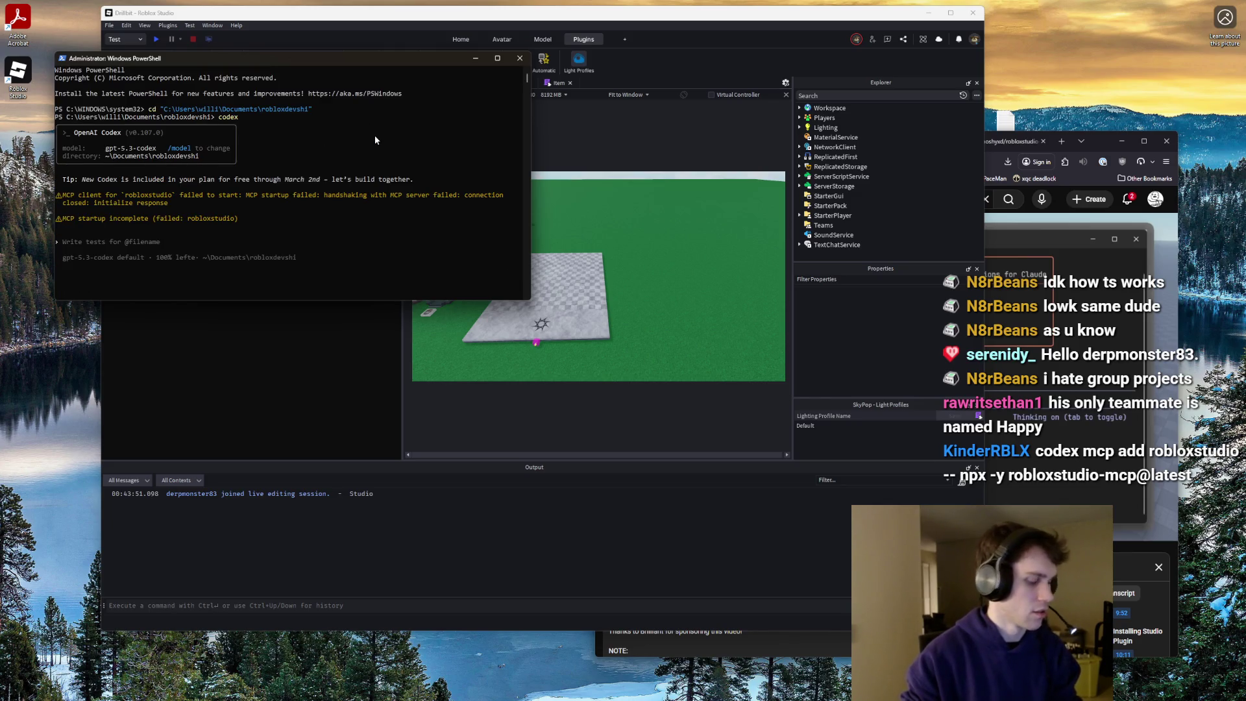
{"action": "key", "text": "ctrl+c"}
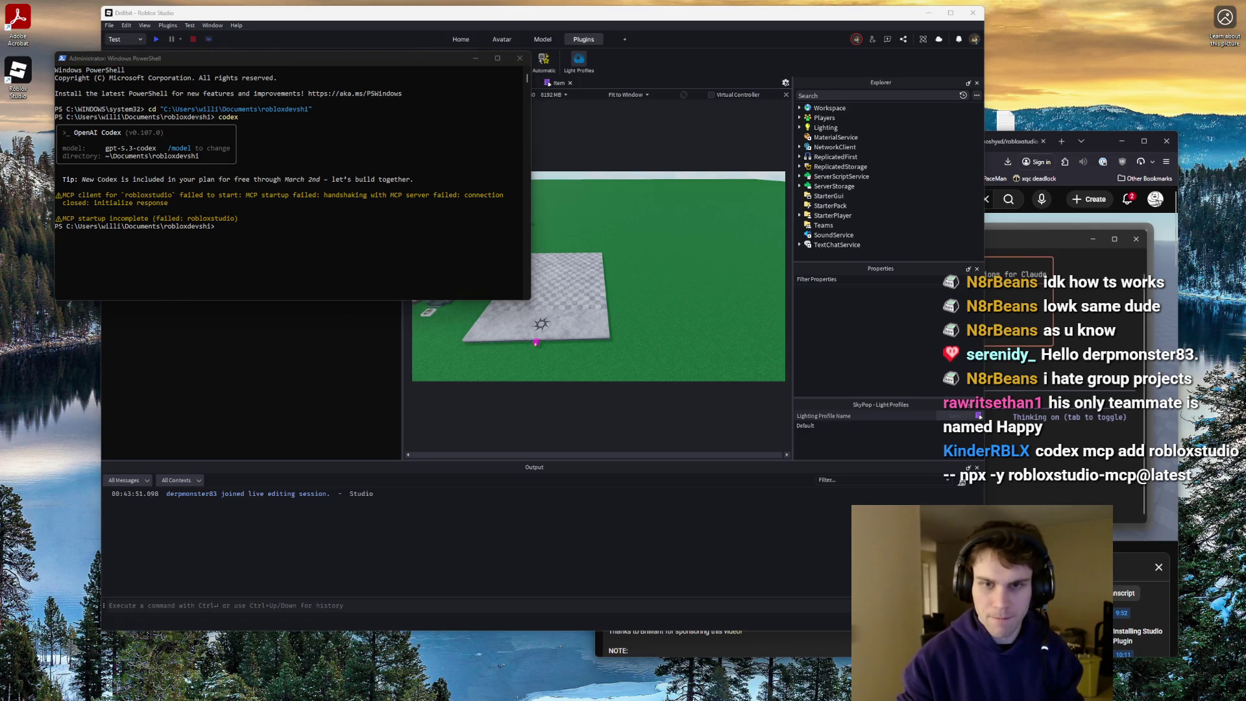
{"action": "left_click", "coordinate": [214, 229]}
{"action": "key", "text": "ctrl+v"}
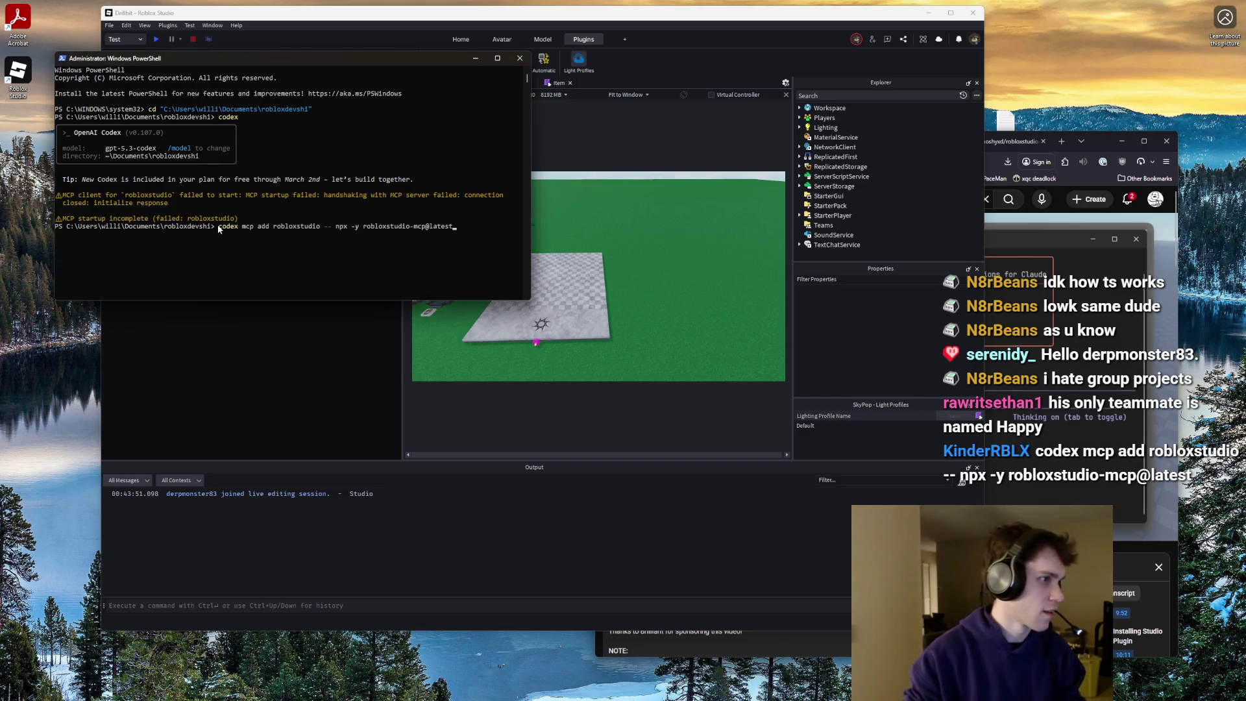
- Register the robloxstudio MCP server and restart Codex
{"action": "key", "text": "Return"}
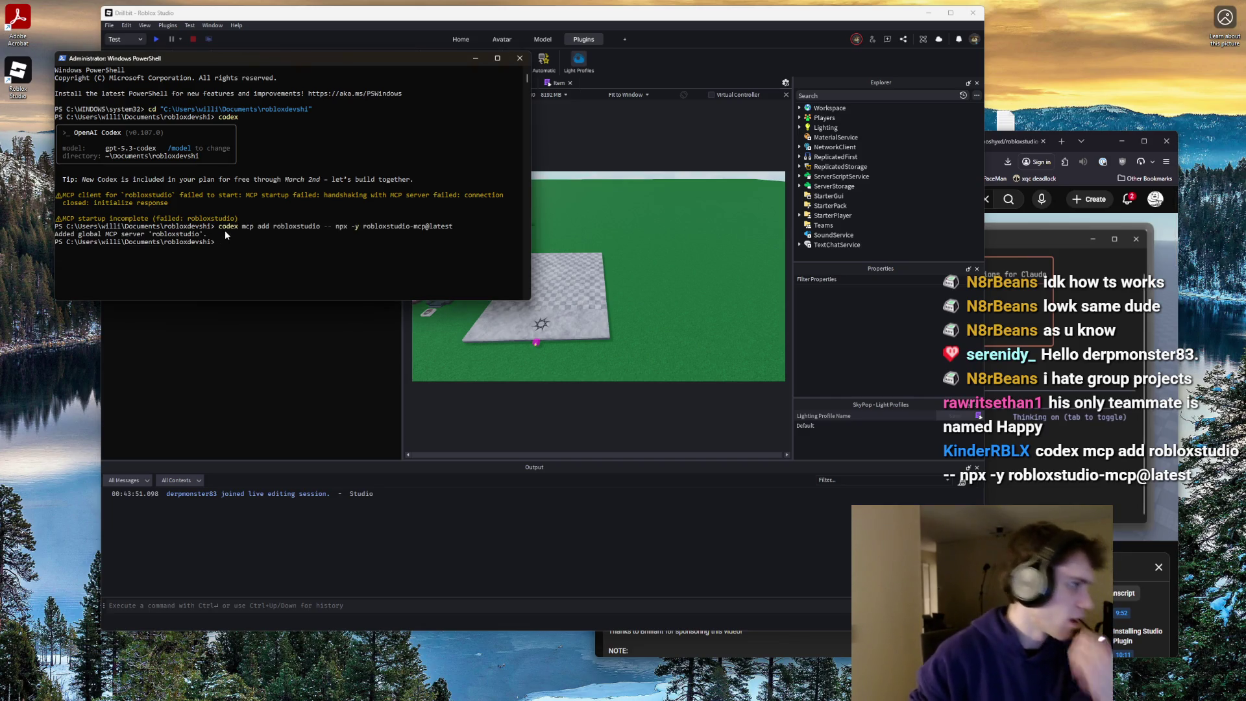
{"action": "type", "text": "codex"}
{"action": "key", "text": "Return"}
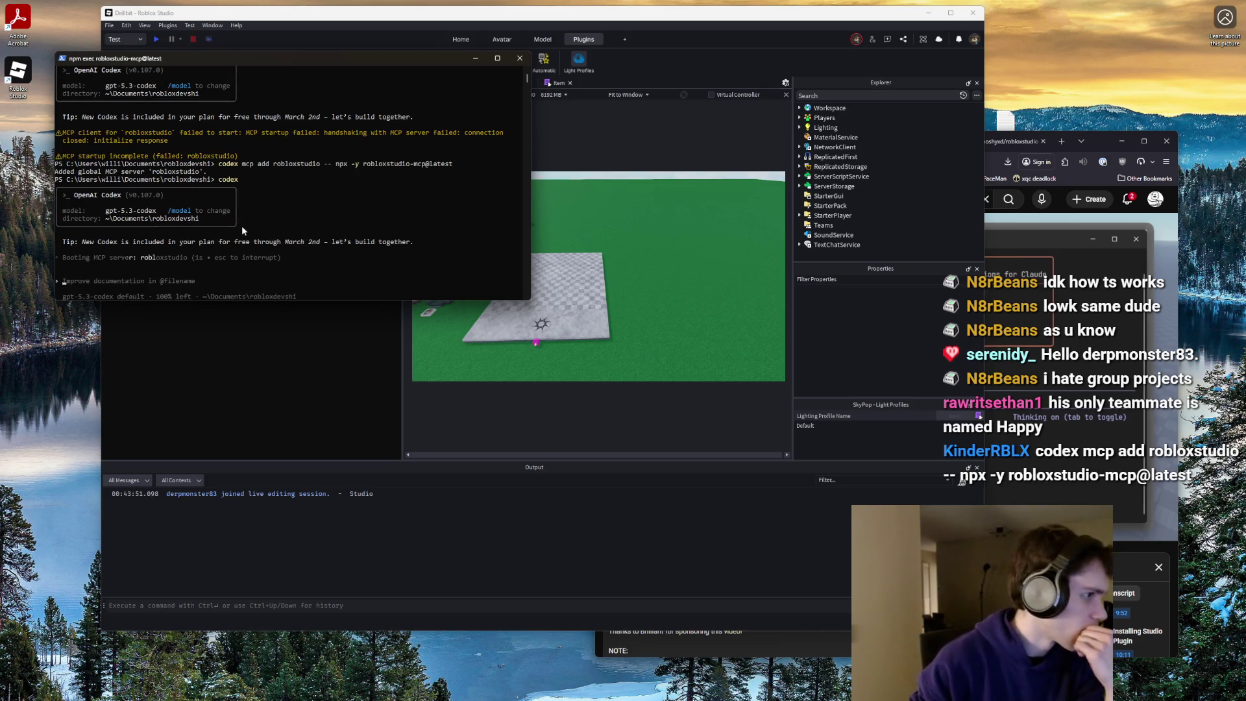
- Move Roblox Studio to the right, connect its MCP plugin, and return to the Codex terminal
{"action": "left_click", "coordinate": [577, 20]}
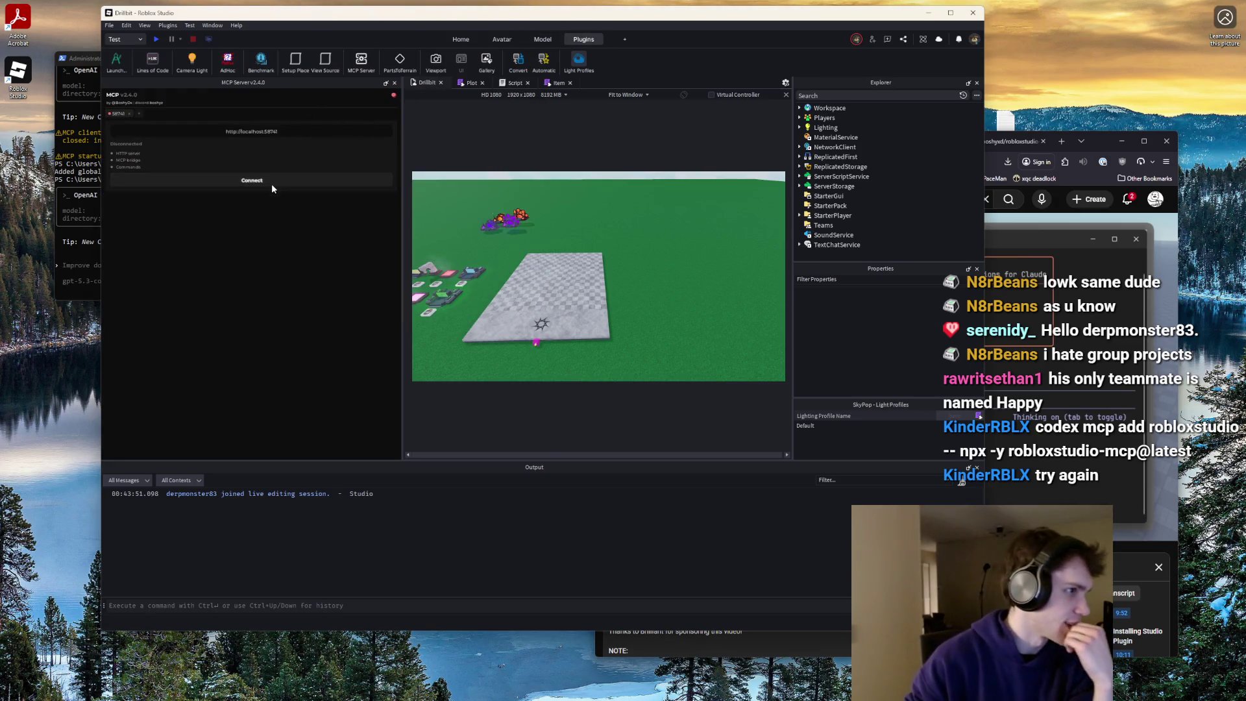
{"action": "mouse_move", "coordinate": [307, 21]}
{"action": "left_mouse_down"}
{"action": "mouse_move", "coordinate": [613, 28]}
{"action": "mouse_move", "coordinate": [309, 33]}
{"action": "left_mouse_up"}
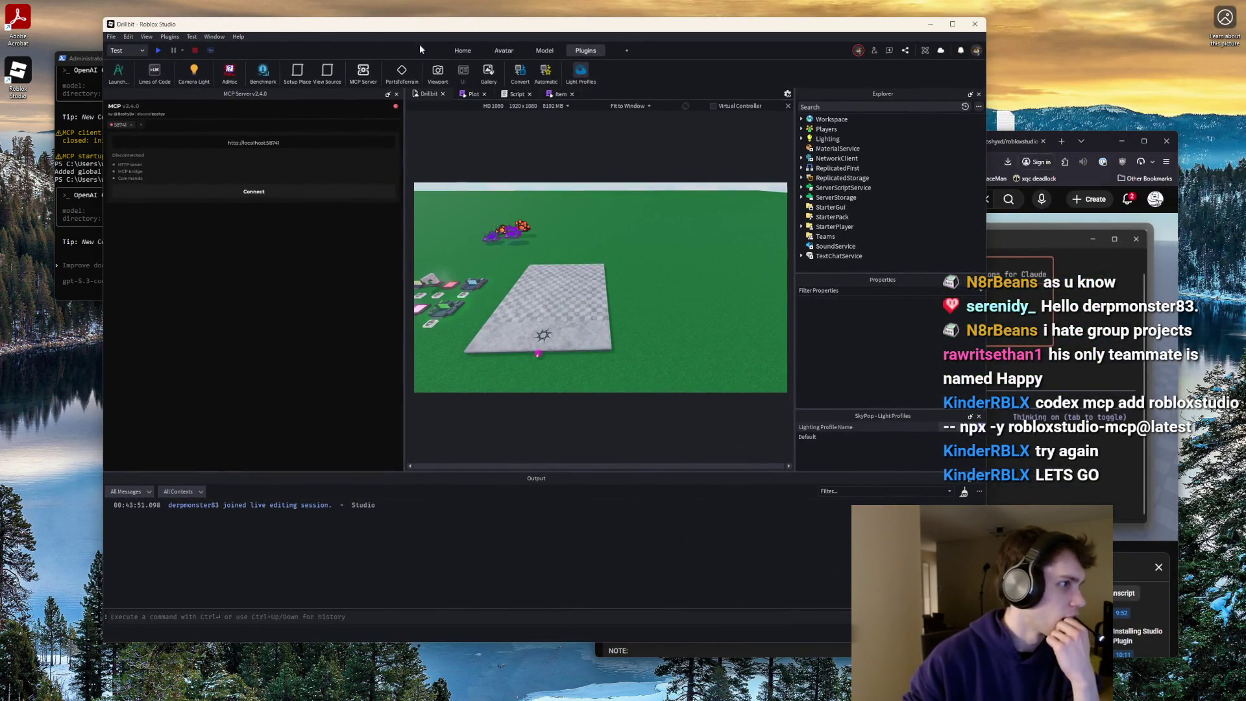
{"action": "left_click", "coordinate": [253, 192]}
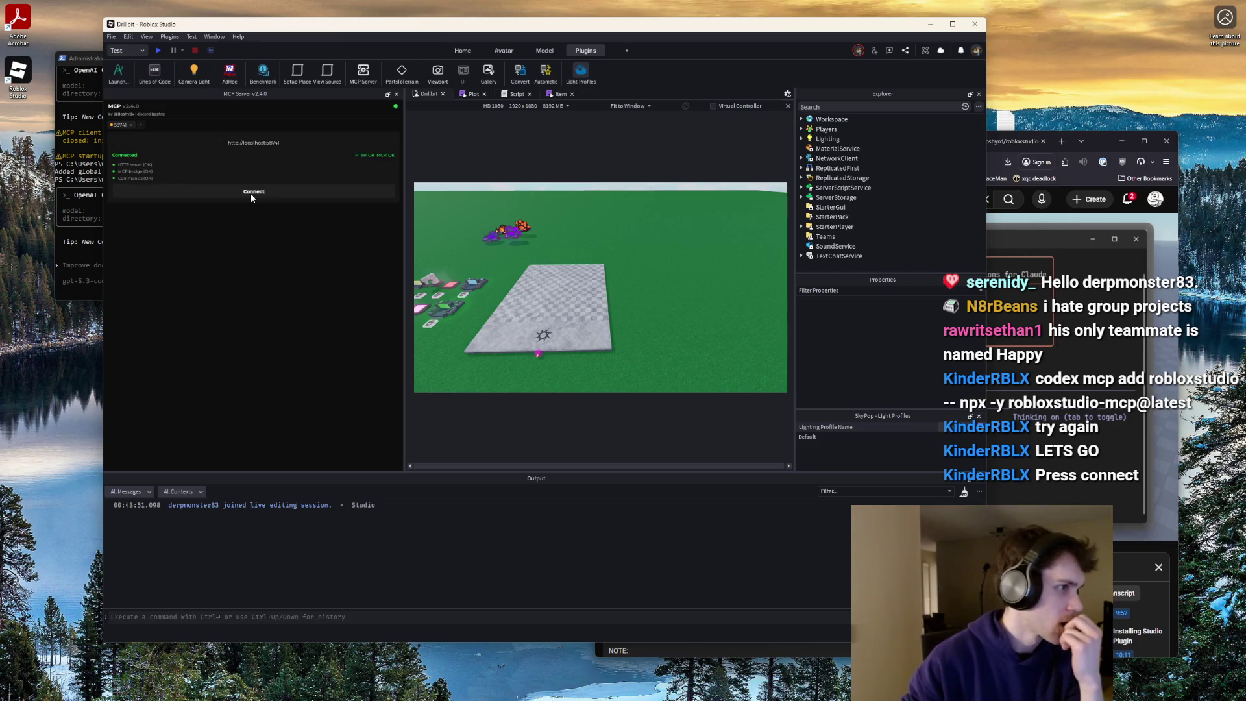
{"action": "left_click", "coordinate": [93, 263]}
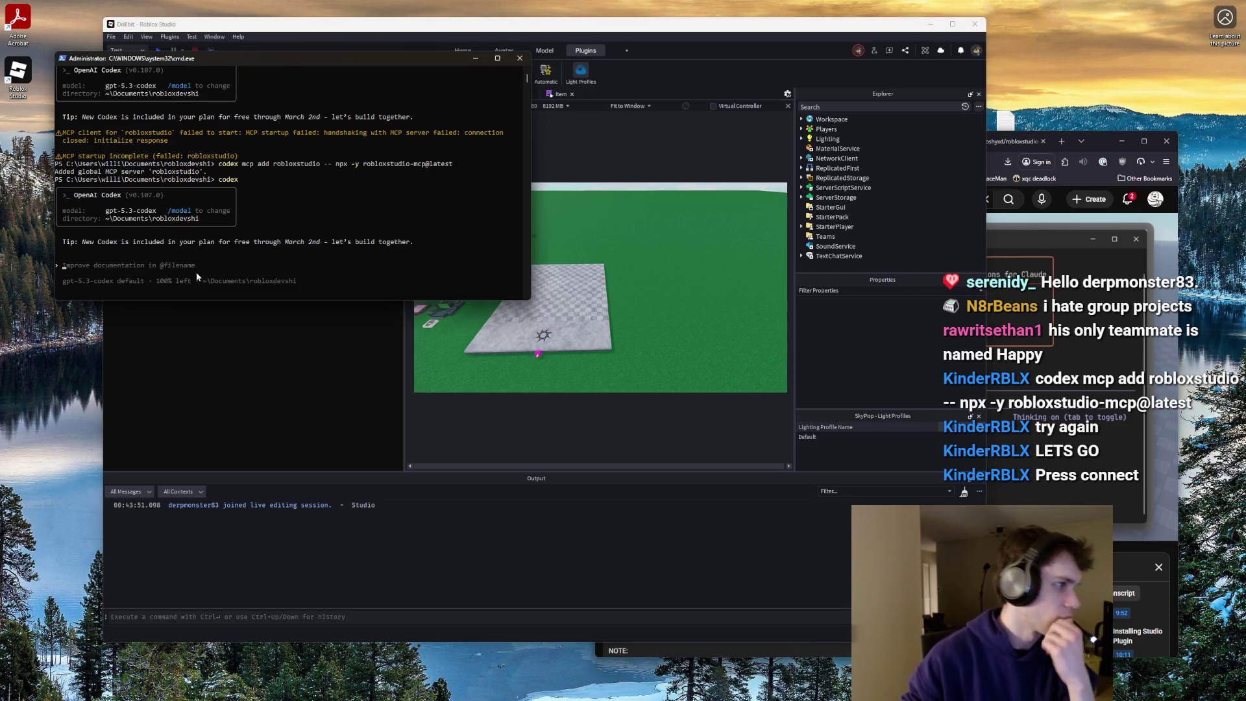
- Use /model to pick gpt-5.3-codex at Medium reasoning, then type 'tell me about my workspace'
{"action": "type", "text": "tell me ab"}
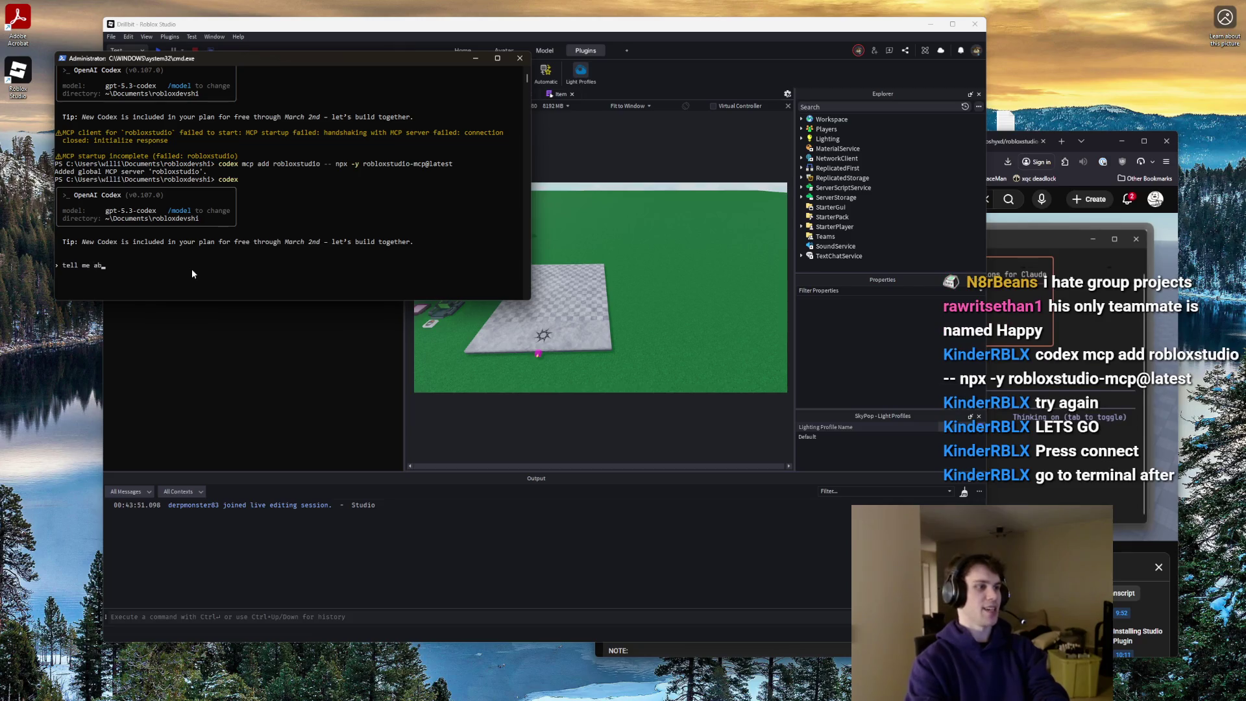
{"action": "type", "text": "out my work"}
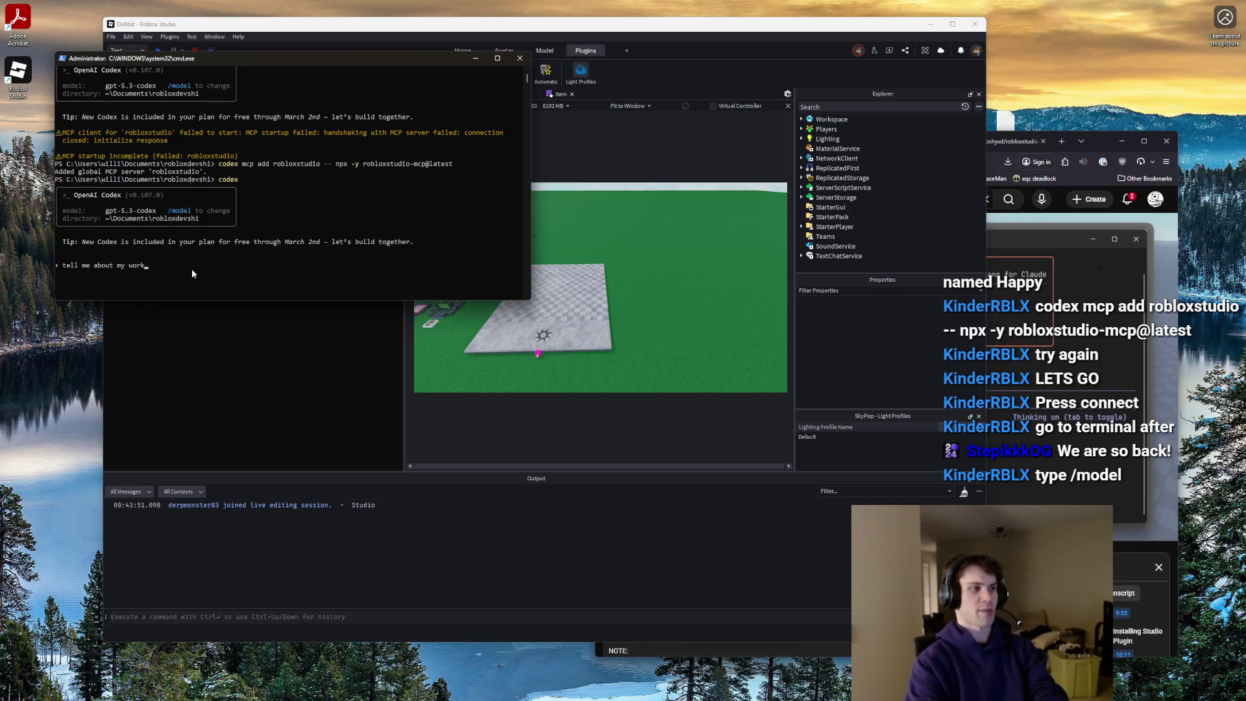
{"action": "type", "text": "space"}
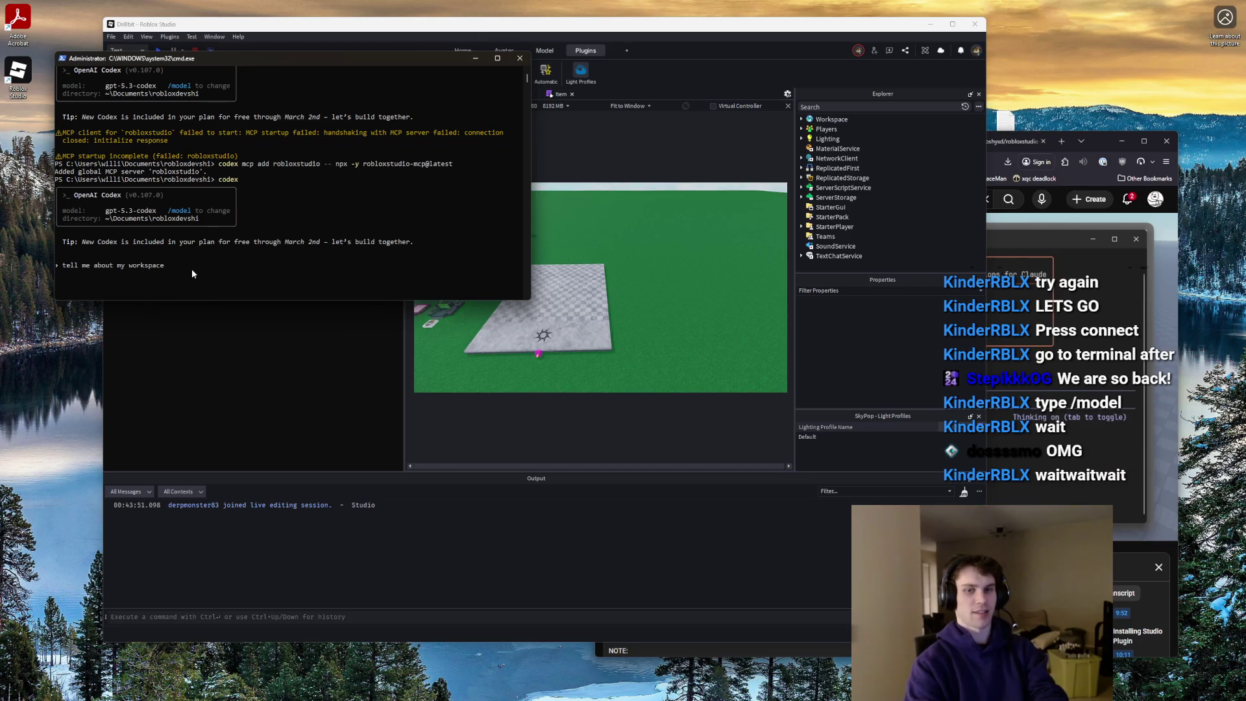
{"action": "key", "text": "BackSpace"}
{"action": "key", "text": "BackSpace"}
{"action": "key", "text": "BackSpace"}
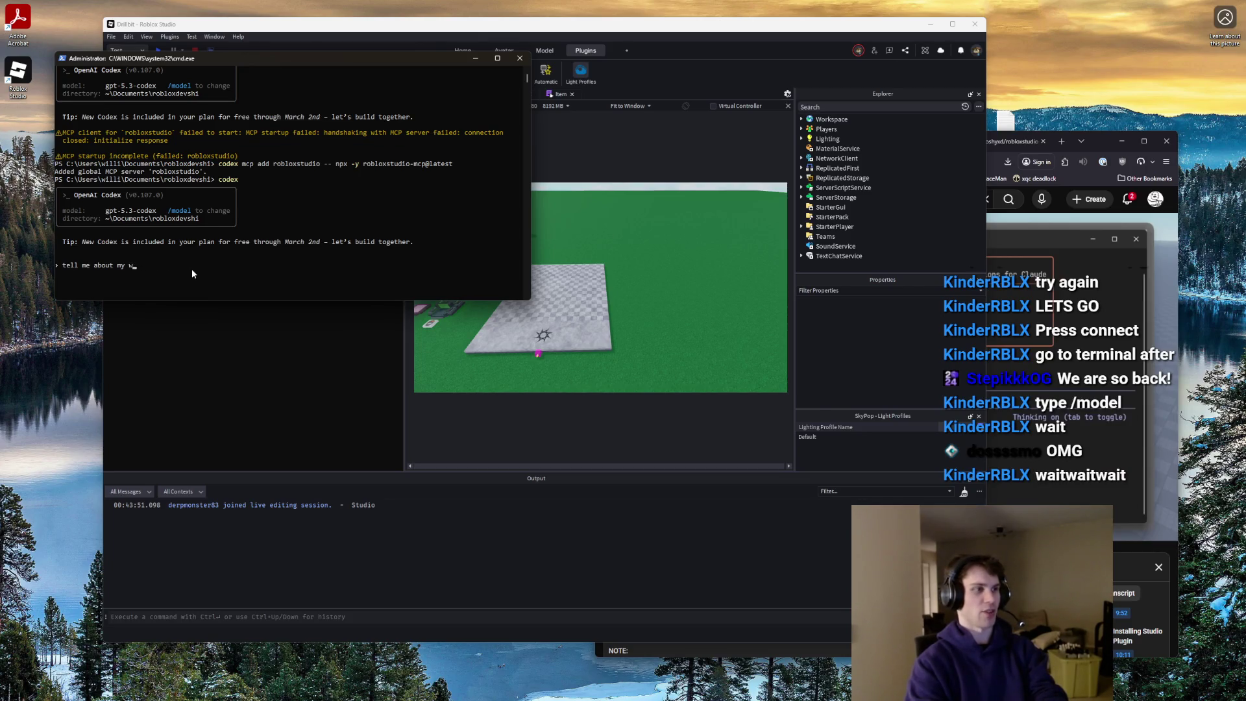
{"action": "key", "text": "BackSpace"}
{"action": "key", "text": "BackSpace"}
{"action": "key", "text": "BackSpace"}
{"action": "type", "text": "/mode"}
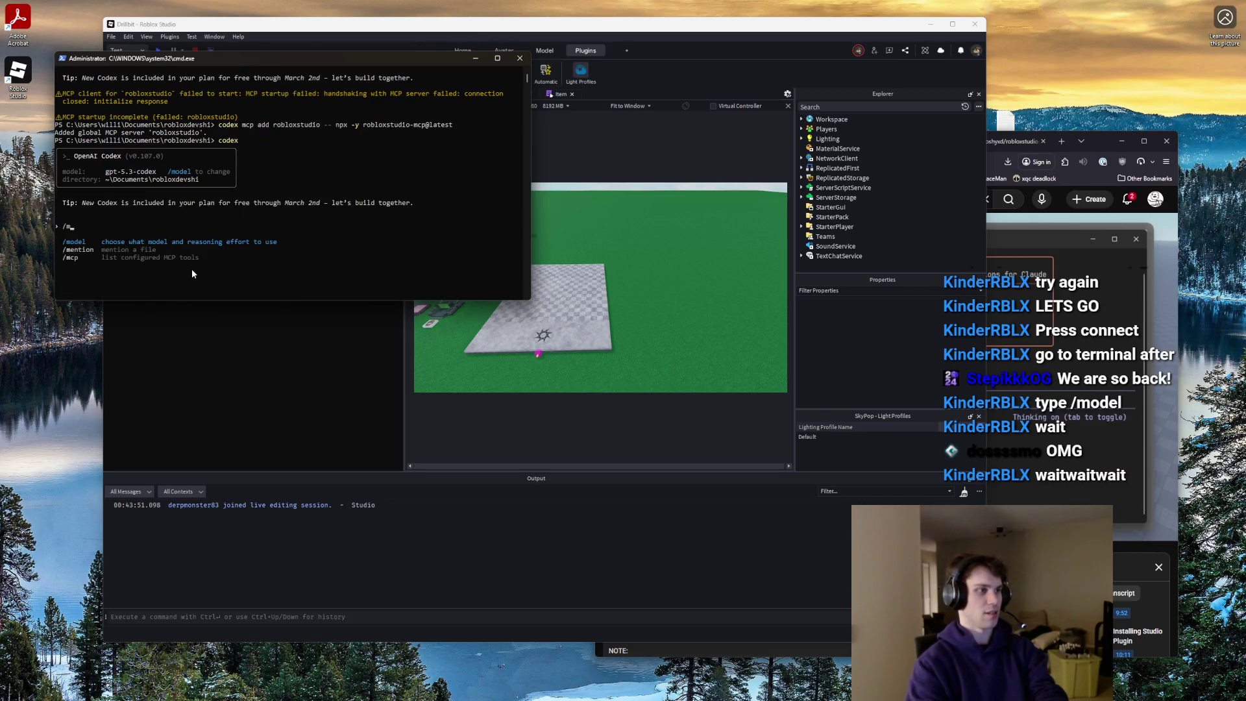
{"action": "key", "text": "Tab"}
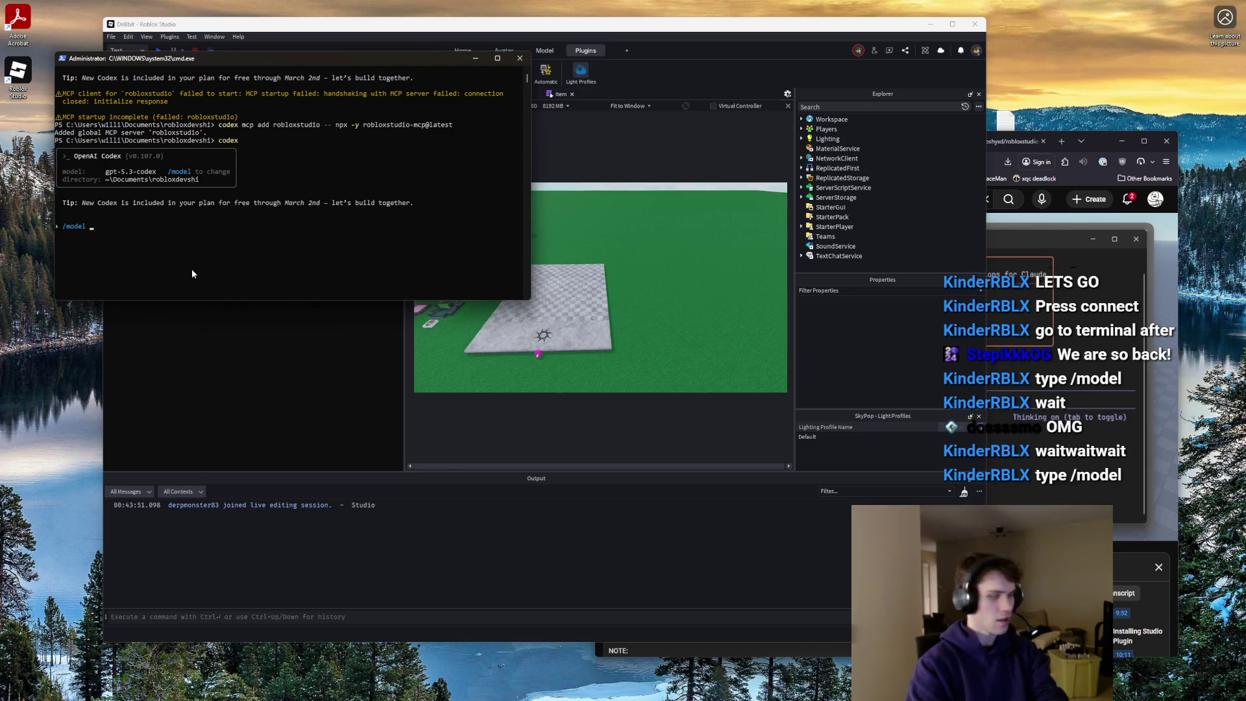
{"action": "key", "text": "Return"}
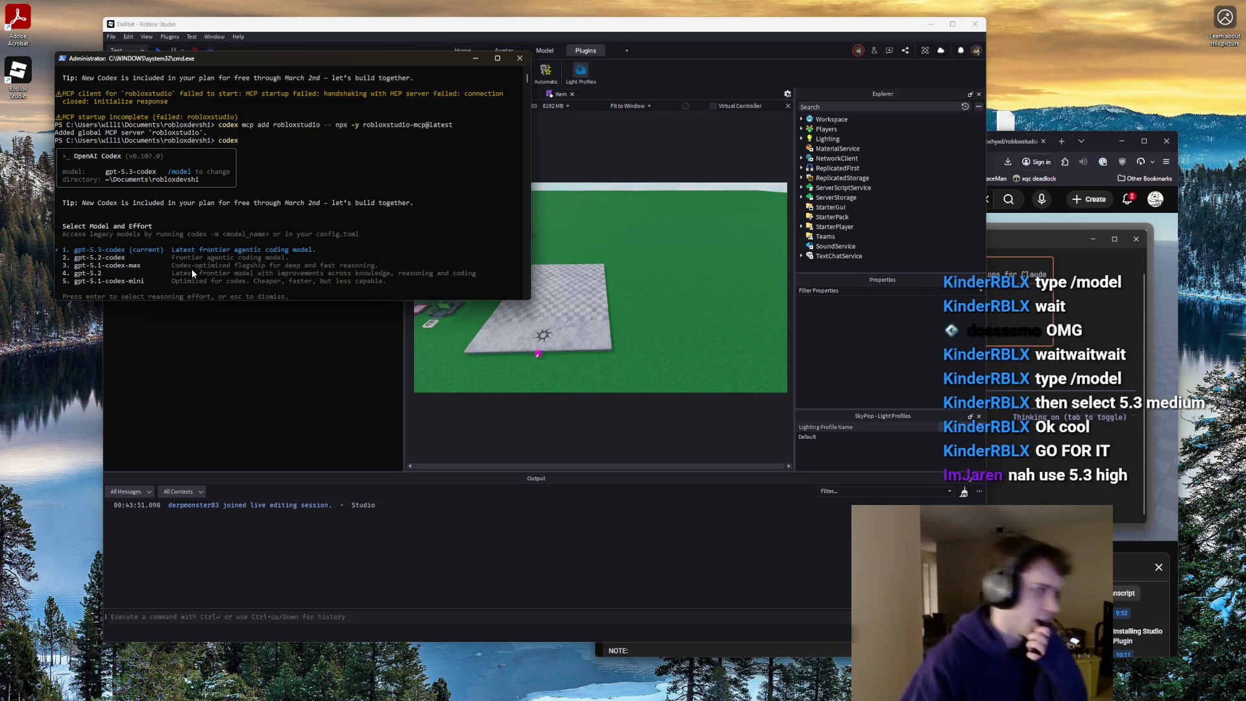
{"action": "key", "text": "Return"}
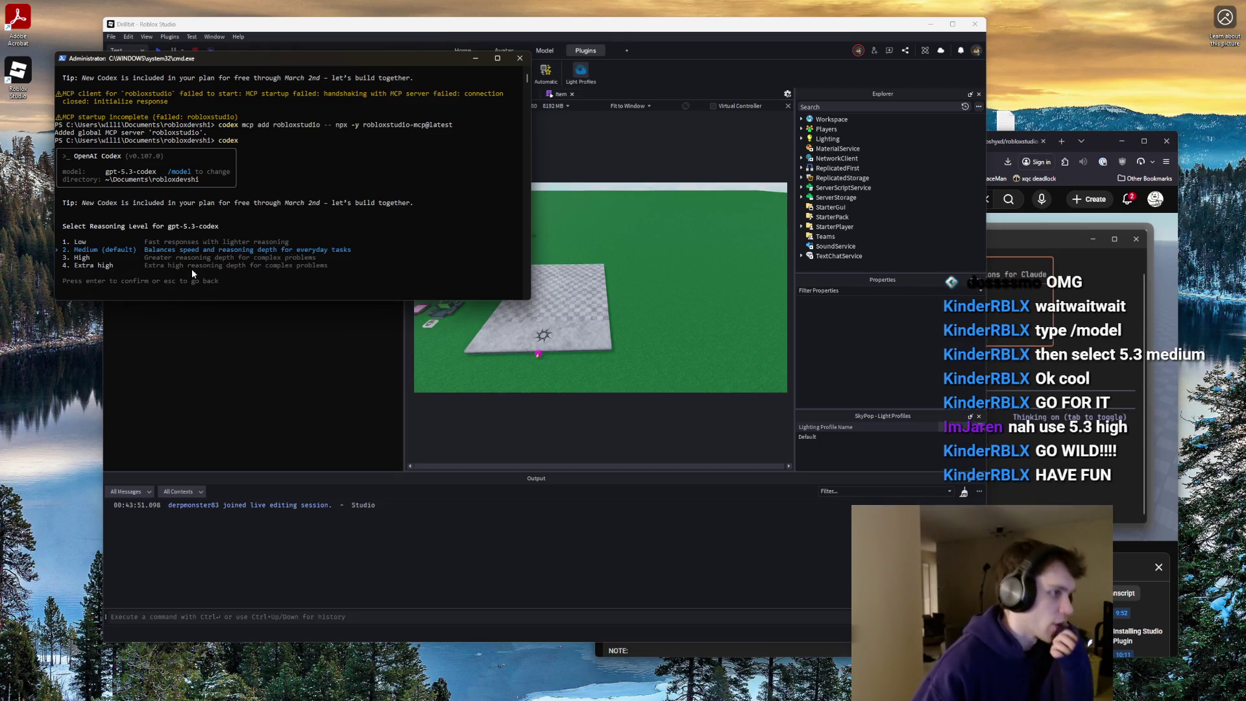
{"action": "key", "text": "Return"}
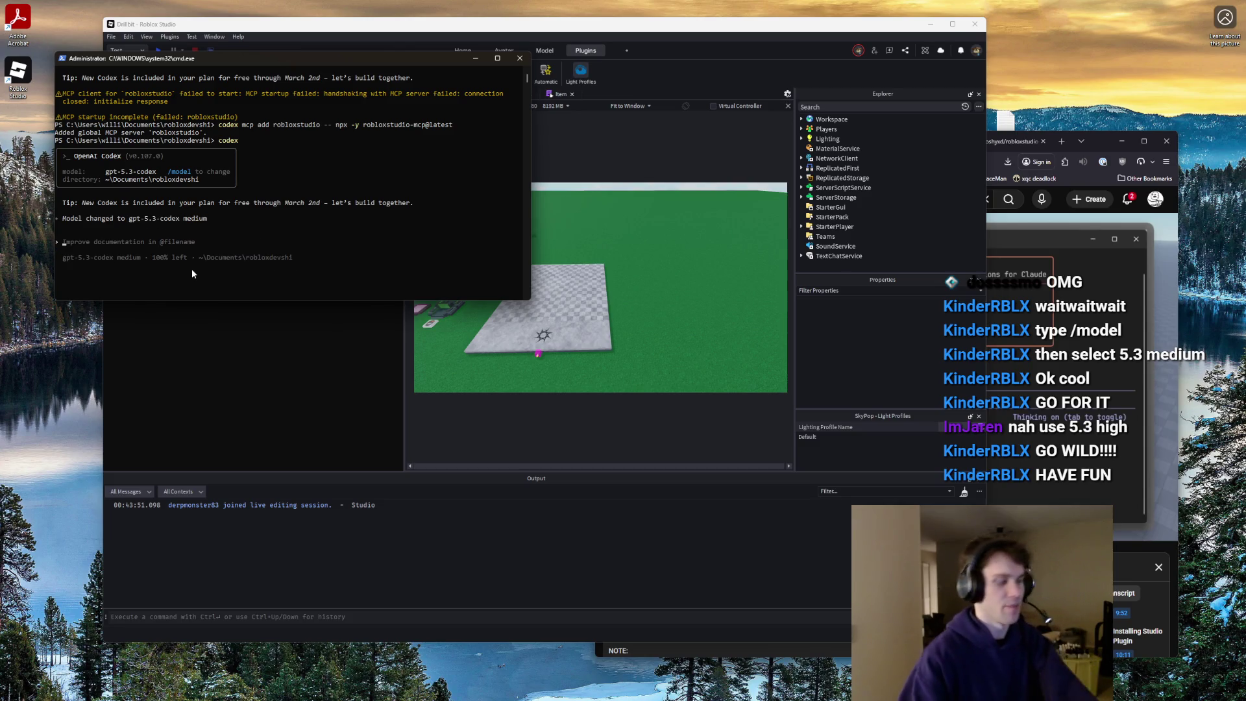
{"action": "type", "text": "tell me about my"}
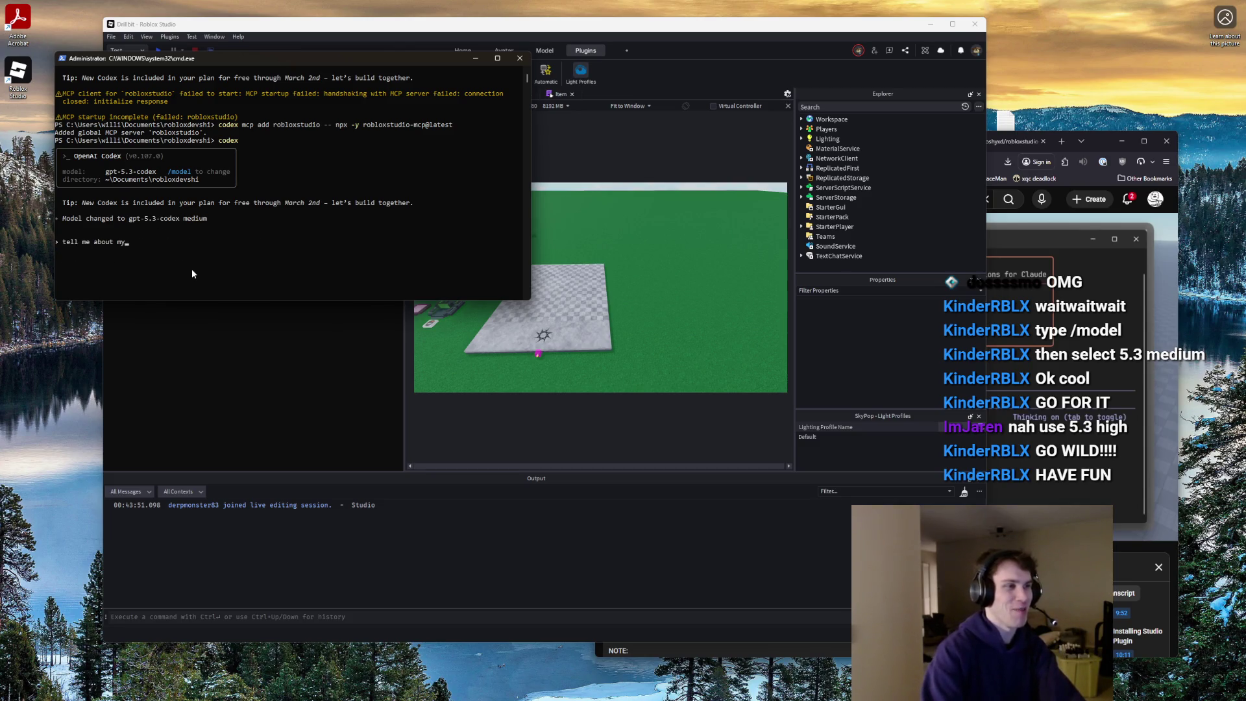
{"action": "type", "text": " workspace"}
- Send 'tell me about my workspace' to Codex and shift the terminal window up-left
{"action": "key", "text": "Return"}
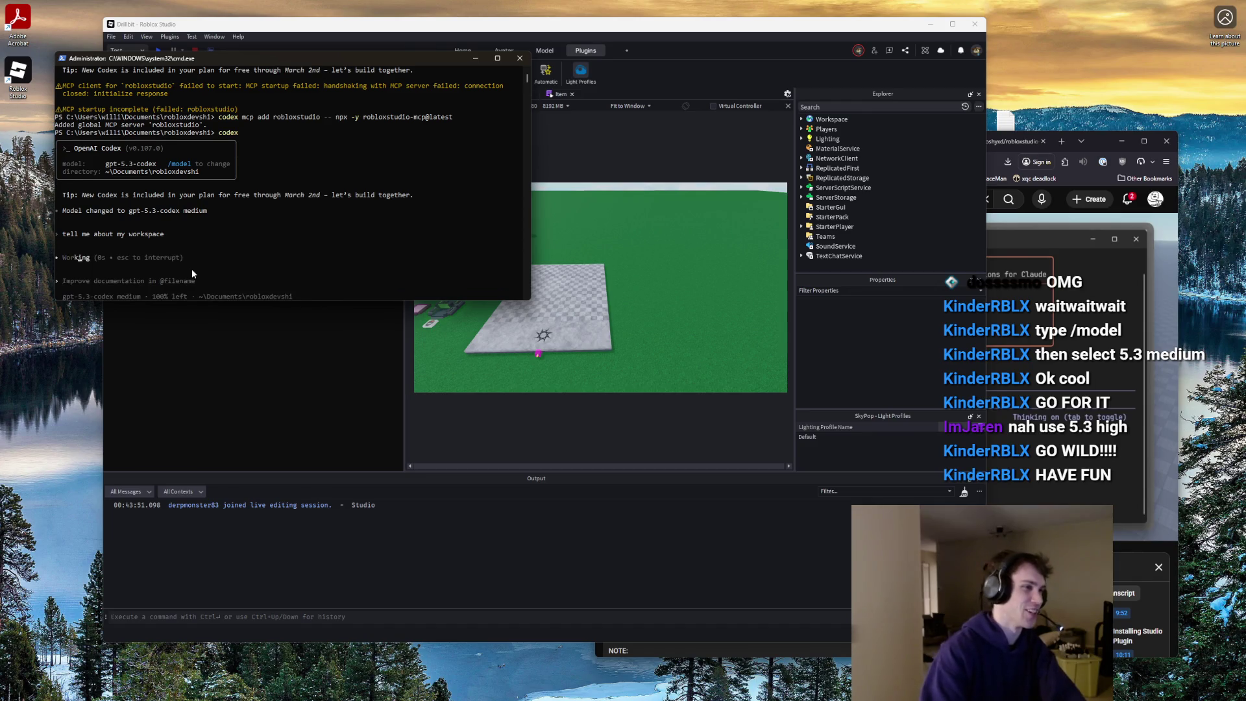
{"action": "scroll", "coordinate": [301, 258], "scroll_direction": "up", "scroll_amount": 2, "text": "ctrl"}
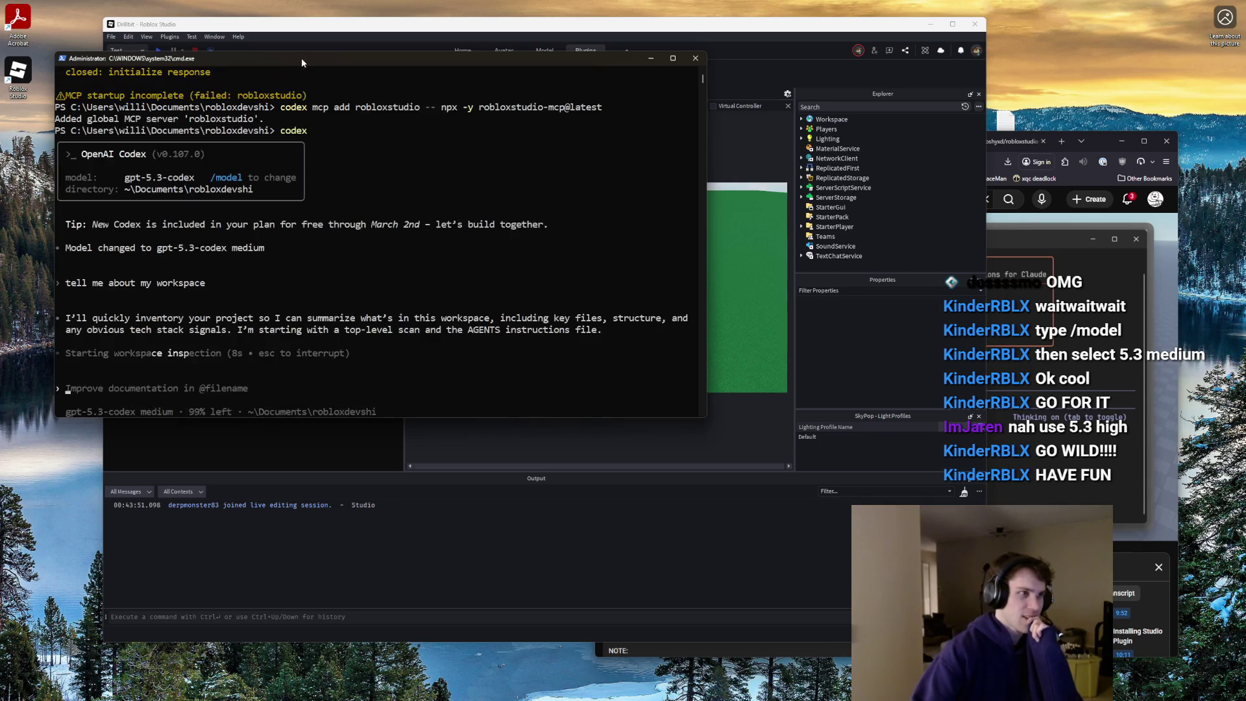
{"action": "left_click_drag", "start_coordinate": [301, 57], "coordinate": [270, 52]}
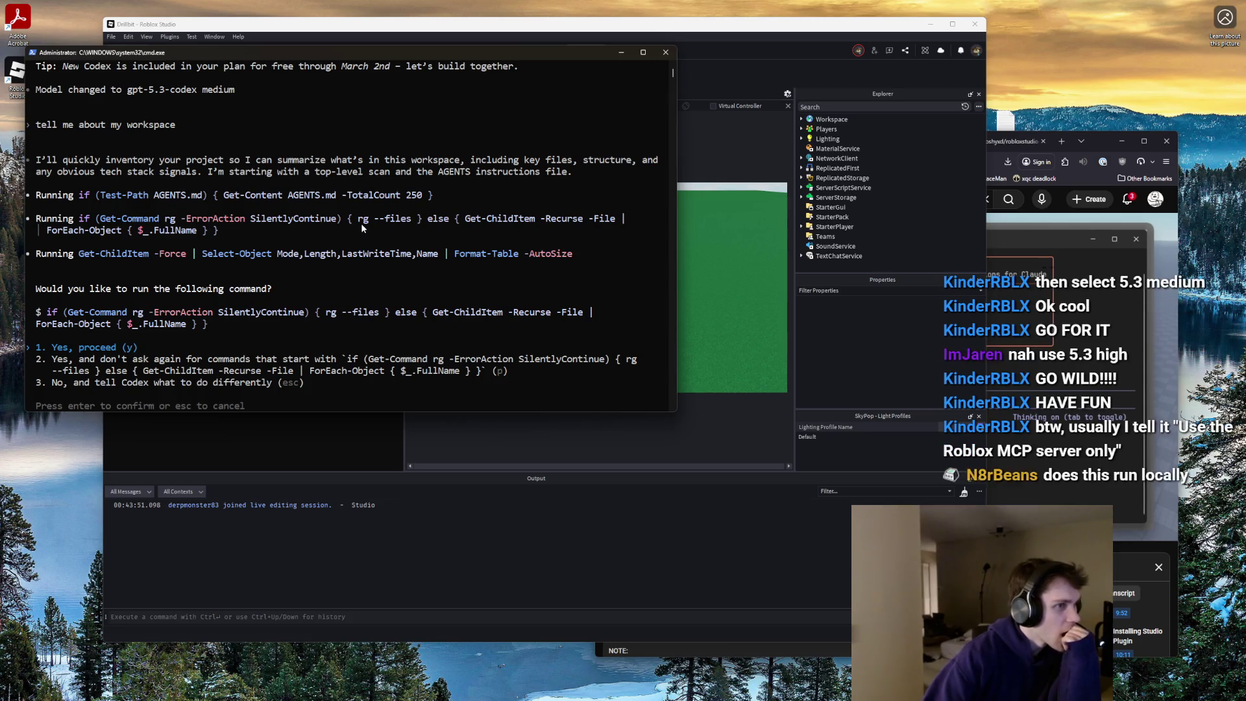
{"action": "scroll", "coordinate": [361, 223], "scroll_direction": "down", "scroll_amount": 1}
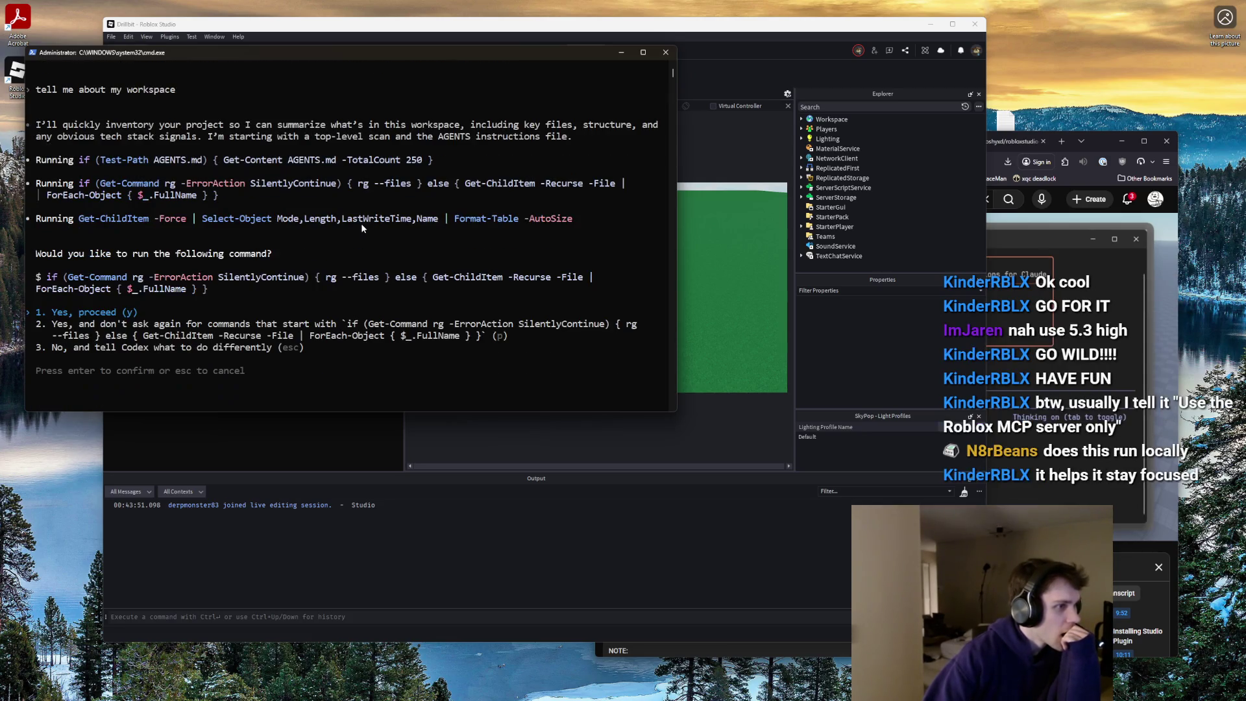
- Always allow the file-listing, Get-ChildItem and AGENTS.md check commands
{"action": "key", "text": "Down"}
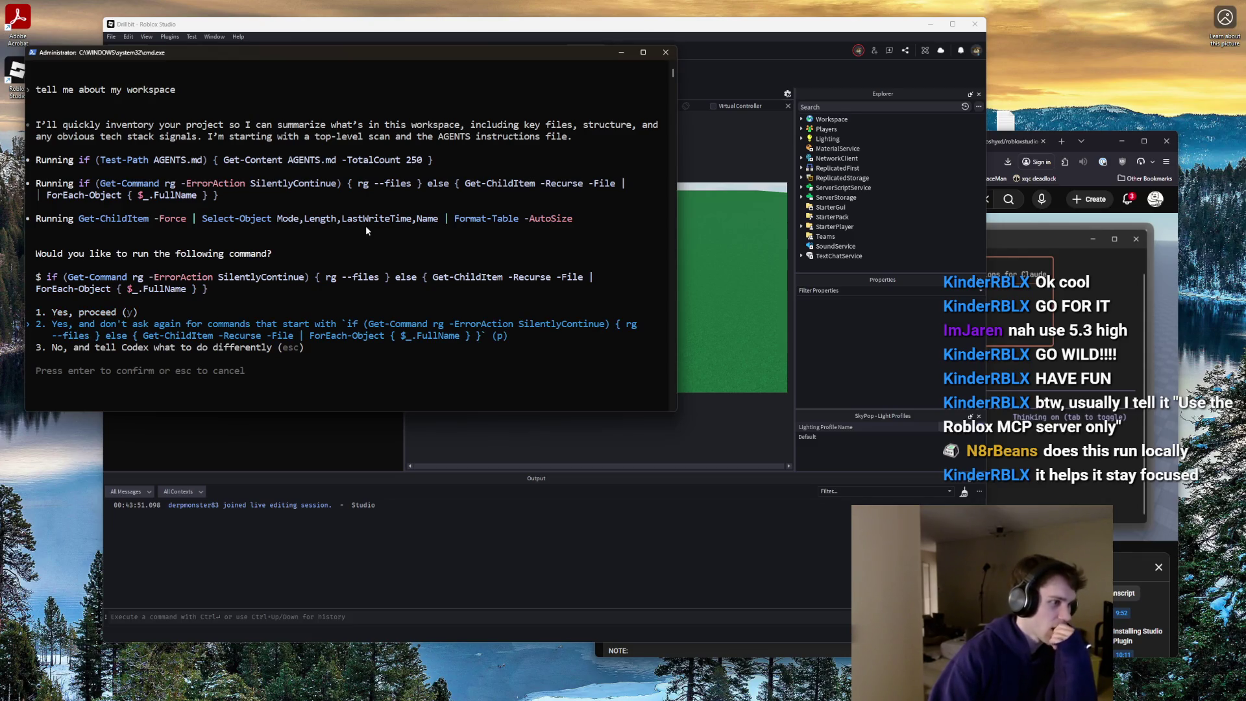
{"action": "key", "text": "Return"}
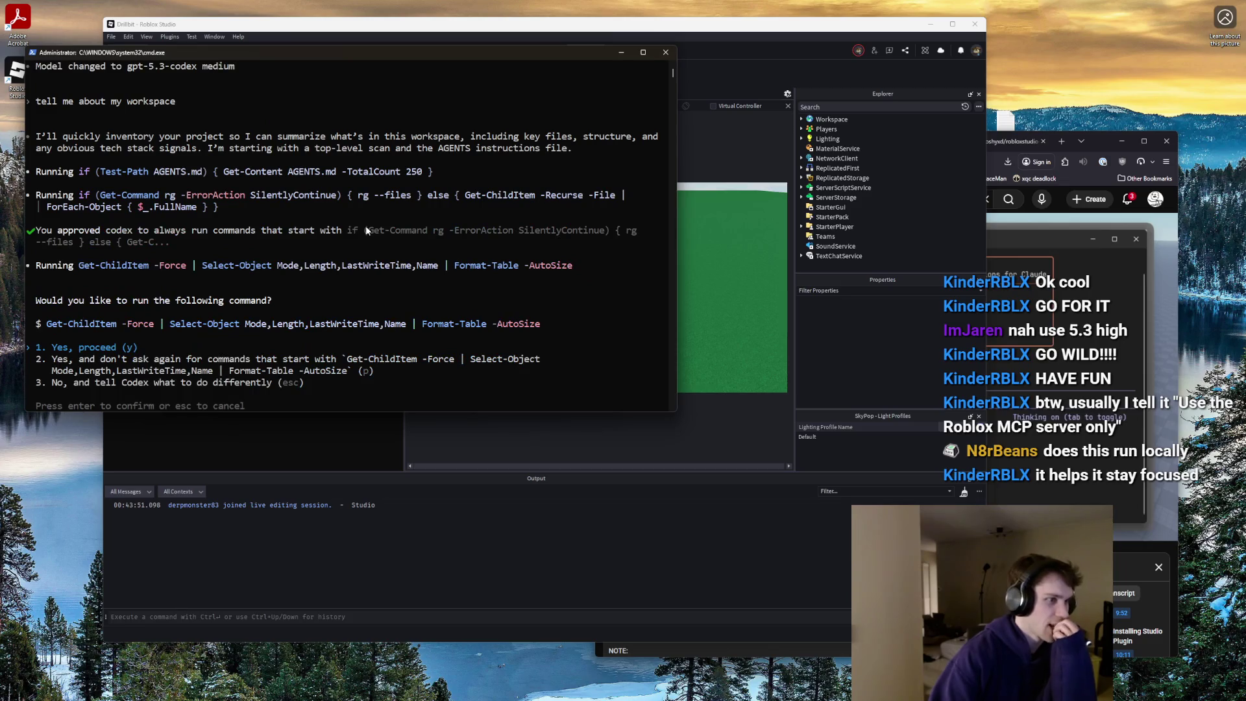
{"action": "key", "text": "Down"}
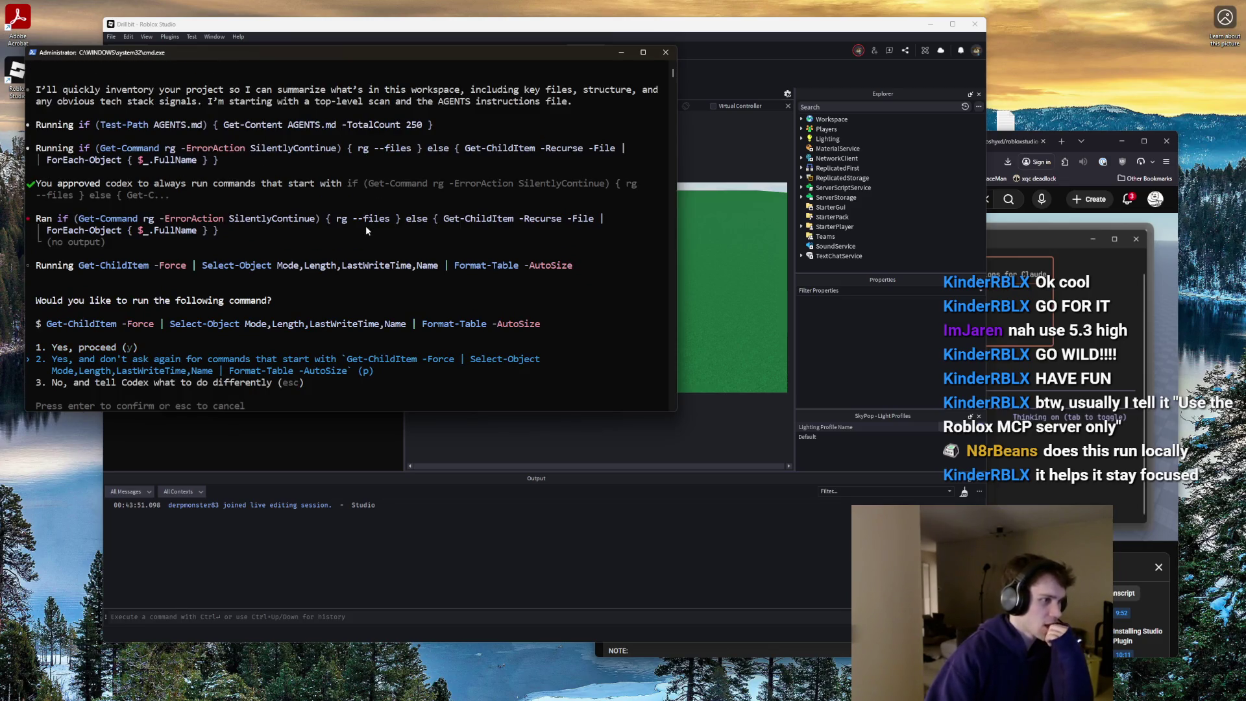
{"action": "key", "text": "Return"}
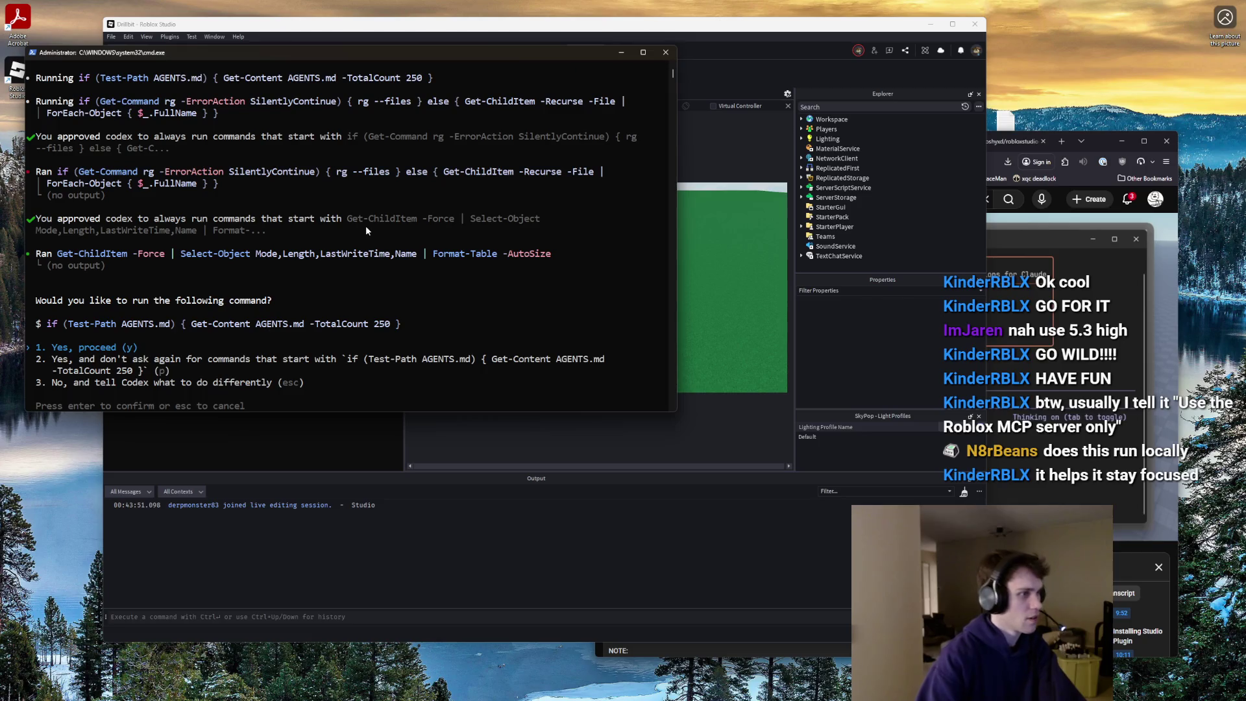
{"action": "key", "text": "p"}
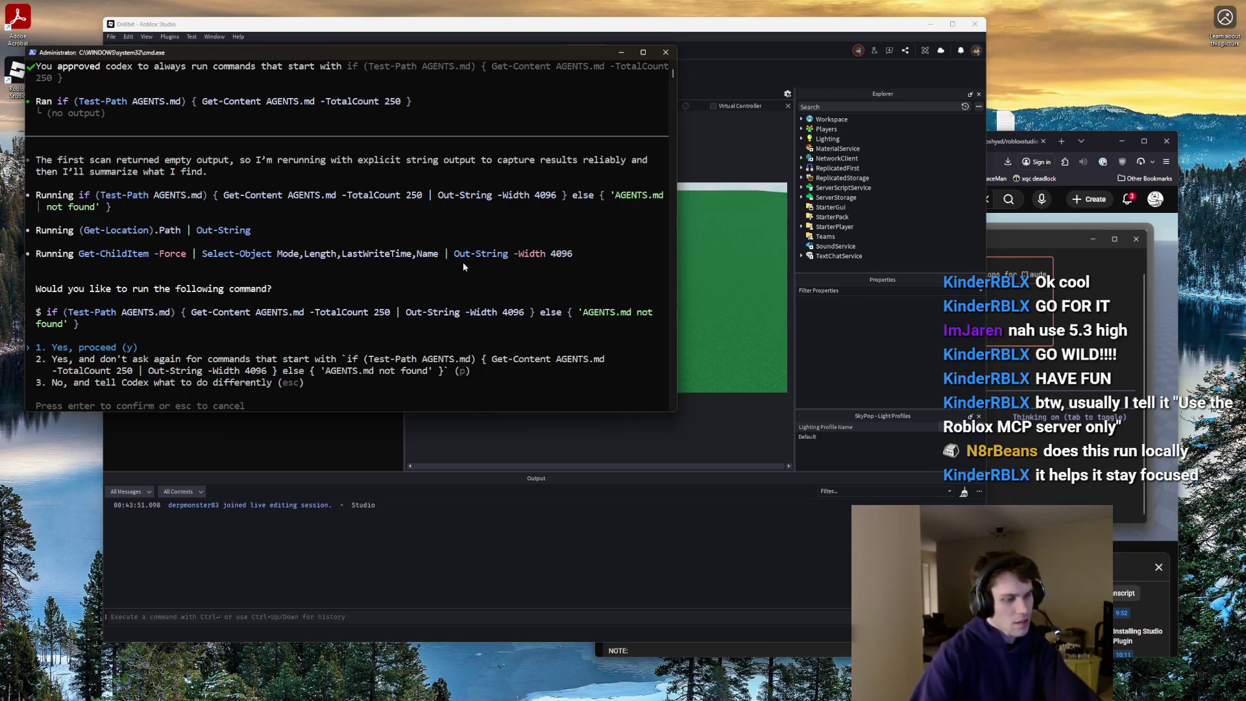
- Always allow the rerun AGENTS.md check, directory listing, current-path and Git repository checks
{"action": "key", "text": "p"}
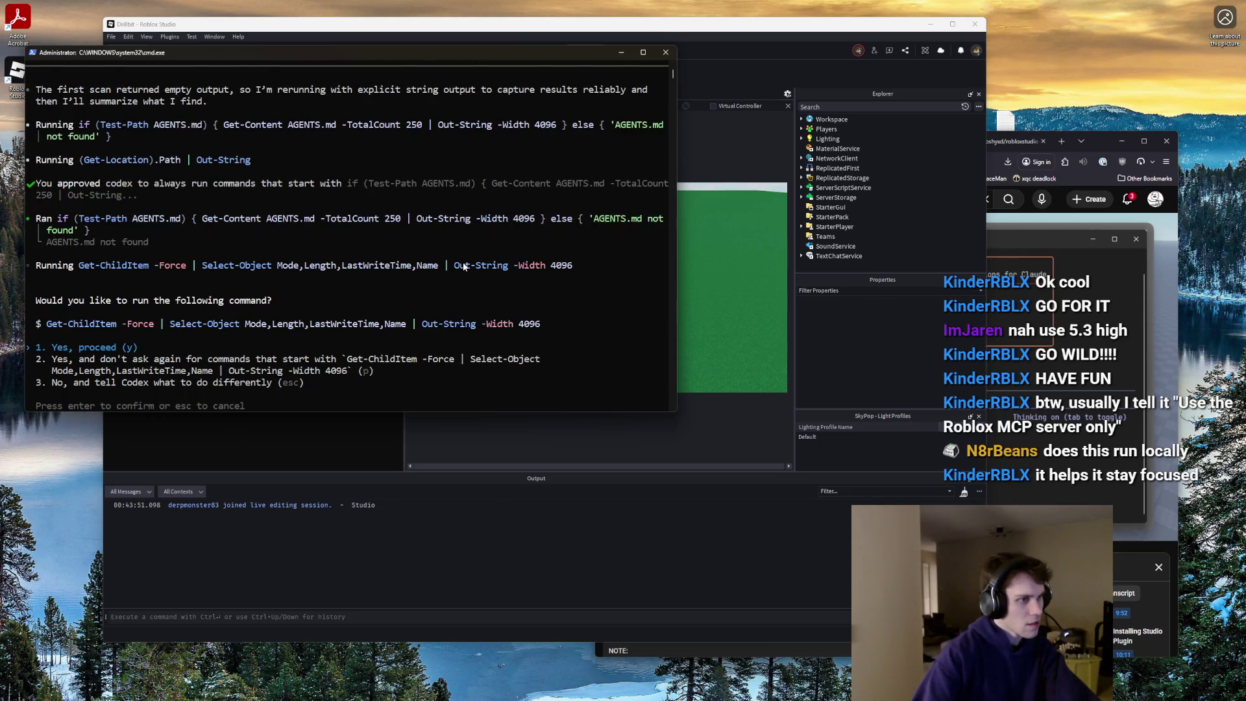
{"action": "key", "text": "p"}
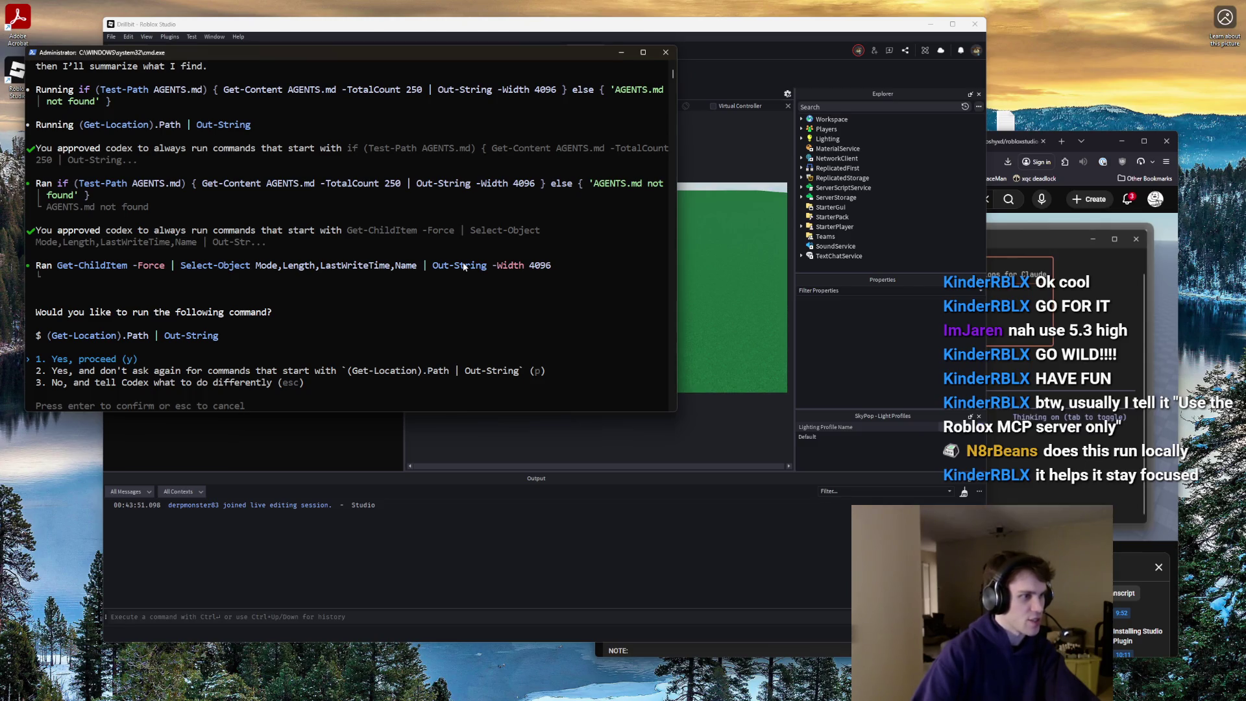
{"action": "key", "text": "p"}
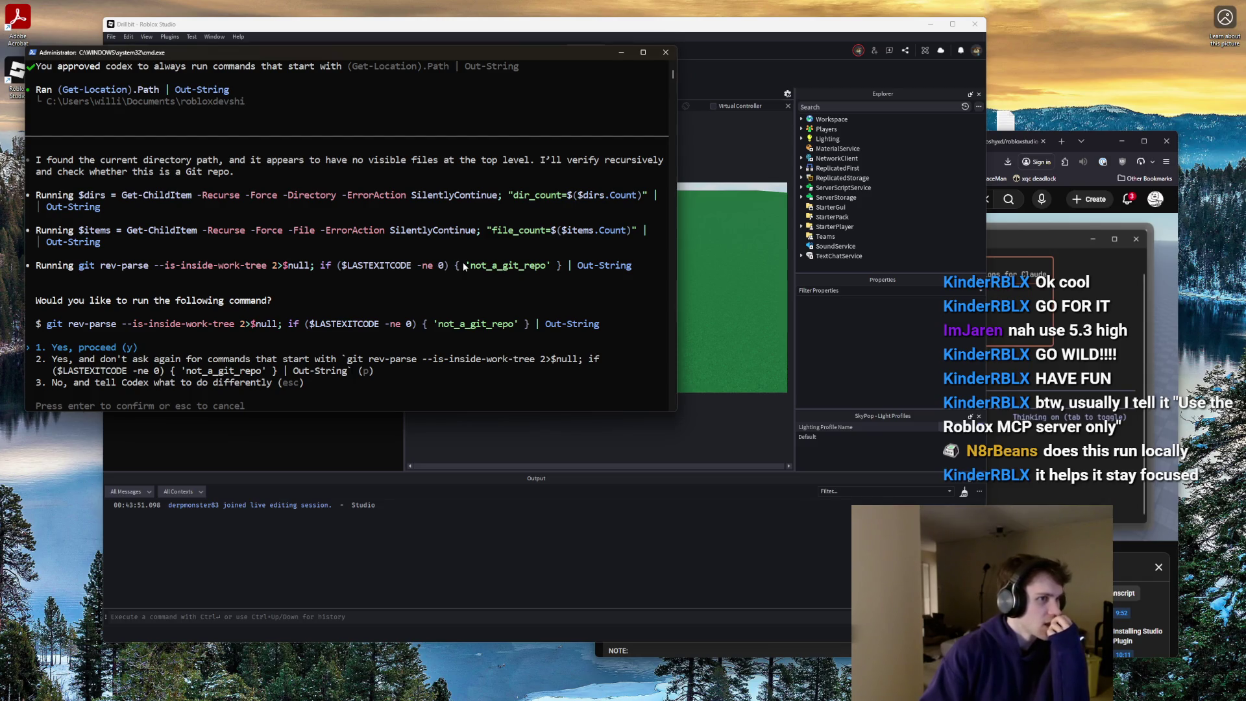
{"action": "key", "text": "p"}
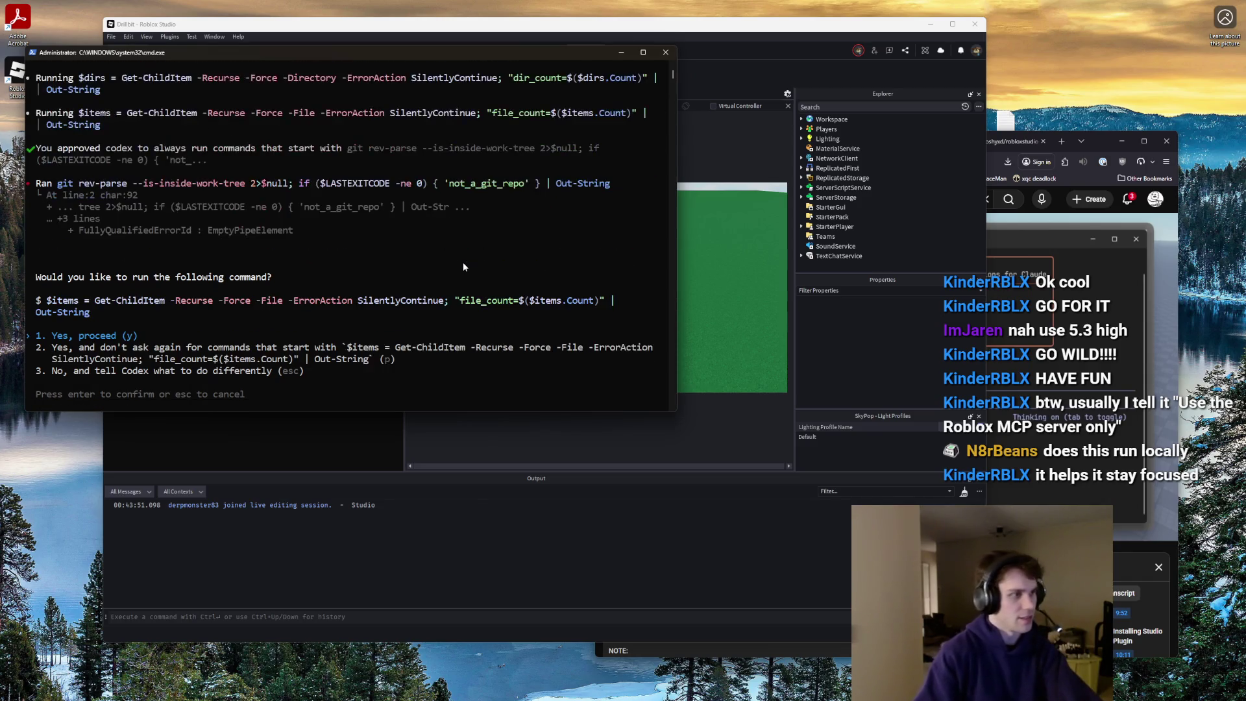
{"action": "type", "text": "p22"}
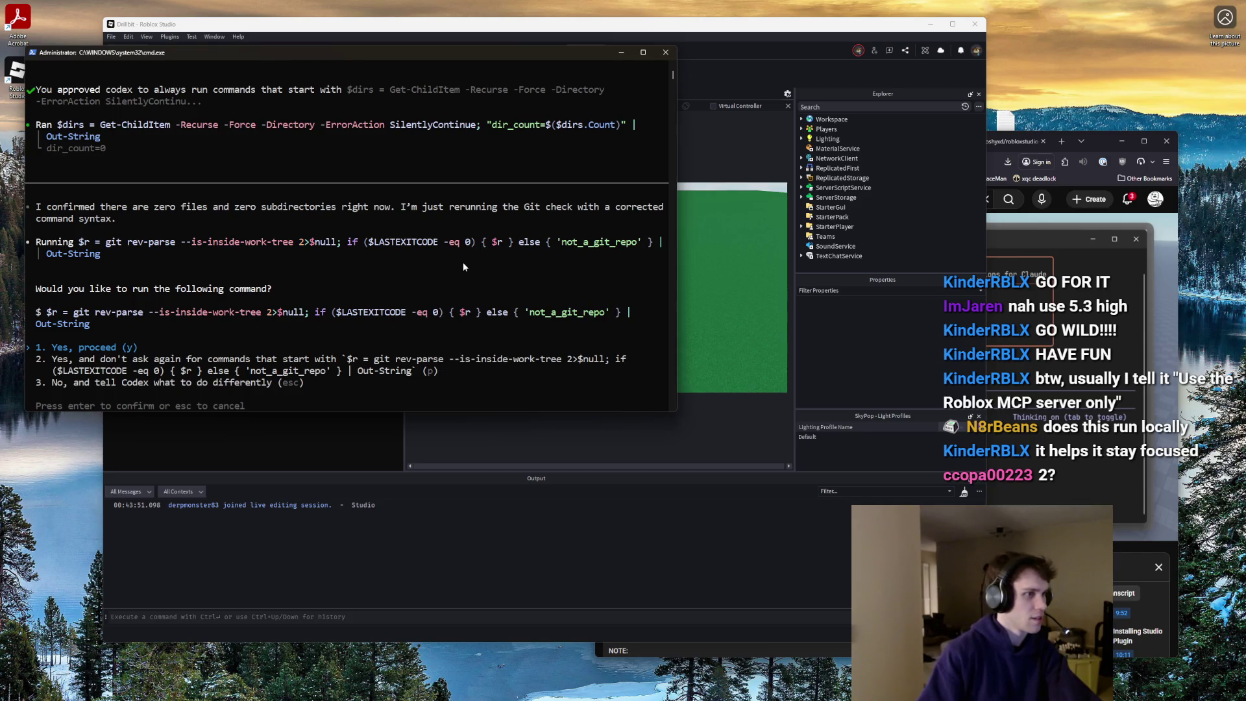
{"action": "type", "text": "22"}
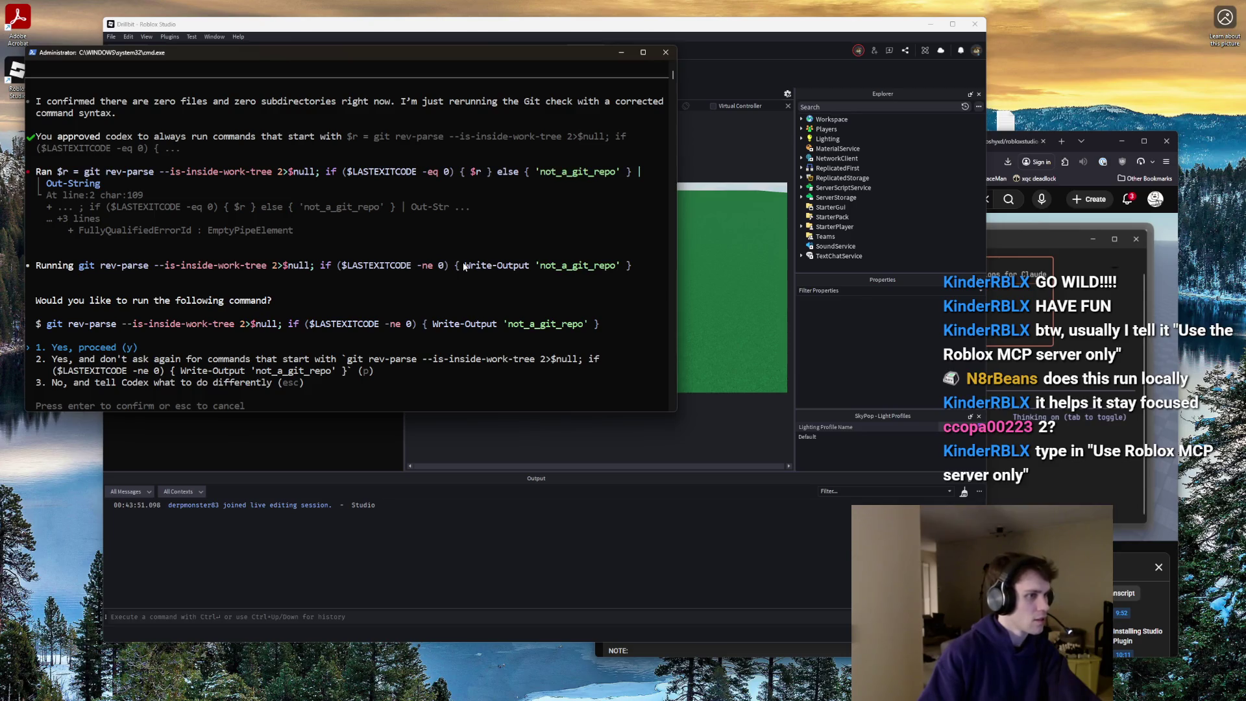
{"action": "key", "text": "2"}
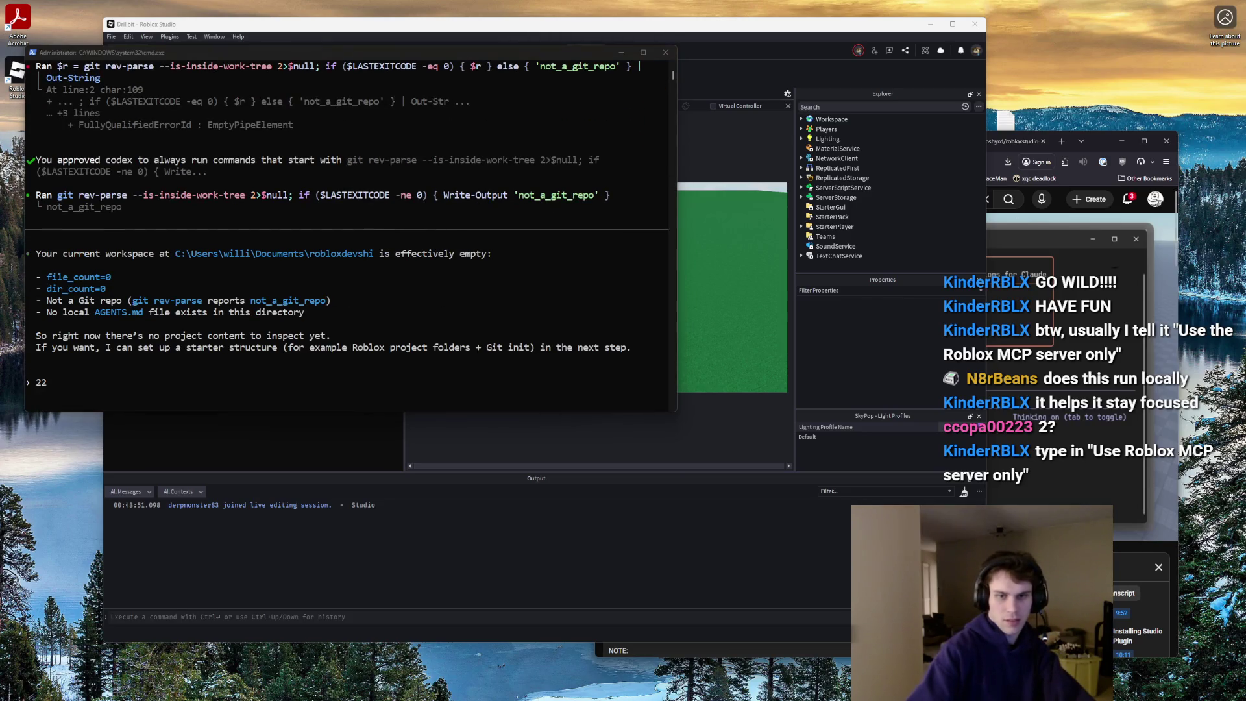
- Send 'USe Roblox MCP server only' to Codex and scroll through its reply
{"action": "left_click", "coordinate": [214, 352]}
{"action": "key", "text": "BackSpace"}
{"action": "key", "text": "BackSpace"}
{"action": "key", "text": "ctrl+v"}
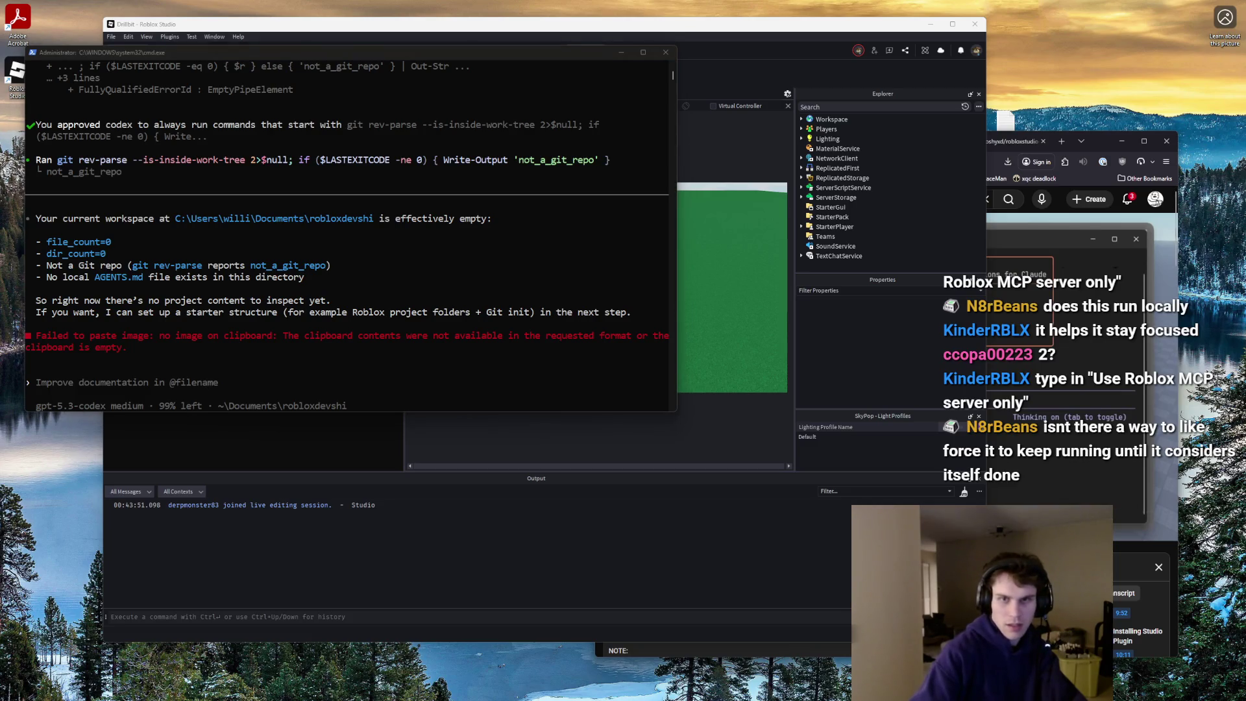
{"action": "left_click", "coordinate": [60, 380]}
{"action": "key", "text": "ctrl+v"}
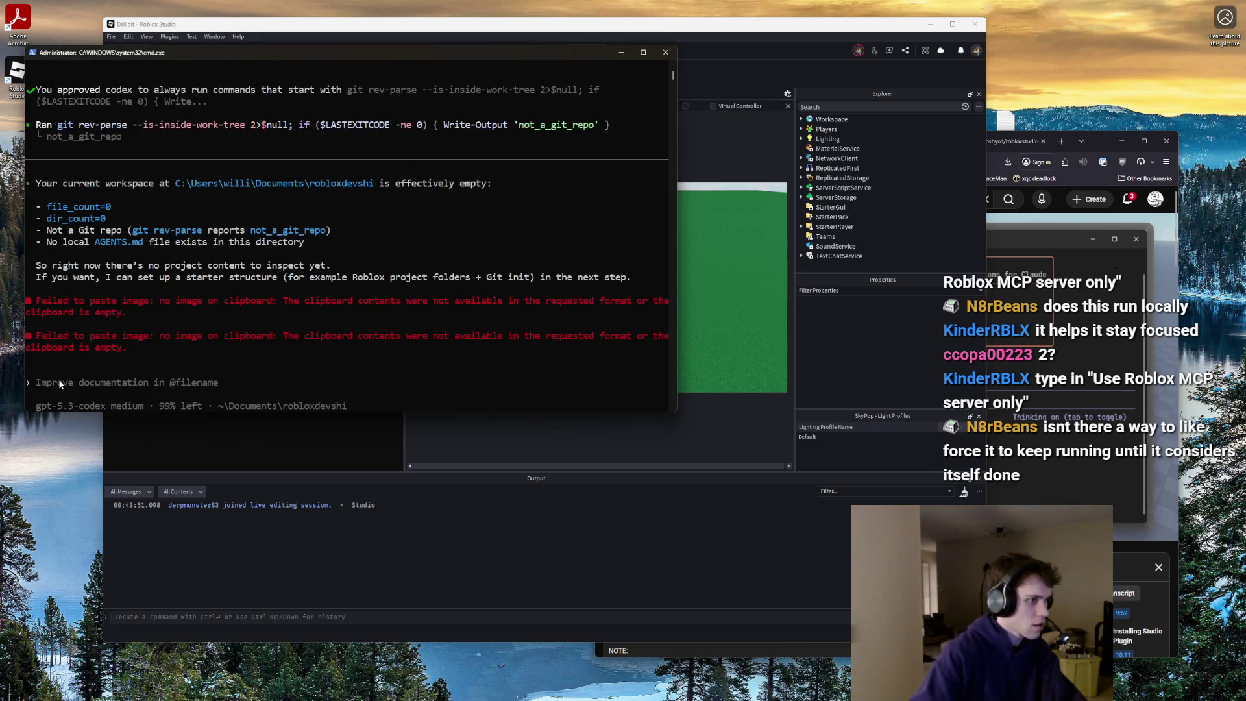
{"action": "type", "text": "USe Roblox"}
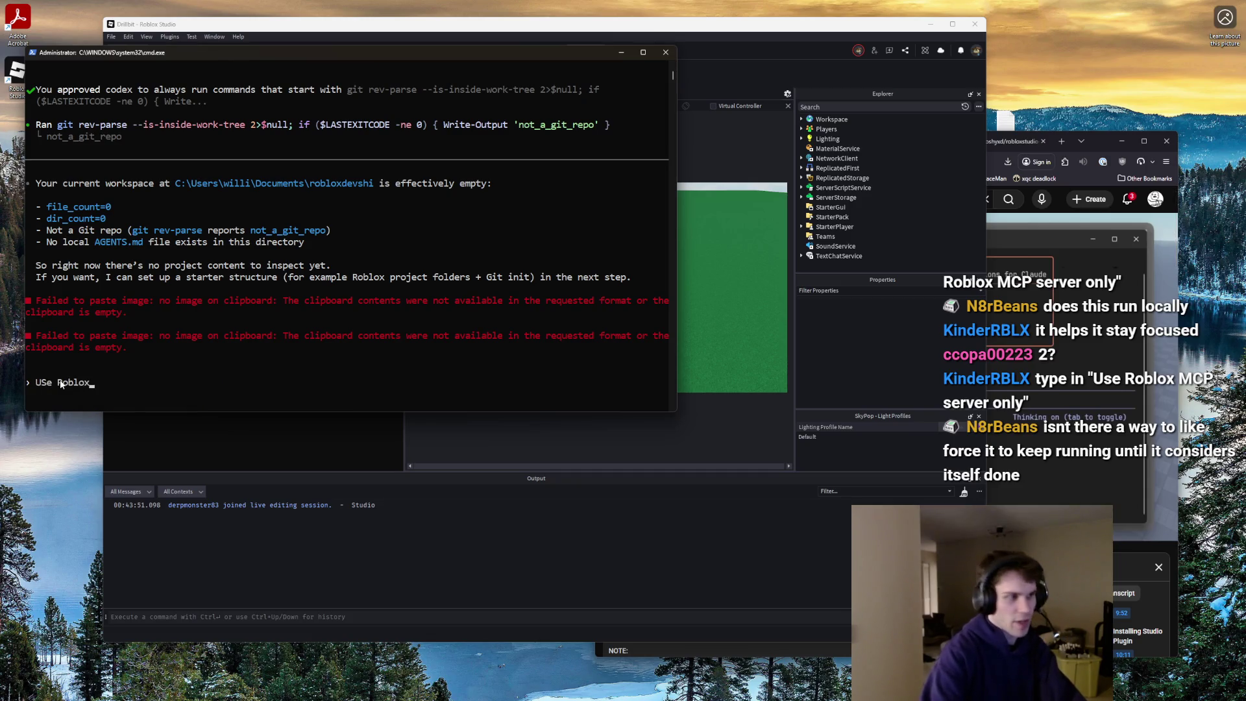
{"action": "type", "text": " MCP server only"}
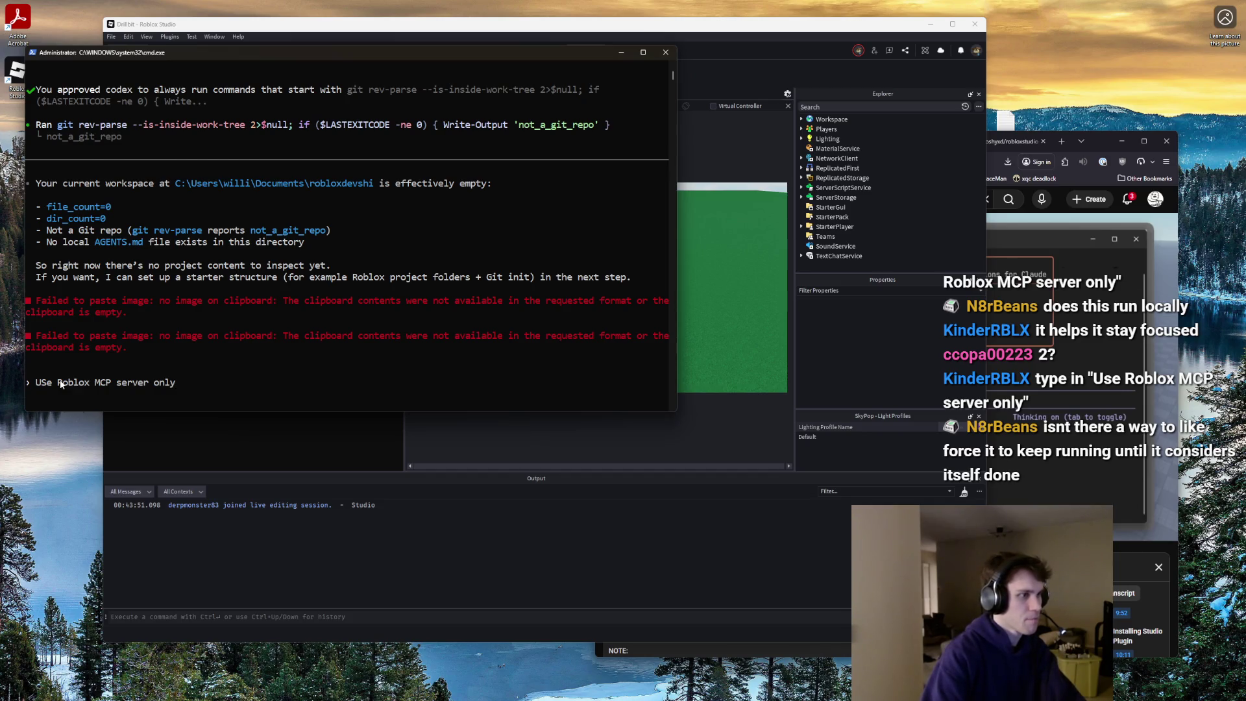
{"action": "key", "text": "Return"}
{"action": "scroll", "coordinate": [130, 299], "scroll_direction": "up", "scroll_amount": 5}
{"action": "scroll", "coordinate": [149, 293], "scroll_direction": "down", "scroll_amount": 5}
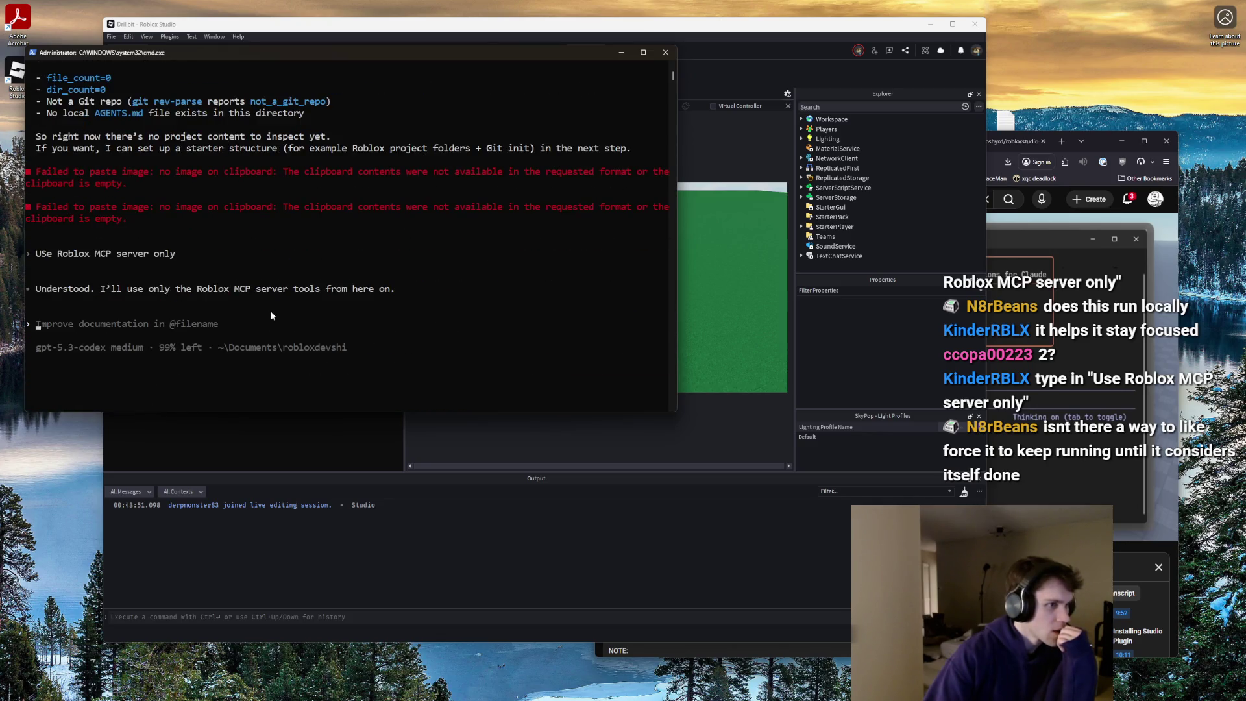
{"action": "scroll", "coordinate": [271, 310], "scroll_direction": "up", "scroll_amount": 7}
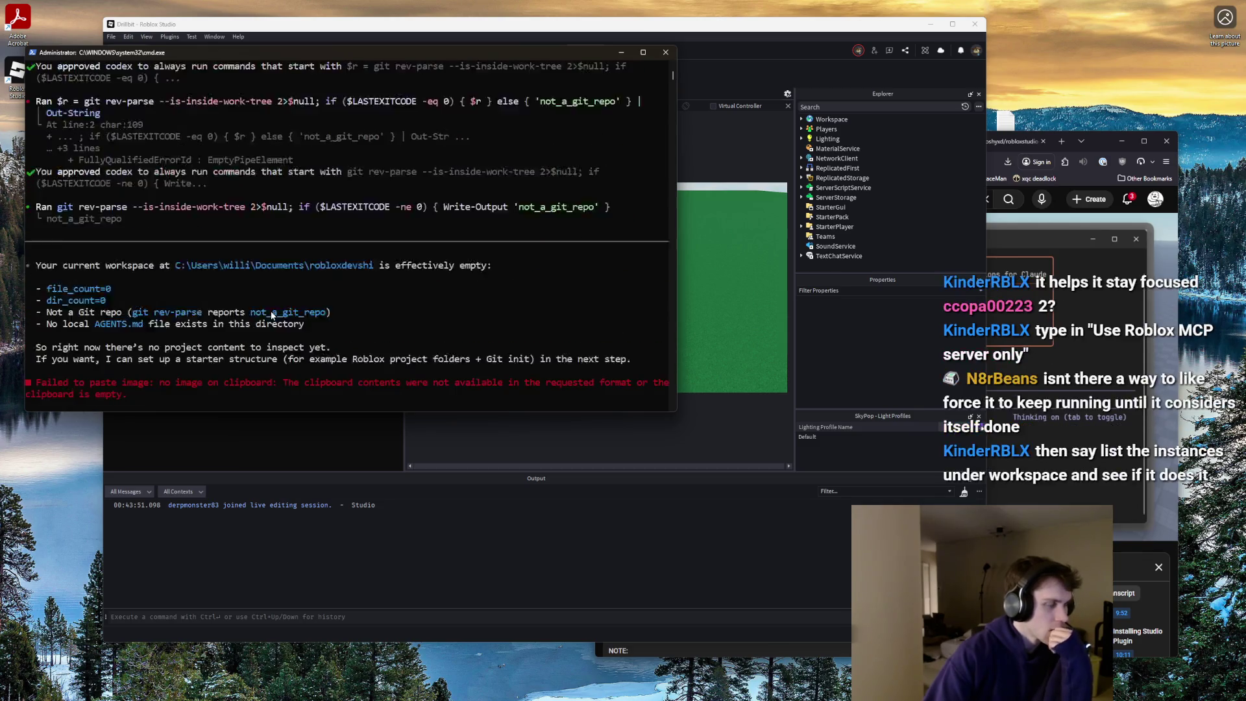
{"action": "scroll", "coordinate": [270, 310], "scroll_direction": "down", "scroll_amount": 10}
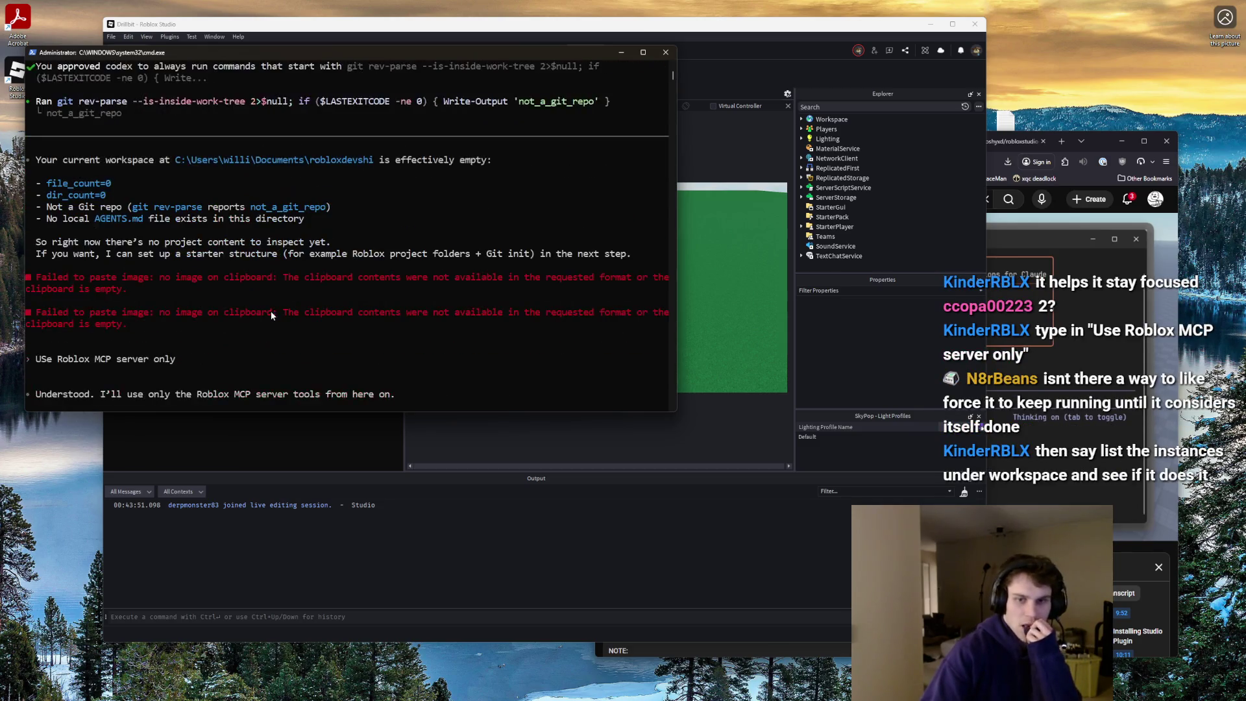
- Ask Codex to 'List the instances under workspace' and read the 8 results
{"action": "type", "text": "List the is"}
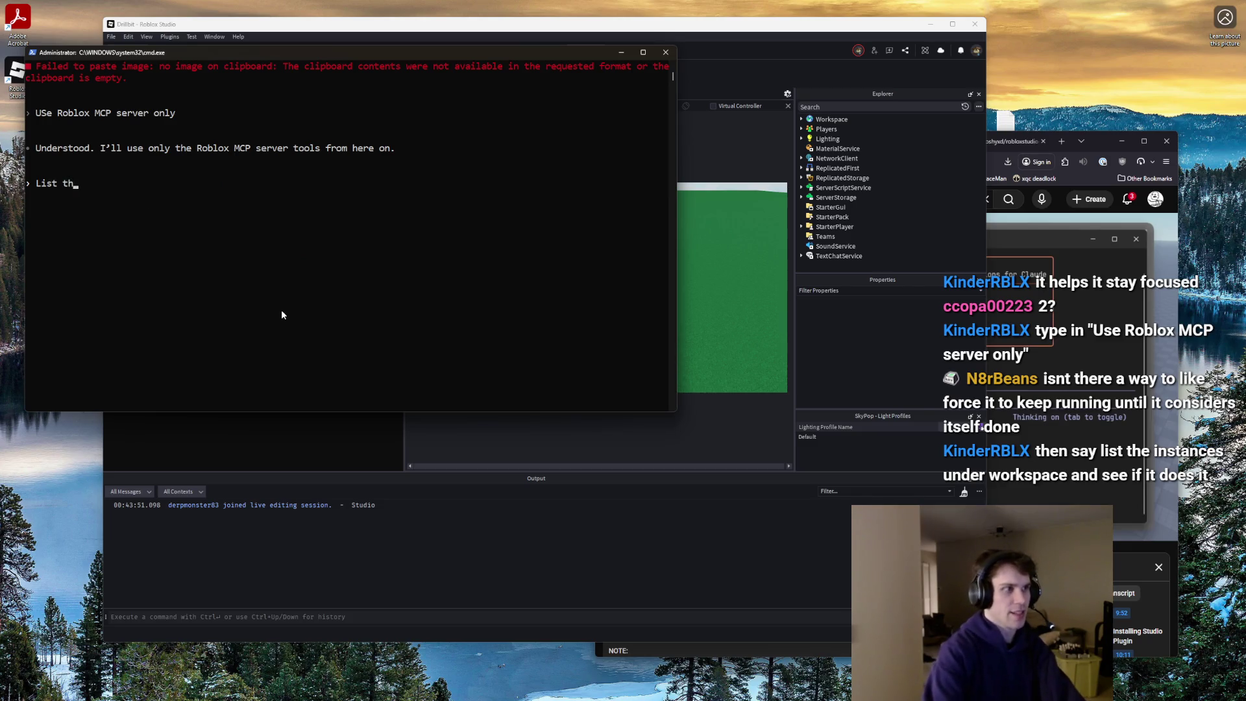
{"action": "key", "text": "BackSpace"}
{"action": "type", "text": "nstances "}
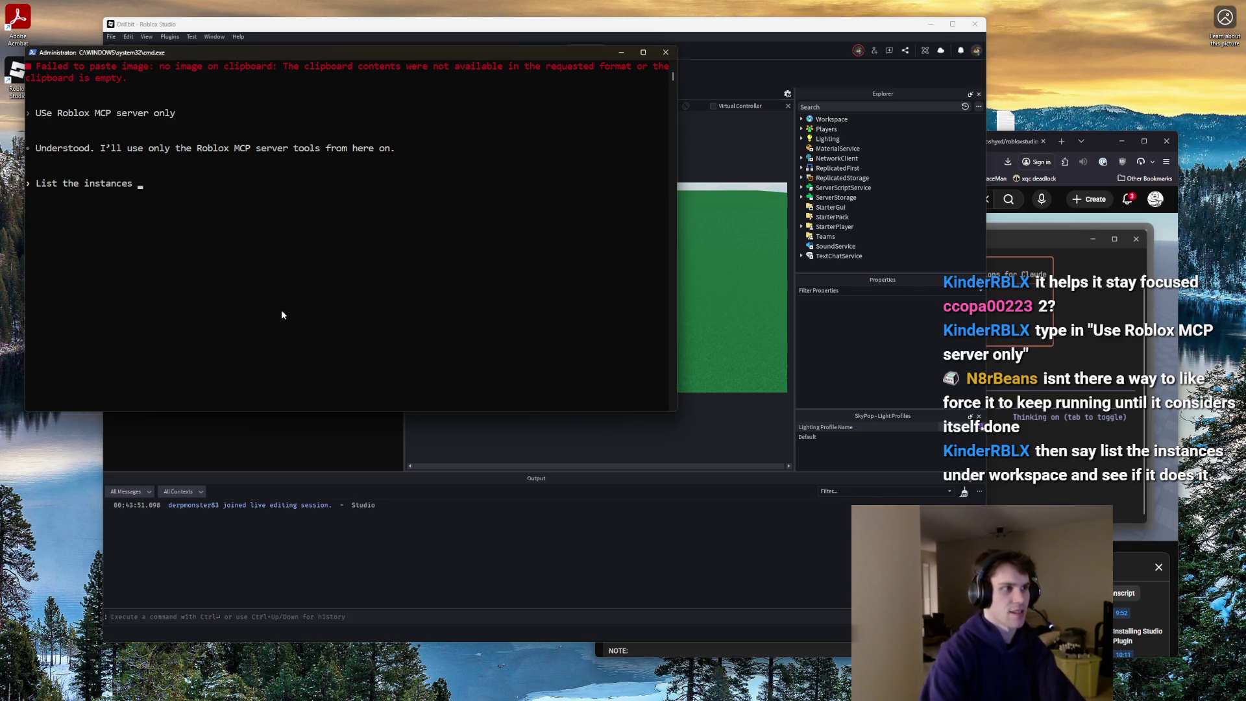
{"action": "type", "text": "under workst"}
{"action": "key", "text": "BackSpace"}
{"action": "key", "text": "BackSpace"}
{"action": "key", "text": "BackSpace"}
{"action": "type", "text": "rkspace"}
{"action": "key", "text": "Return"}
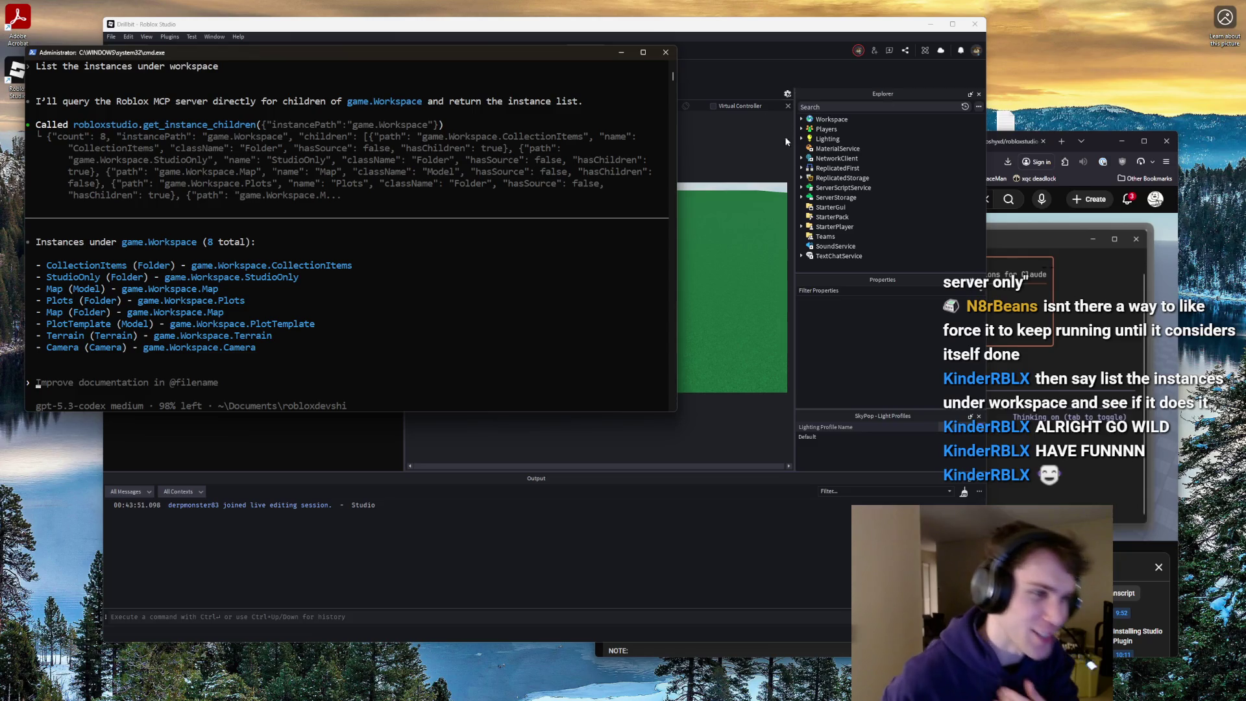
{"action": "left_click", "coordinate": [802, 178]}
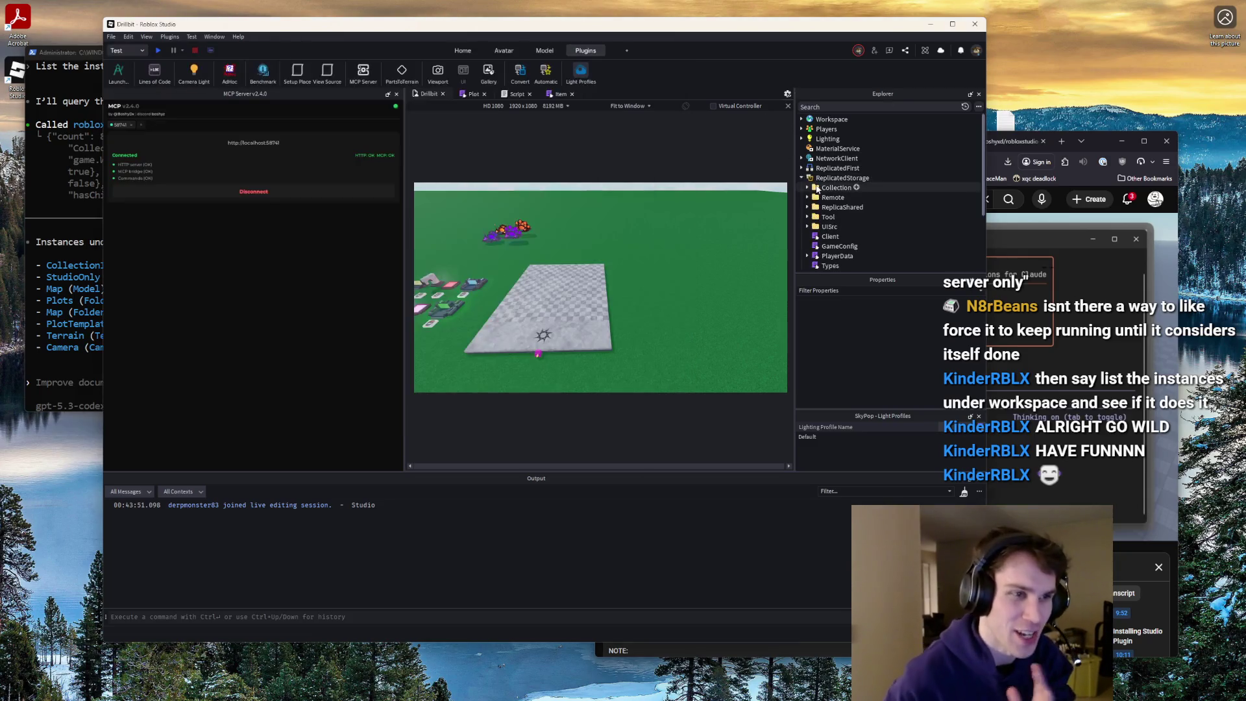
- Open ReplicatedStorage's GameConfig module script, leave its code unchanged, and return to Codex
{"action": "scroll", "coordinate": [817, 195], "scroll_direction": "down", "scroll_amount": 2}
{"action": "left_click", "coordinate": [846, 225]}
{"action": "double_click", "coordinate": [846, 225]}
{"action": "scroll", "coordinate": [661, 215], "scroll_direction": "down", "scroll_amount": 3}
{"action": "scroll", "coordinate": [660, 215], "scroll_direction": "up", "scroll_amount": 2}
{"action": "left_click", "coordinate": [661, 215]}
{"action": "key", "text": "Return"}
{"action": "key", "text": "Return"}
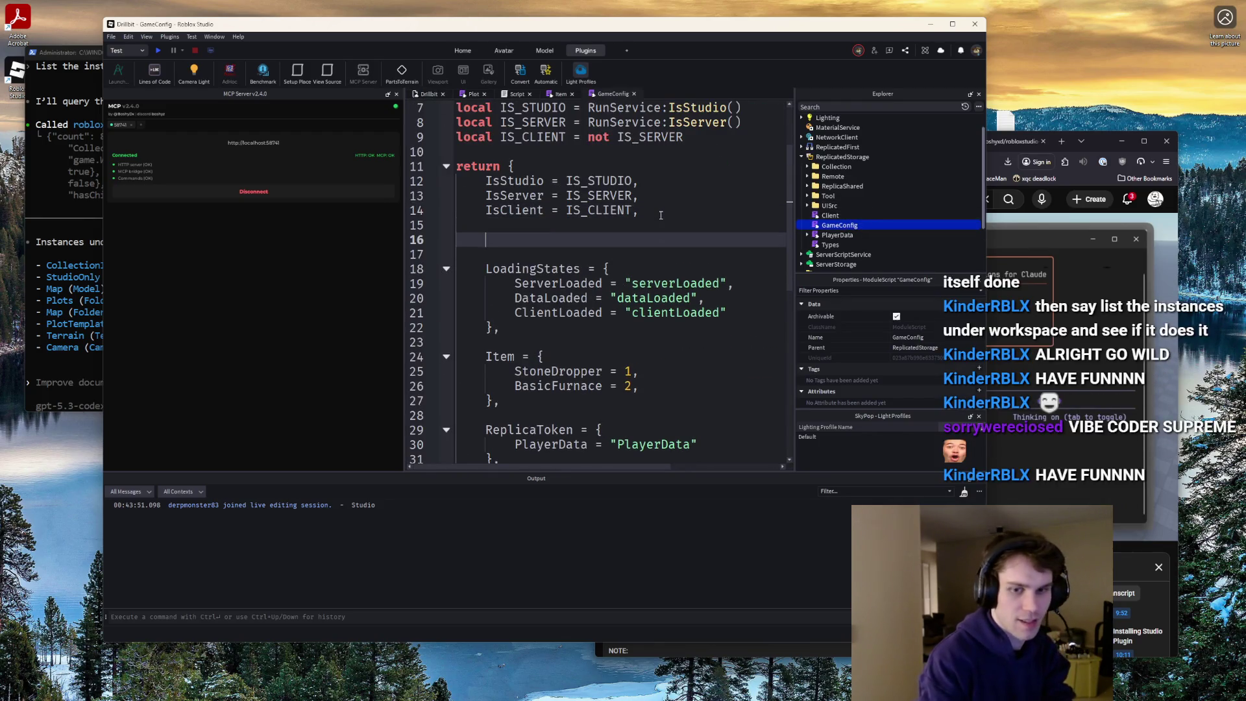
{"action": "key", "text": "BackSpace"}
{"action": "key", "text": "BackSpace"}
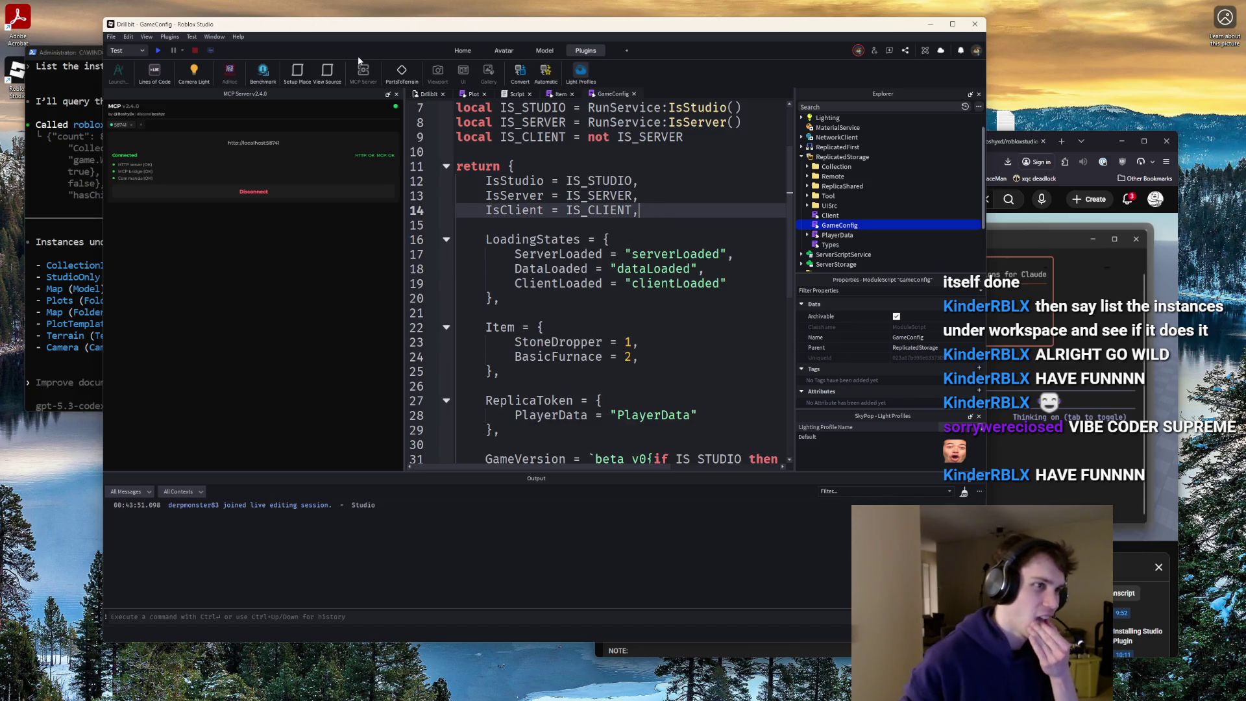
{"action": "left_click_drag", "start_coordinate": [372, 24], "coordinate": [579, 37]}
{"action": "left_click", "coordinate": [186, 381]}
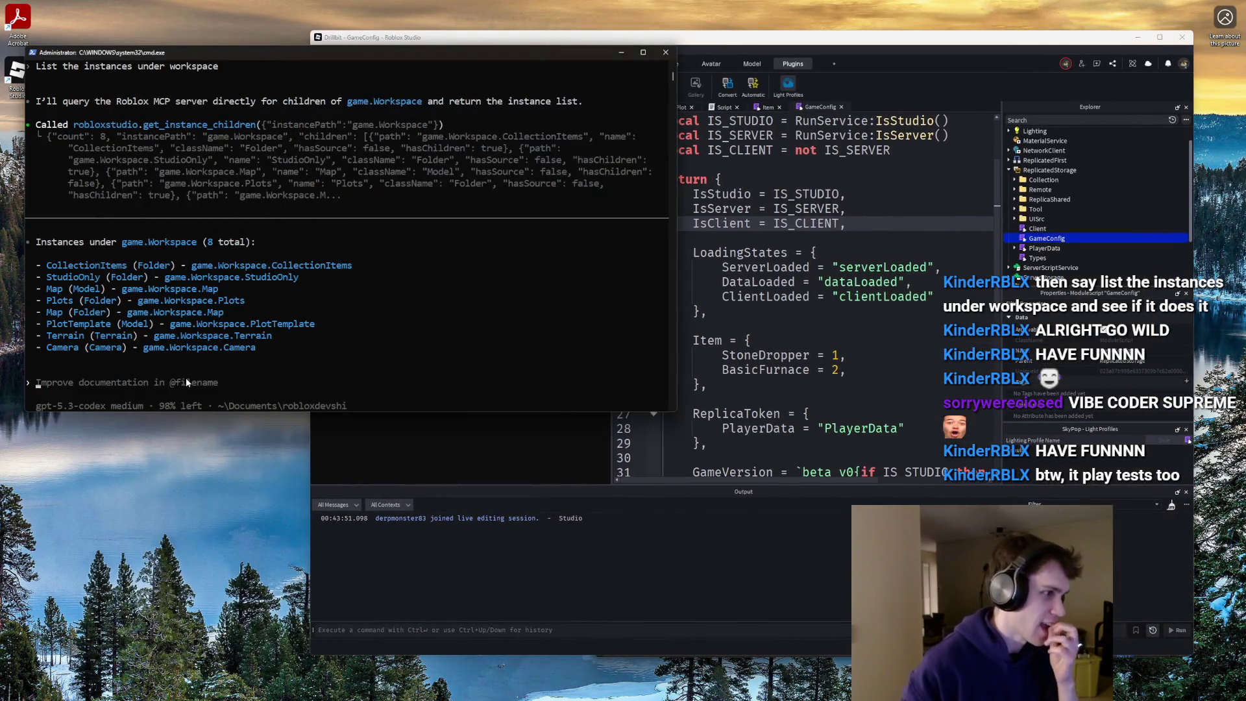
- Type 'Make a new ModuleScript under Client in ReplicatedStorage that is called Plot.' without sending it
{"action": "type", "text": "Make a new M"}
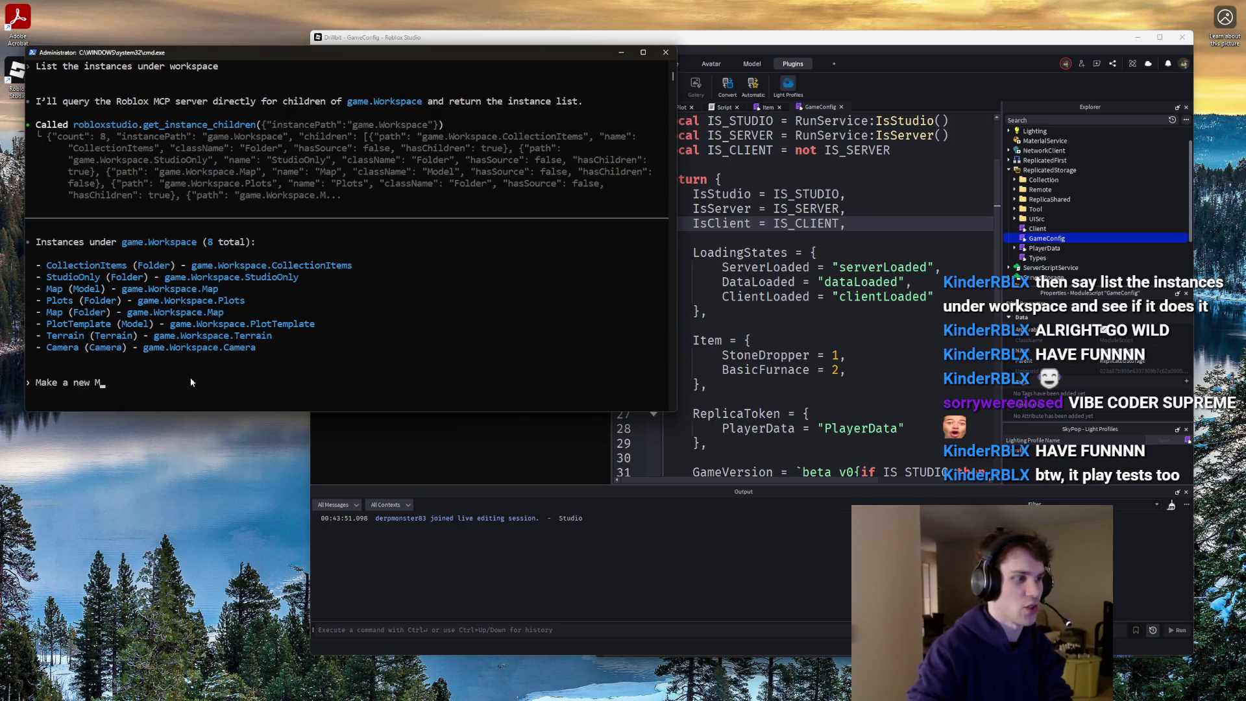
{"action": "type", "text": "oduleScript under Client in Replicated"}
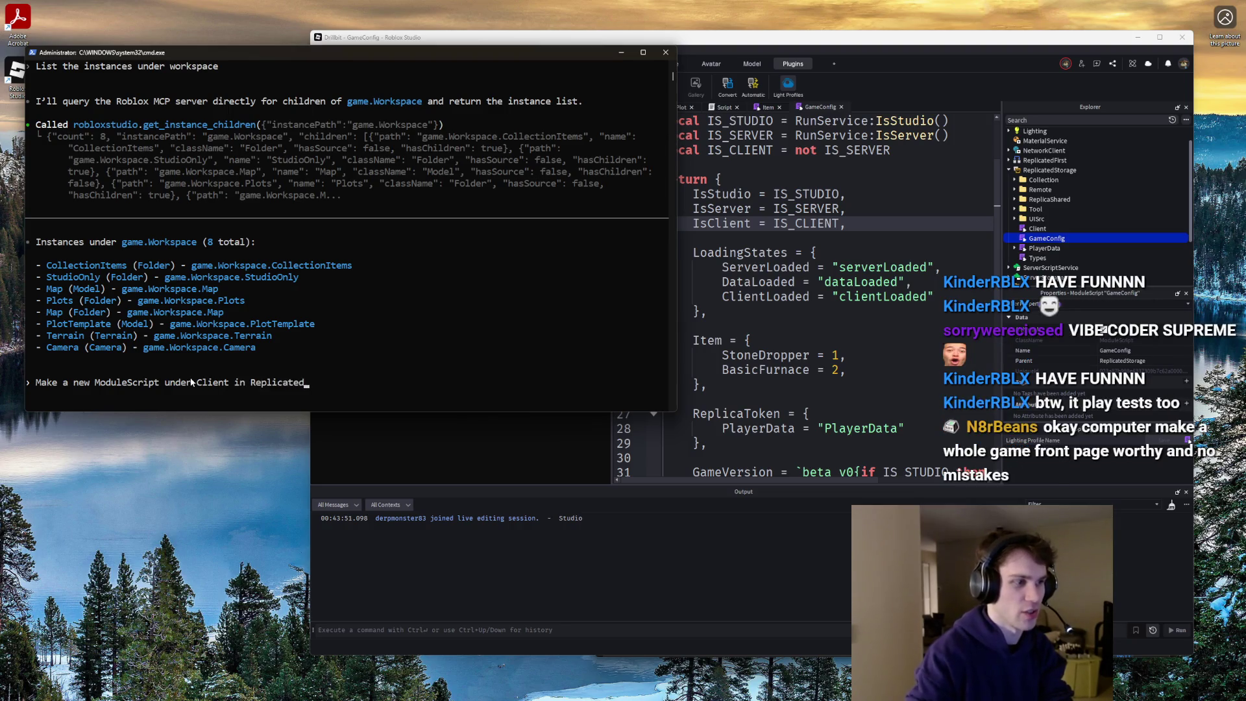
{"action": "type", "text": "Storage that is called"}
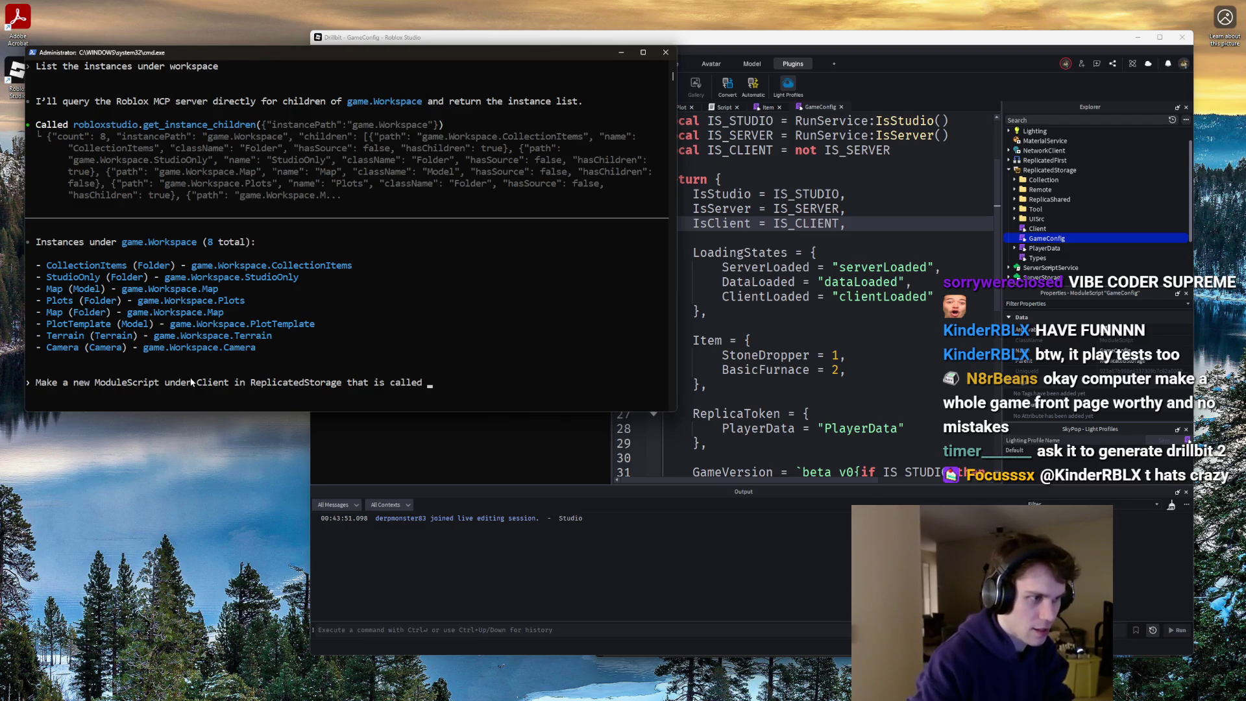
{"action": "type", "text": "Plot."}
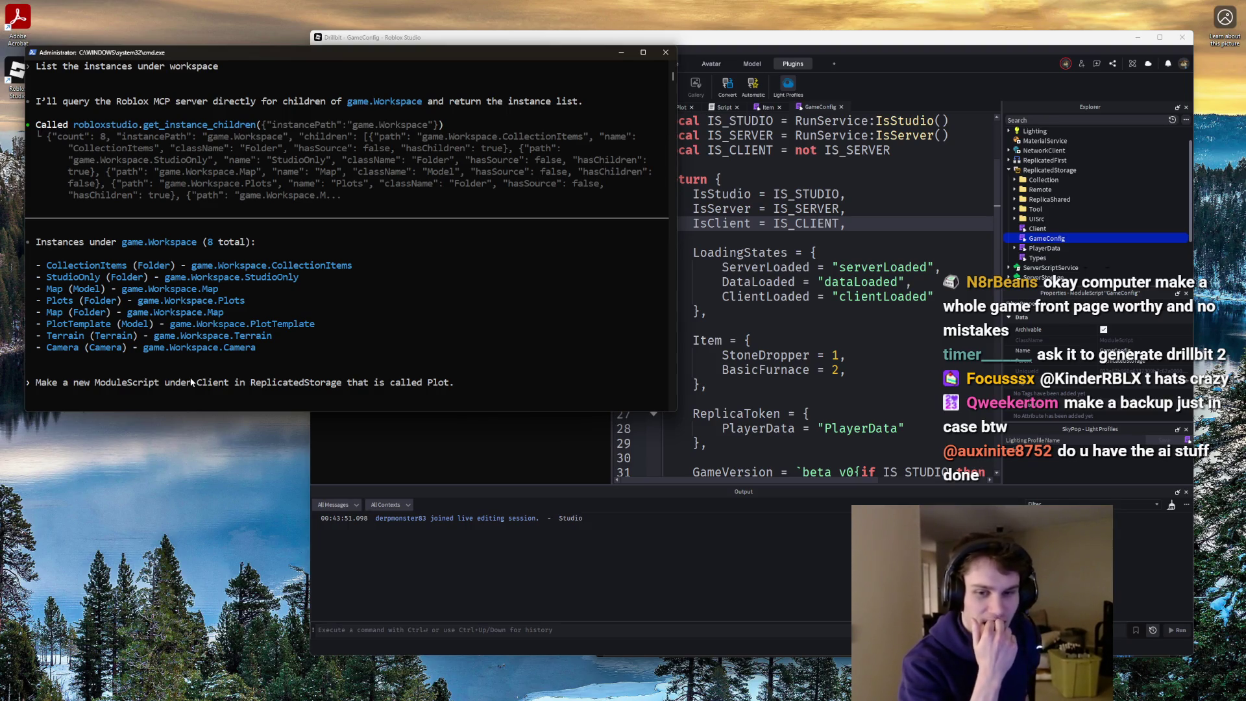
{"action": "left_click", "coordinate": [389, 37]}
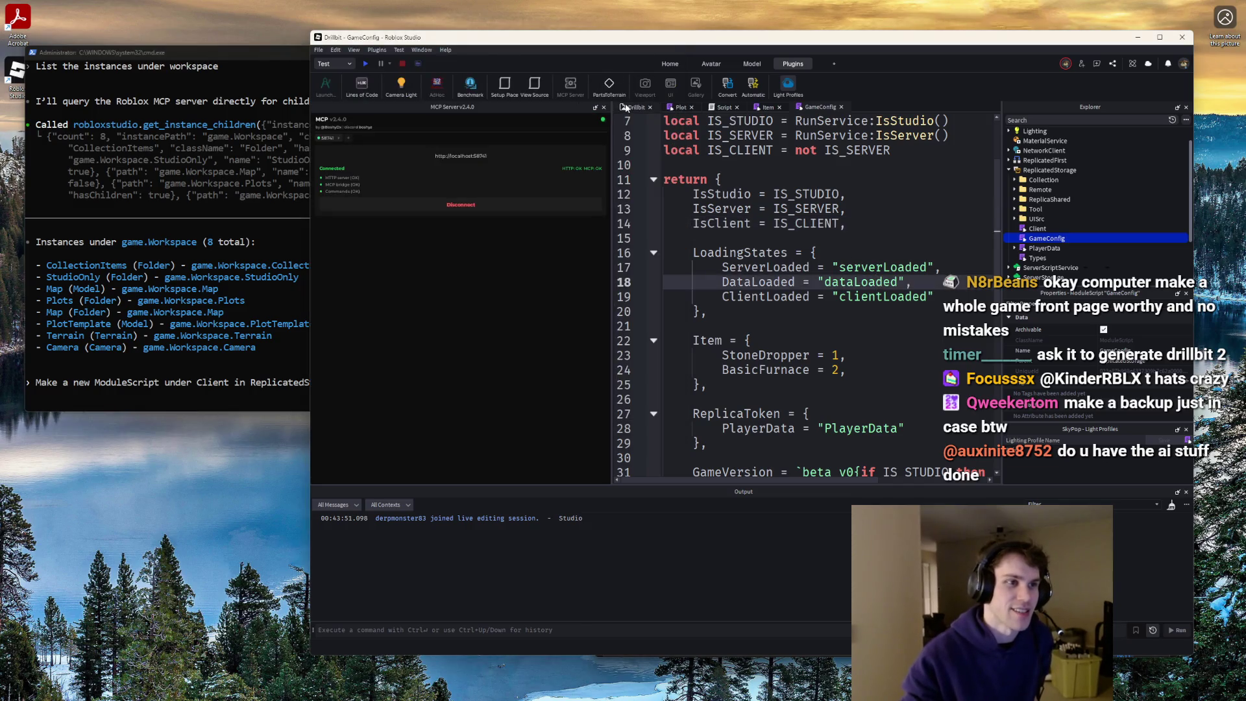
- Download a copy of the Drillbit place to E:\drillbit2\nonaislop.rbxl
{"action": "left_click", "coordinate": [318, 49]}
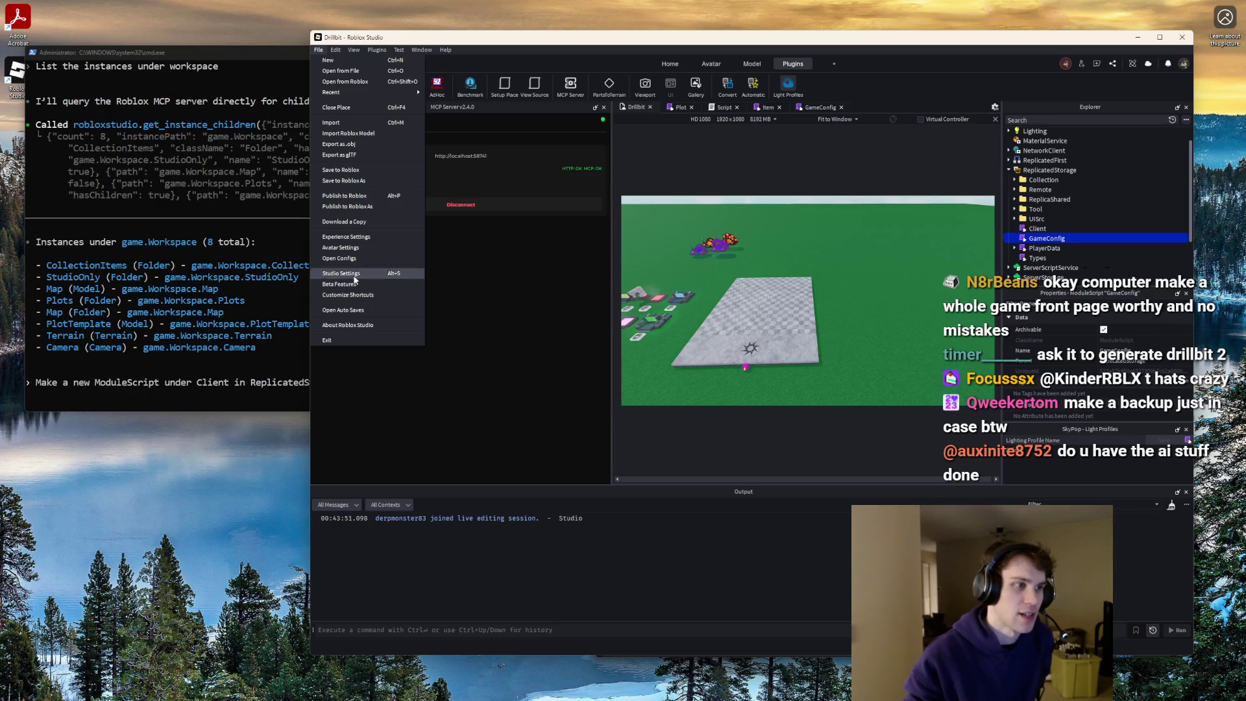
{"action": "left_click", "coordinate": [356, 222]}
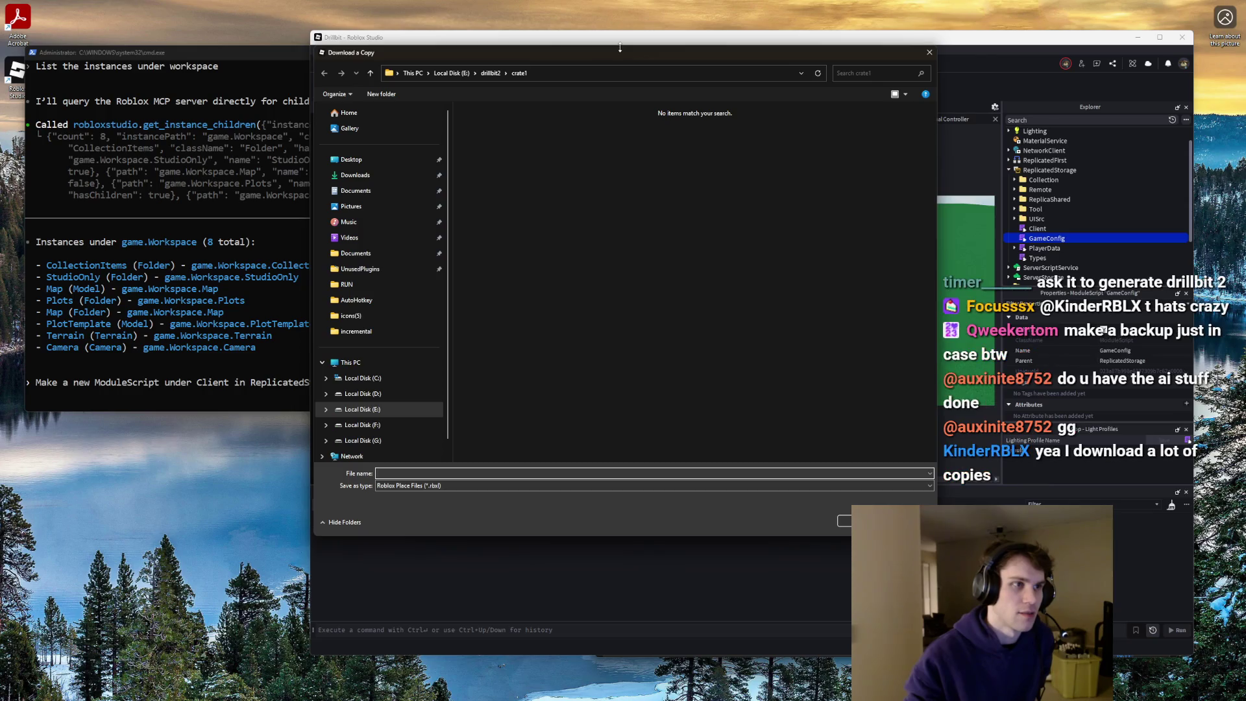
{"action": "left_click", "coordinate": [488, 73]}
{"action": "type", "text": "nonaid"}
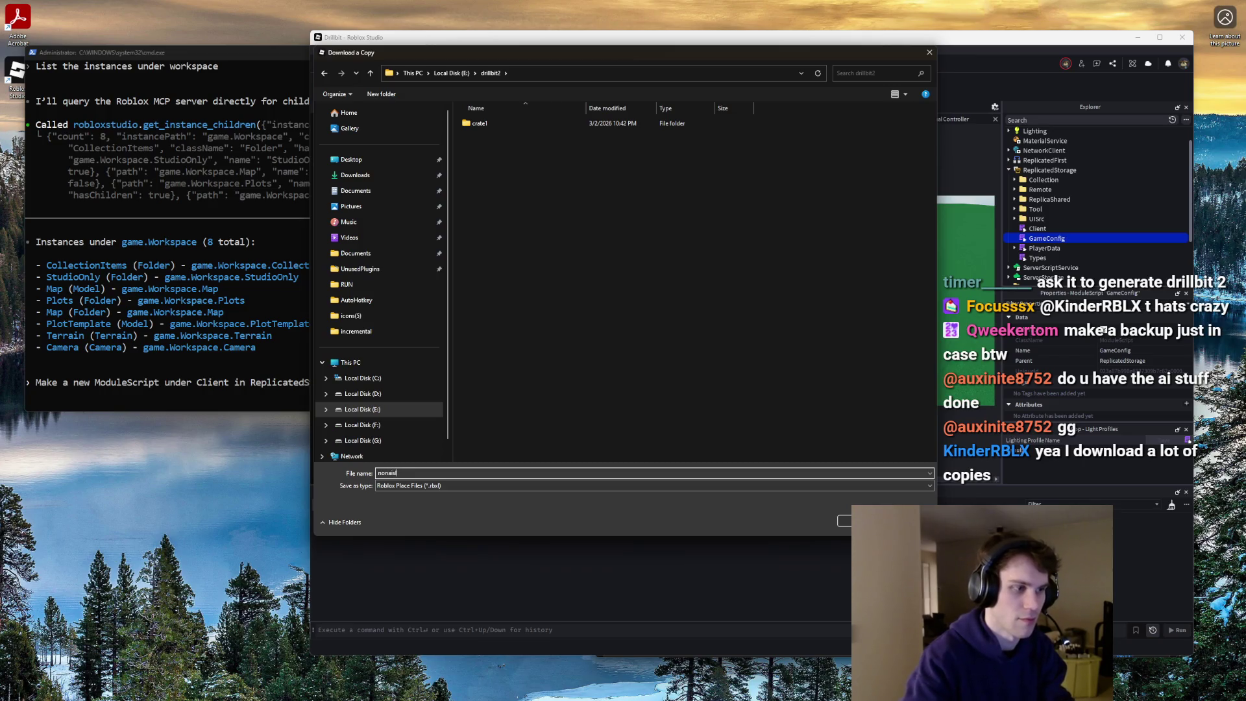
{"action": "key", "text": "Return"}
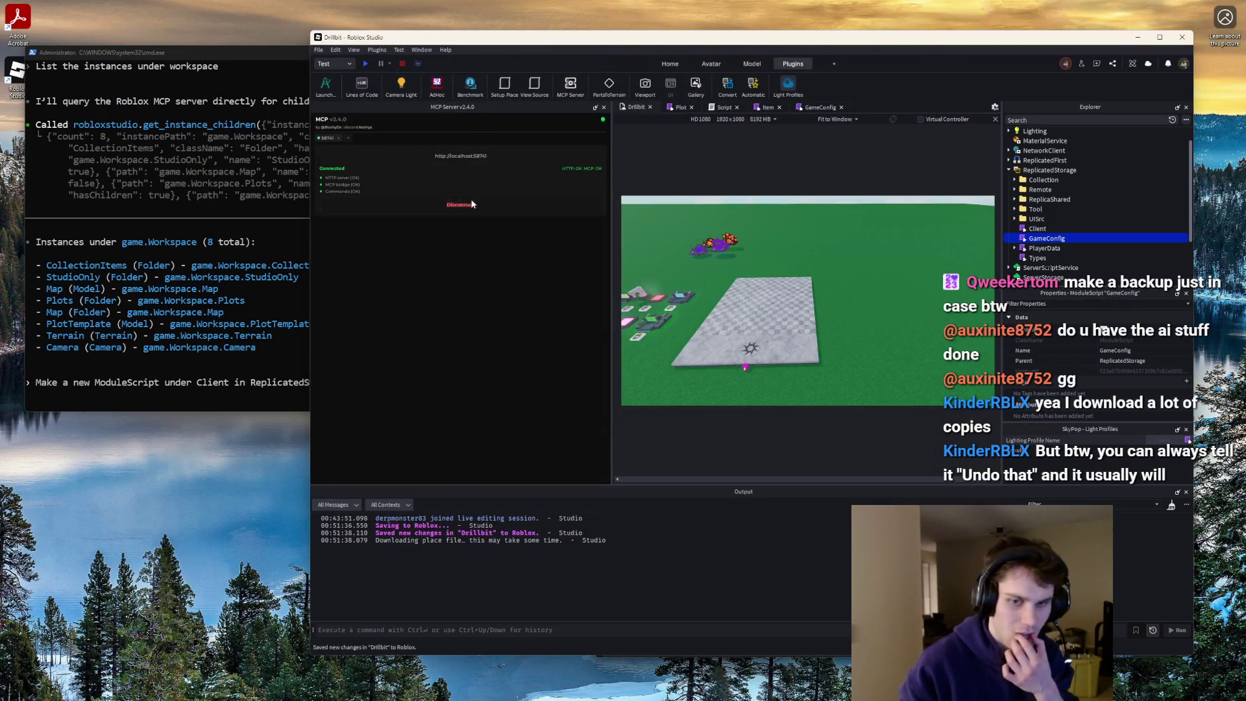
{"action": "left_click", "coordinate": [235, 52]}
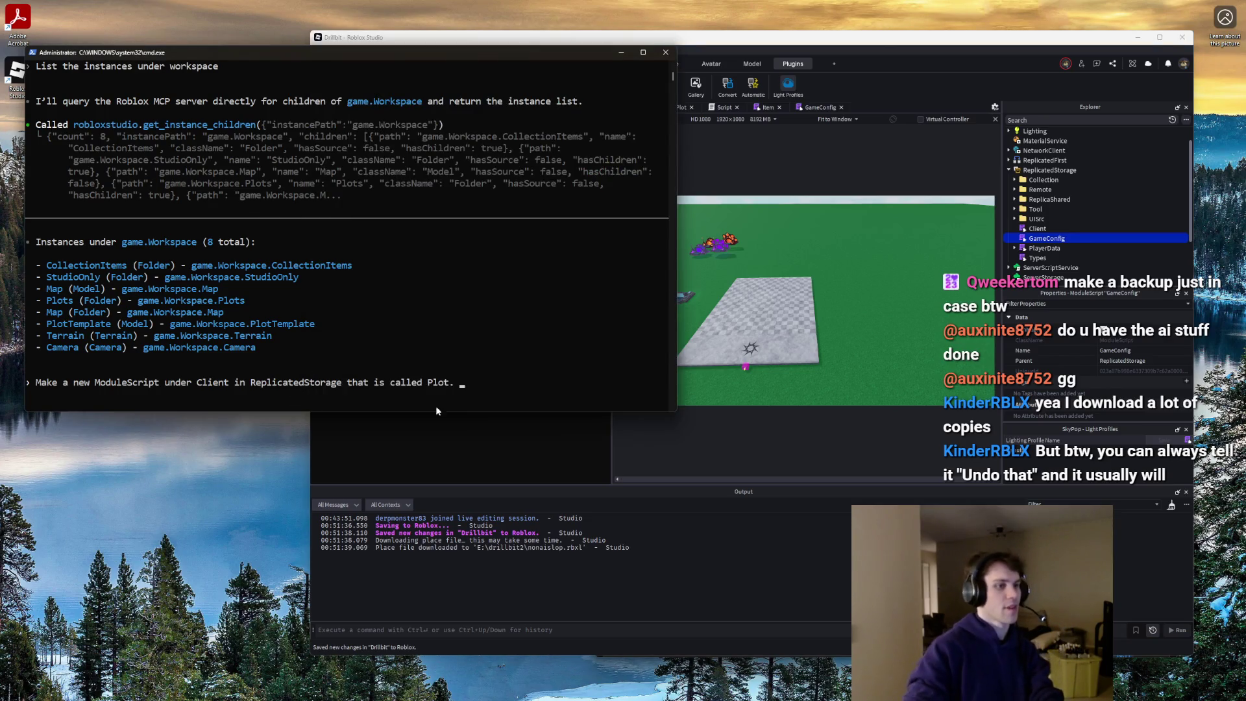
- Replace the drafted Codex prompt with 'Refer to the code ServerScriptService.Script.Debug'
{"action": "left_click", "coordinate": [500, 382]}
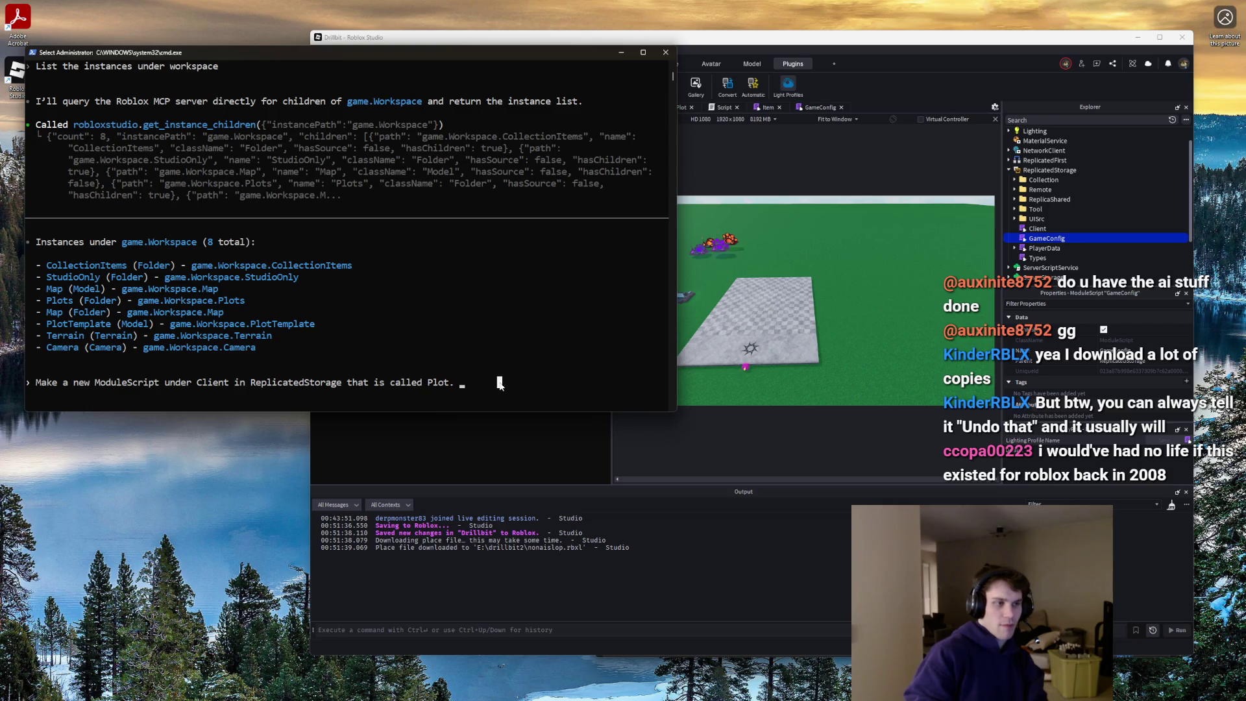
{"action": "key", "text": "BackSpace"}
{"action": "key", "text": "BackSpace"}
{"action": "key", "text": "BackSpace"}
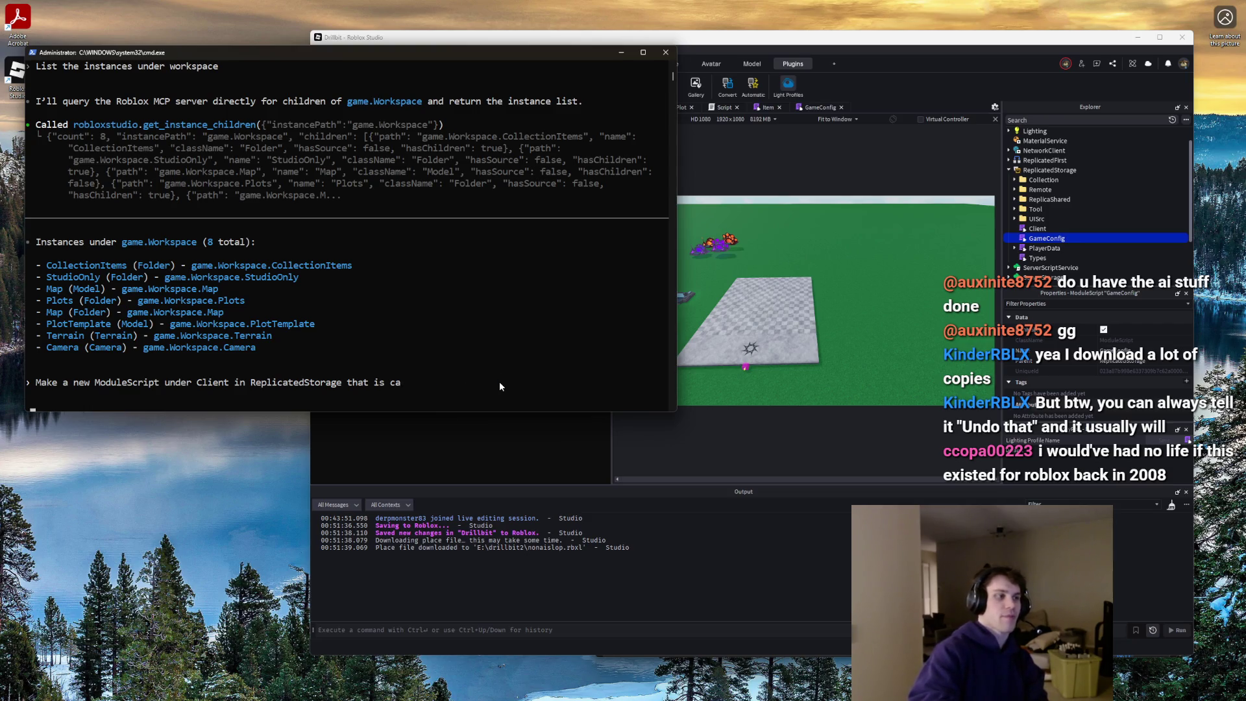
{"action": "key", "text": "BackSpace"}
{"action": "key", "text": "BackSpace"}
{"action": "key", "text": "BackSpace"}
{"action": "key", "text": "BackSpace"}
{"action": "key", "text": "BackSpace"}
{"action": "key", "text": "BackSpace"}
{"action": "type", "text": "Refer to the code in"}
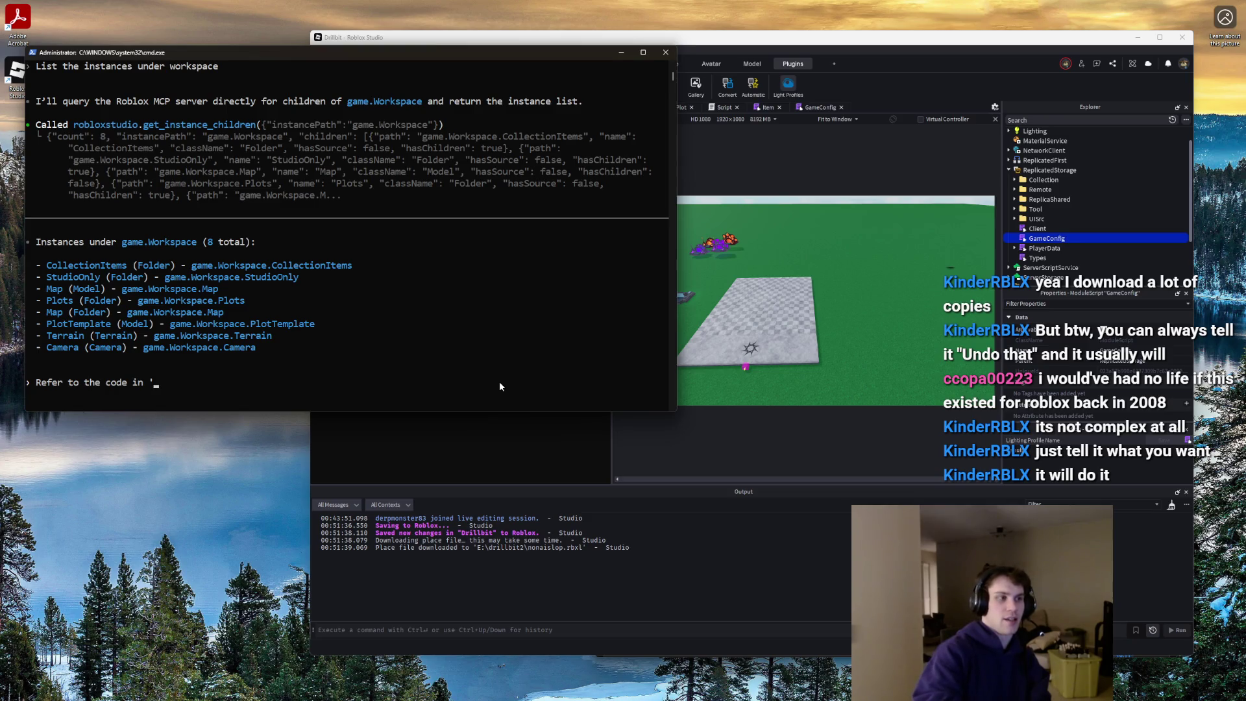
{"action": "type", "text": " Ser"}
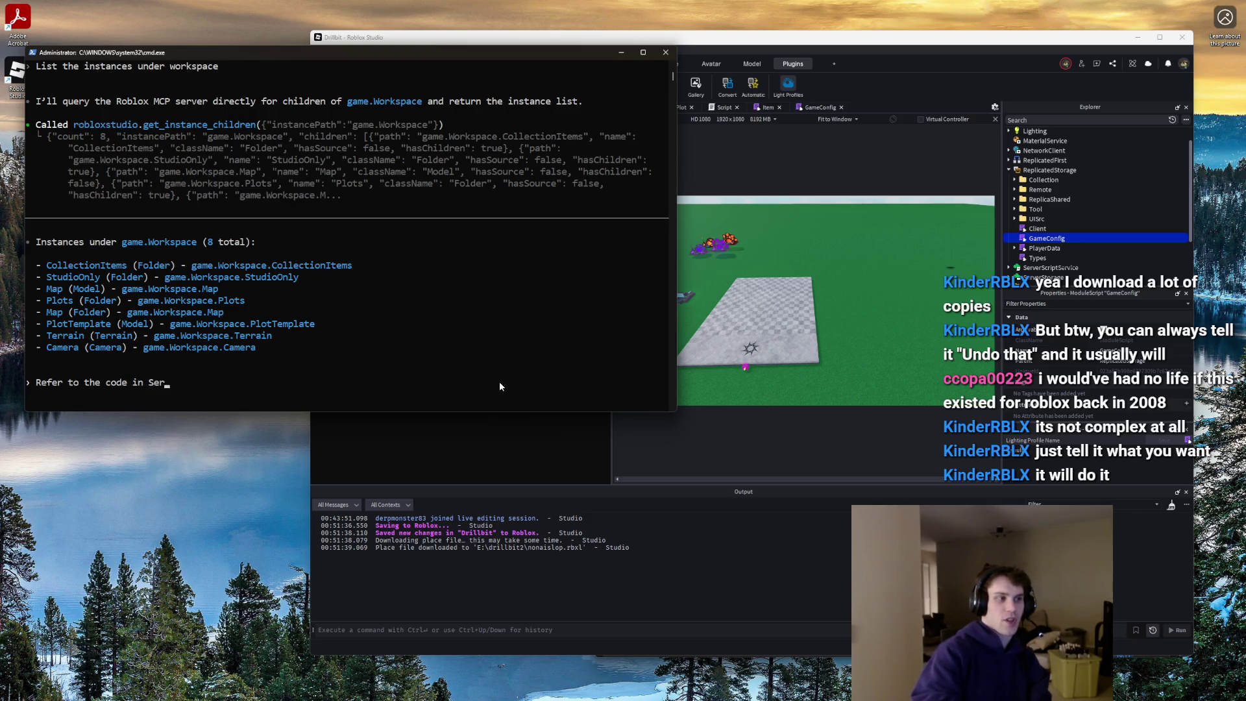
{"action": "type", "text": "verScriptService.S"}
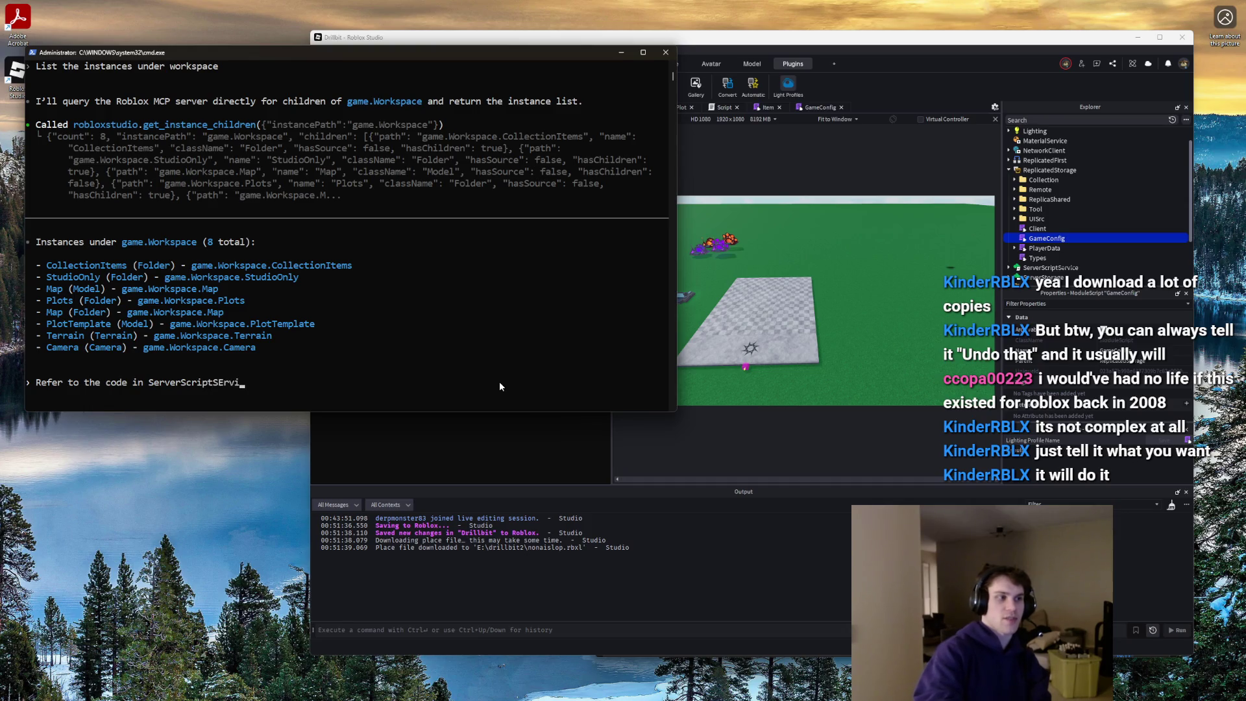
{"action": "type", "text": "Crip"}
{"action": "key", "text": "BackSpace"}
{"action": "key", "text": "BackSpace"}
{"action": "type", "text": "ript.Debug"}
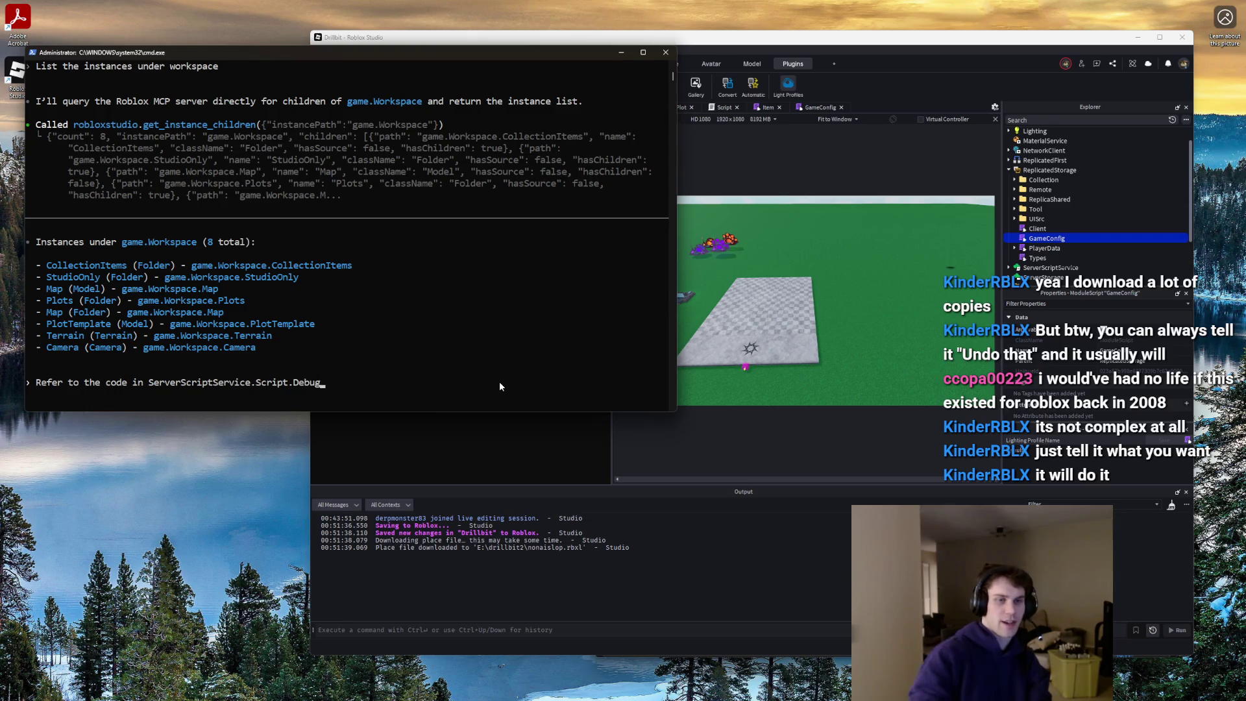
- Open the Debug script from Explorer, then continue the prompt with 'for the API for item placement'
{"action": "scroll", "coordinate": [1079, 203], "scroll_direction": "down", "scroll_amount": 2}
{"action": "left_click", "coordinate": [1008, 204]}
{"action": "left_click", "coordinate": [1014, 215]}
{"action": "left_click", "coordinate": [1027, 225]}
{"action": "double_click", "coordinate": [1027, 226]}
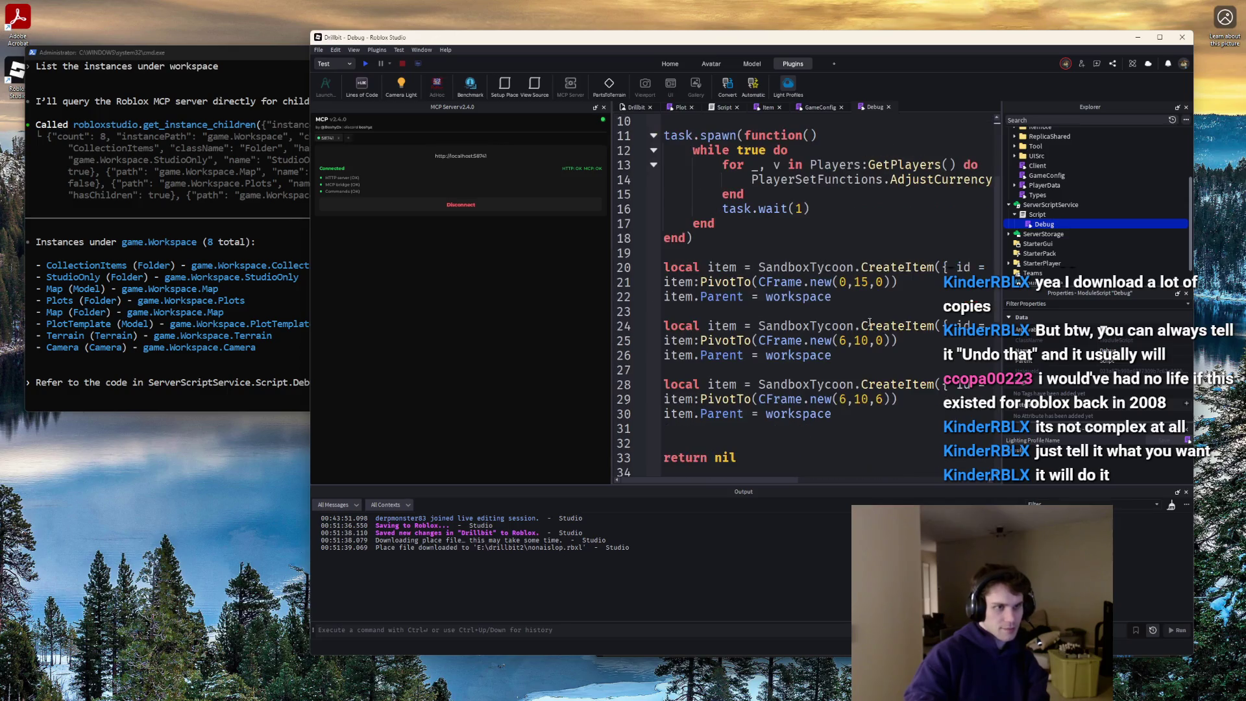
{"action": "left_click", "coordinate": [371, 380]}
{"action": "left_click", "coordinate": [376, 383]}
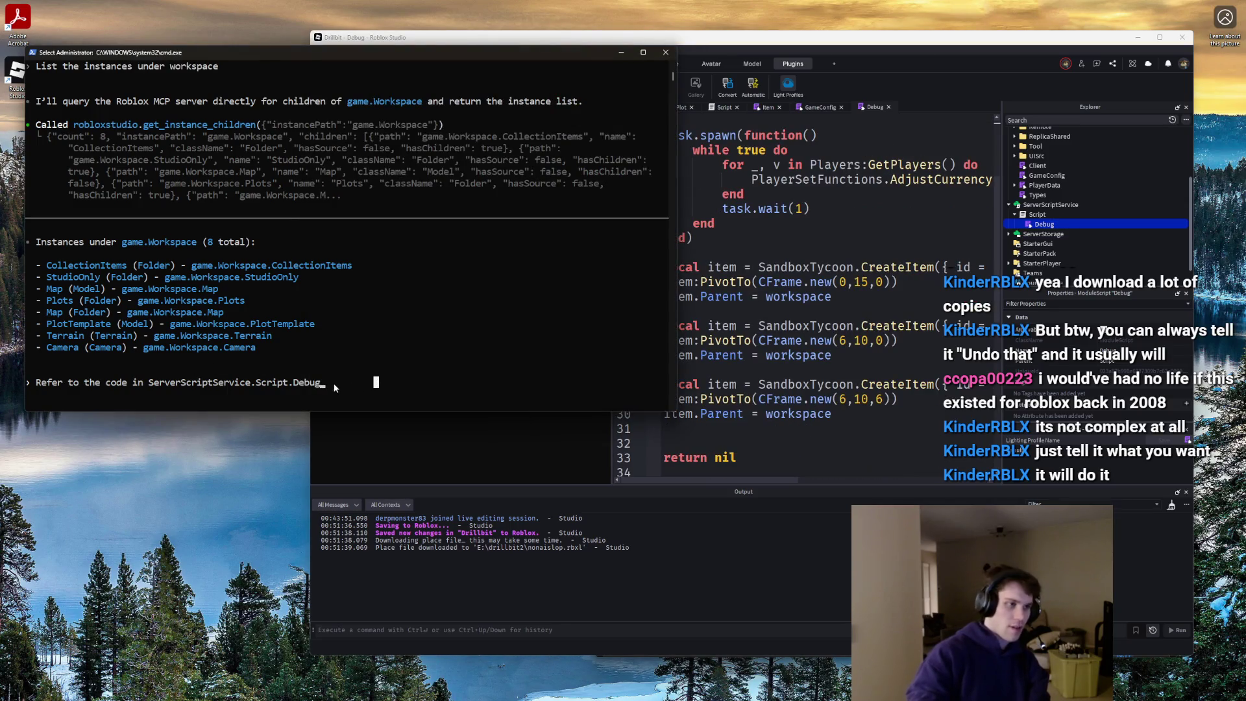
{"action": "type", "text": "for t"}
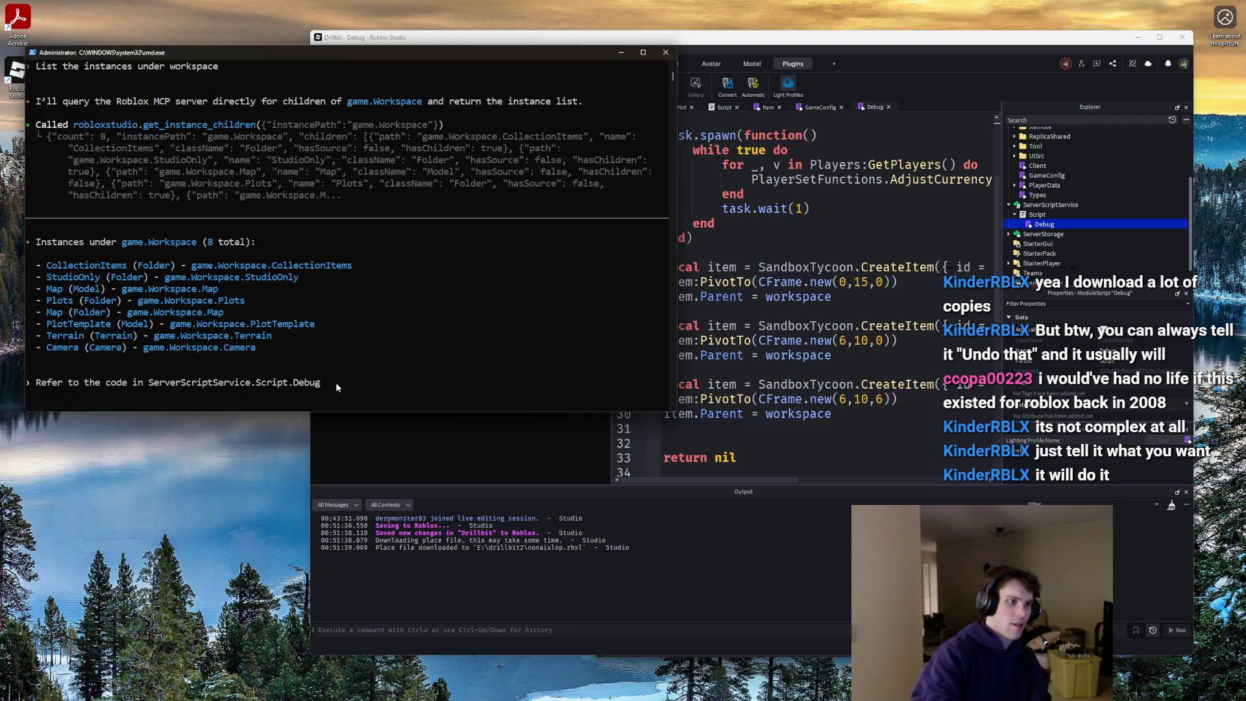
{"action": "type", "text": "he API for"}
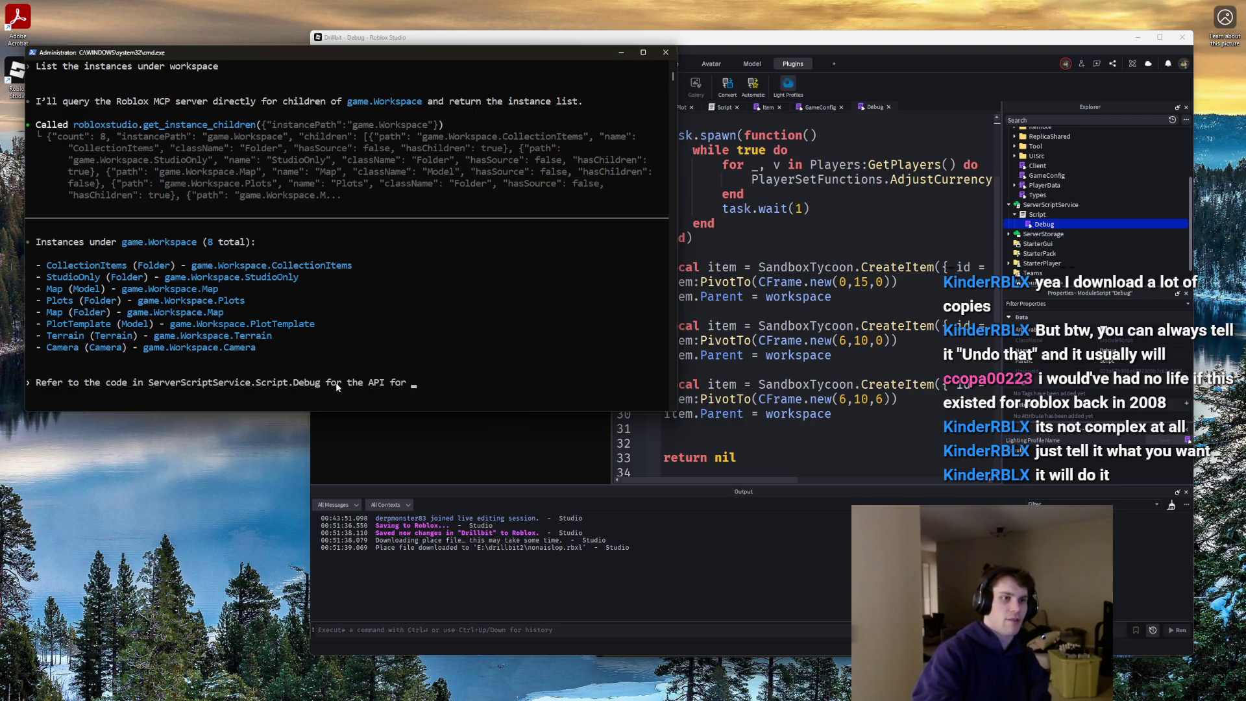
{"action": "type", "text": " item placeme"}
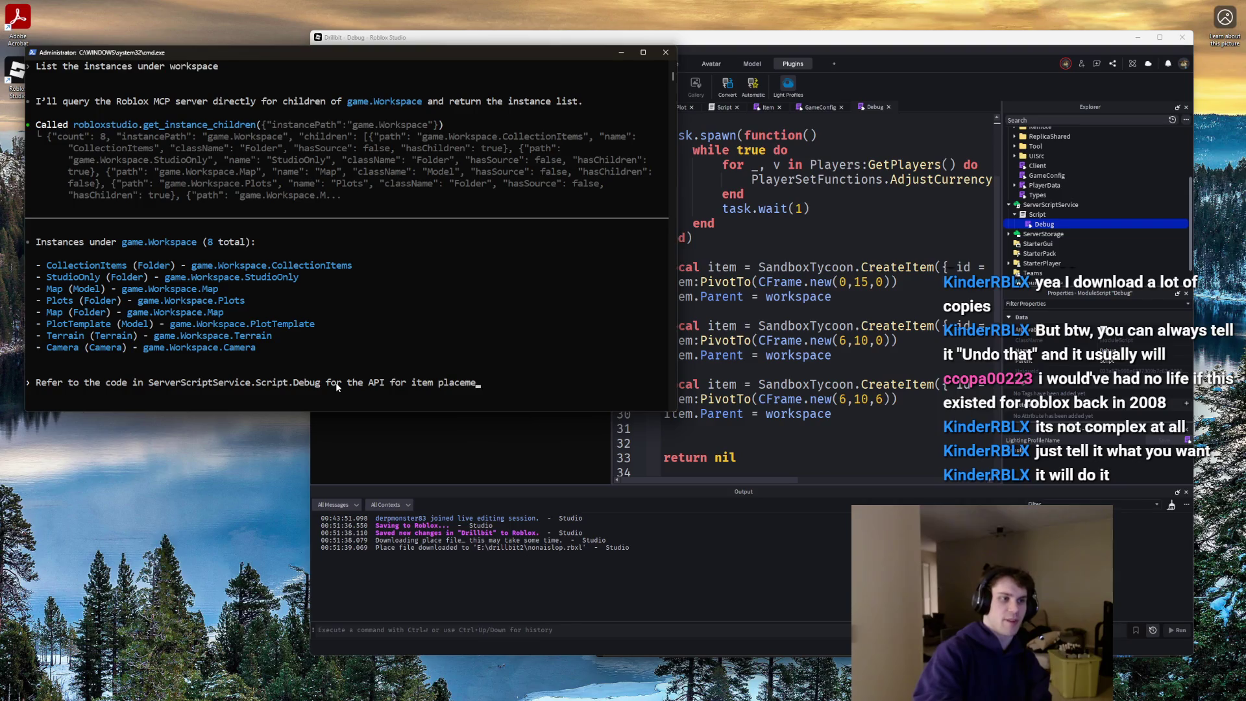
{"action": "type", "text": "nt. Now, in the"}
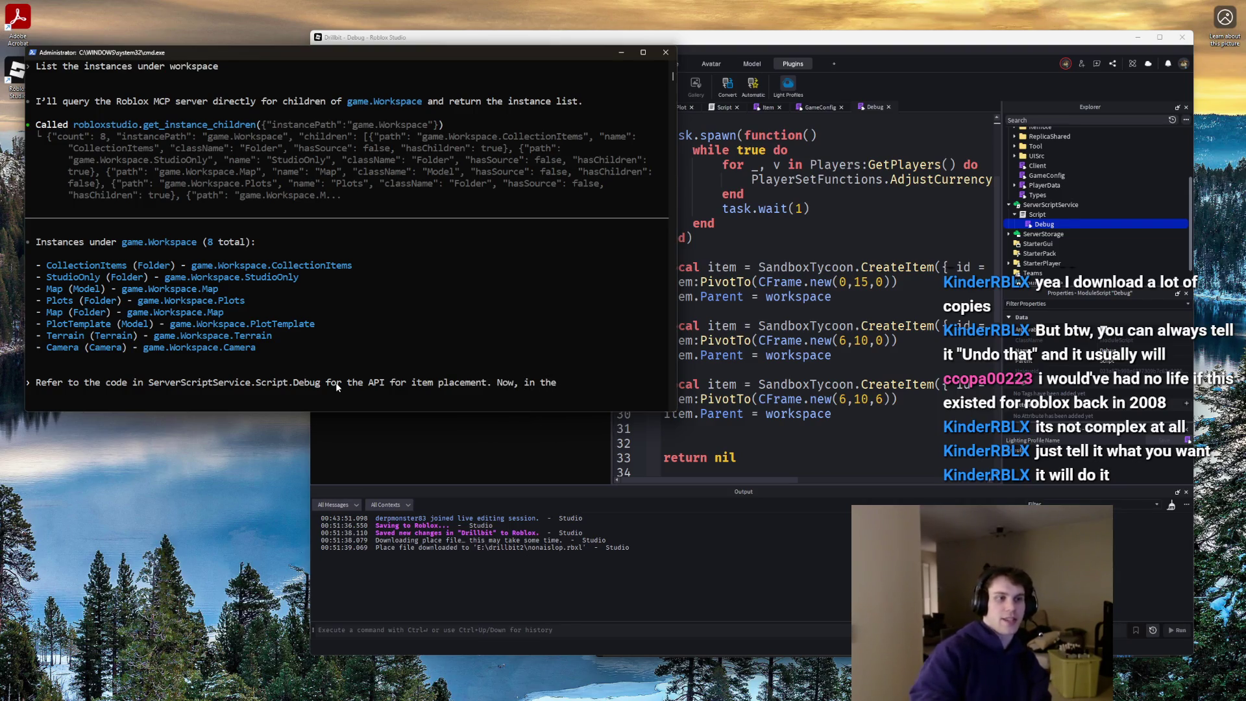
- Ask Codex to change the ServerStorage.Modules Plot module so it places one dropper at each plot's far corner, and send the request
{"action": "left_click", "coordinate": [1009, 234]}
{"action": "left_click", "coordinate": [1014, 253]}
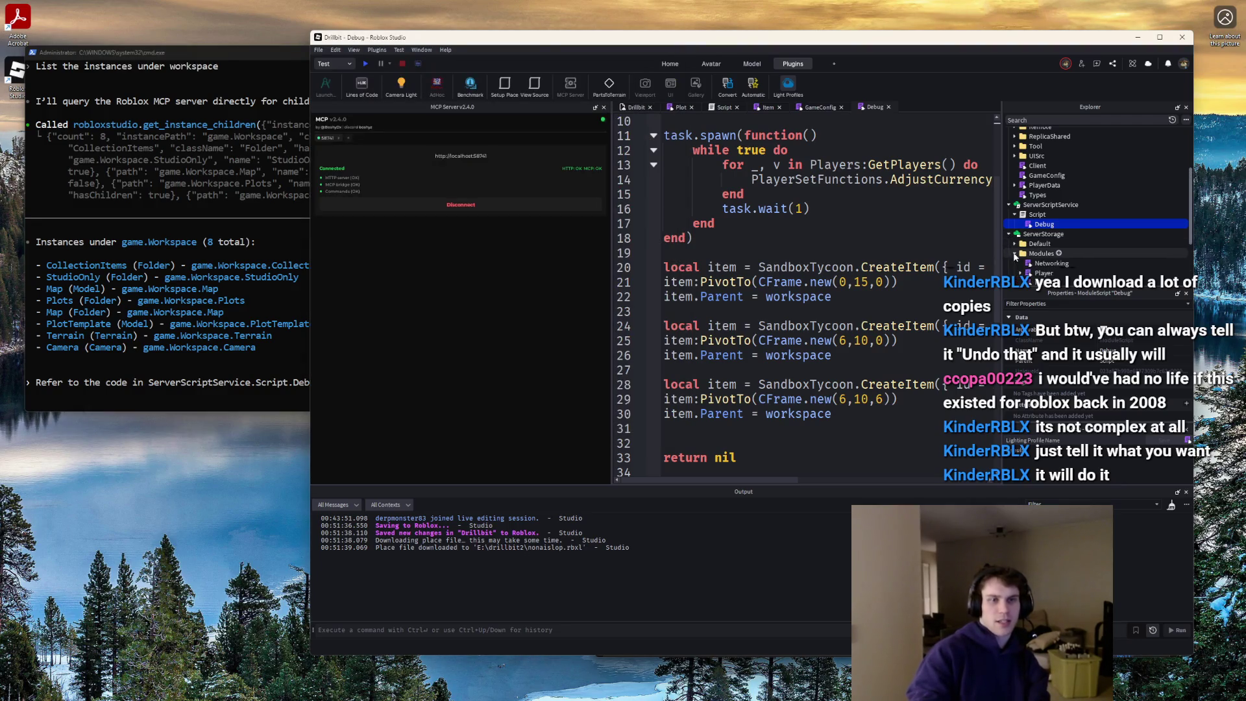
{"action": "scroll", "coordinate": [1014, 256], "scroll_direction": "down", "scroll_amount": 2}
{"action": "left_click", "coordinate": [299, 375]}
{"action": "left_click", "coordinate": [586, 382]}
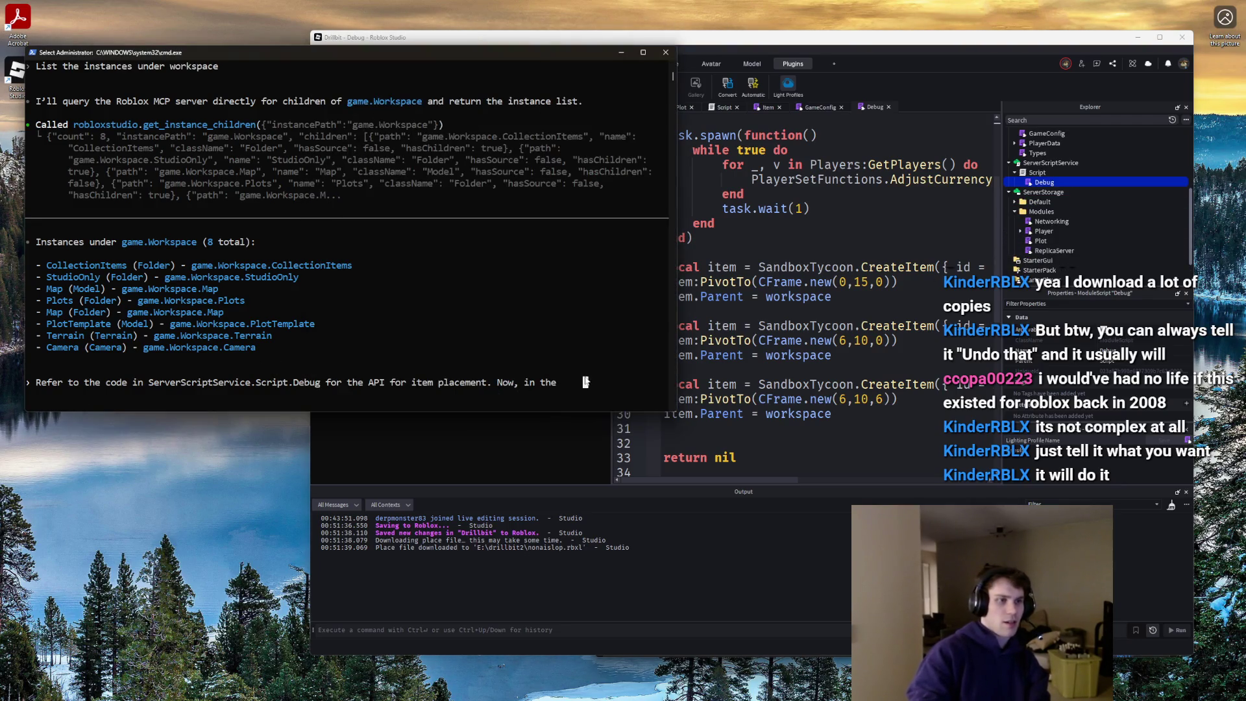
{"action": "key", "text": "Escape"}
{"action": "type", "text": "Plo"}
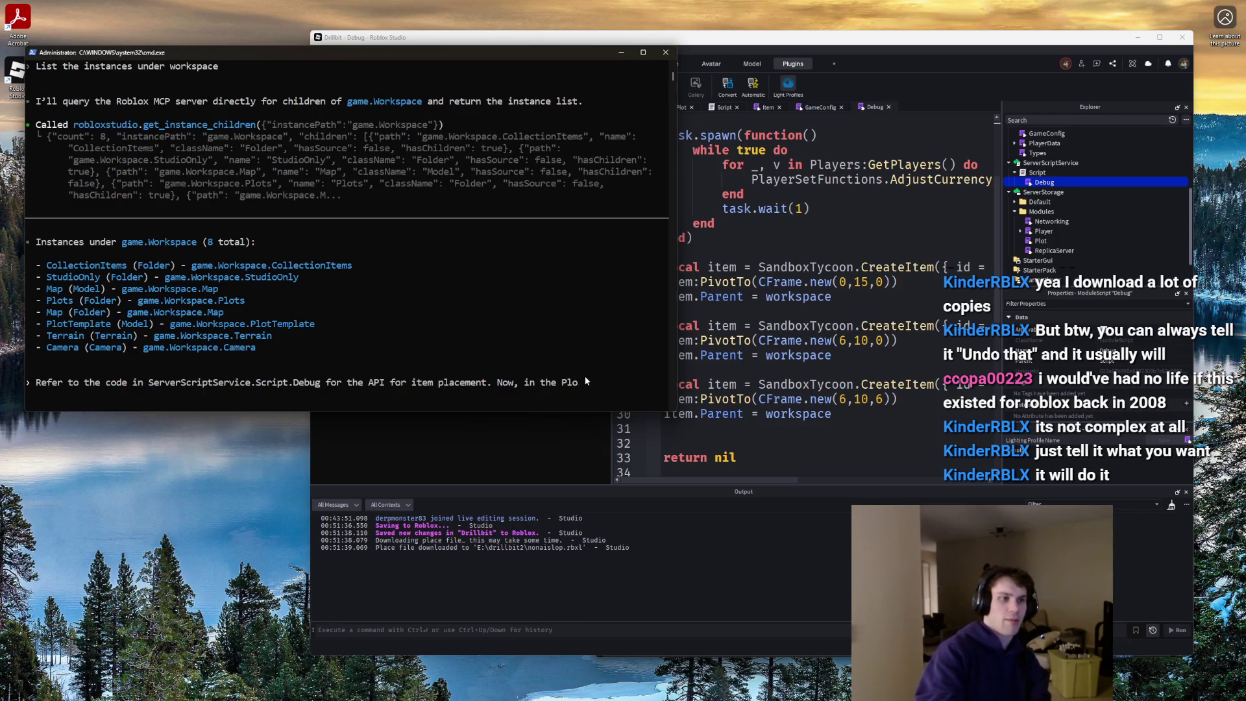
{"action": "type", "text": "t module within"}
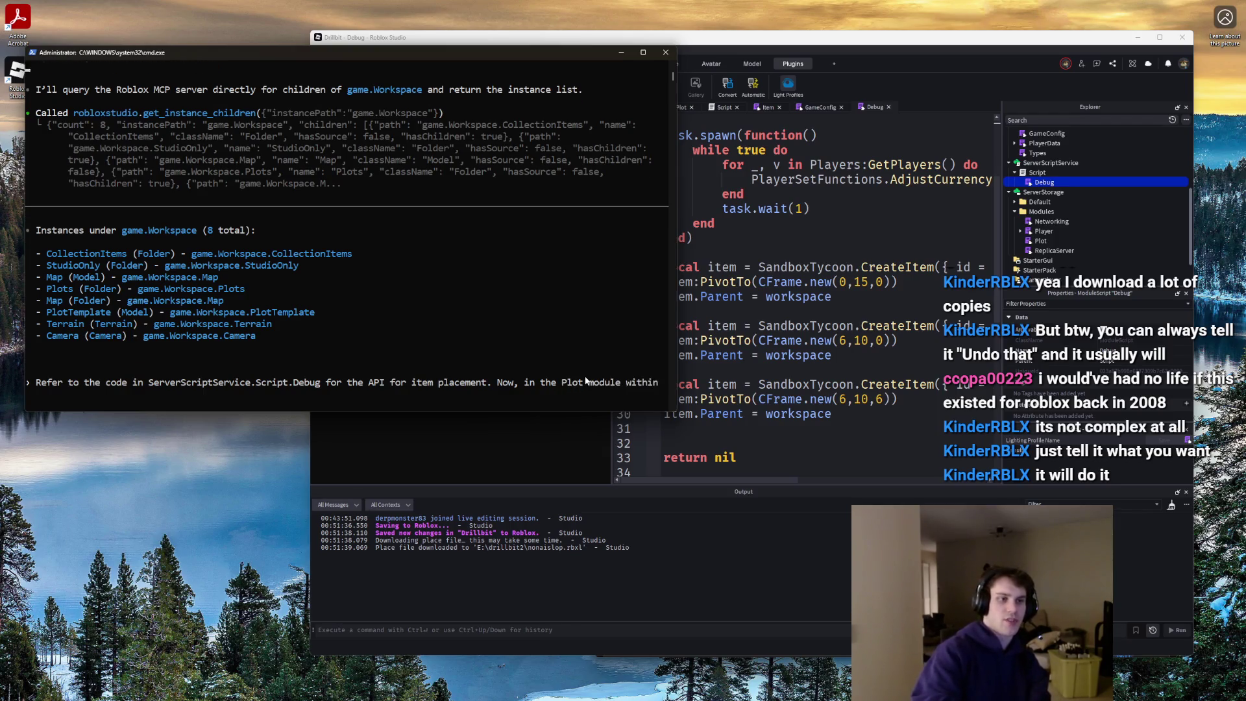
{"action": "type", "text": " ServerStorage.Modules,"}
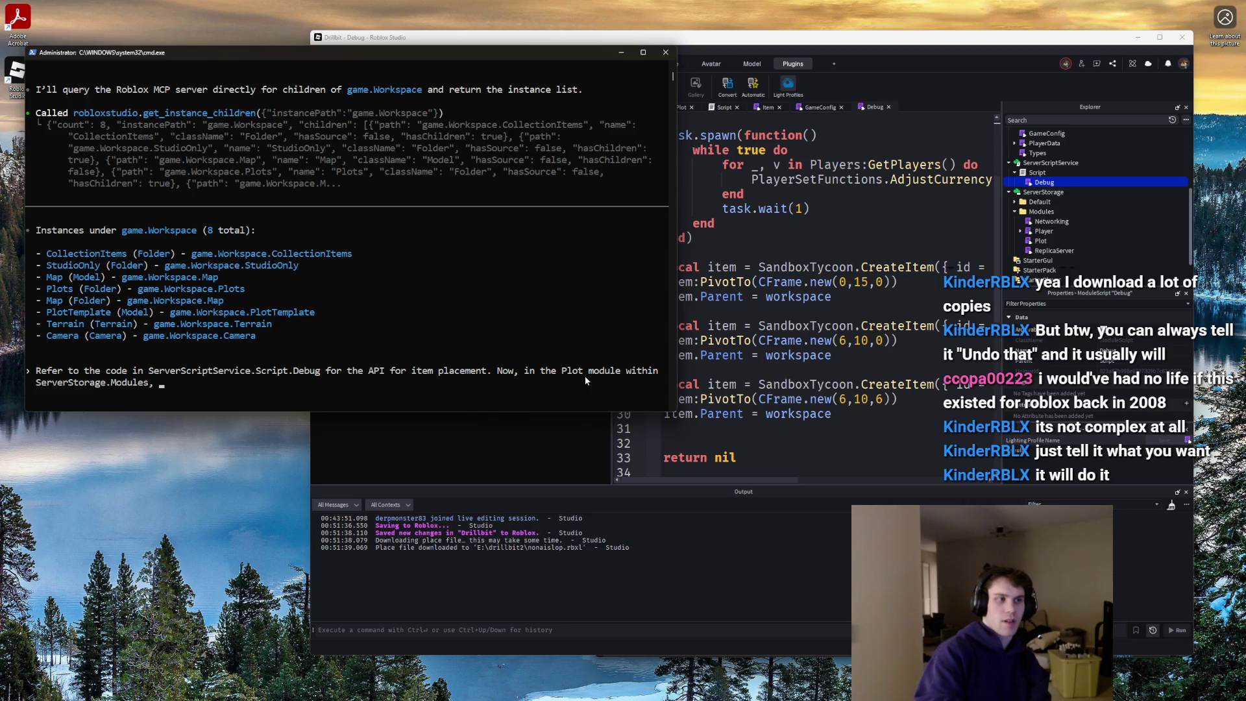
{"action": "type", "text": "place one"}
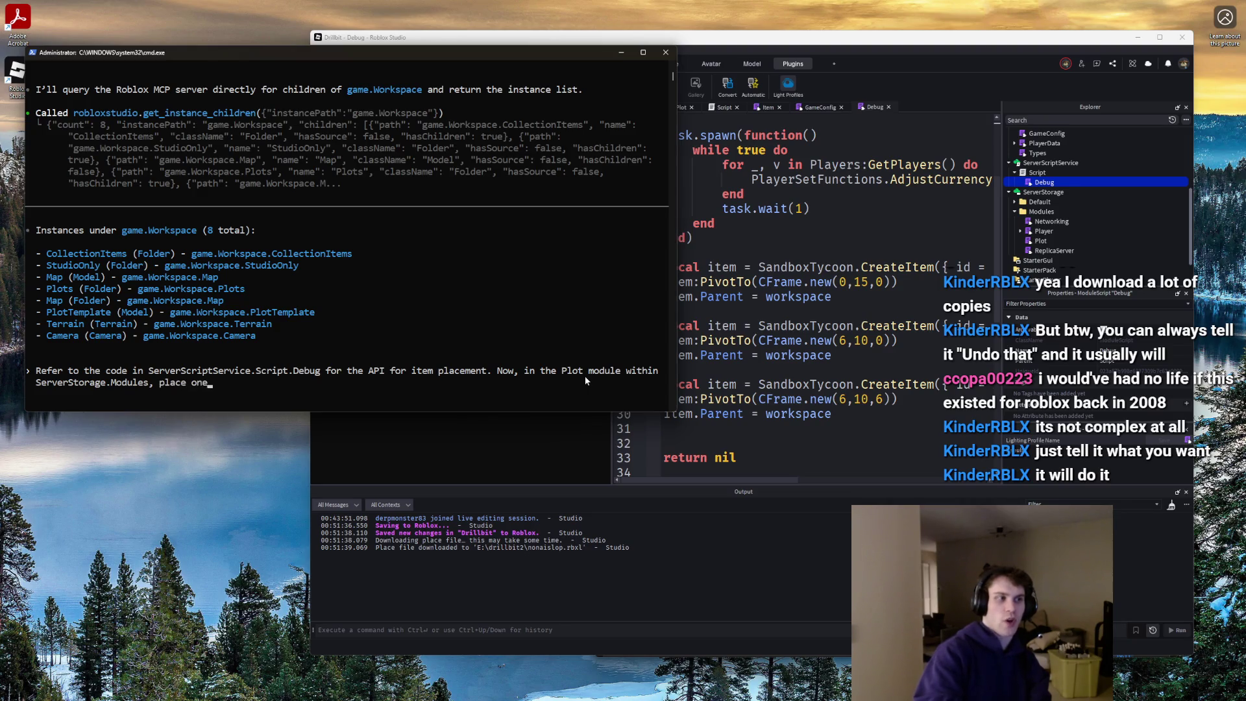
{"action": "type", "text": " dropper on each plot"}
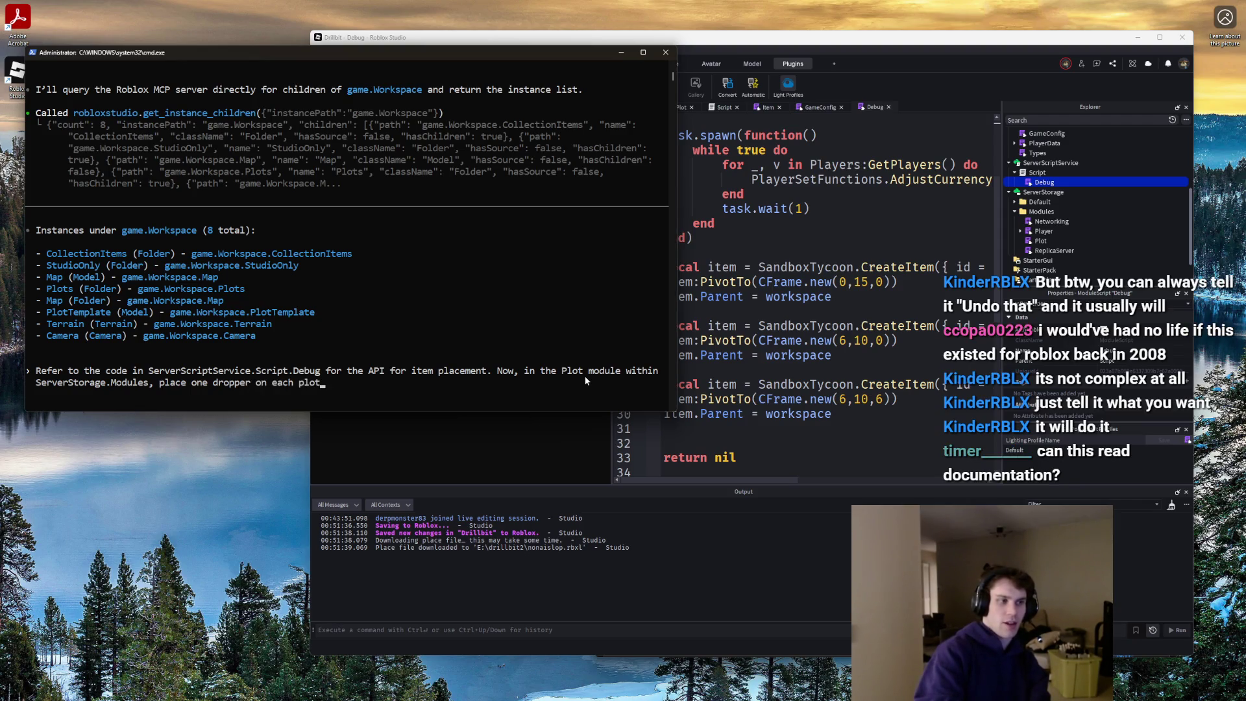
{"action": "type", "text": " at "}
{"action": "type", "text": "on the far right corner of the plot."}
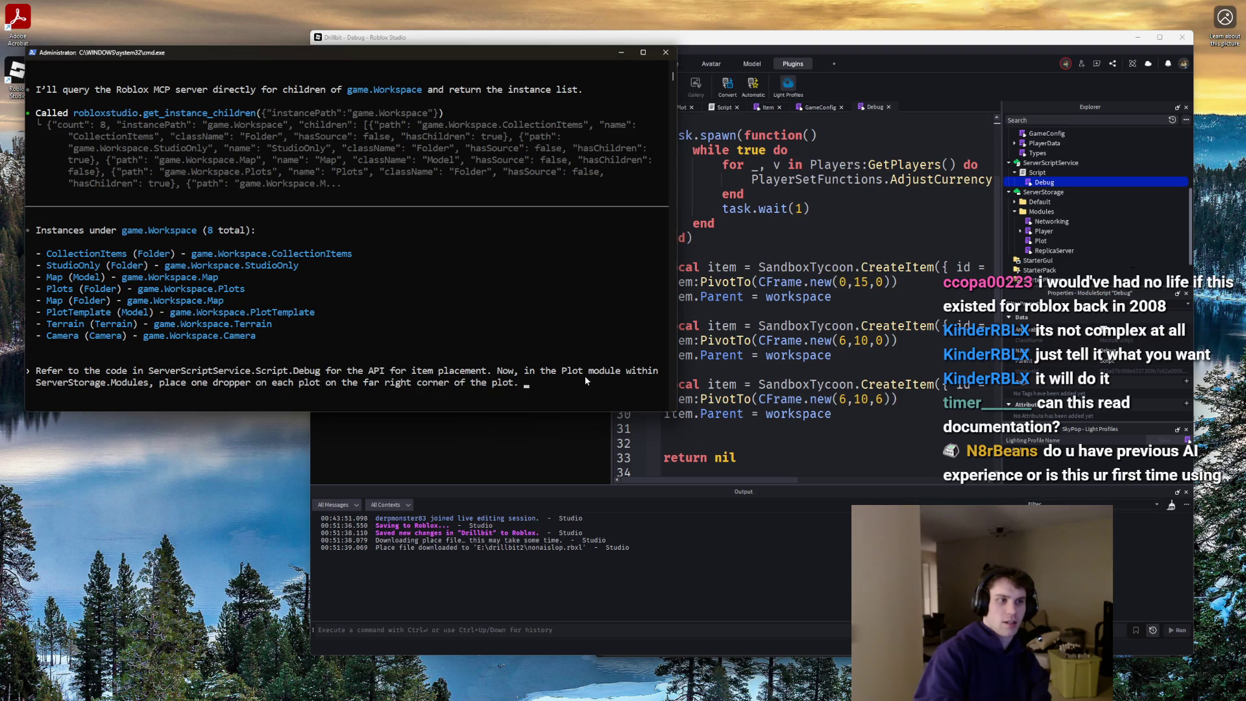
{"action": "key", "text": "BackSpace"}
{"action": "key", "text": "BackSpace"}
{"action": "key", "text": "BackSpace"}
{"action": "type", "text": "eacjh"}
{"action": "key", "text": "BackSpace"}
{"action": "key", "text": "BackSpace"}
{"action": "type", "text": "h plot."}
{"action": "key", "text": "Return"}
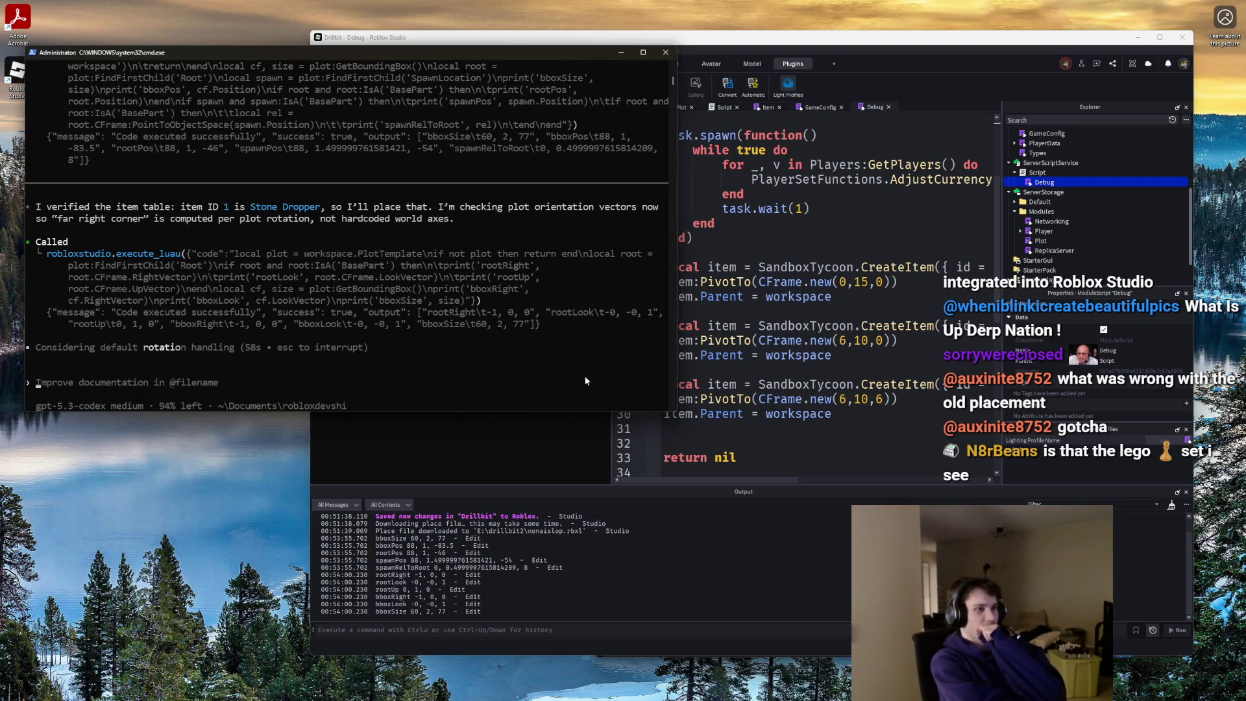
- Scroll up through the Codex output to review its Studio queries and Plot module edits
{"action": "scroll", "coordinate": [539, 247], "scroll_direction": "up", "scroll_amount": 2}
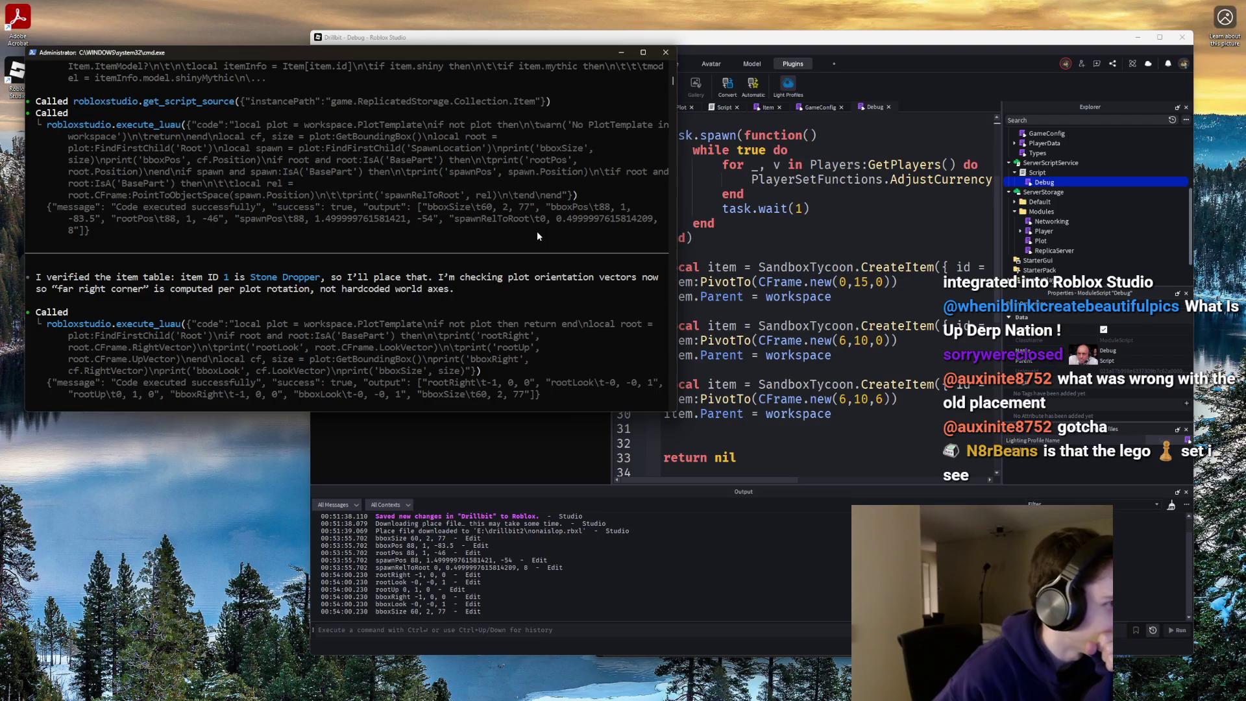
{"action": "scroll", "coordinate": [536, 231], "scroll_direction": "up", "scroll_amount": 2}
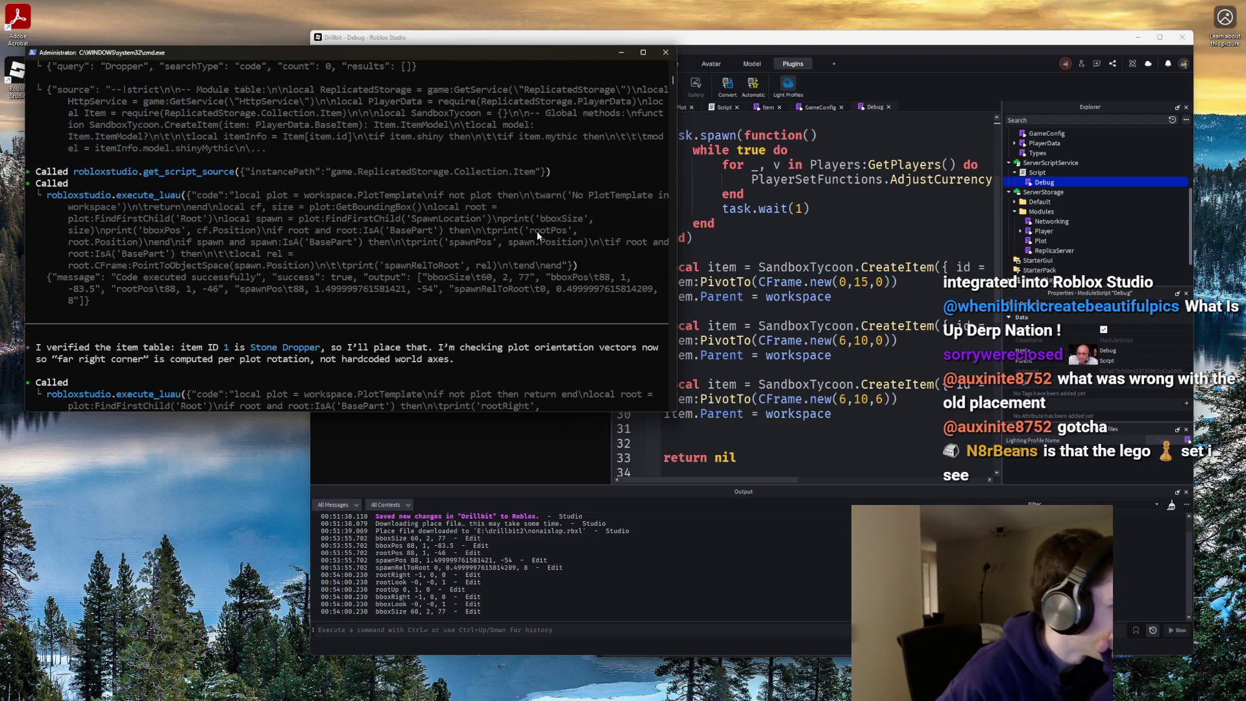
{"action": "scroll", "coordinate": [536, 231], "scroll_direction": "up", "scroll_amount": 2}
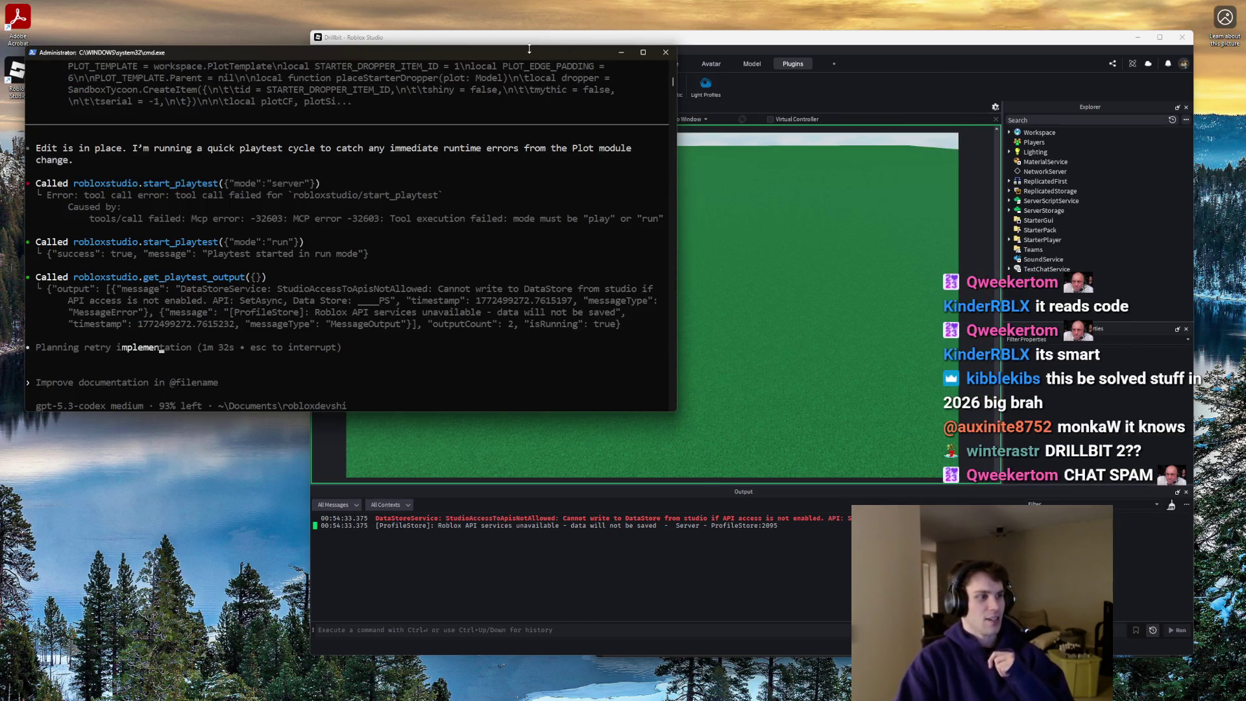
- Stop Codex's test, then playtest with a wider view to confirm a dropper sits on every plot
{"action": "left_click", "coordinate": [839, 48]}
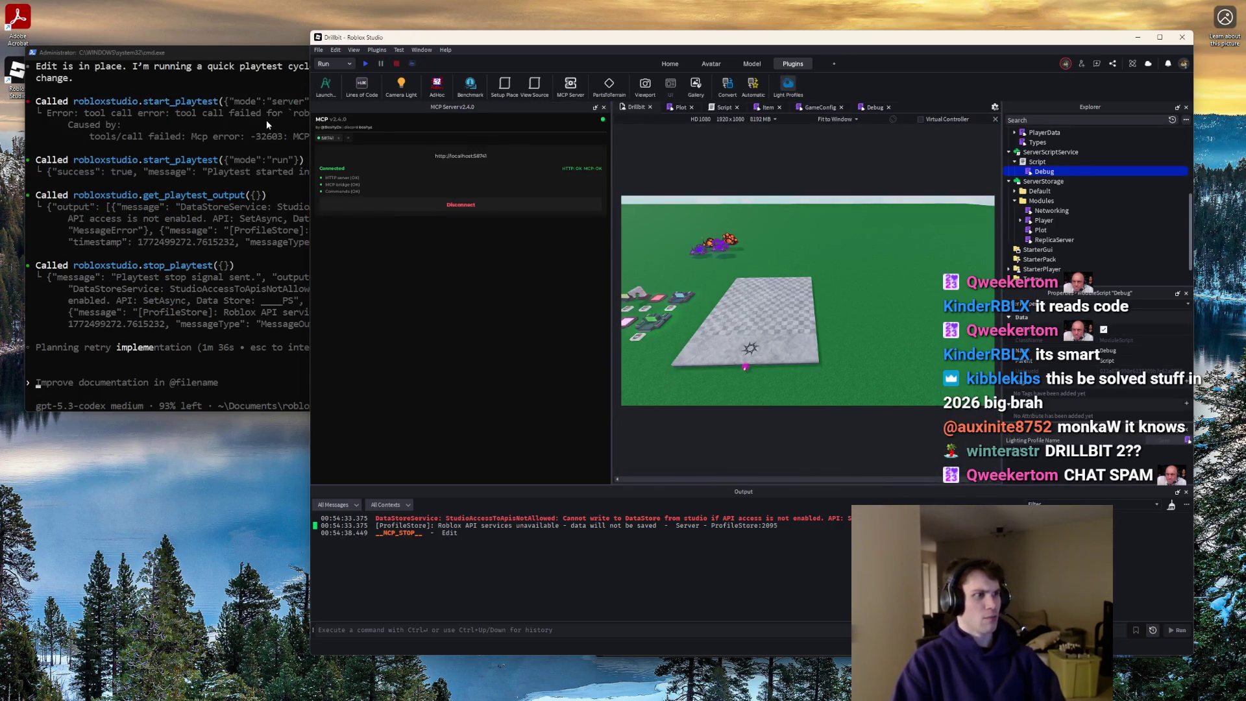
{"action": "left_click_drag", "start_coordinate": [249, 50], "coordinate": [223, 53]}
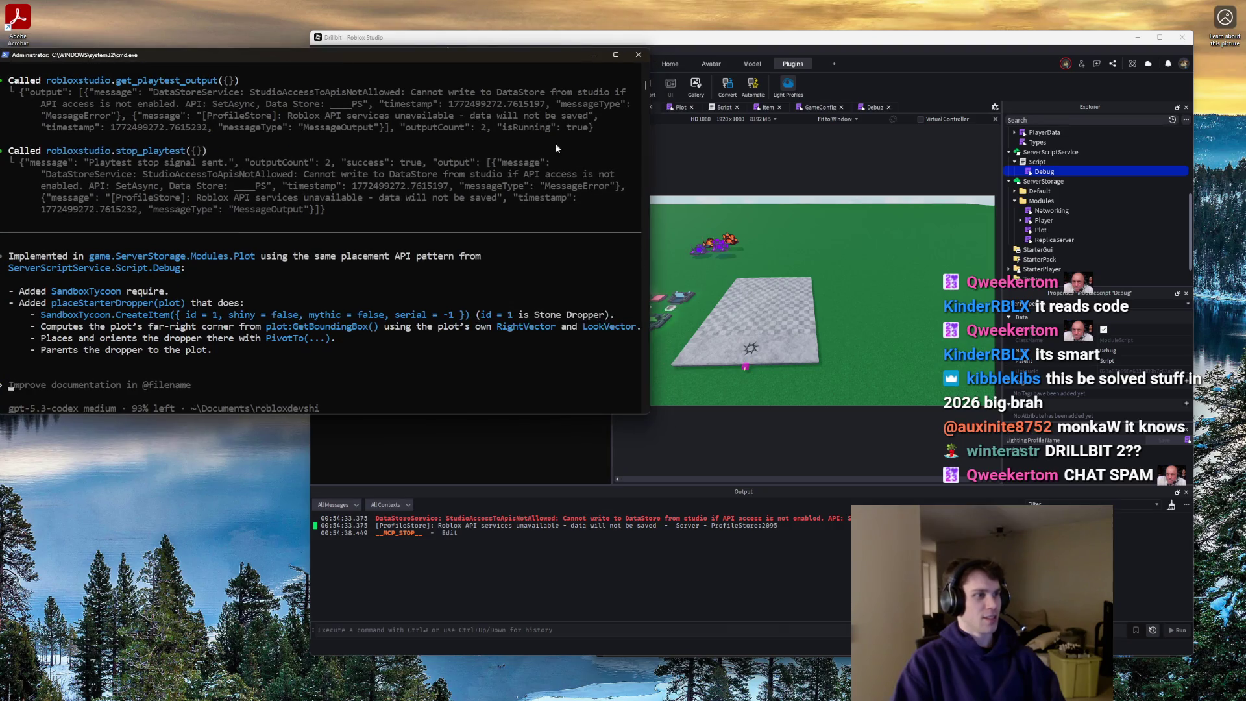
{"action": "left_click", "coordinate": [864, 281]}
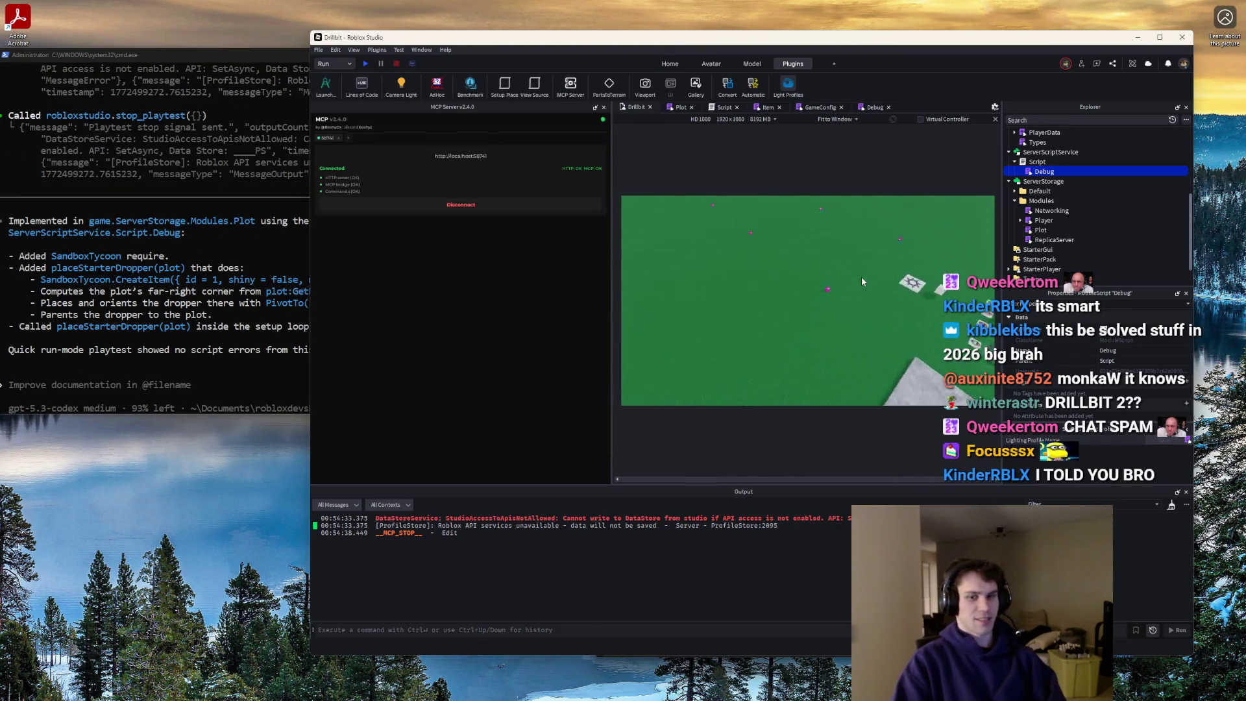
{"action": "left_click", "coordinate": [365, 63]}
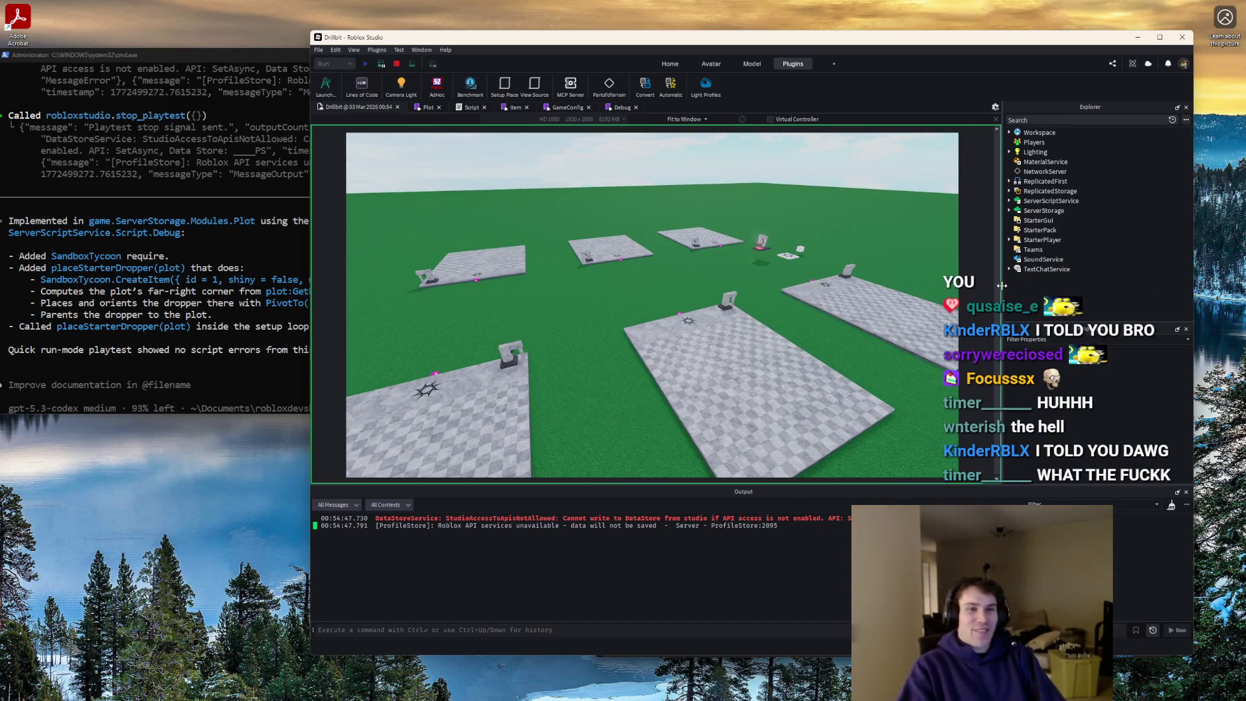
{"action": "left_click_drag", "start_coordinate": [1003, 289], "coordinate": [1084, 295]}
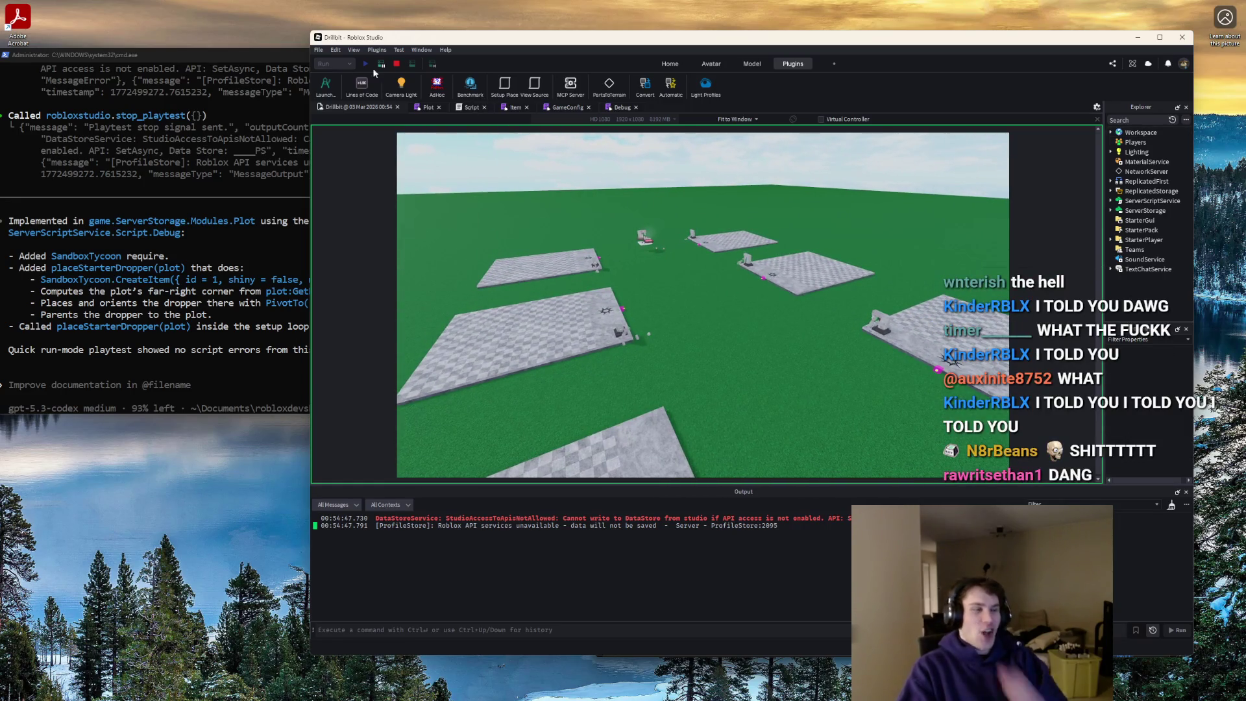
{"action": "left_click", "coordinate": [395, 64]}
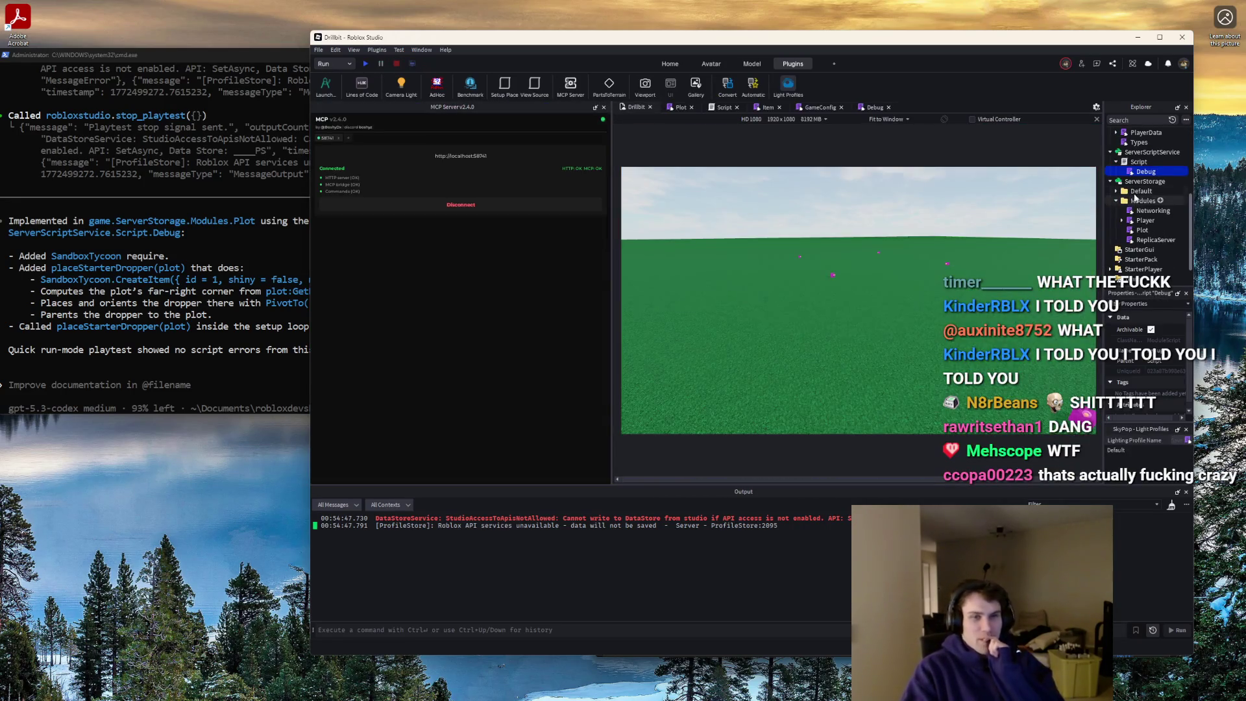
- Read the Plot module's placeStarterDropper CreateItem code, with Studio maximized
{"action": "double_click", "coordinate": [1142, 209]}
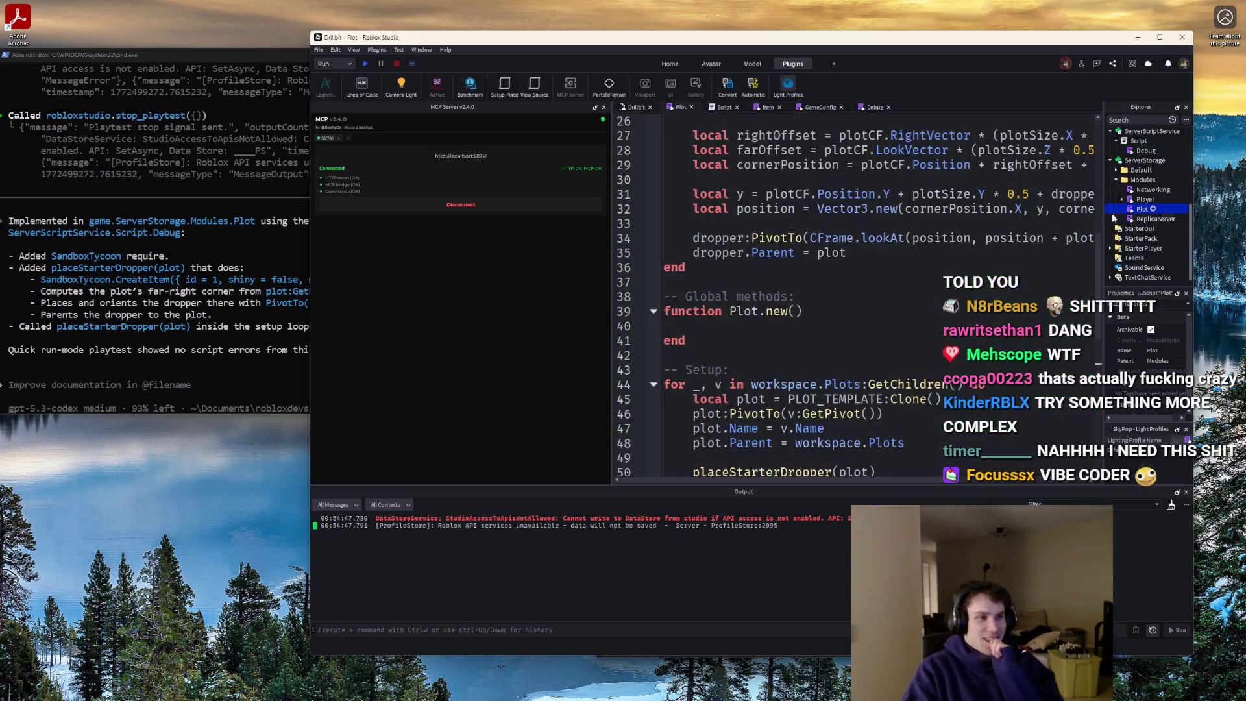
{"action": "scroll", "coordinate": [926, 283], "scroll_direction": "down", "scroll_amount": 3}
{"action": "scroll", "coordinate": [921, 278], "scroll_direction": "up", "scroll_amount": 1}
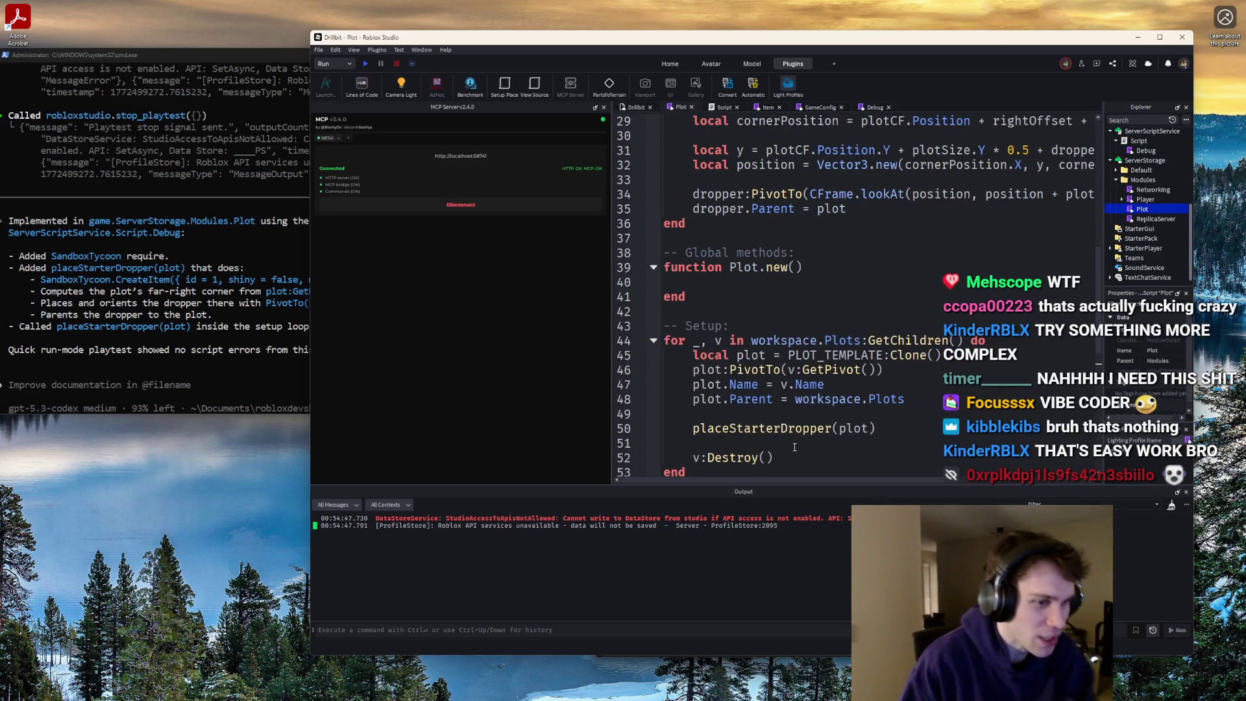
{"action": "scroll", "coordinate": [795, 447], "scroll_direction": "up", "scroll_amount": 8}
{"action": "scroll", "coordinate": [923, 318], "scroll_direction": "down", "scroll_amount": 4}
{"action": "scroll", "coordinate": [924, 318], "scroll_direction": "up", "scroll_amount": 1}
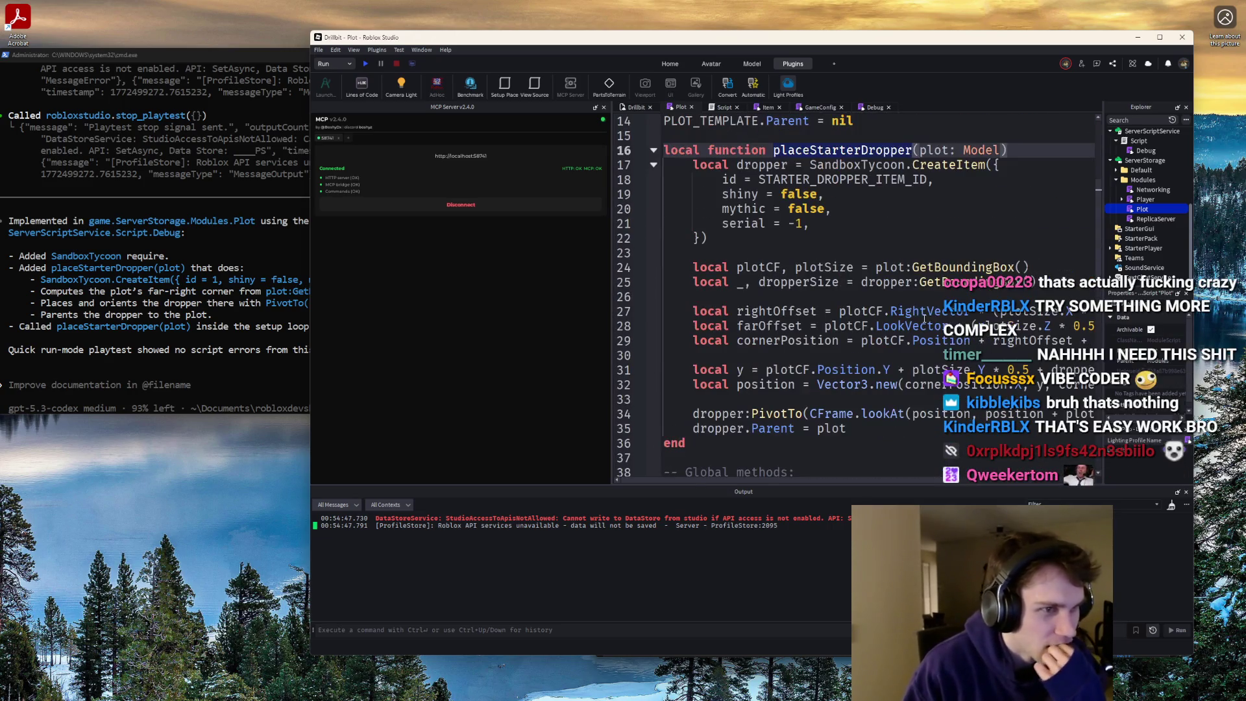
{"action": "left_click_drag", "start_coordinate": [995, 165], "coordinate": [738, 234]}
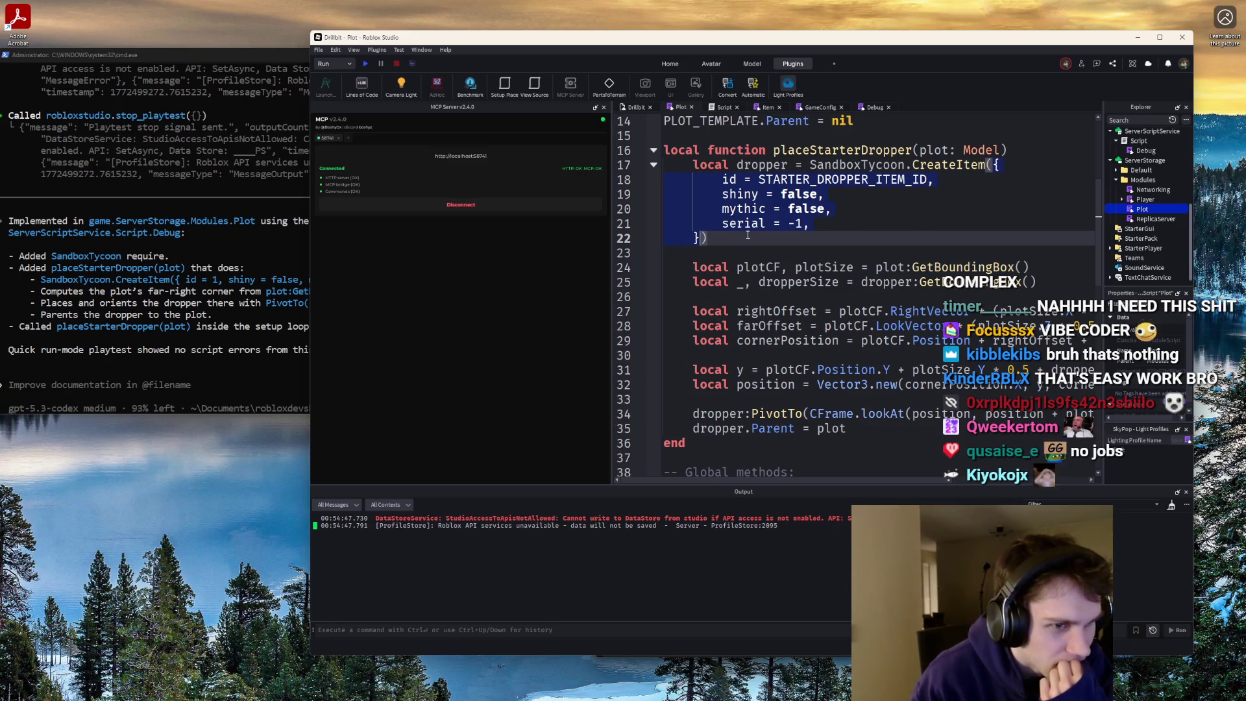
{"action": "scroll", "coordinate": [1017, 482], "scroll_direction": "right", "scroll_amount": 5}
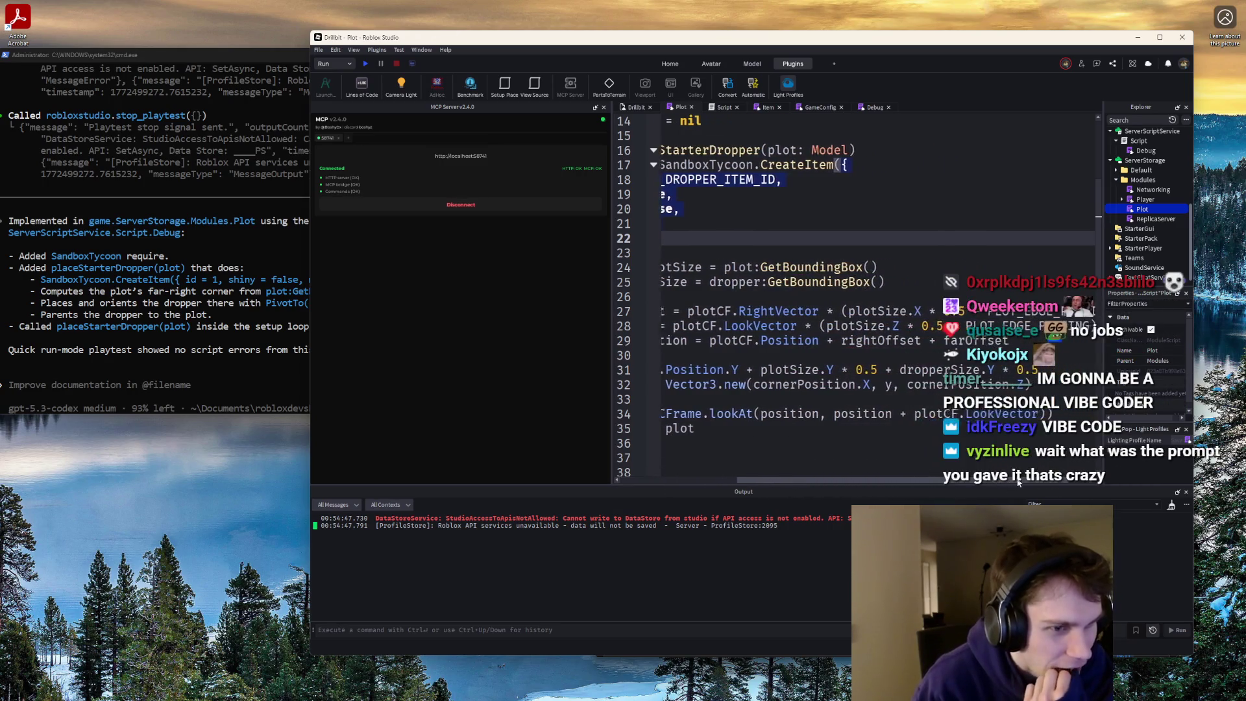
{"action": "key", "text": "super+Up"}
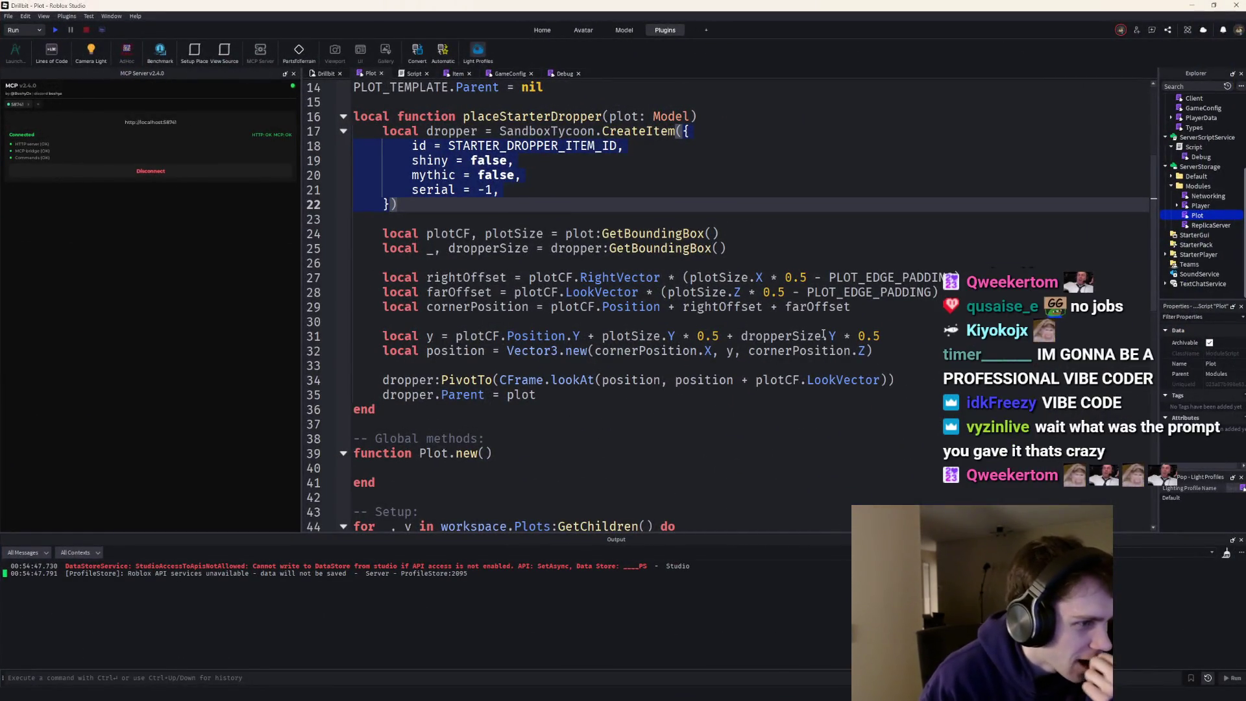
{"action": "scroll", "coordinate": [820, 334], "scroll_direction": "down", "scroll_amount": 3}
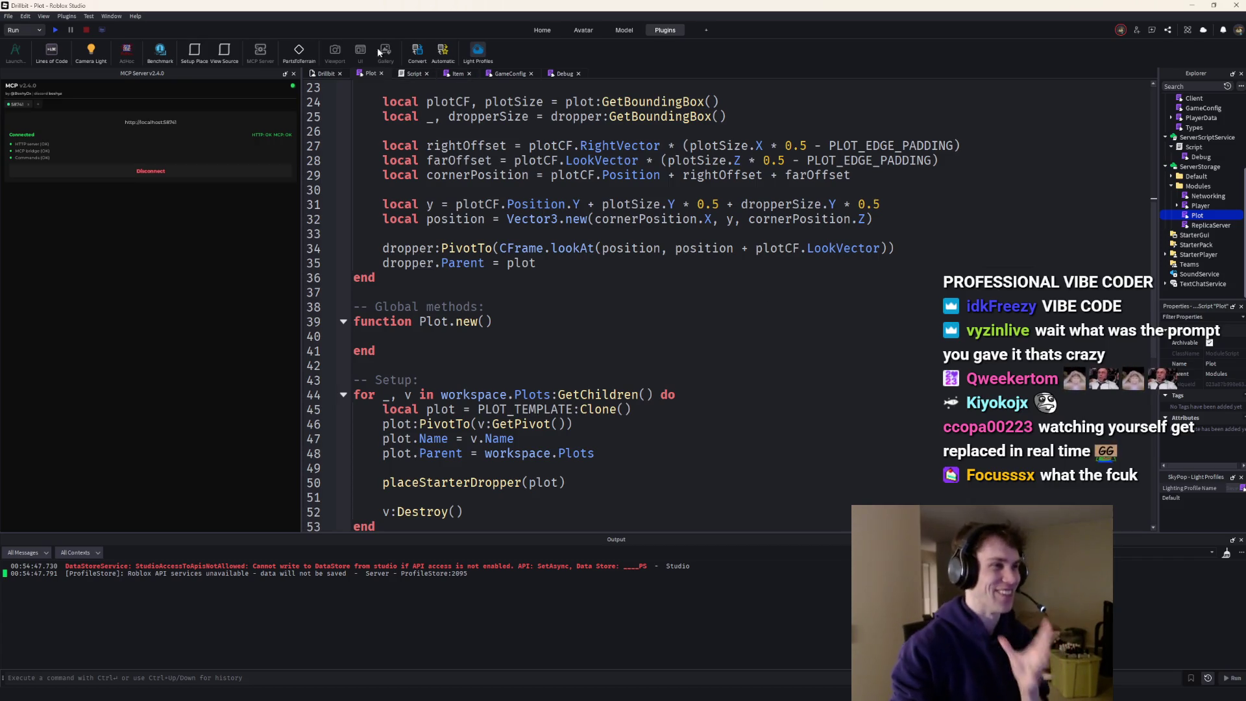
- Return to the 3D place view and expand the PlotTemplate model
{"action": "left_click", "coordinate": [325, 74]}
{"action": "scroll", "coordinate": [1168, 109], "scroll_direction": "up", "scroll_amount": 6}
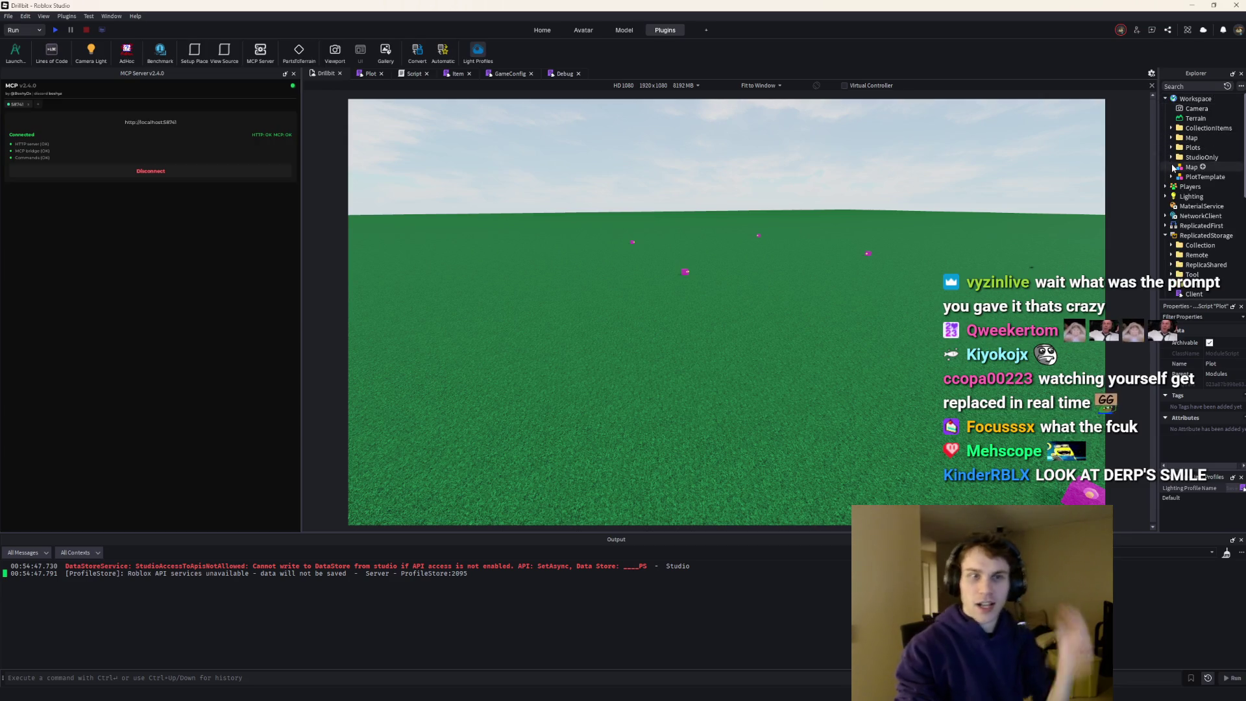
{"action": "left_click", "coordinate": [1171, 176]}
- Group the plot template's two plate parts into a folder named PlaceableArea
{"action": "left_click", "coordinate": [1195, 186]}
{"action": "key", "text": "f"}
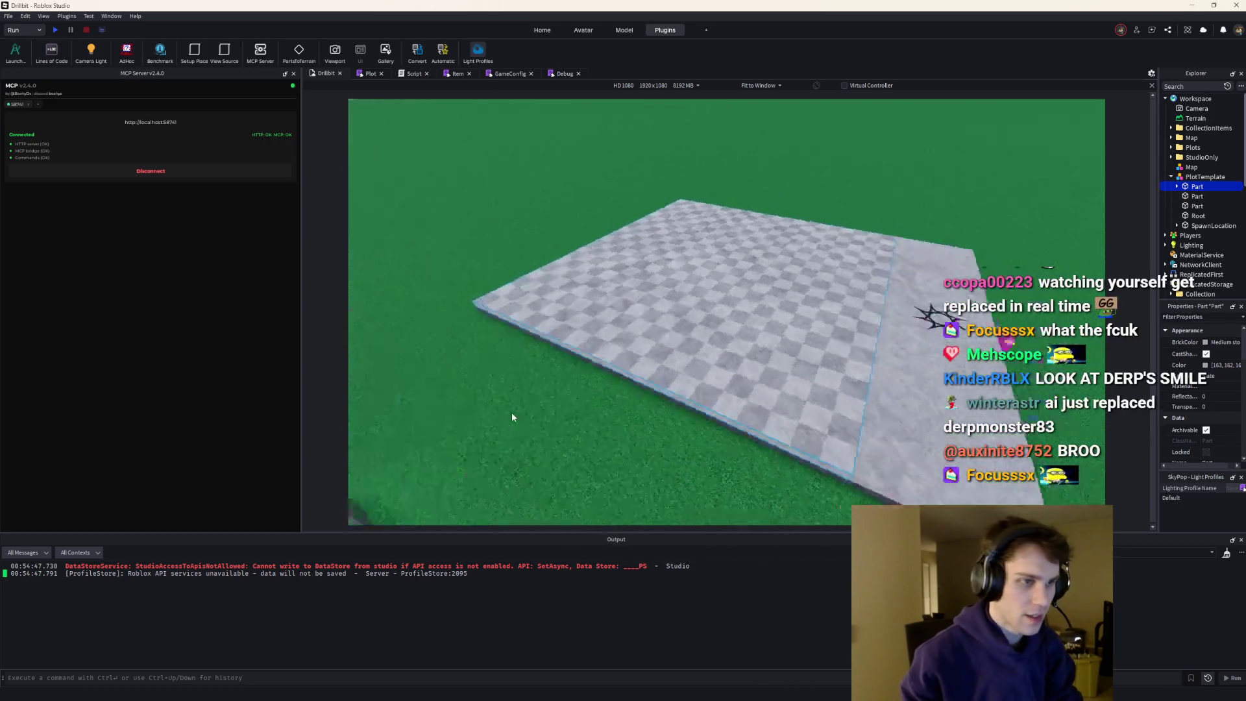
{"action": "scroll", "coordinate": [511, 411], "scroll_direction": "up", "scroll_amount": 5}
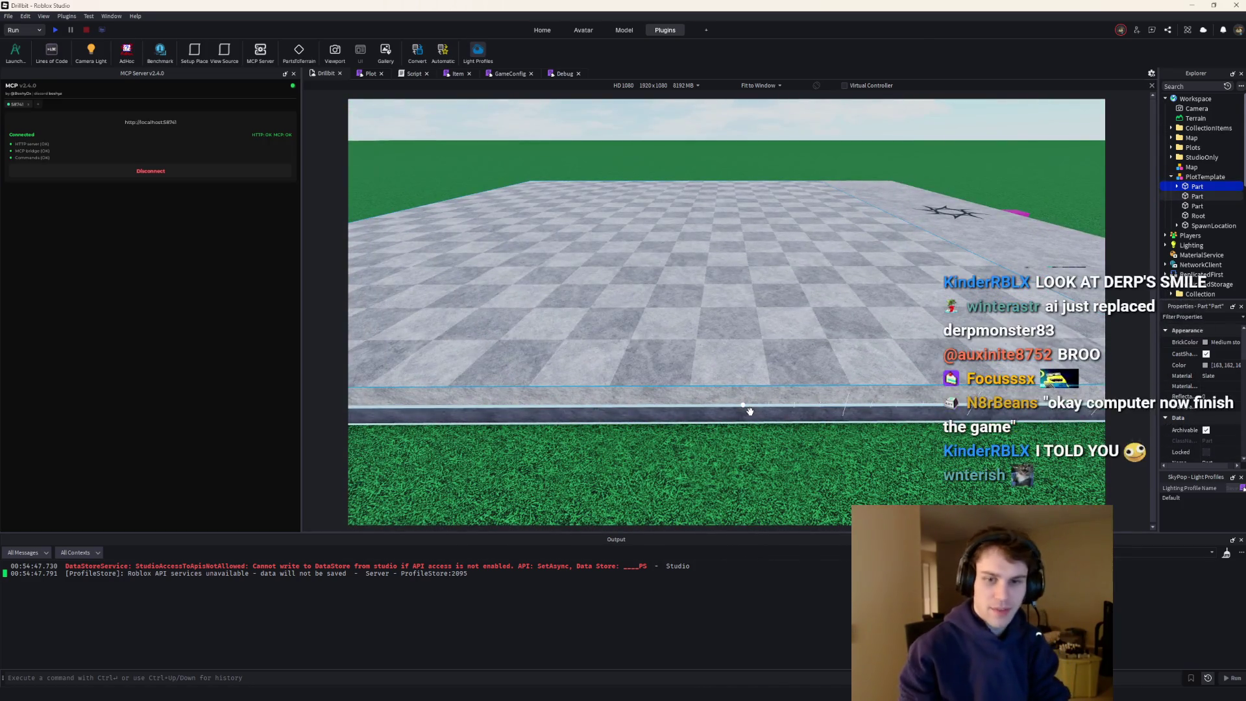
{"action": "left_click", "coordinate": [753, 411], "text": "ctrl"}
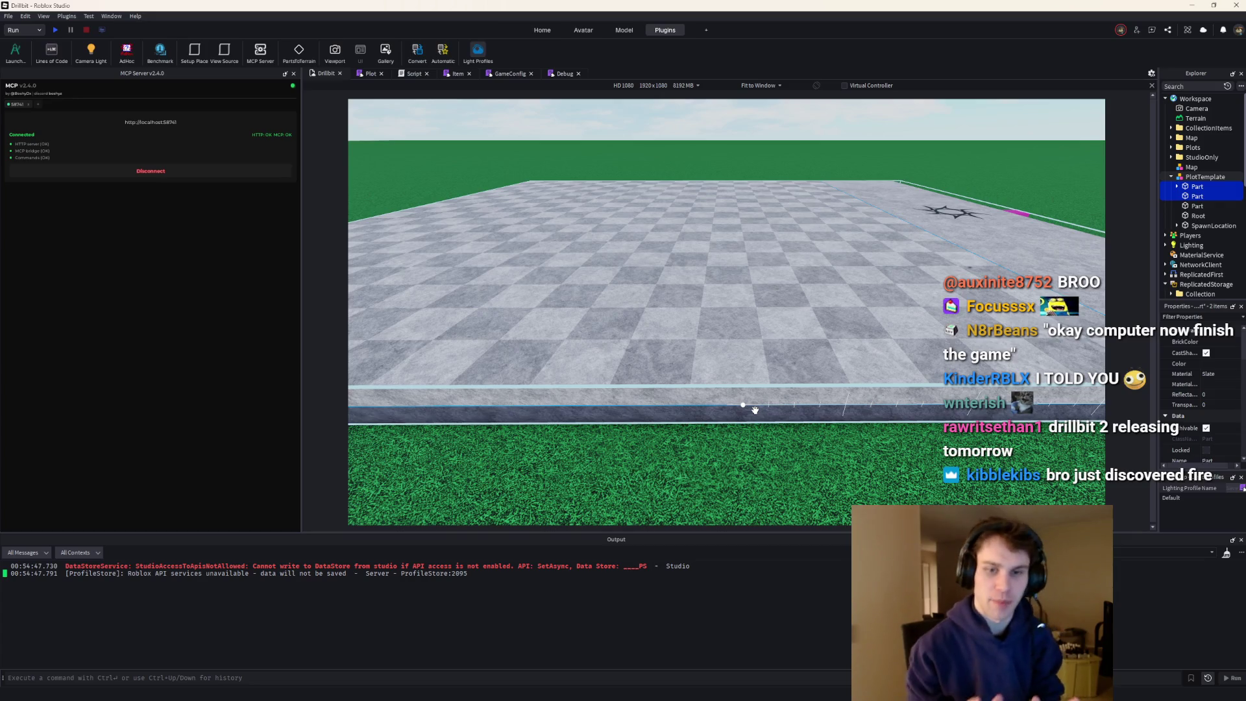
{"action": "key", "text": "ctrl+alt+g"}
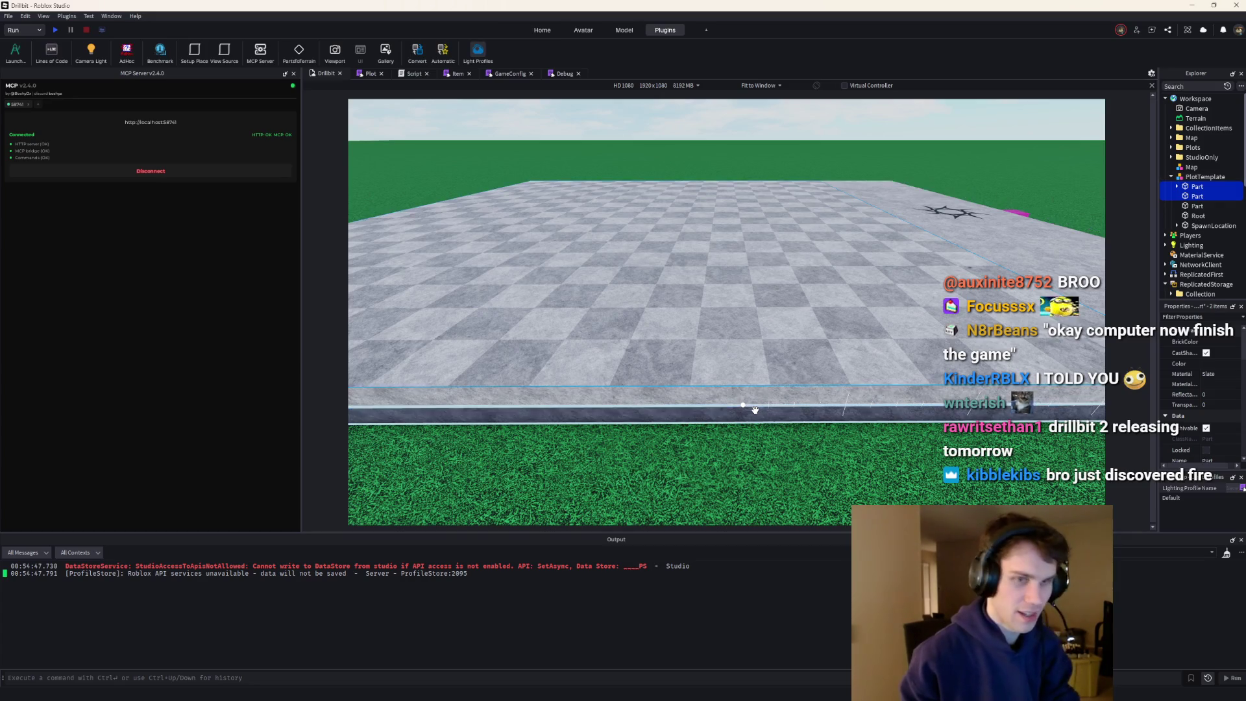
{"action": "type", "text": "PlaceableArea"}
{"action": "key", "text": "Return"}
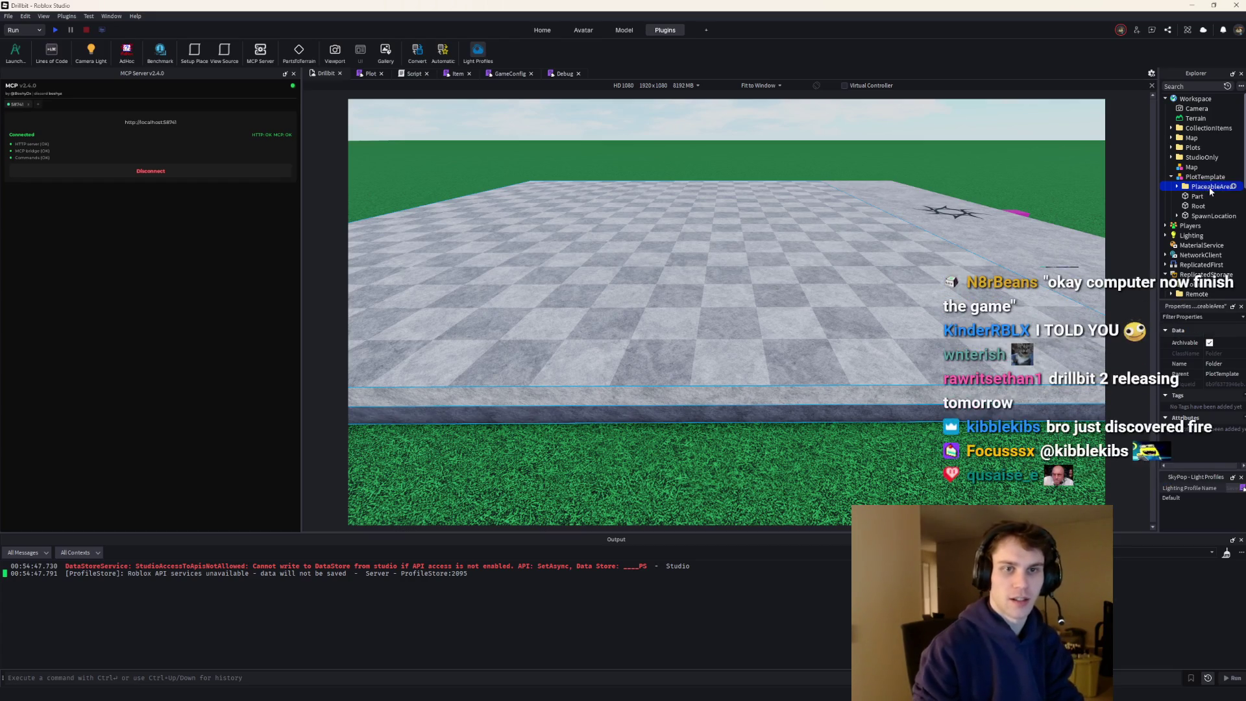
- Rename the first part inside PlaceableArea to Top
{"action": "double_click", "coordinate": [1209, 187]}
{"action": "left_click", "coordinate": [1204, 196]}
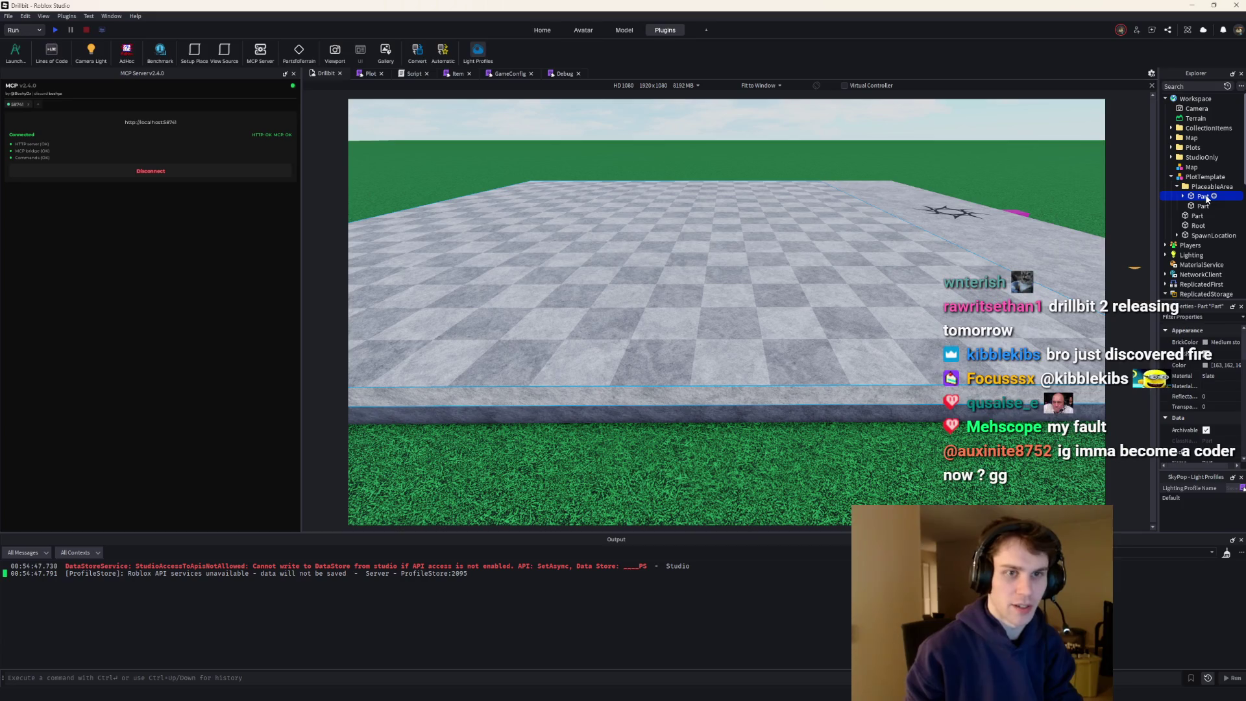
{"action": "key", "text": "F2"}
{"action": "type", "text": "Top"}
{"action": "key", "text": "Return"}
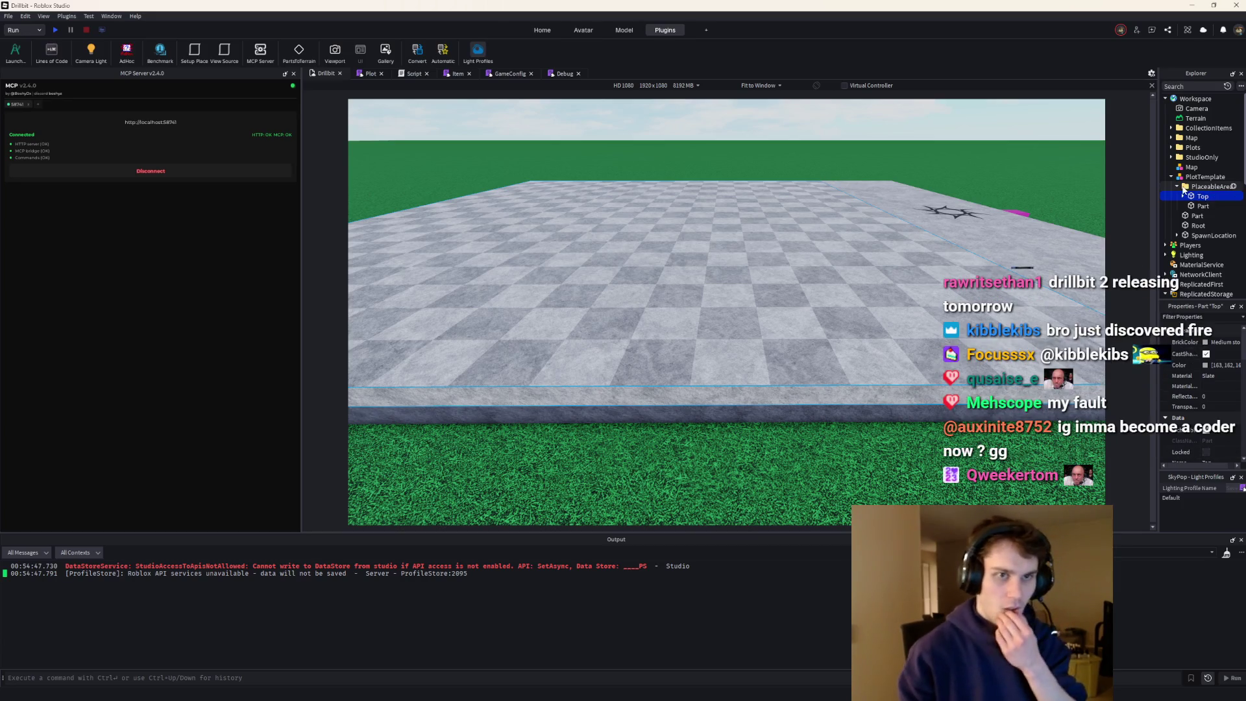
- Open the ReplicatedStorage.Collection Item script and add a blank line after the itemType field
{"action": "scroll", "coordinate": [1179, 186], "scroll_direction": "down", "scroll_amount": 5}
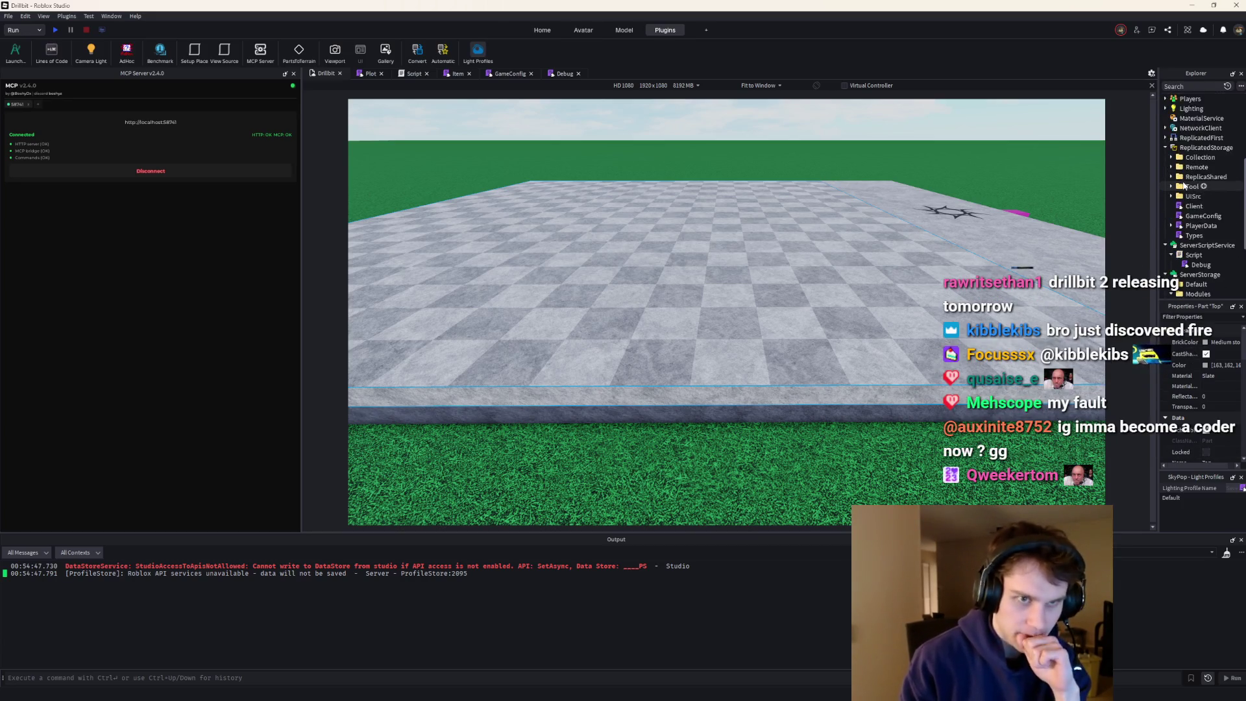
{"action": "left_click", "coordinate": [1171, 178]}
{"action": "double_click", "coordinate": [1198, 196]}
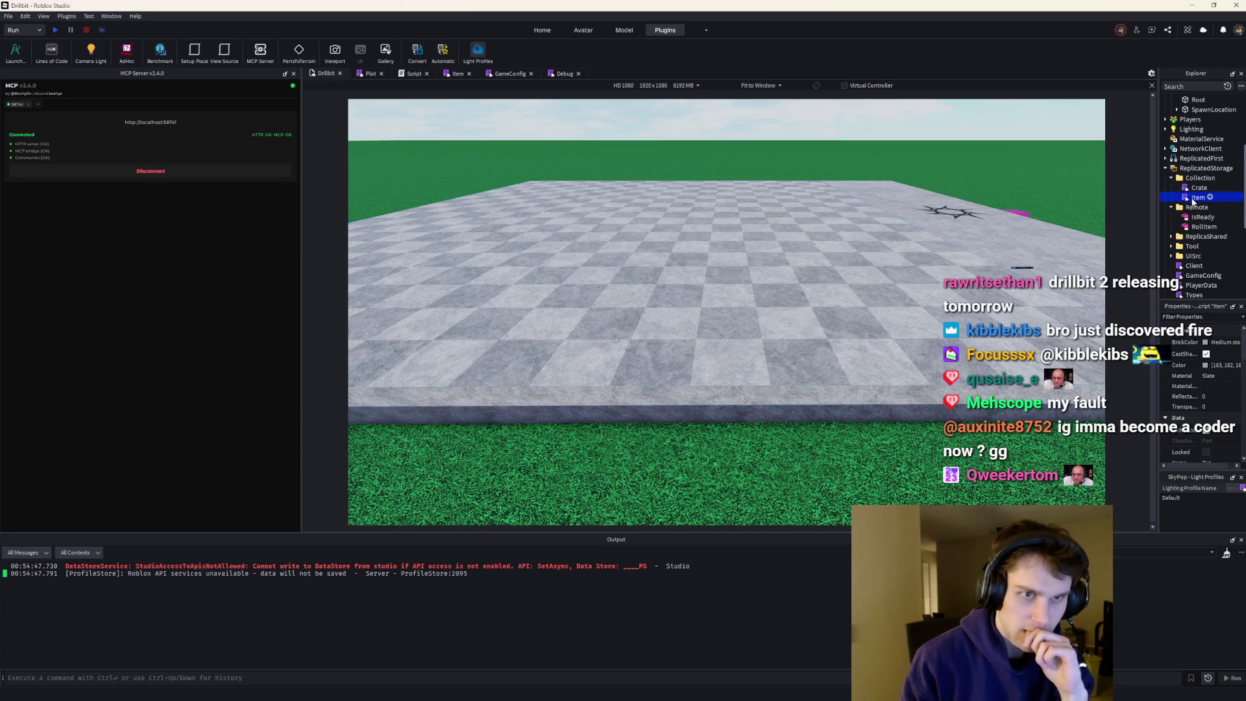
{"action": "scroll", "coordinate": [600, 251], "scroll_direction": "down", "scroll_amount": 8}
{"action": "left_click", "coordinate": [536, 175]}
{"action": "key", "text": "Return"}
{"action": "key", "text": "Return"}
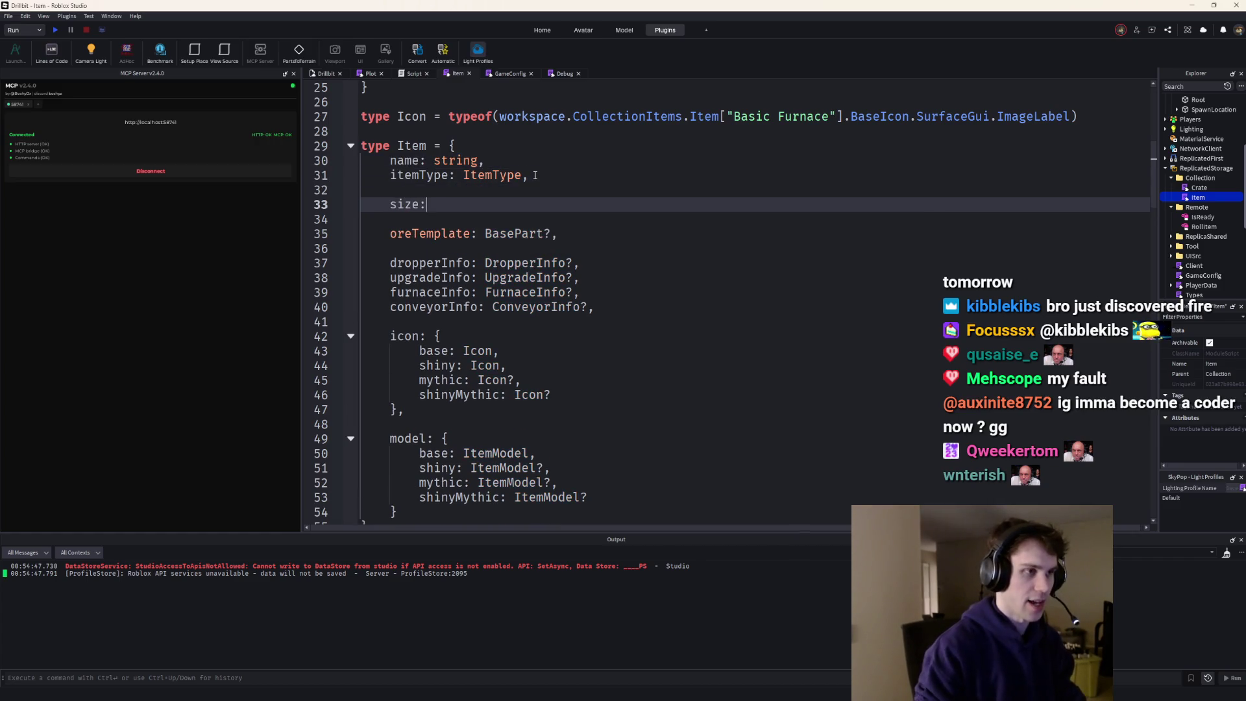
- Add a 'size: vector,' field to the Item type
{"action": "type", "text": " vect"}
{"action": "key", "text": "Tab"}
{"action": "type", "text": ","}
{"action": "key", "text": "Return"}
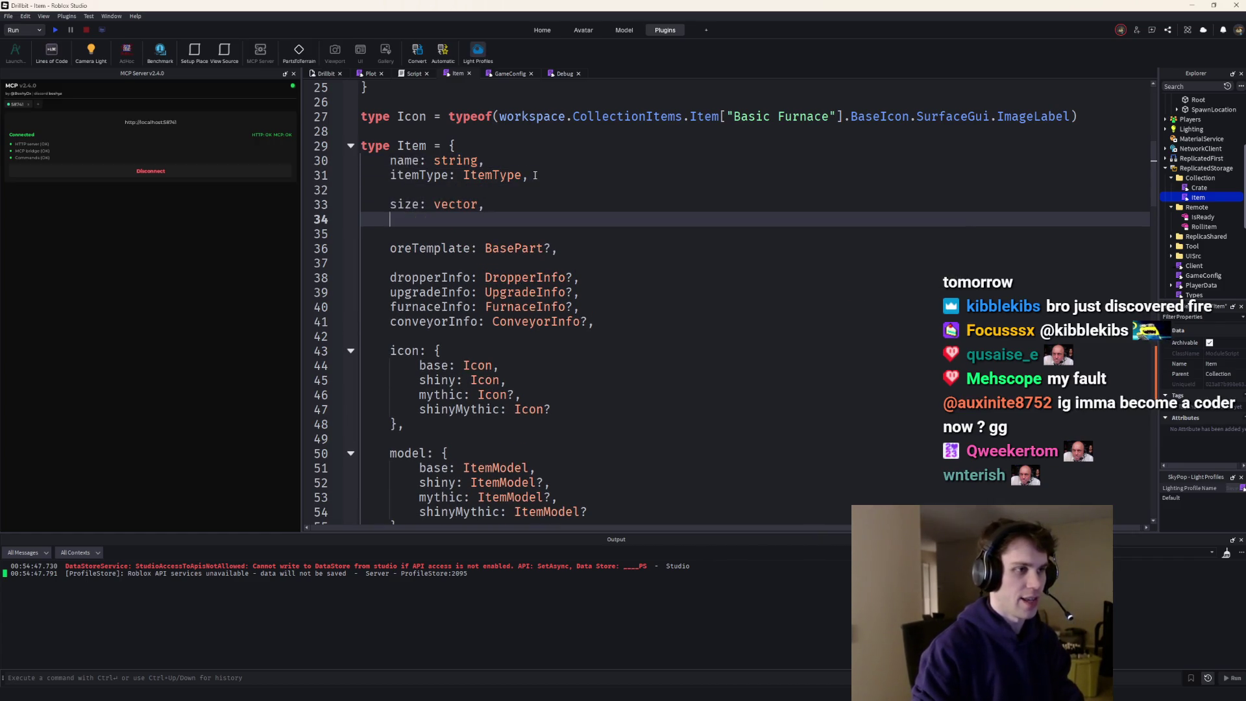
{"action": "key", "text": "Up"}
{"action": "key", "text": "Up"}
{"action": "key", "text": "BackSpace"}
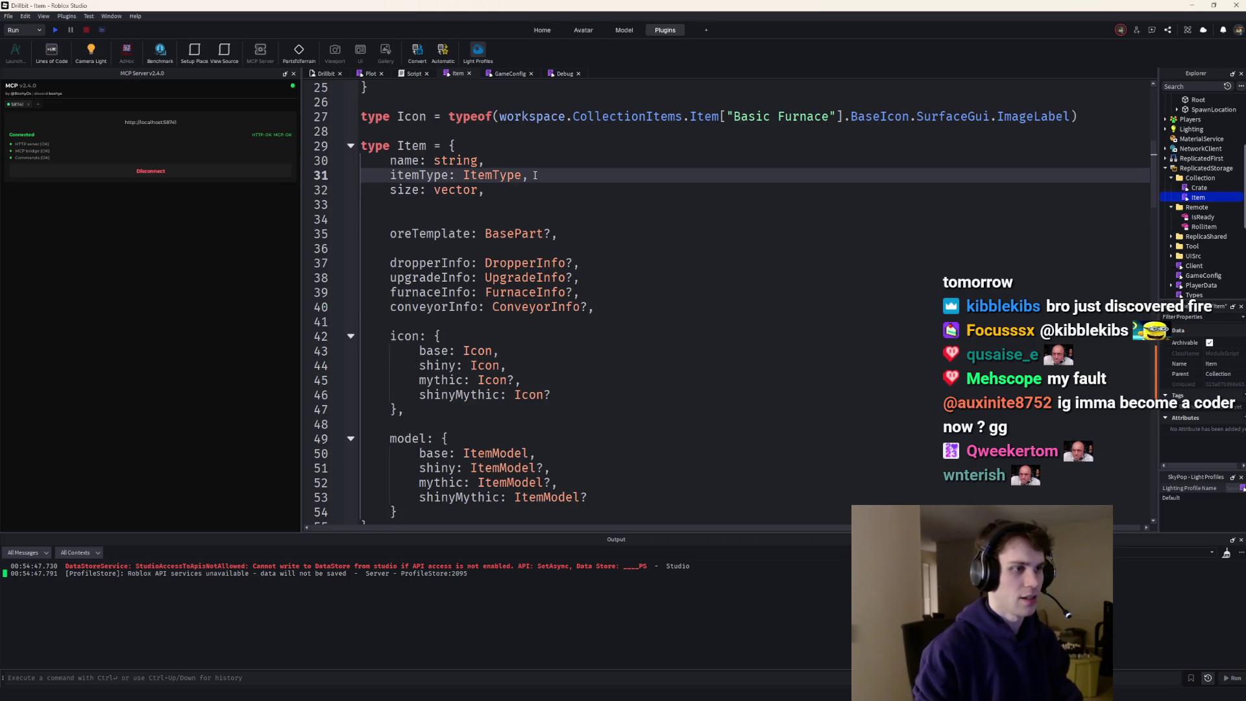
{"action": "scroll", "coordinate": [535, 175], "scroll_direction": "down", "scroll_amount": 14}
{"action": "scroll", "coordinate": [528, 226], "scroll_direction": "up", "scroll_amount": 11}
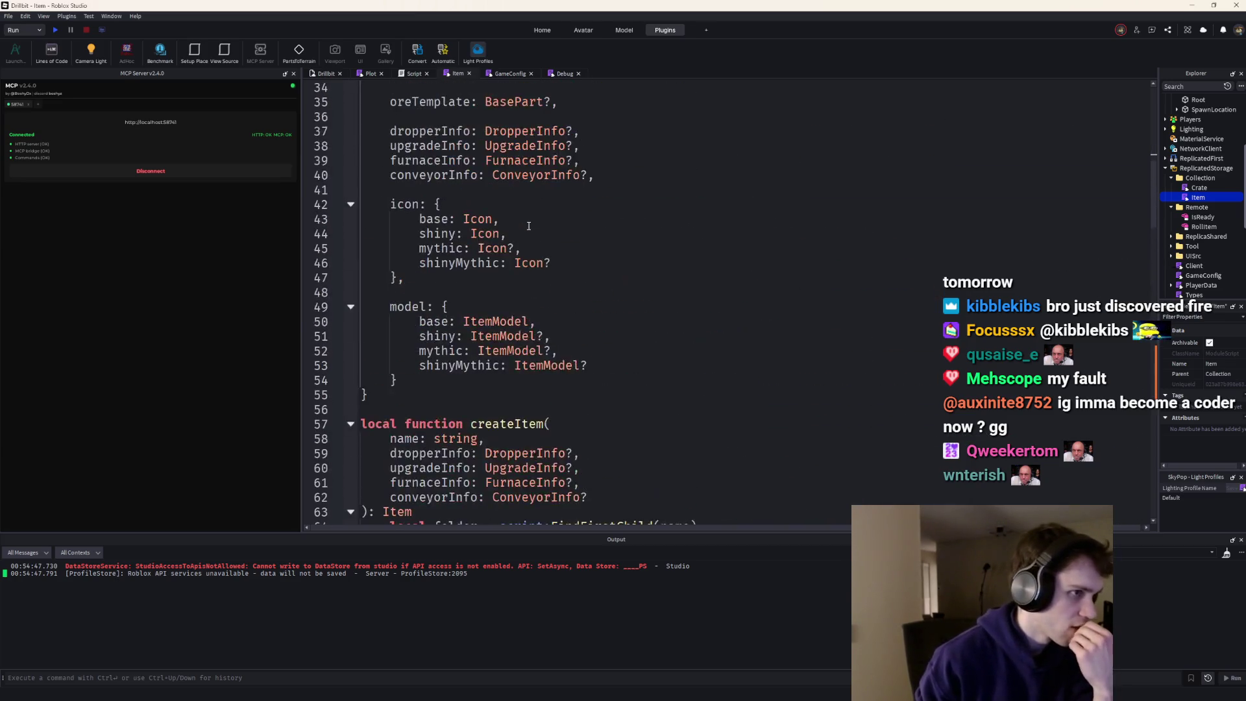
{"action": "scroll", "coordinate": [528, 226], "scroll_direction": "up", "scroll_amount": 4}
{"action": "left_click", "coordinate": [508, 229]}
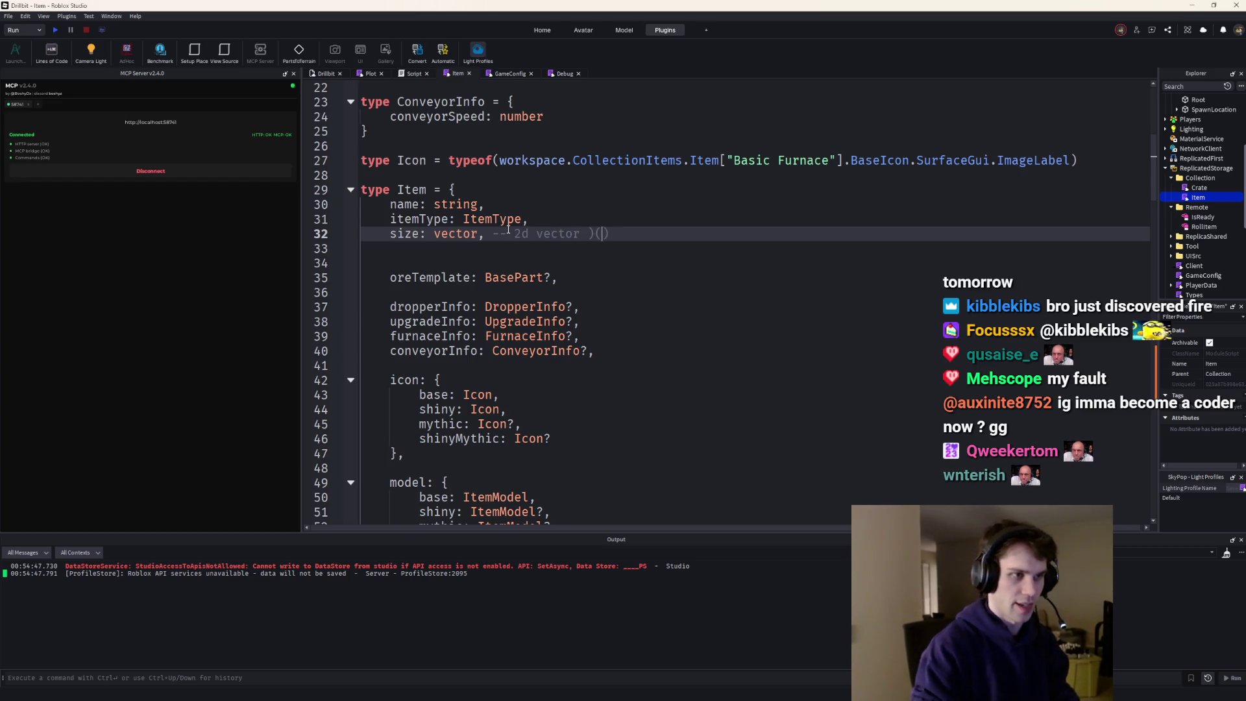
- Set size = vector.create(base.Hitbox.Size.X, base.Hitbox.Size.Z) in the returned item table
{"action": "scroll", "coordinate": [508, 229], "scroll_direction": "down", "scroll_amount": 20}
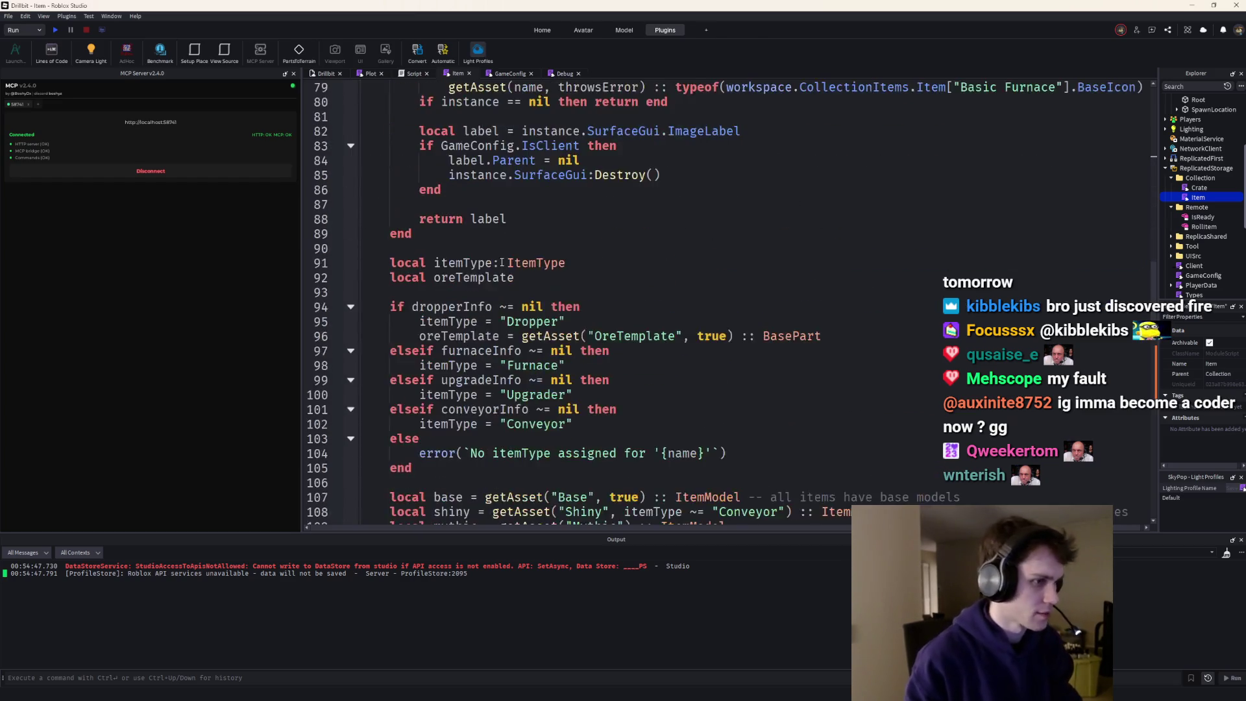
{"action": "left_click", "coordinate": [621, 244]}
{"action": "scroll", "coordinate": [621, 245], "scroll_direction": "up", "scroll_amount": 8}
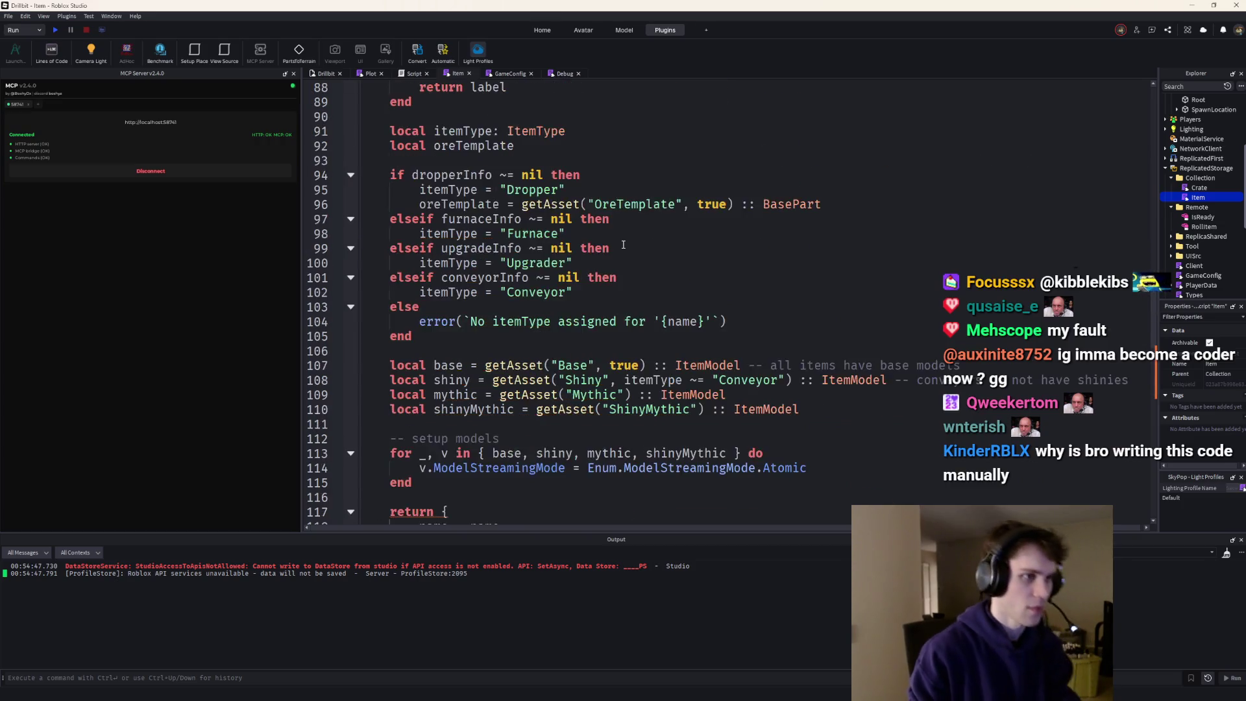
{"action": "scroll", "coordinate": [621, 245], "scroll_direction": "down", "scroll_amount": 3}
{"action": "key", "text": "Return"}
{"action": "key", "text": "Return"}
{"action": "type", "text": "size = "}
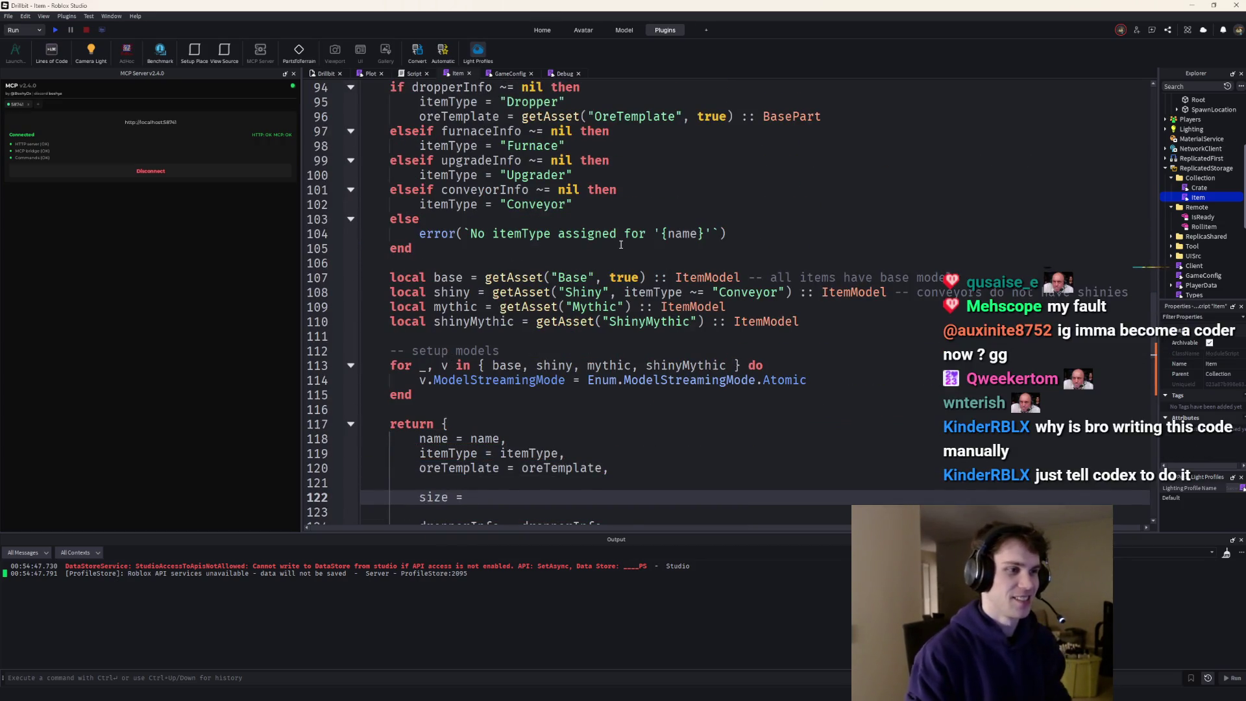
{"action": "type", "text": "base.Hi"}
{"action": "key", "text": "Tab"}
{"action": "type", "text": ".S"}
{"action": "key", "text": "Tab"}
{"action": "key", "text": "ctrl+Left"}
{"action": "type", "text": "vector.create("}
{"action": "key", "text": "End"}
{"action": "type", "text": ".X, base.Hitbox.Siz"}
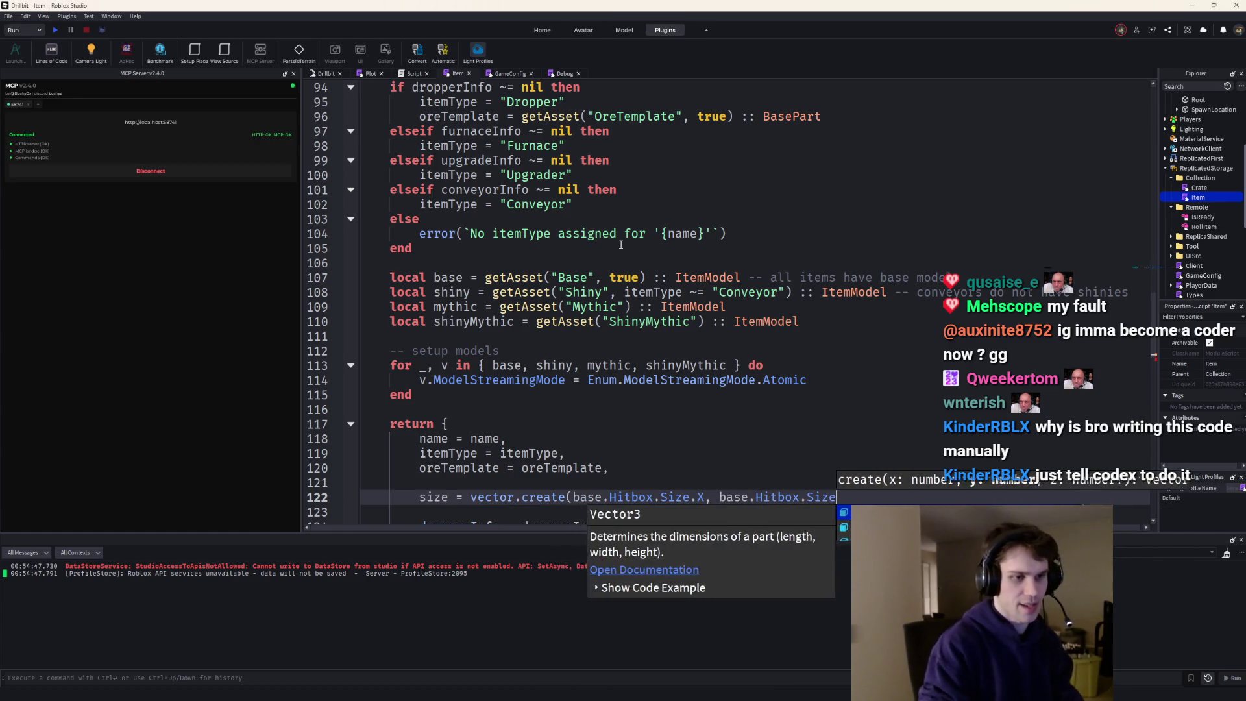
{"action": "type", "text": "e.Z),"}
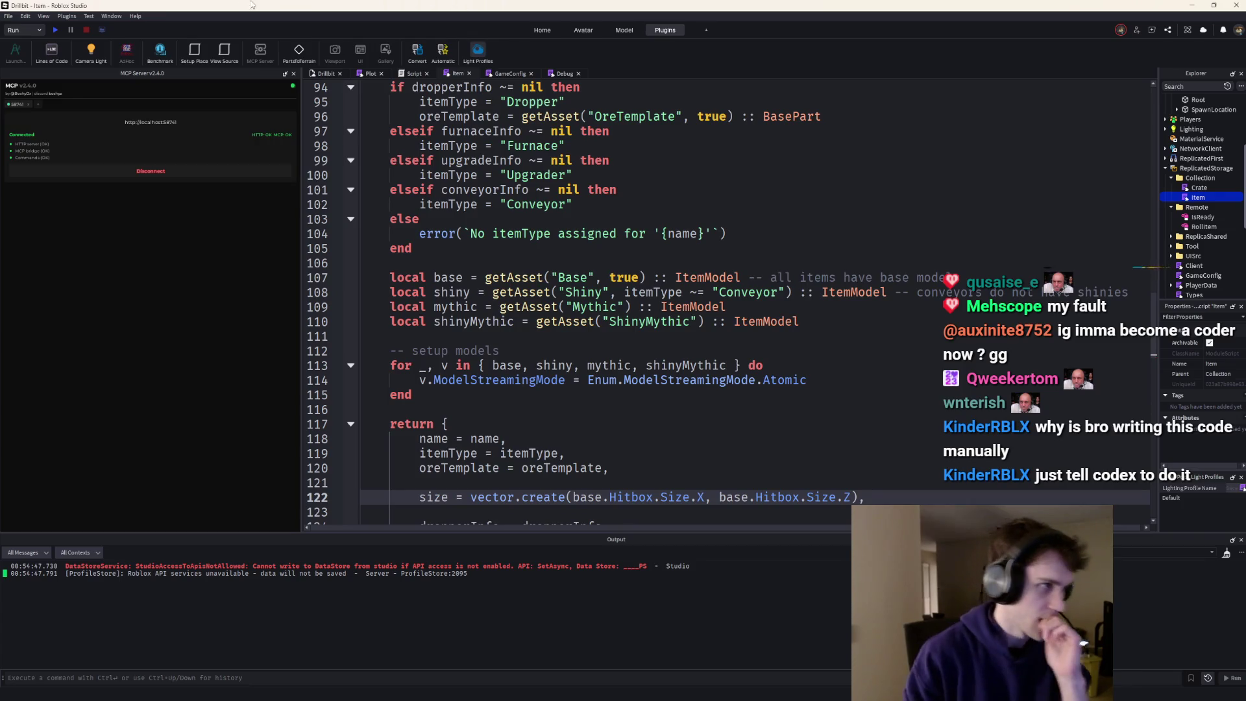
- Open the GameConfig script and switch over to the Codex console
{"action": "scroll", "coordinate": [512, 83], "scroll_direction": "up", "scroll_amount": 8}
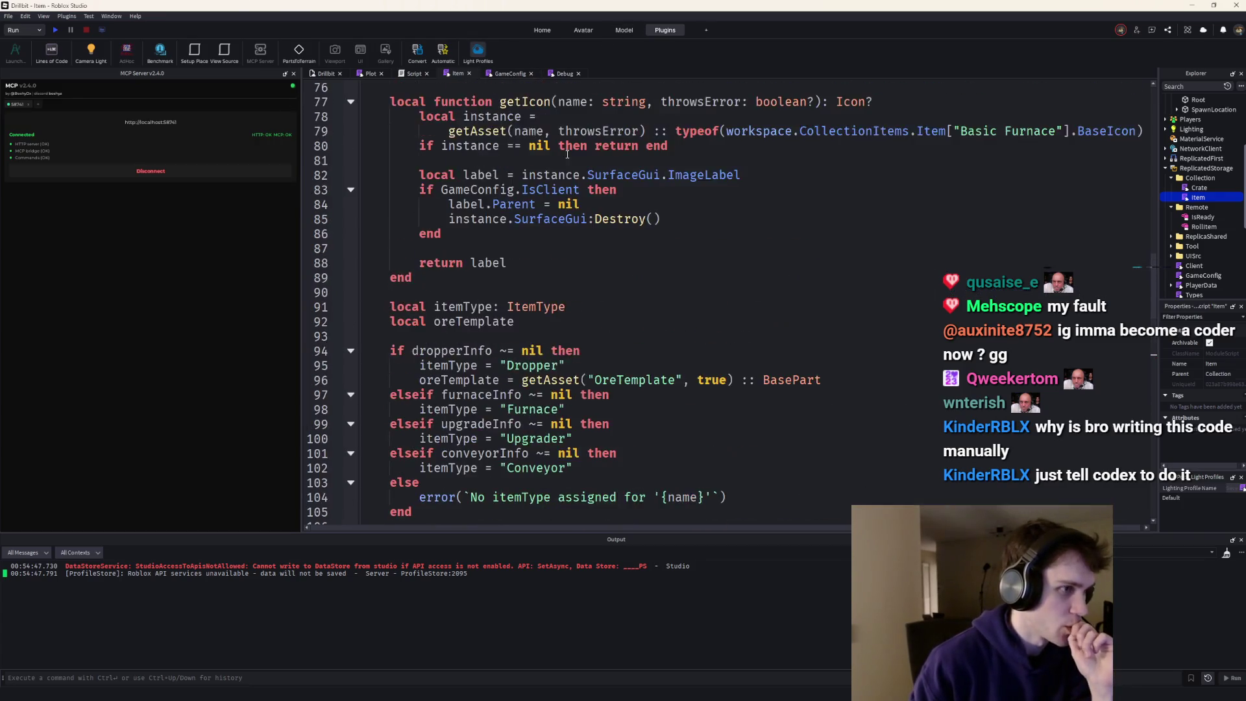
{"action": "left_click", "coordinate": [510, 74]}
{"action": "key", "text": "alt+Tab"}
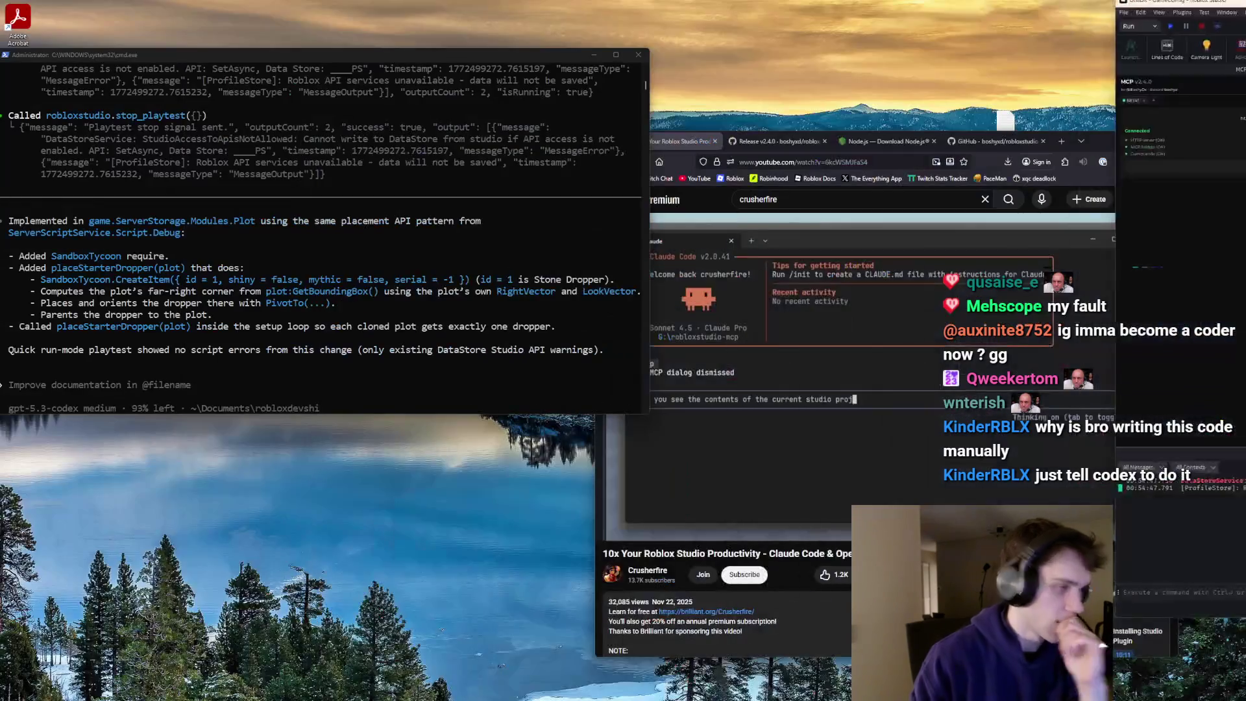
- Start a Codex note saying a size property was just added to all items
{"action": "scroll", "coordinate": [306, 376], "scroll_direction": "up", "scroll_amount": 1}
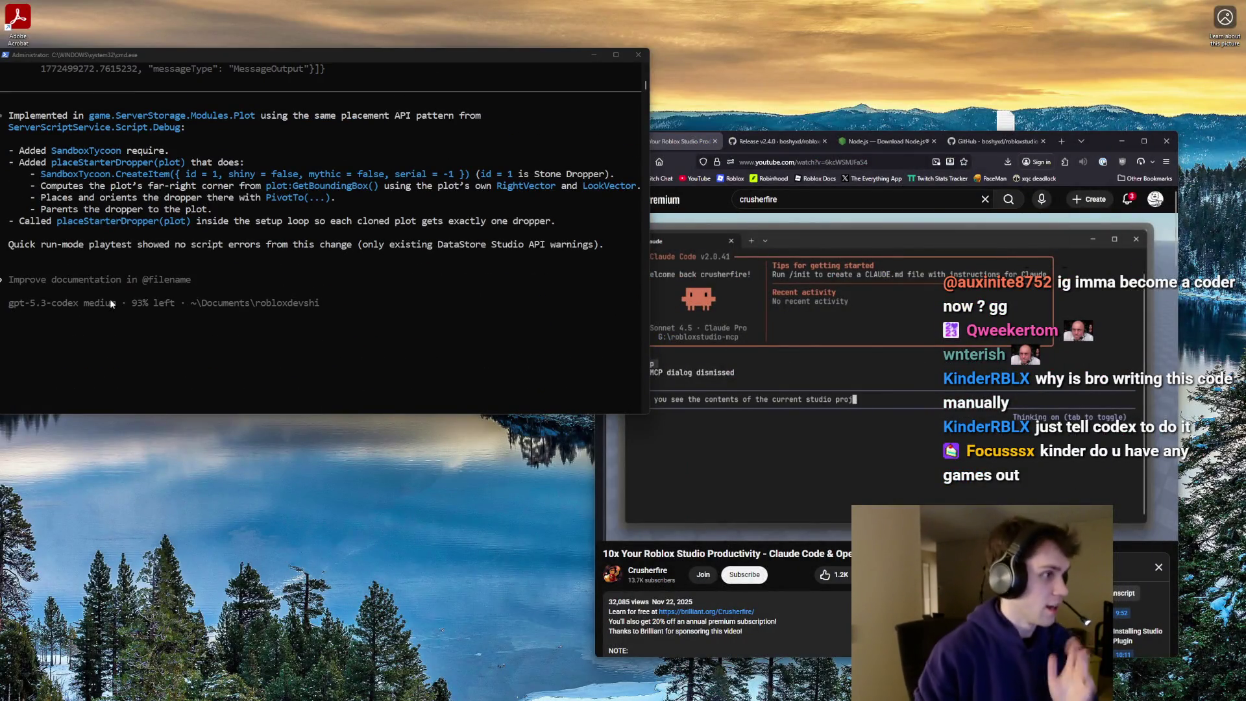
{"action": "type", "text": "I have just"}
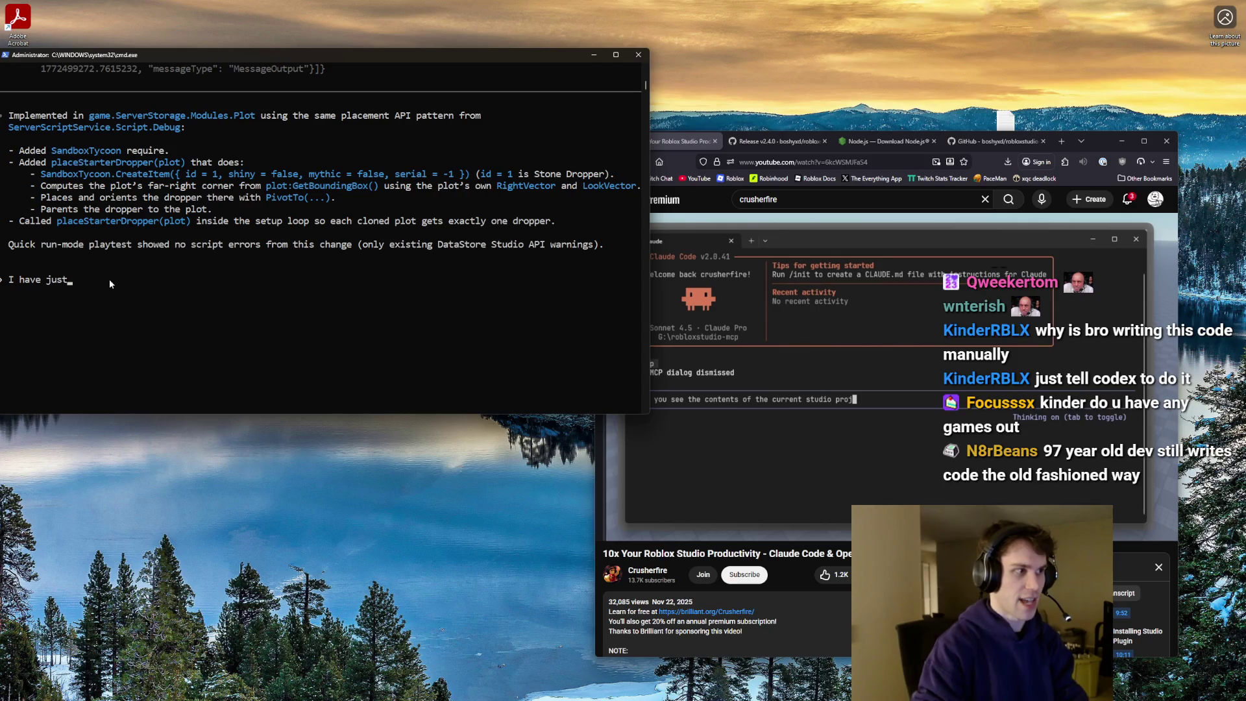
{"action": "type", "text": " added a size"}
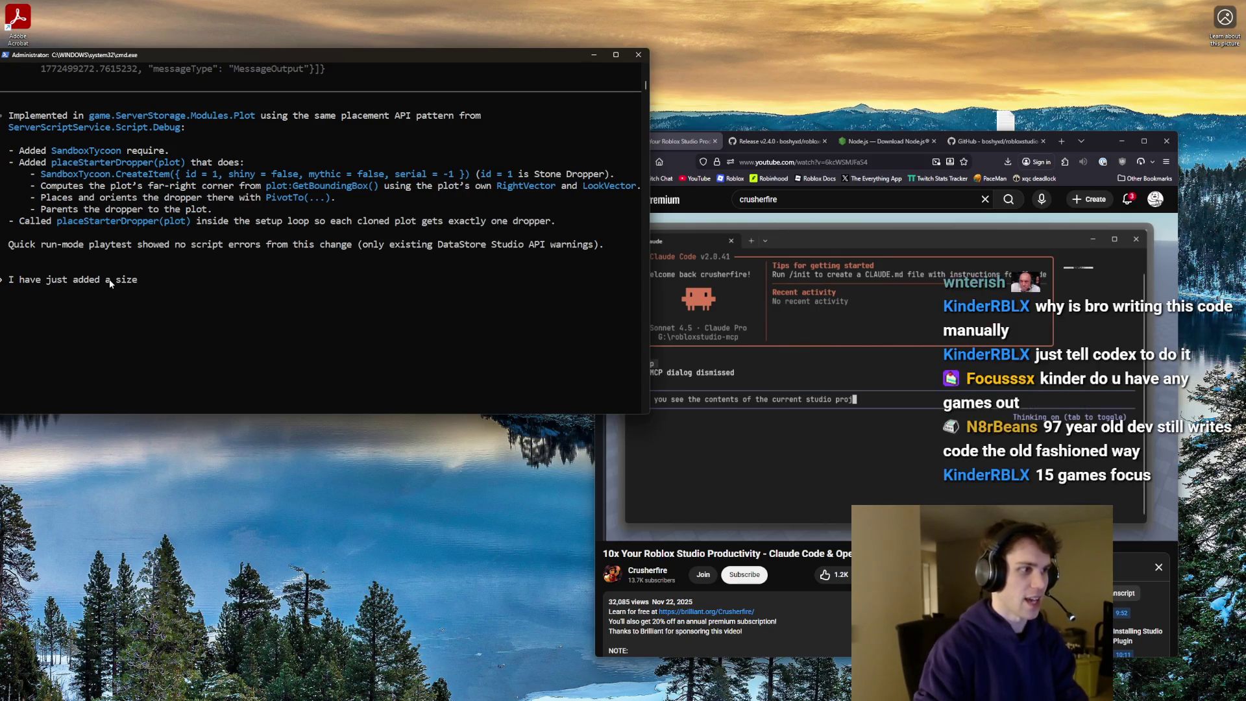
{"action": "type", "text": "u can"}
{"action": "key", "text": "BackSpace"}
{"action": "key", "text": "BackSpace"}
{"action": "key", "text": "BackSpace"}
{"action": "type", "text": "y to all item"}
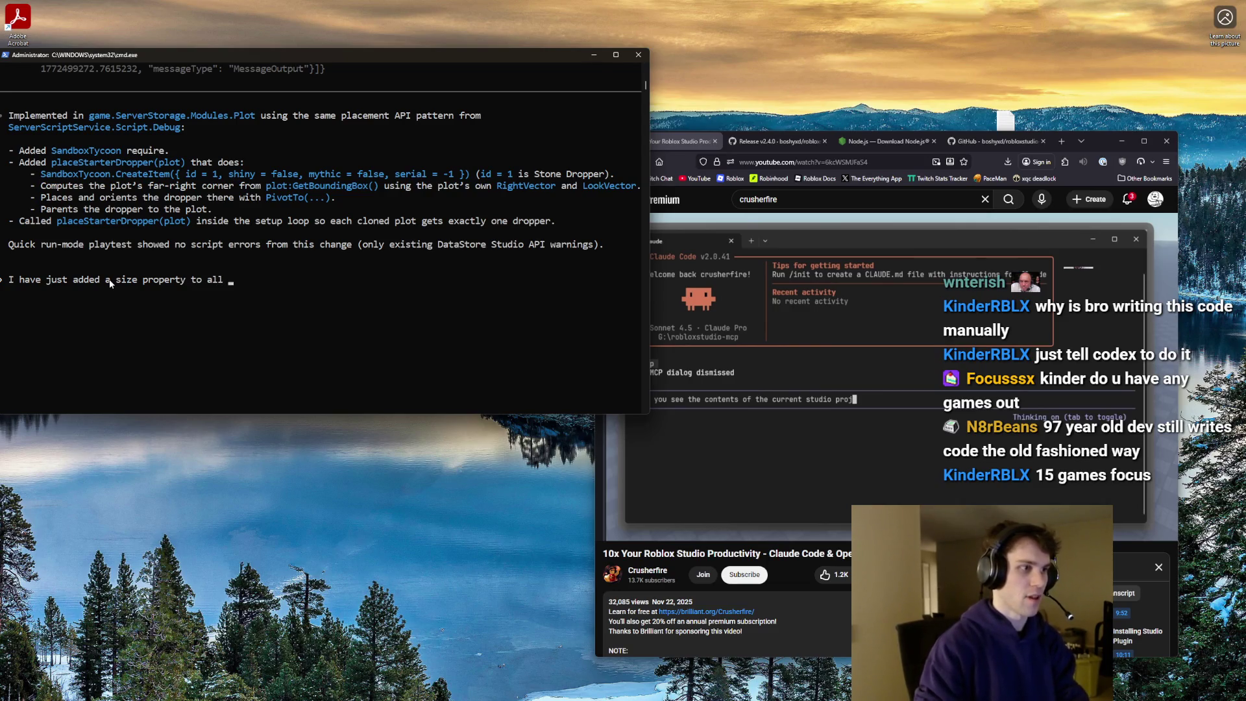
{"action": "key", "text": "BackSpace"}
{"action": "key", "text": "BackSpace"}
{"action": "key", "text": "BackSpace"}
{"action": "type", "text": "If you woudl li"}
{"action": "key", "text": "BackSpace"}
{"action": "key", "text": "BackSpace"}
{"action": "key", "text": "BackSpace"}
{"action": "key", "text": "BackSpace"}
{"action": "key", "text": "BackSpace"}
- Add that ReplicatedStorage.Collection.Item contains all relevant item information, begin a GameConfig mention, and return to Studio
{"action": "type", "text": "The file"}
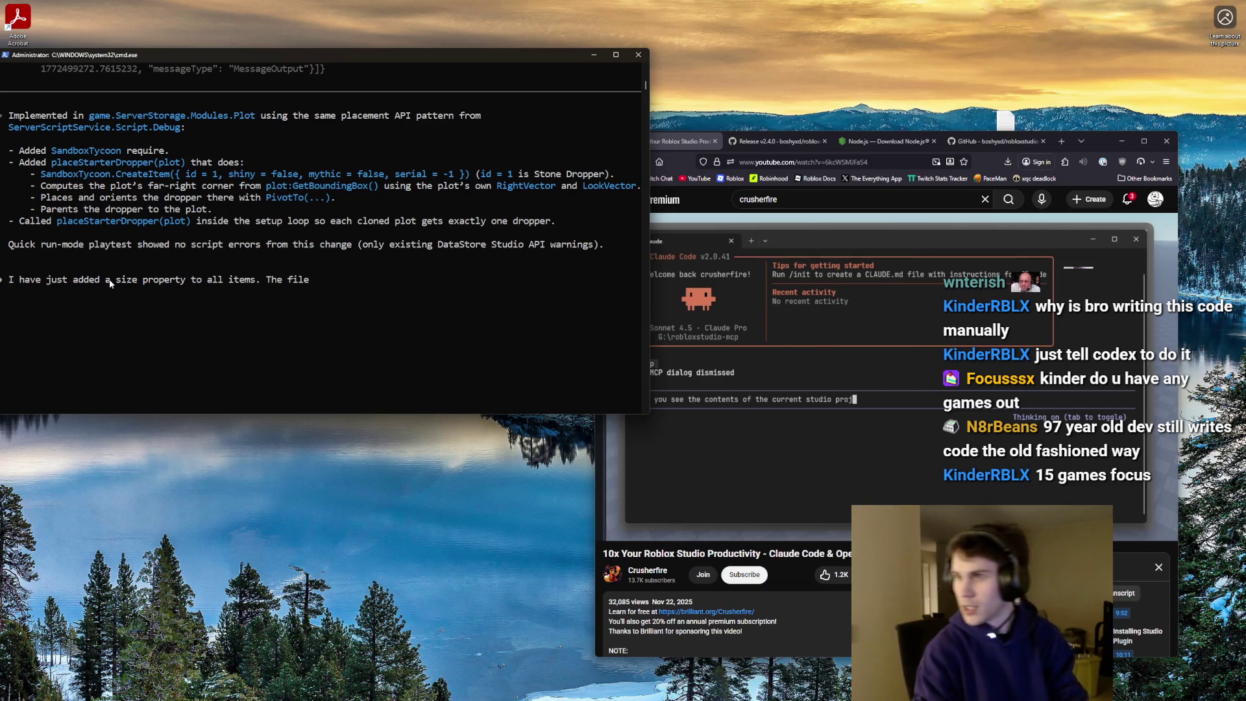
{"action": "type", "text": " Replicatedstora"}
{"action": "key", "text": "BackSpace"}
{"action": "key", "text": "BackSpace"}
{"action": "key", "text": "BackSpace"}
{"action": "type", "text": "dStorage.Collection.Item contains all releven"}
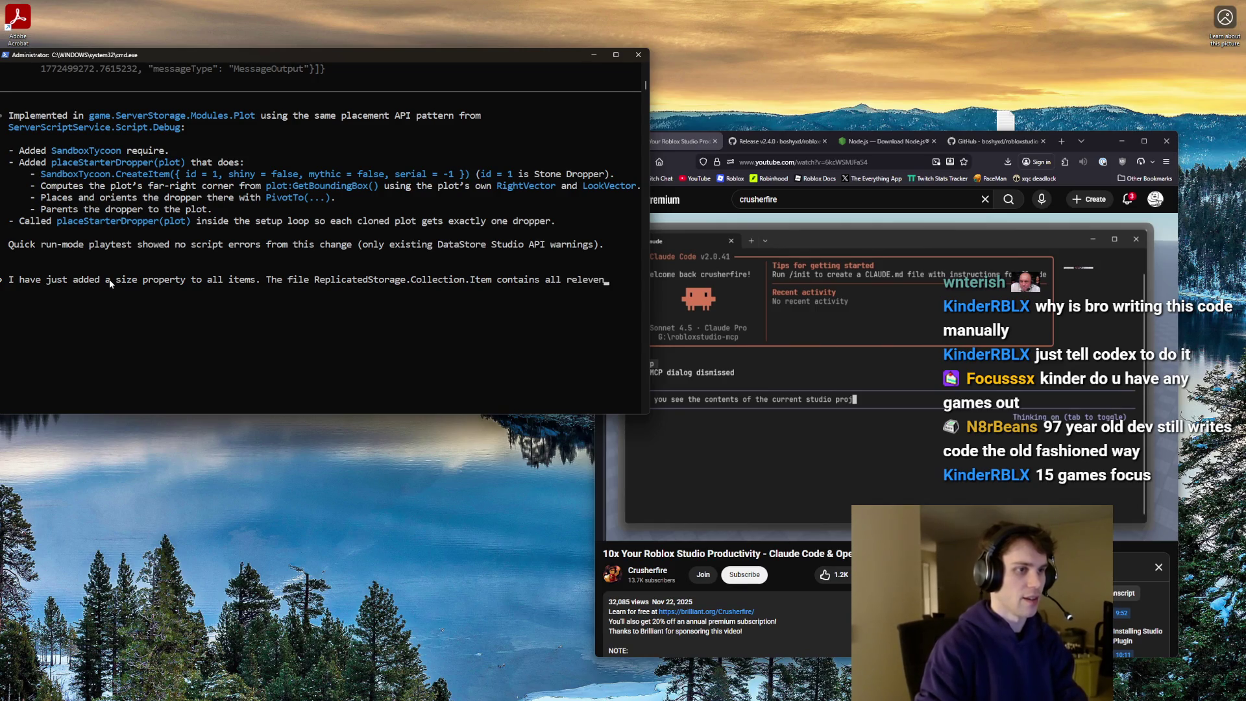
{"action": "key", "text": "BackSpace"}
{"action": "key", "text": "BackSpace"}
{"action": "key", "text": "BackSpace"}
{"action": "type", "text": "ant infro"}
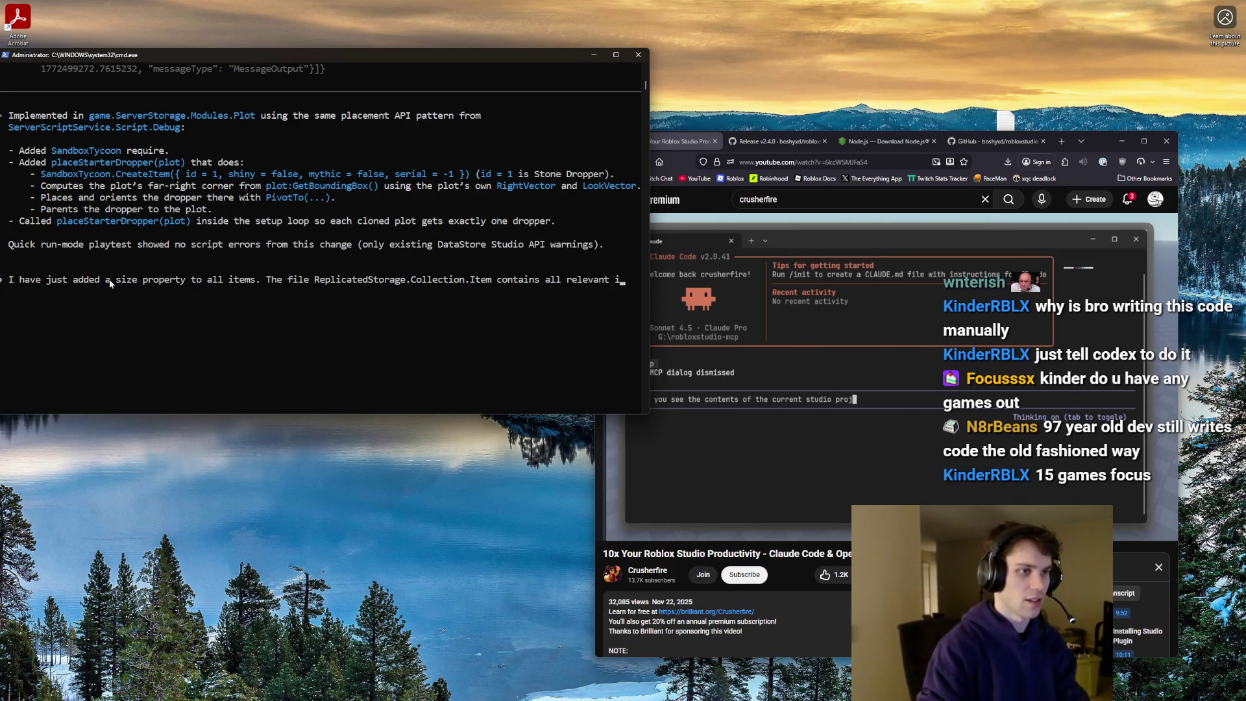
{"action": "key", "text": "BackSpace"}
{"action": "key", "text": "BackSpace"}
{"action": "key", "text": "BackSpace"}
{"action": "type", "text": "informai"}
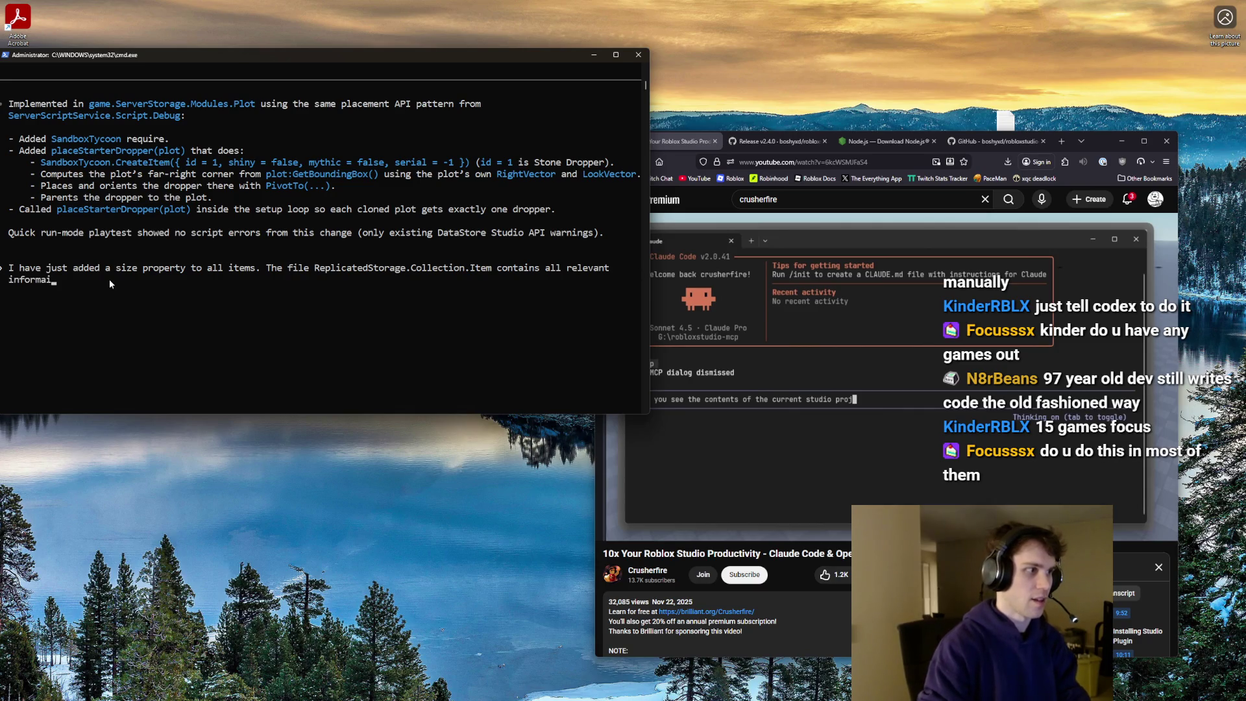
{"action": "key", "text": "BackSpace"}
{"action": "type", "text": "tion about plots."}
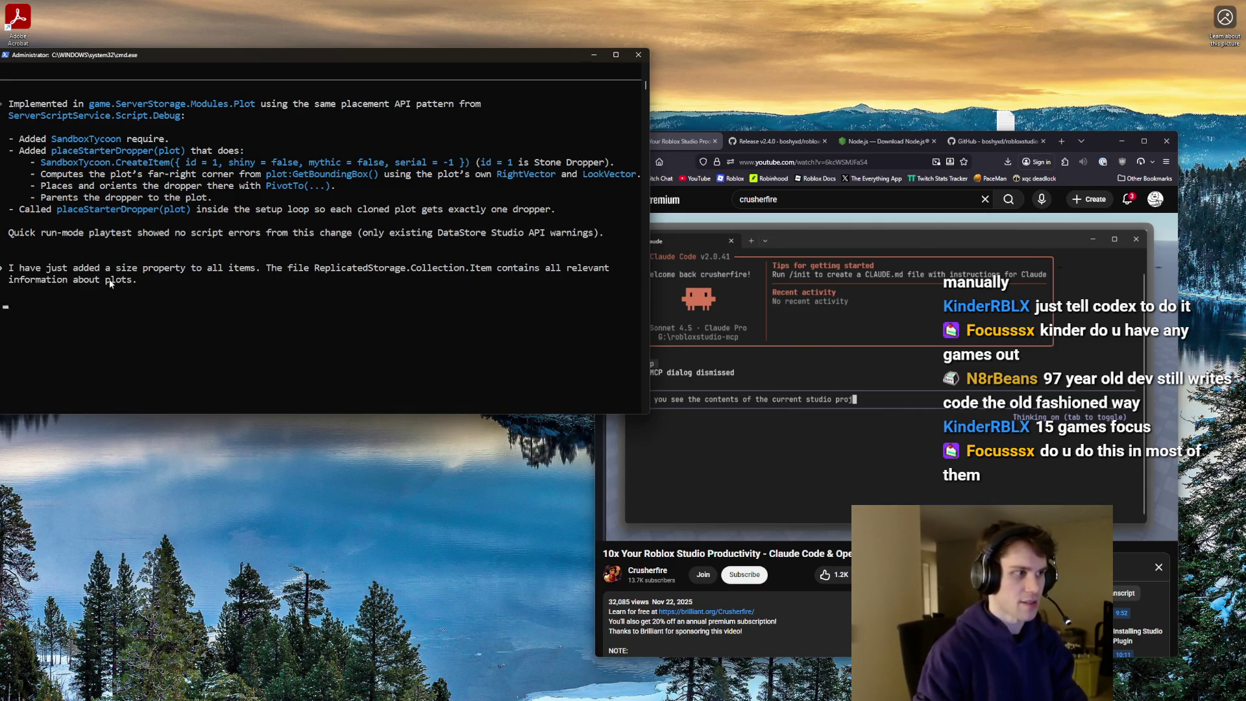
{"action": "key", "text": "BackSpace"}
{"action": "key", "text": "BackSpace"}
{"action": "key", "text": "BackSpace"}
{"action": "type", "text": "ems. GameConfig"}
{"action": "key", "text": "alt+Tab"}
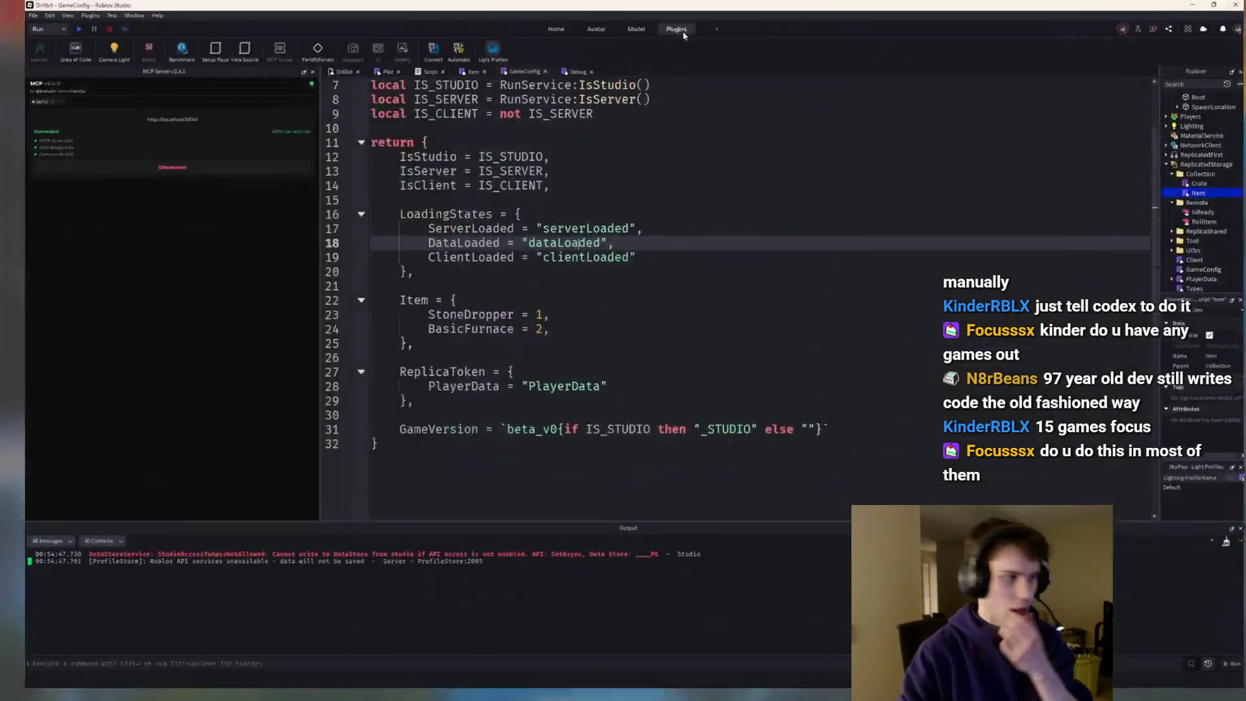
- Review the Item, server Script, Plot module and GameConfig scripts
{"action": "left_click", "coordinate": [452, 76]}
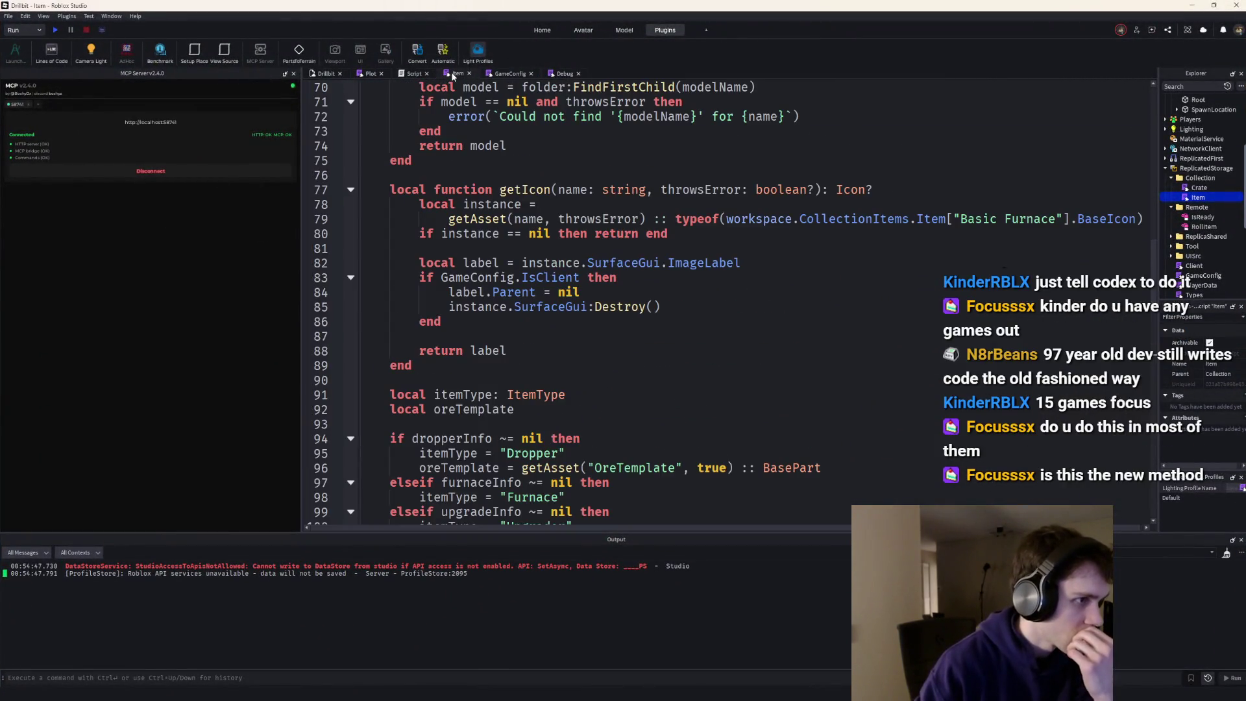
{"action": "left_click", "coordinate": [552, 74]}
{"action": "left_click", "coordinate": [420, 74]}
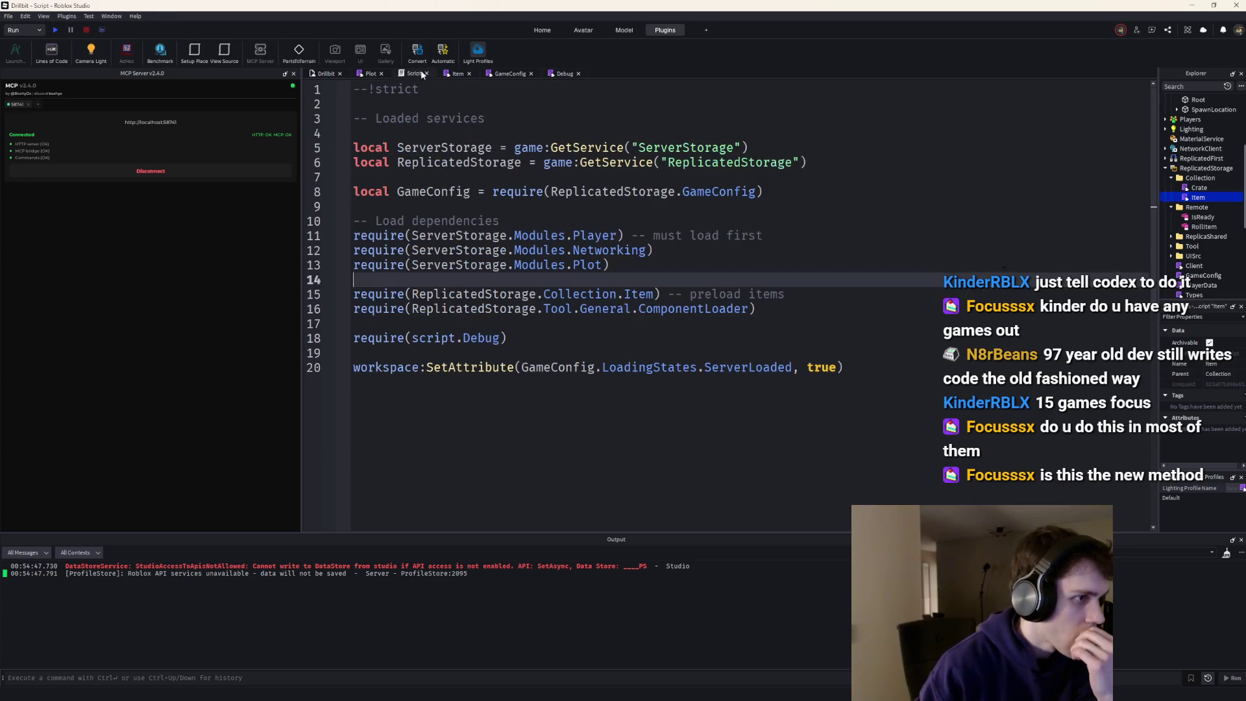
{"action": "left_click", "coordinate": [370, 74]}
{"action": "scroll", "coordinate": [559, 186], "scroll_direction": "down", "scroll_amount": 8}
{"action": "scroll", "coordinate": [560, 186], "scroll_direction": "up", "scroll_amount": 3}
{"action": "left_click", "coordinate": [510, 74]}
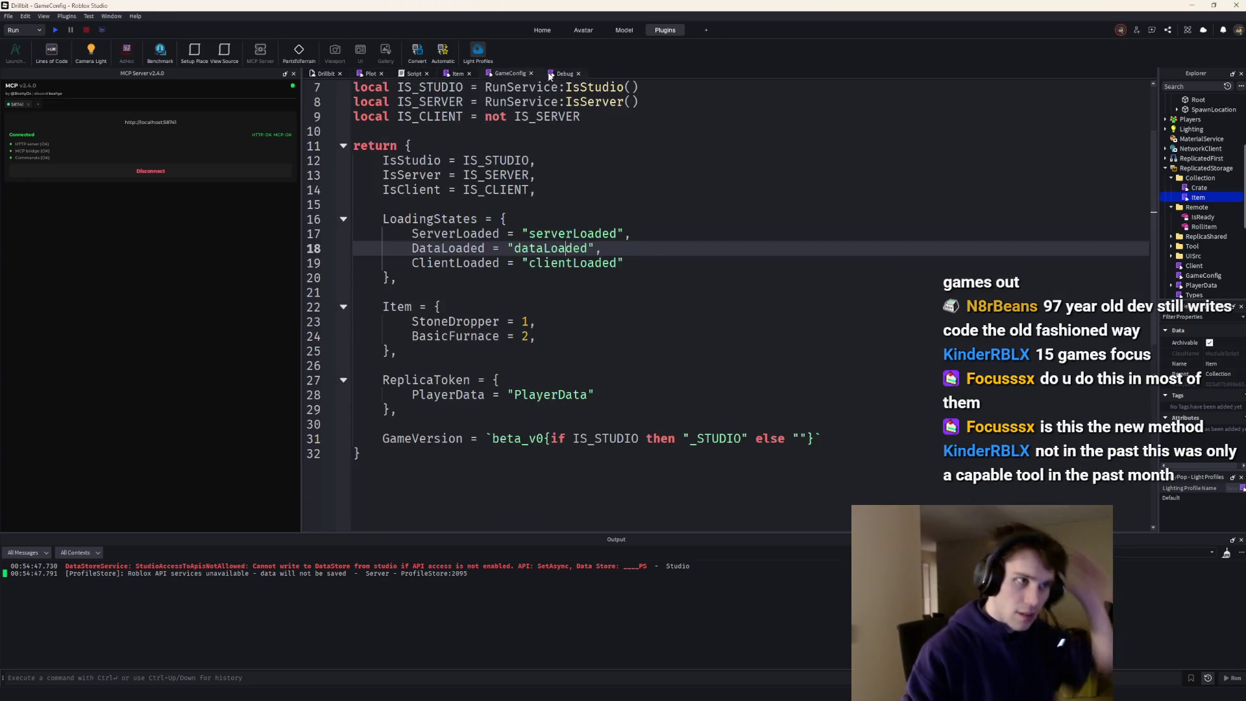
- In the Item script, wrap both line-122 size terms in math.round(... / GameConfig.CellSize)
{"action": "left_click", "coordinate": [458, 74]}
{"action": "scroll", "coordinate": [594, 243], "scroll_direction": "down", "scroll_amount": 15}
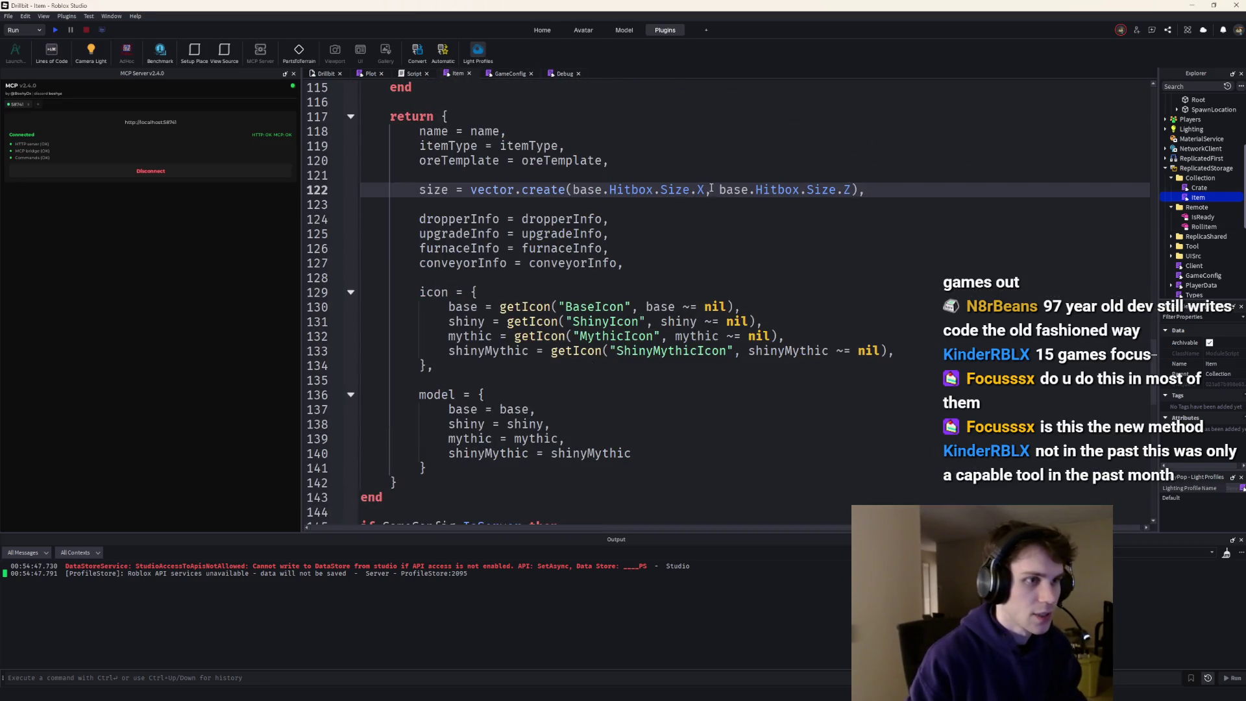
{"action": "left_click", "coordinate": [853, 190]}
{"action": "type", "text": "/ GameConfig.CellSize"}
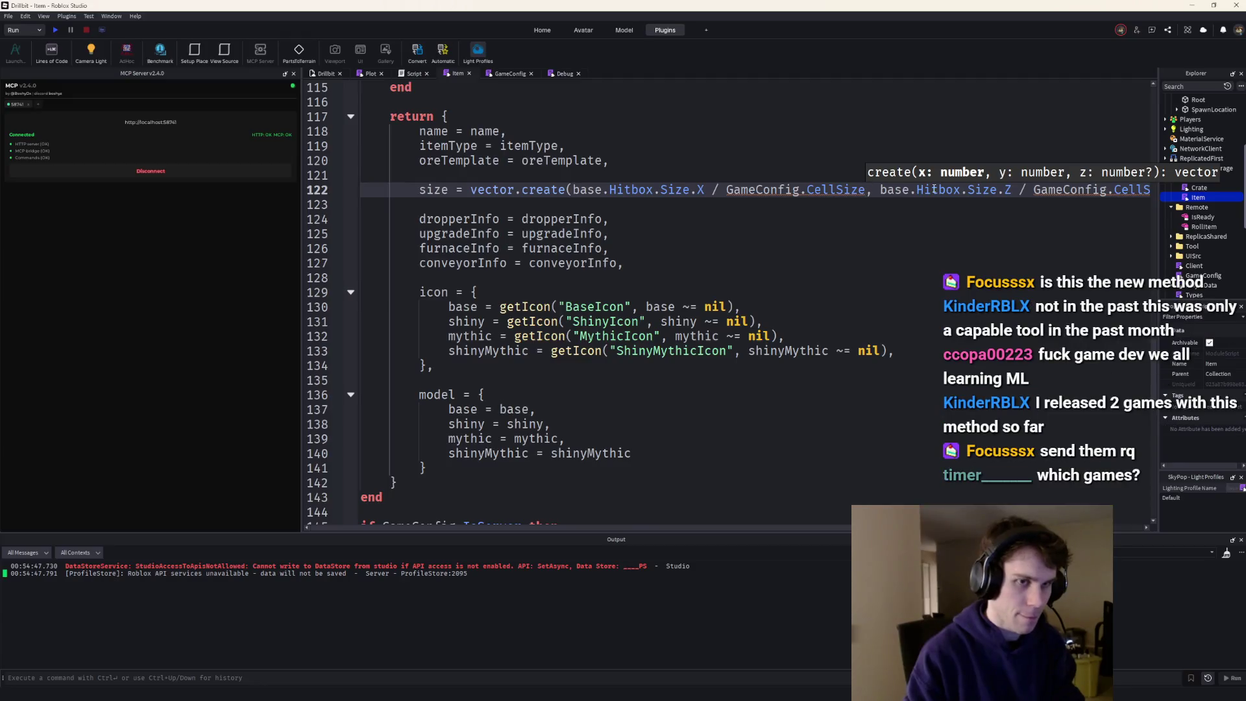
{"action": "type", "text": ")"}
{"action": "key", "text": "ctrl+Left"}
{"action": "key", "text": "ctrl+Left"}
{"action": "key", "text": "ctrl+Left"}
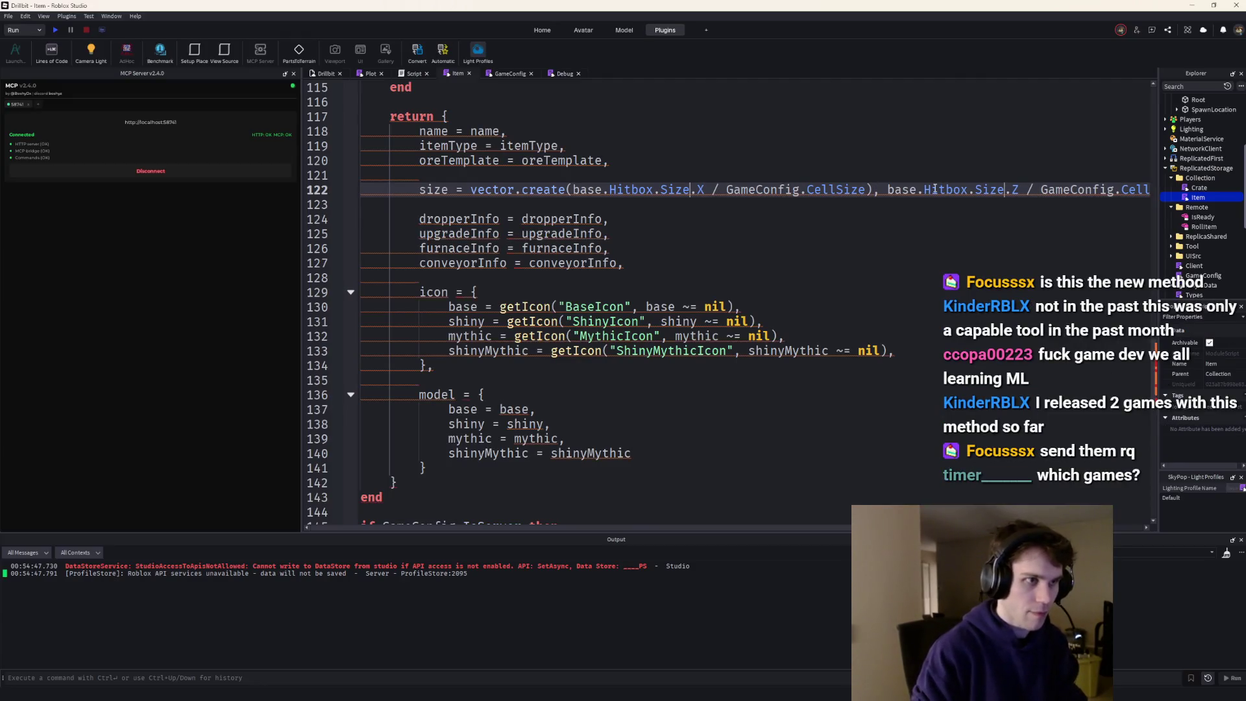
{"action": "key", "text": "ctrl+Left"}
{"action": "type", "text": "("}
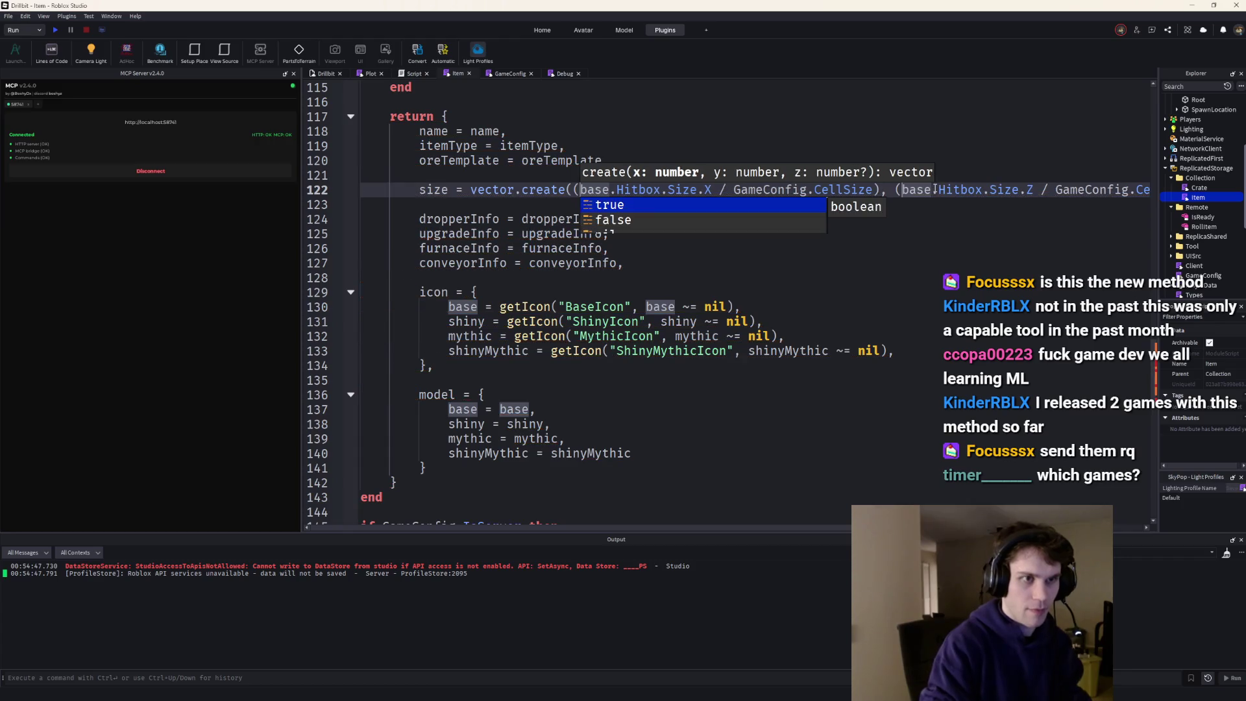
{"action": "key", "text": "Escape"}
{"action": "type", "text": "math.round"}
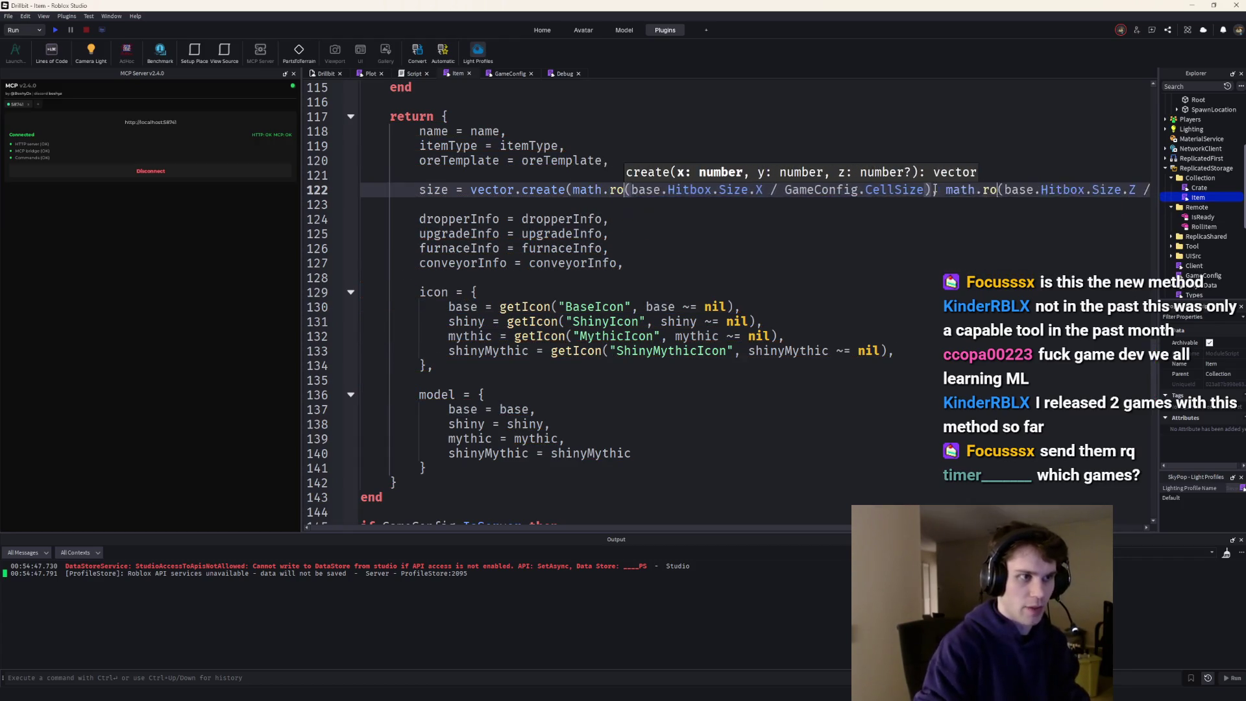
- Reformat the vector.create call so each rounded value sits on its own line
{"action": "key", "text": "Escape"}
{"action": "key", "text": "ctrl+Left"}
{"action": "key", "text": "ctrl+Left"}
{"action": "key", "text": "Return"}
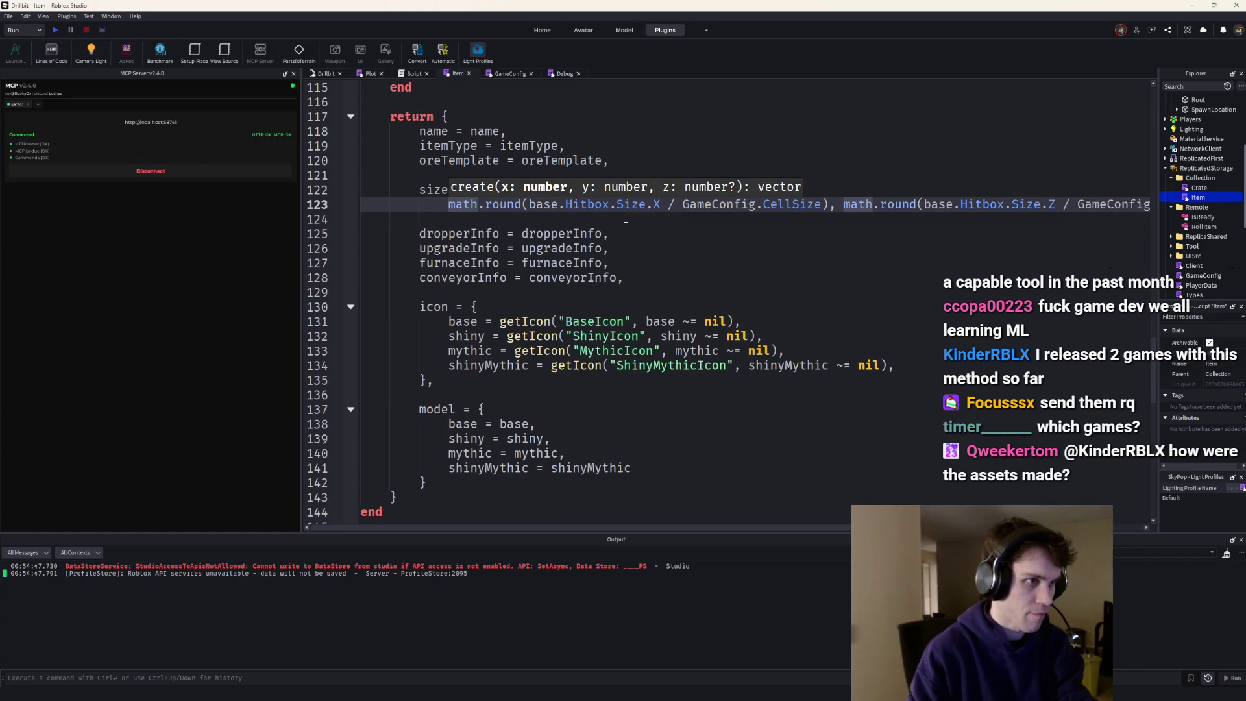
{"action": "key", "text": "Escape"}
{"action": "key", "text": "Return"}
{"action": "key", "text": "End"}
{"action": "key", "text": "Left"}
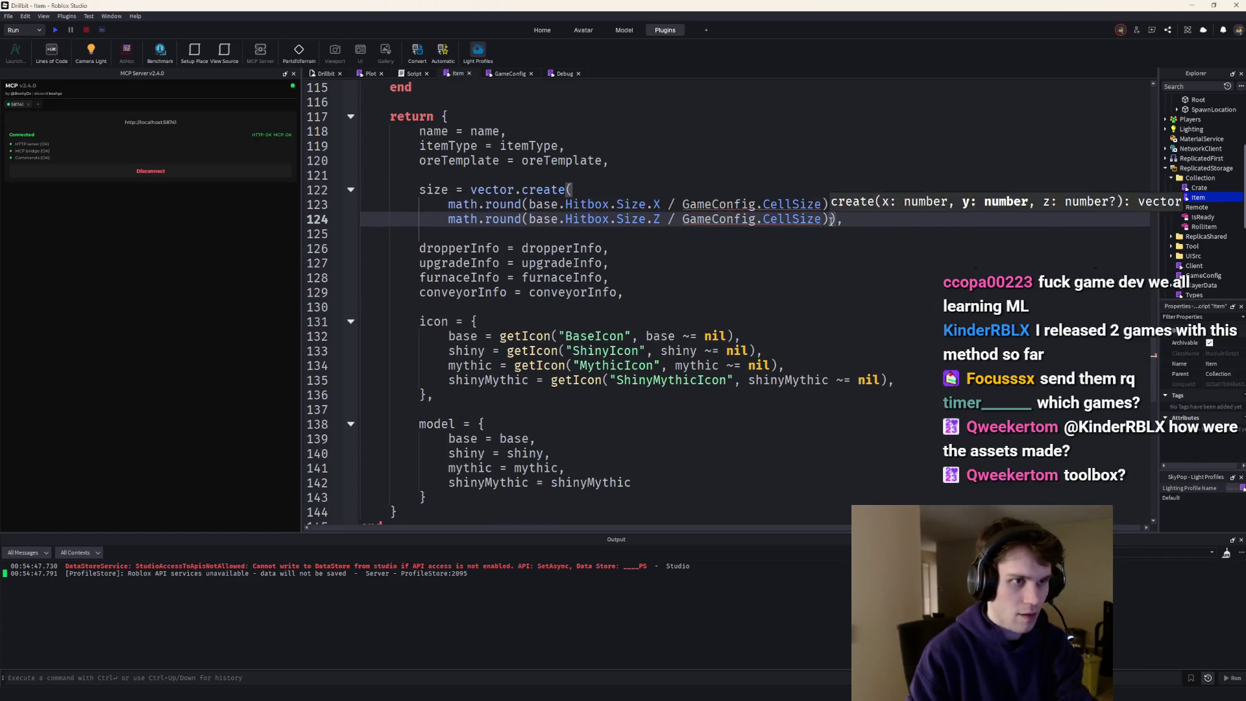
{"action": "key", "text": "Return"}
{"action": "left_click", "coordinate": [786, 218]}
{"action": "scroll", "coordinate": [1187, 194], "scroll_direction": "down", "scroll_amount": 3}
- Add CellSize = 5 below IsClient in GameConfig, then switch back to Codex
{"action": "double_click", "coordinate": [1202, 192]}
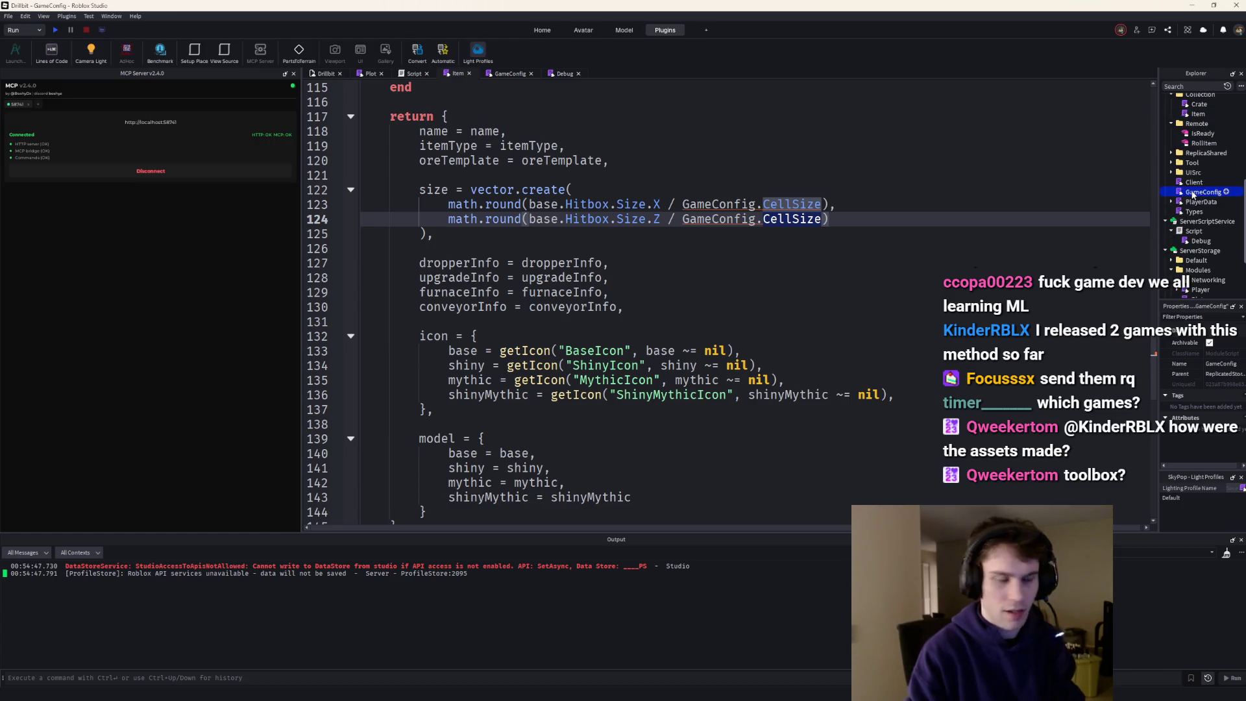
{"action": "left_click", "coordinate": [446, 204]}
{"action": "type", "text": "CellSize = 5,"}
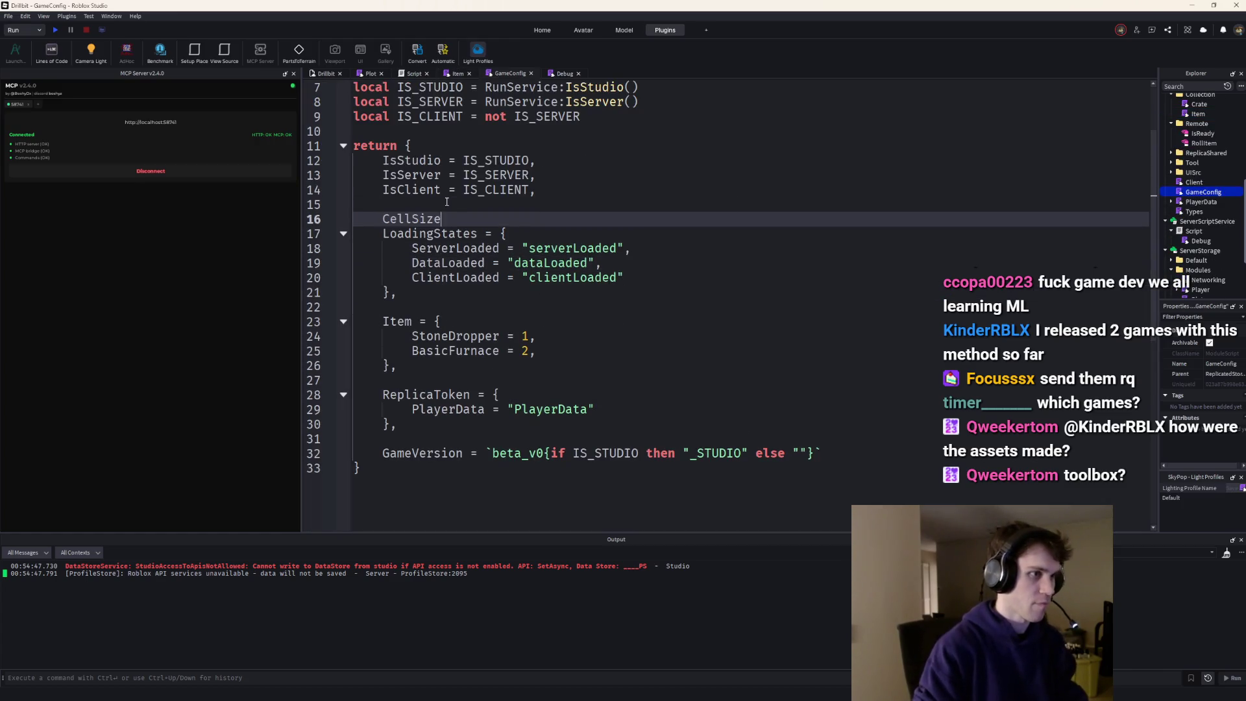
{"action": "key", "text": "Return"}
{"action": "key", "text": "alt+Tab"}
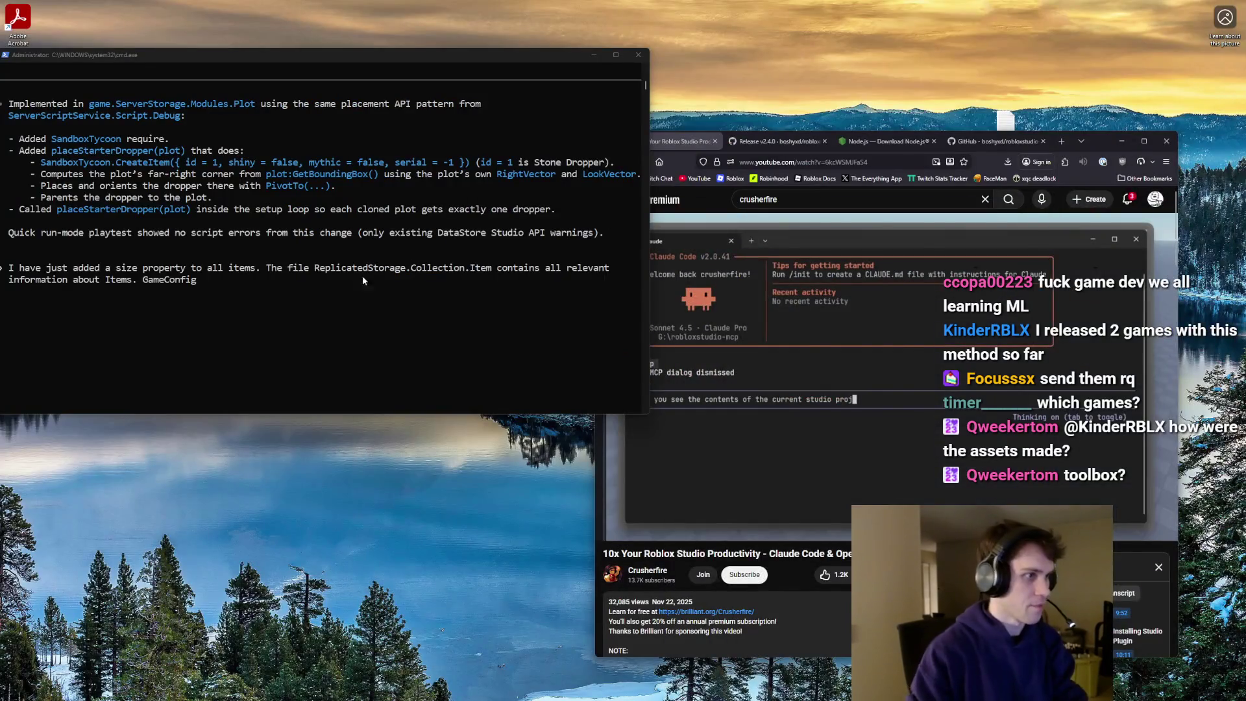
- Tell Codex that item placement numbers on the plot reference the GameConfig cell size
{"action": "left_click", "coordinate": [327, 279]}
{"action": "type", "text": "contains the cell siz"}
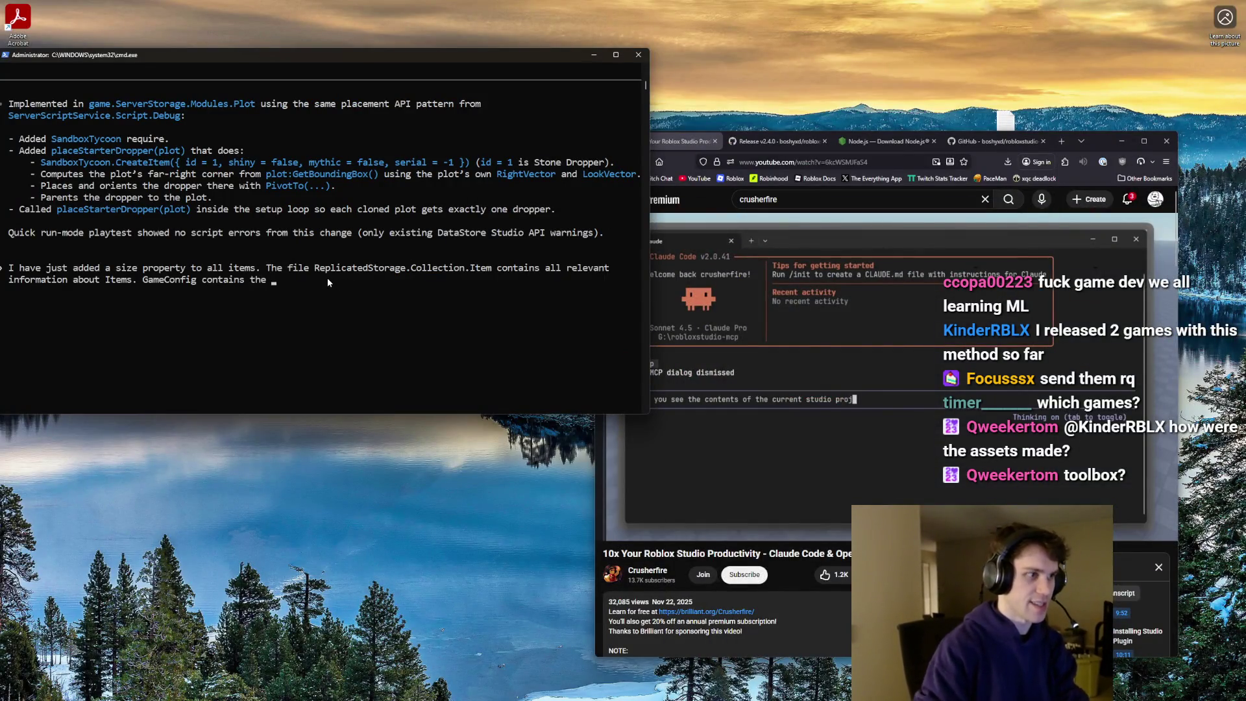
{"action": "type", "text": "e. When handling placement of item"}
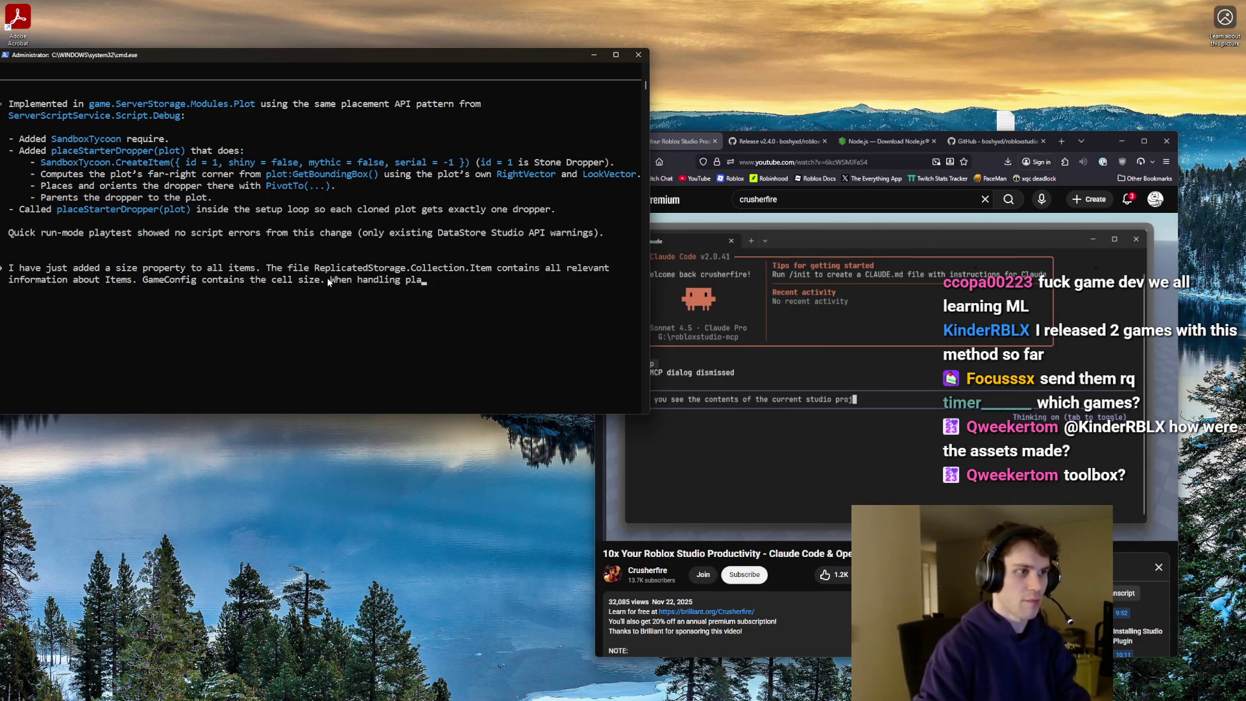
{"action": "type", "text": "s on the plot, "}
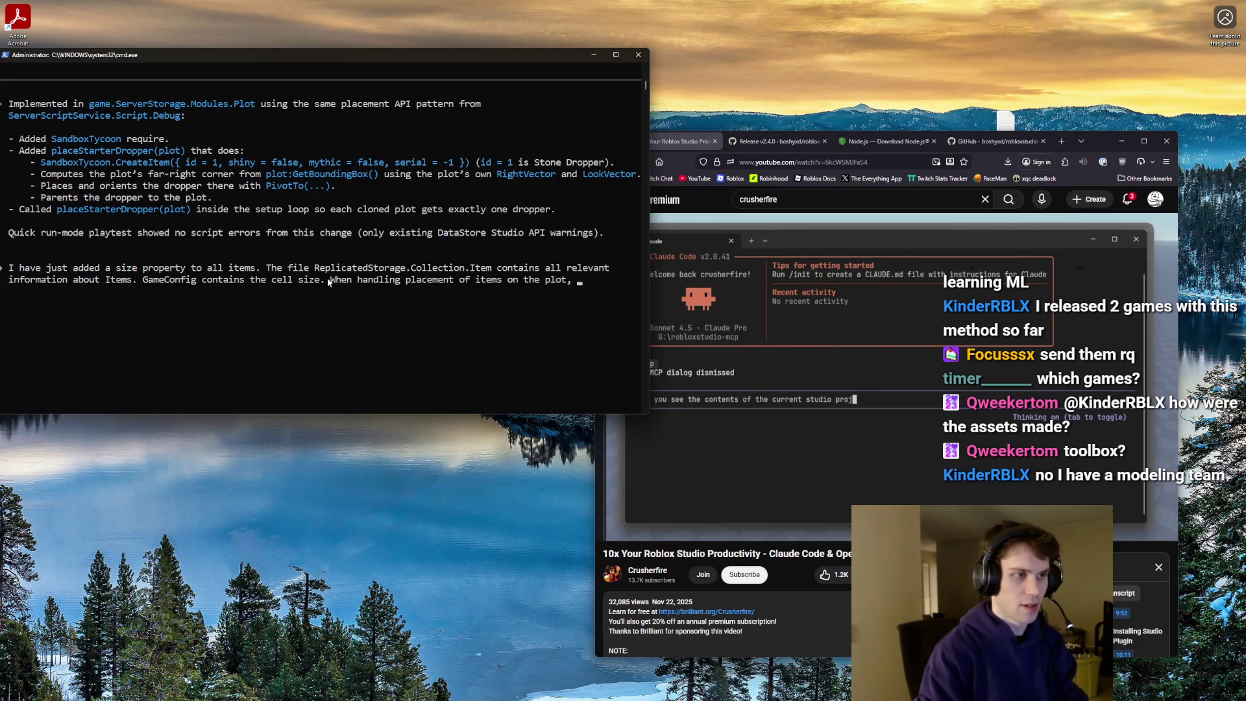
{"action": "type", "text": "all numbers"}
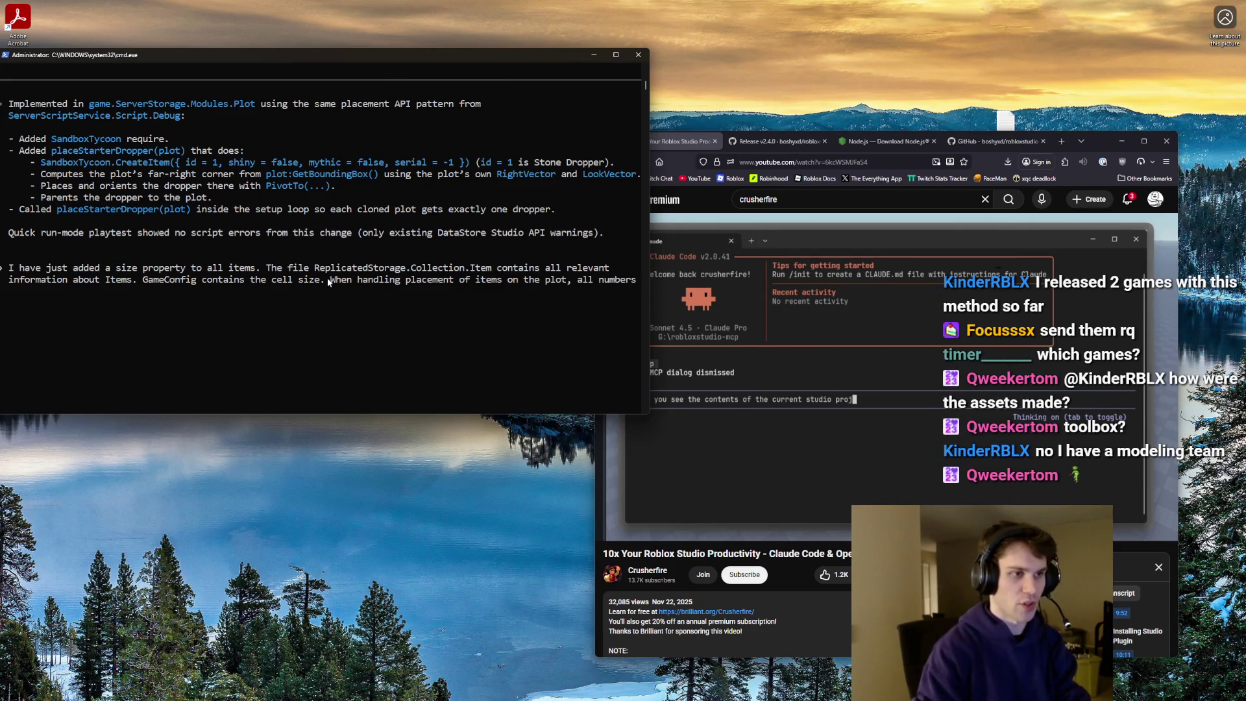
{"action": "type", "text": " referring to size are based on t"}
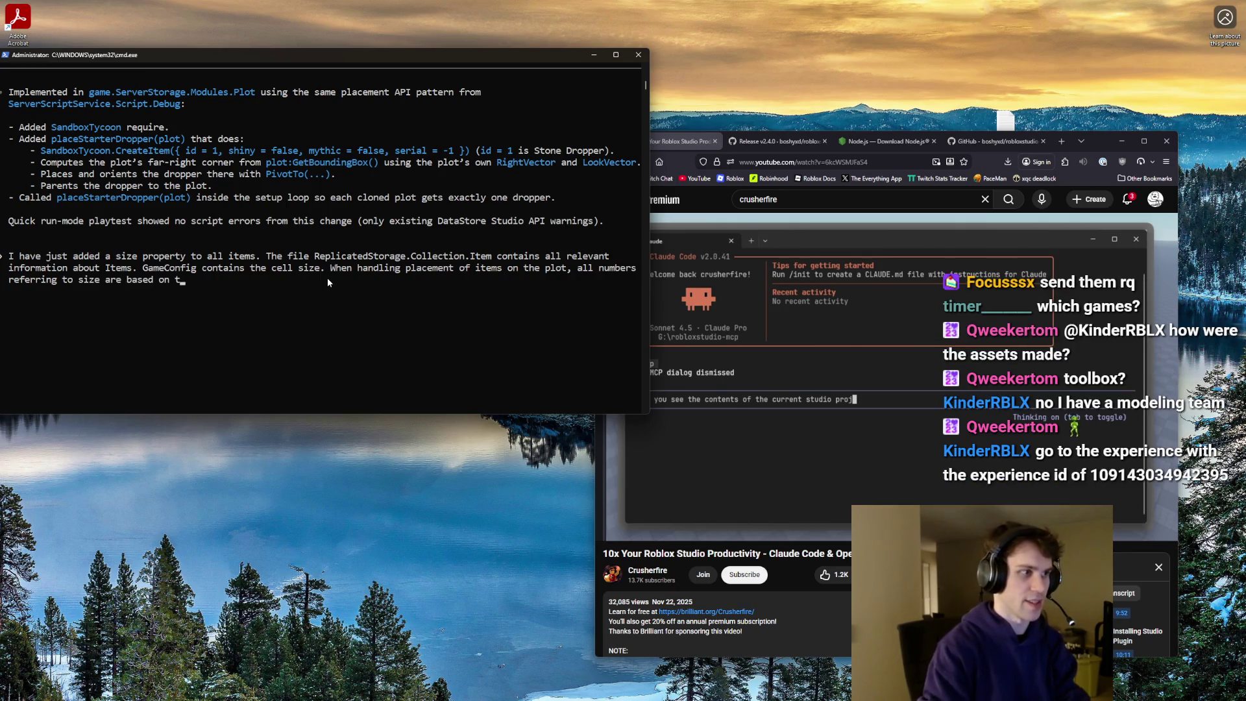
{"action": "type", "text": "he cell size."}
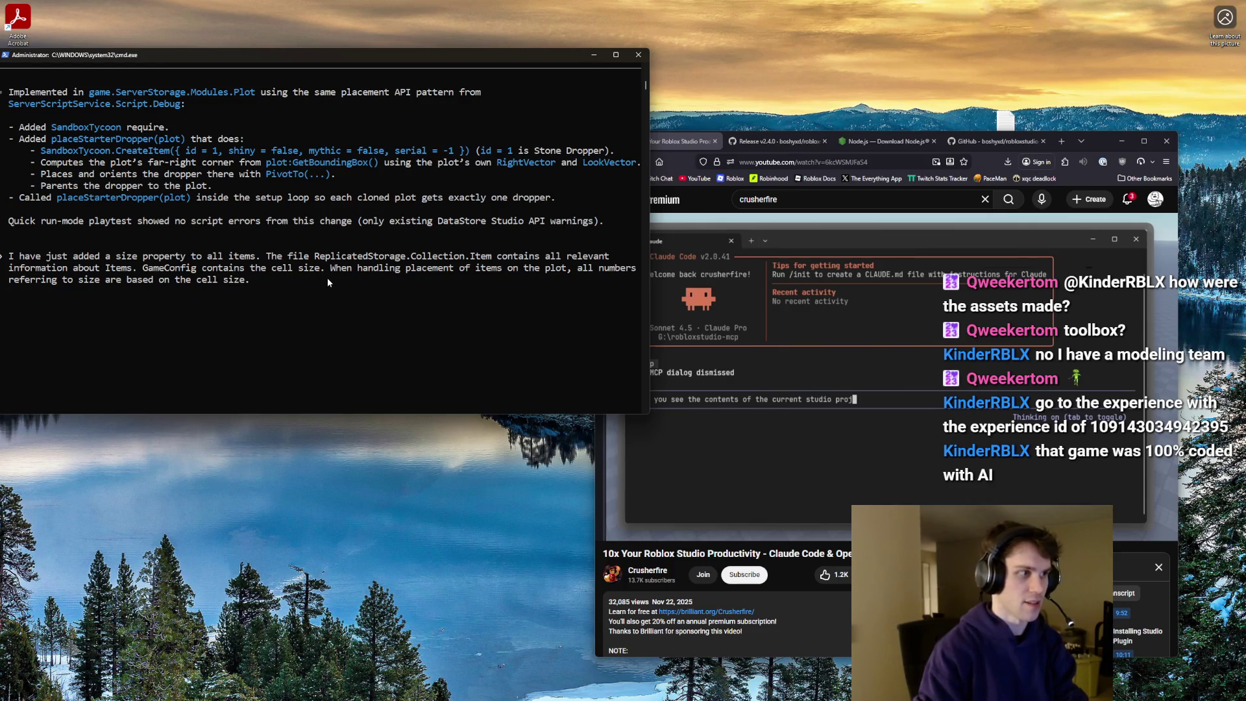
{"action": "type", "text": " (1,2"}
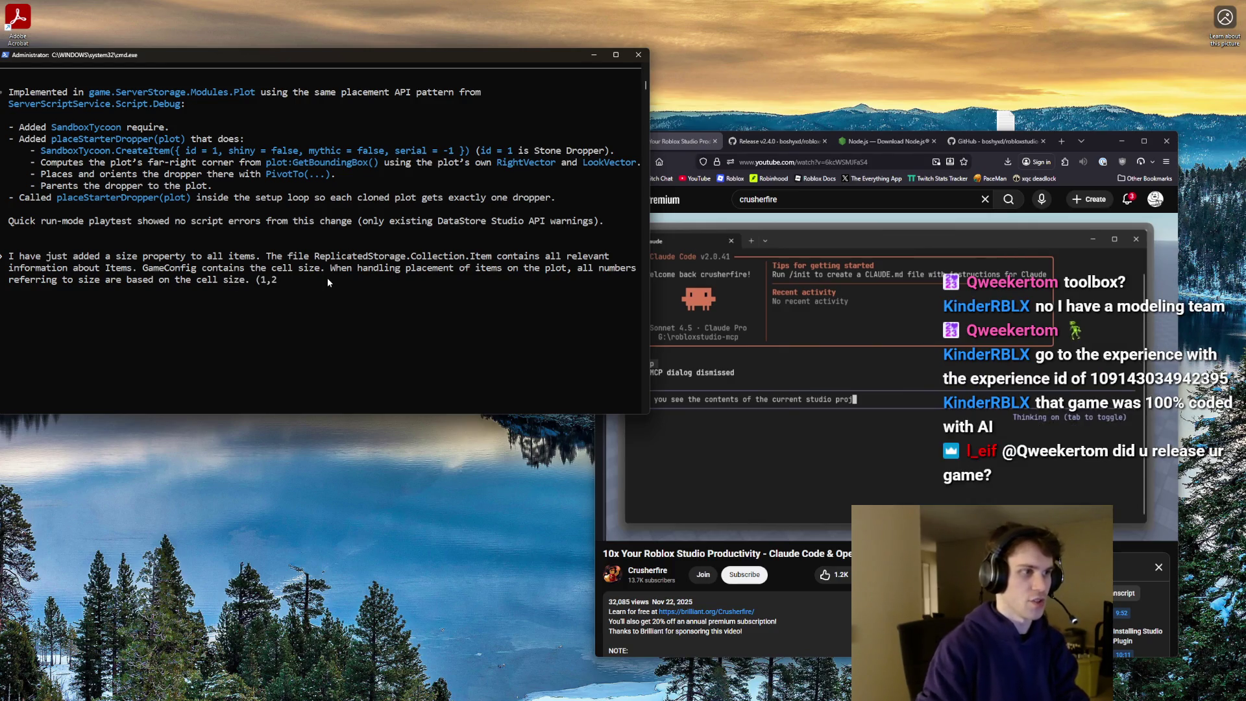
{"action": "type", "text": ") makes to"}
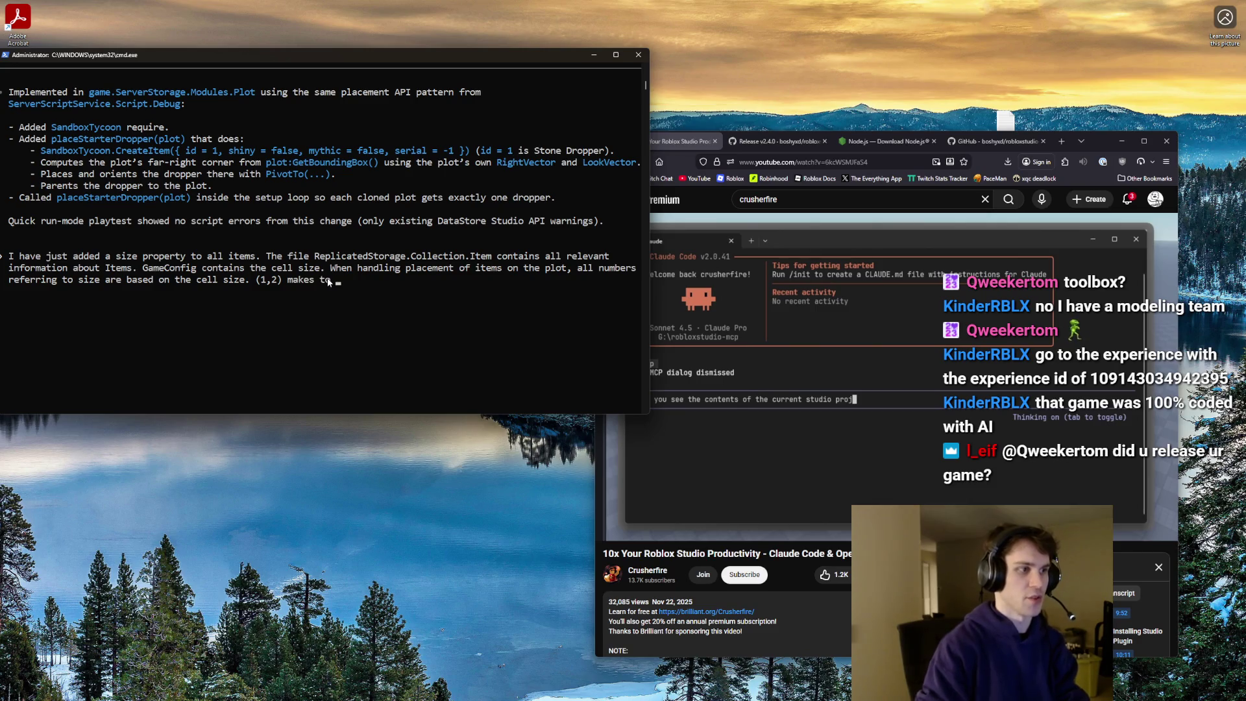
{"action": "type", "text": " (1,2) * "}
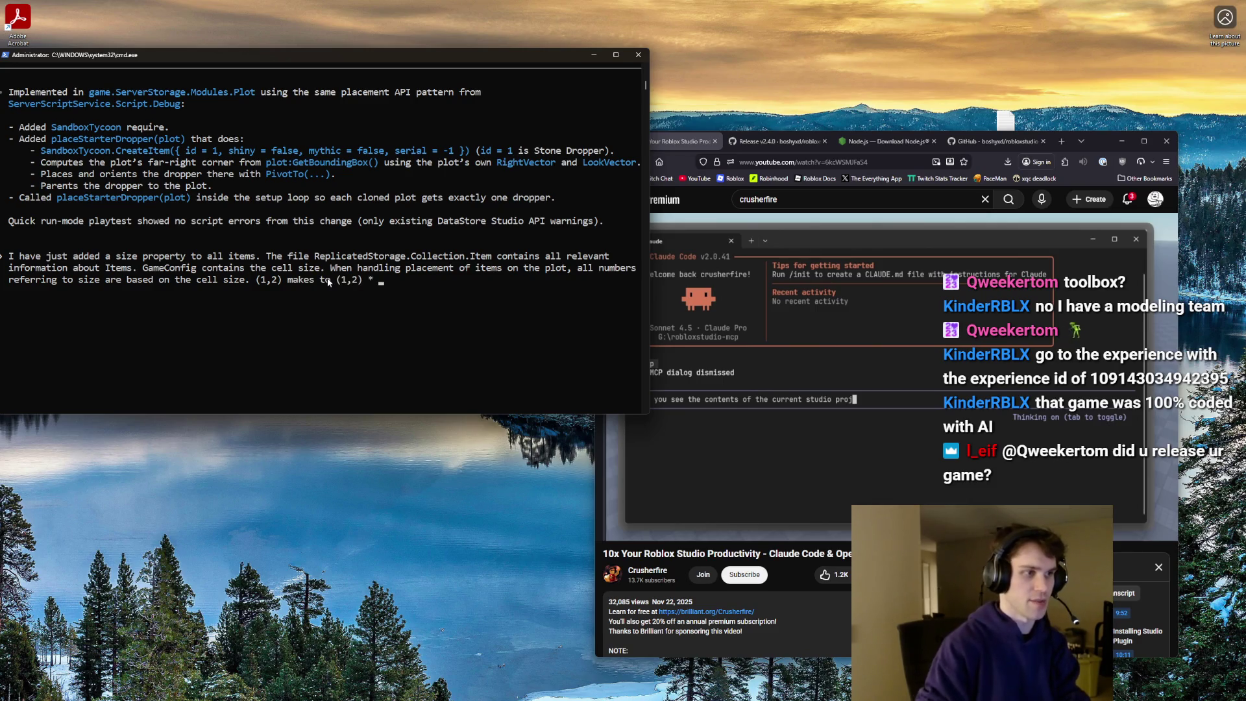
{"action": "type", "text": "CellSize in the"}
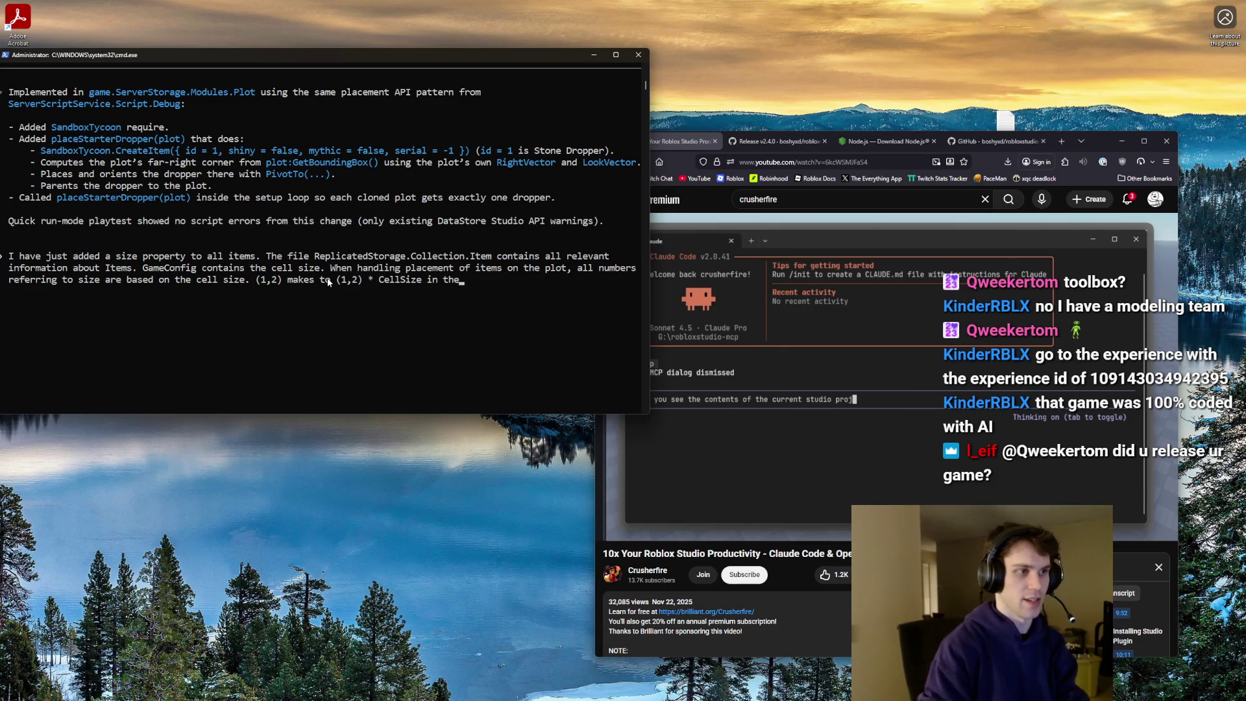
{"action": "type", "text": " 3d world."}
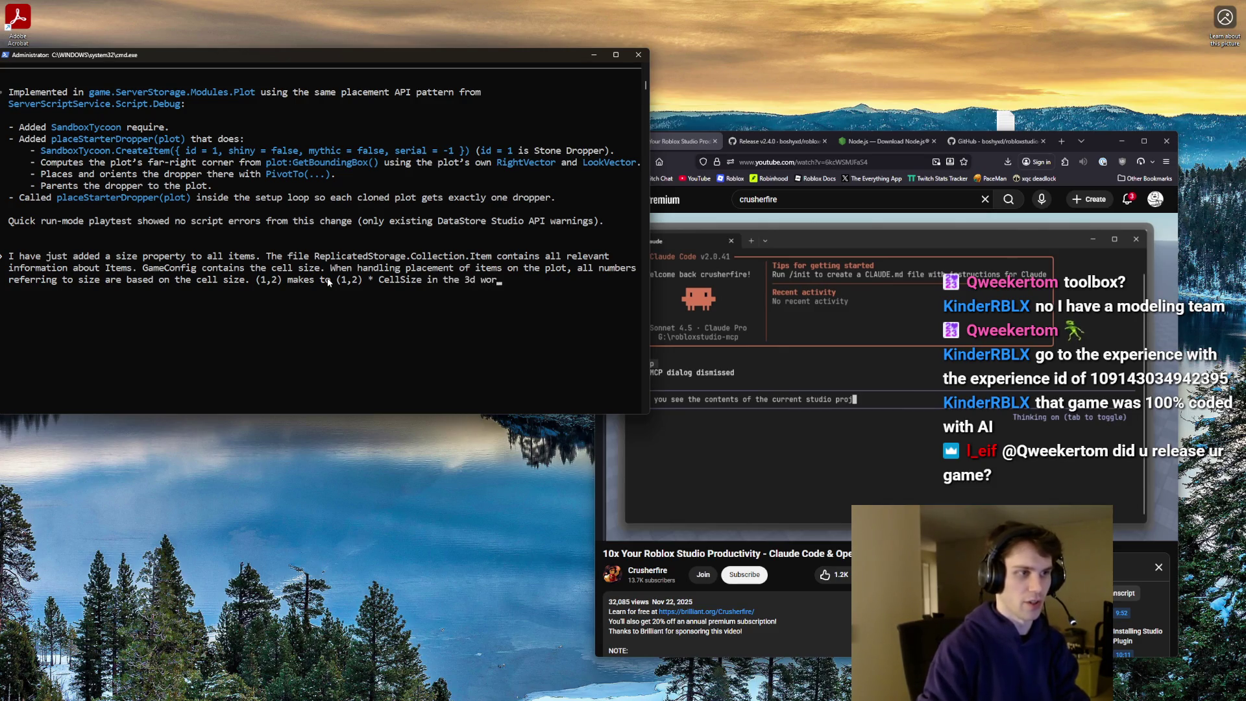
{"action": "left_click", "coordinate": [532, 281]}
{"action": "left_click", "coordinate": [521, 281]}
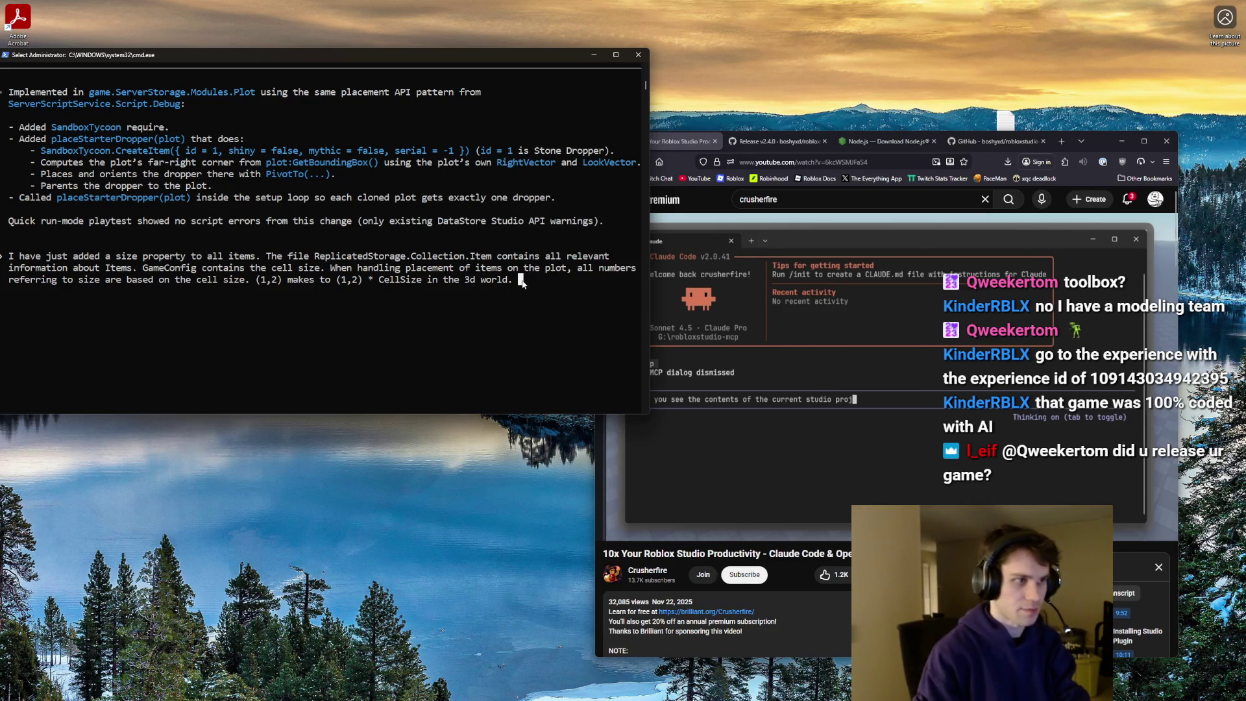
- Ask Codex to place droppers top-right on PlaceableArea.Top using the PrimaryPart hitbox, and submit
{"action": "type", "text": "Look at "}
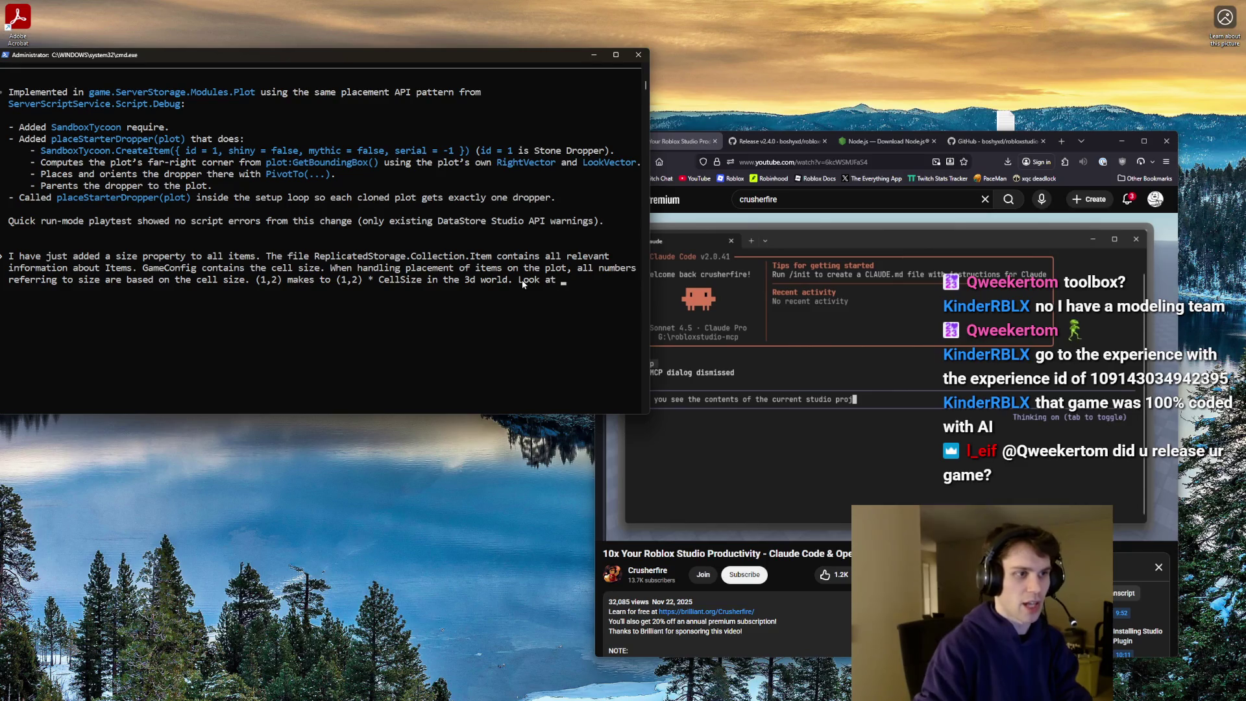
{"action": "type", "text": "the PlotTempl"}
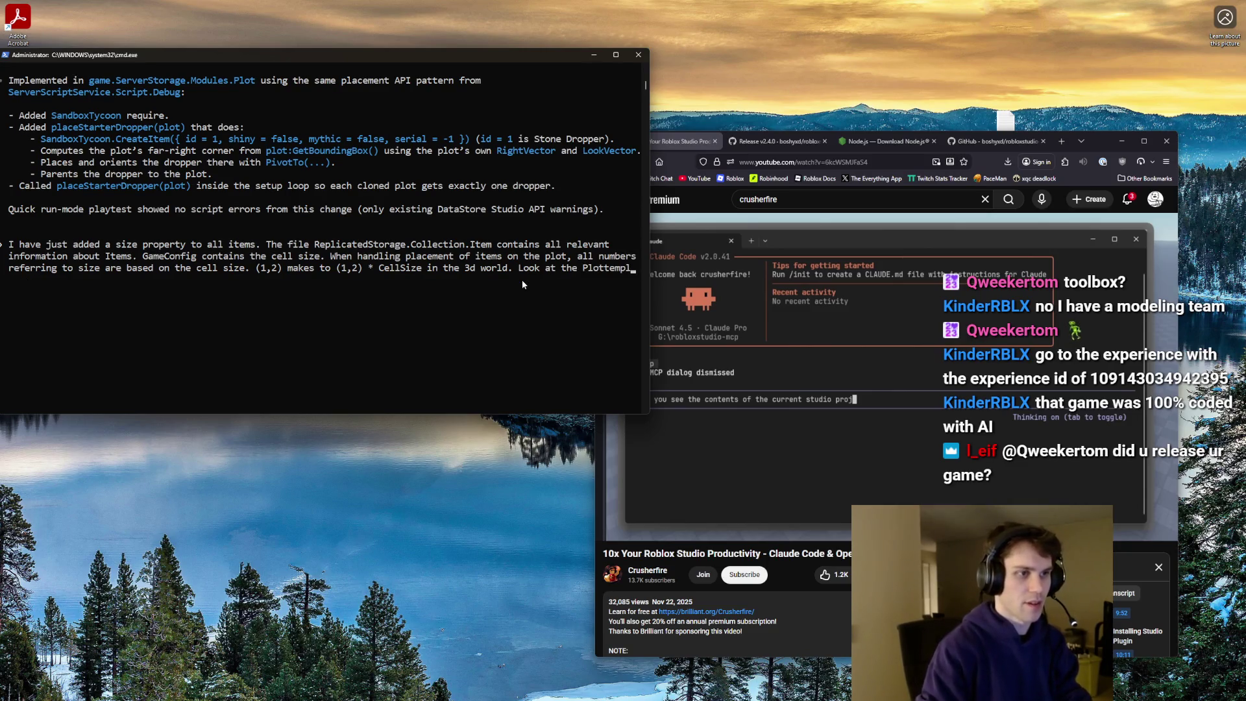
{"action": "type", "text": "atea,"}
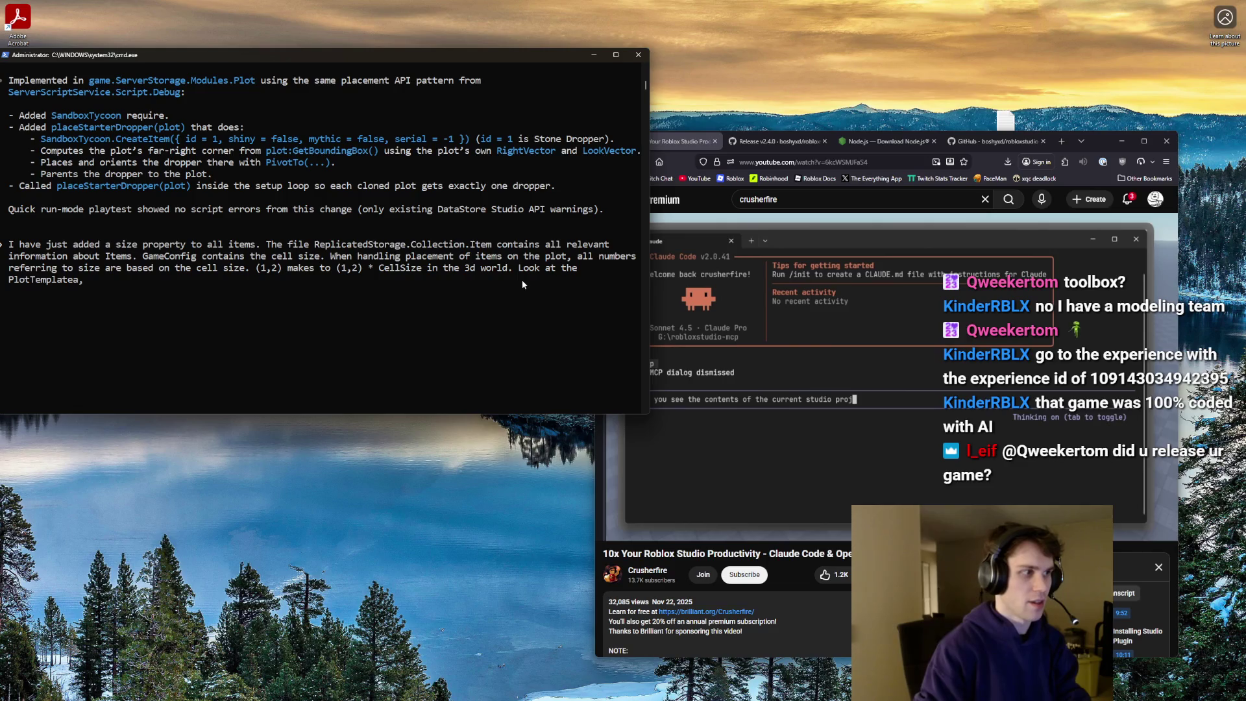
{"action": "type", "text": "PlaceableArea. I only want item"}
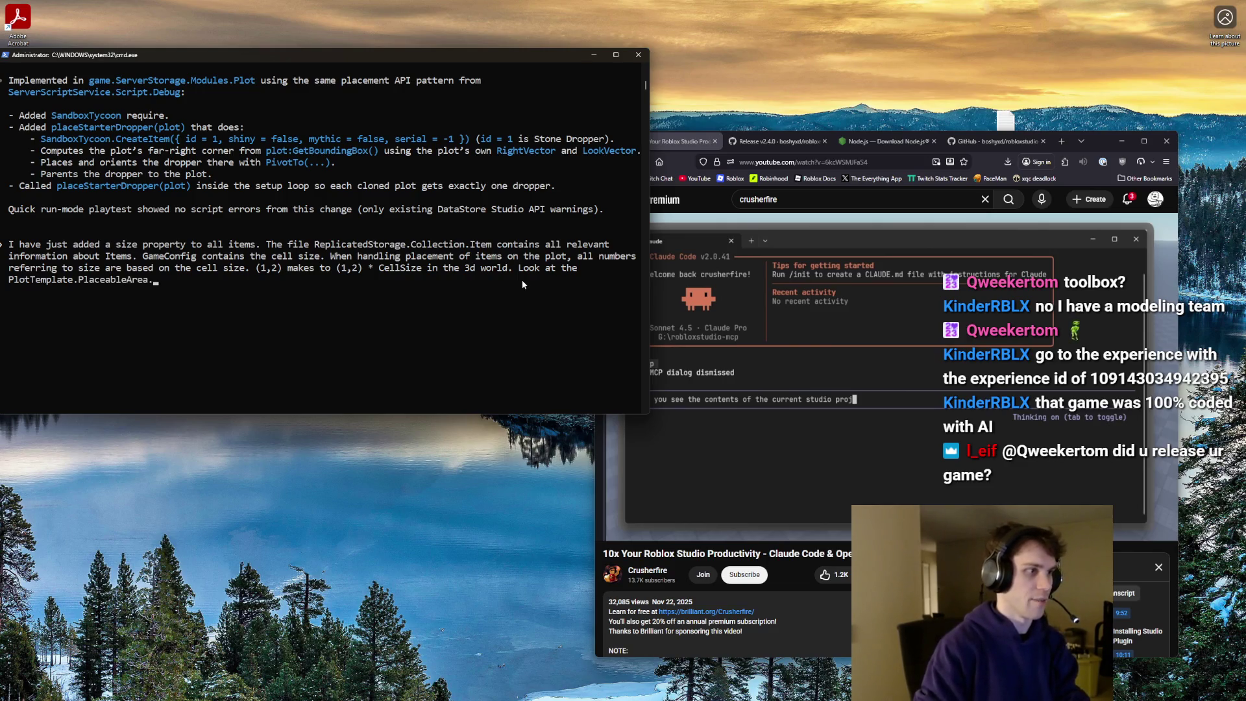
{"action": "type", "text": "s to be"}
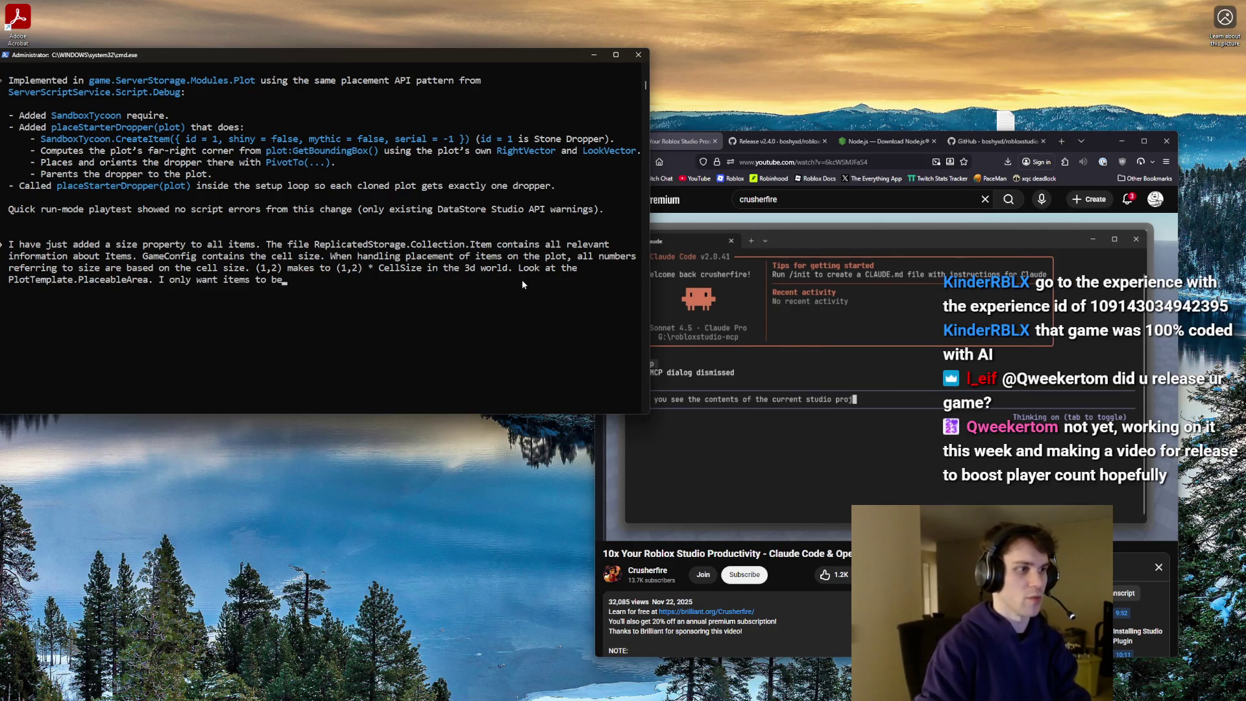
{"action": "type", "text": " placed on the"}
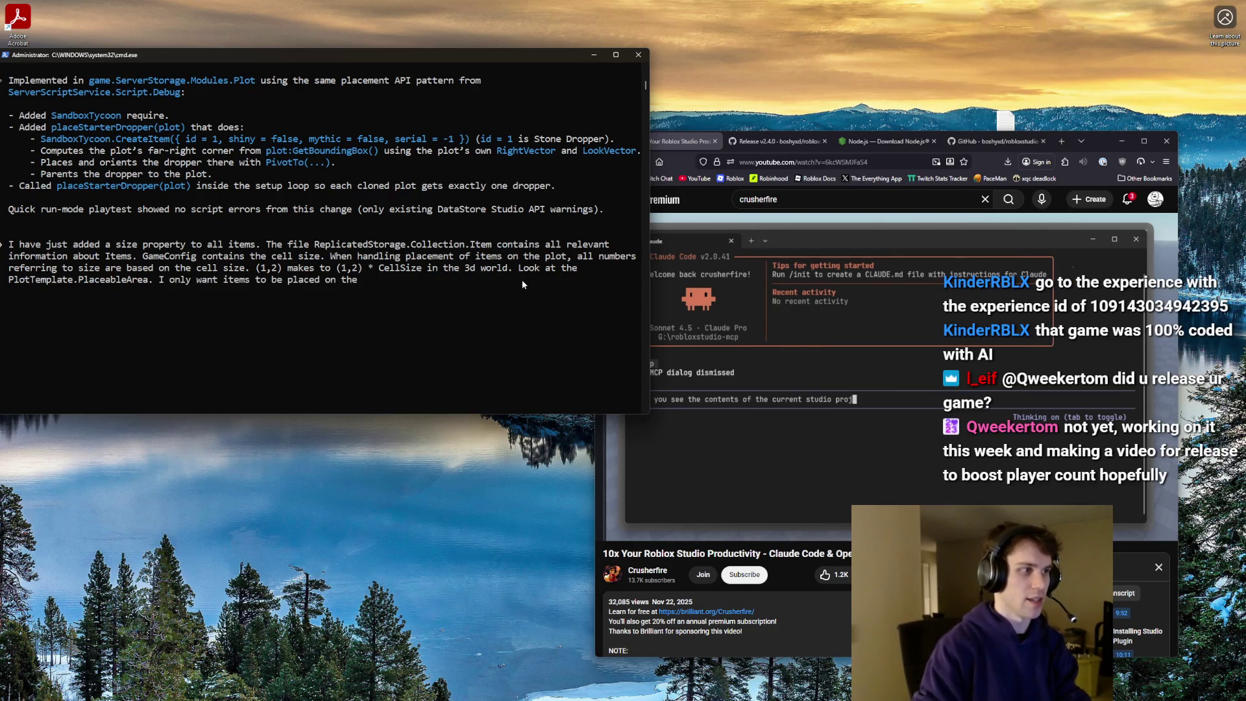
{"action": "type", "text": " PlaceableArea.T"}
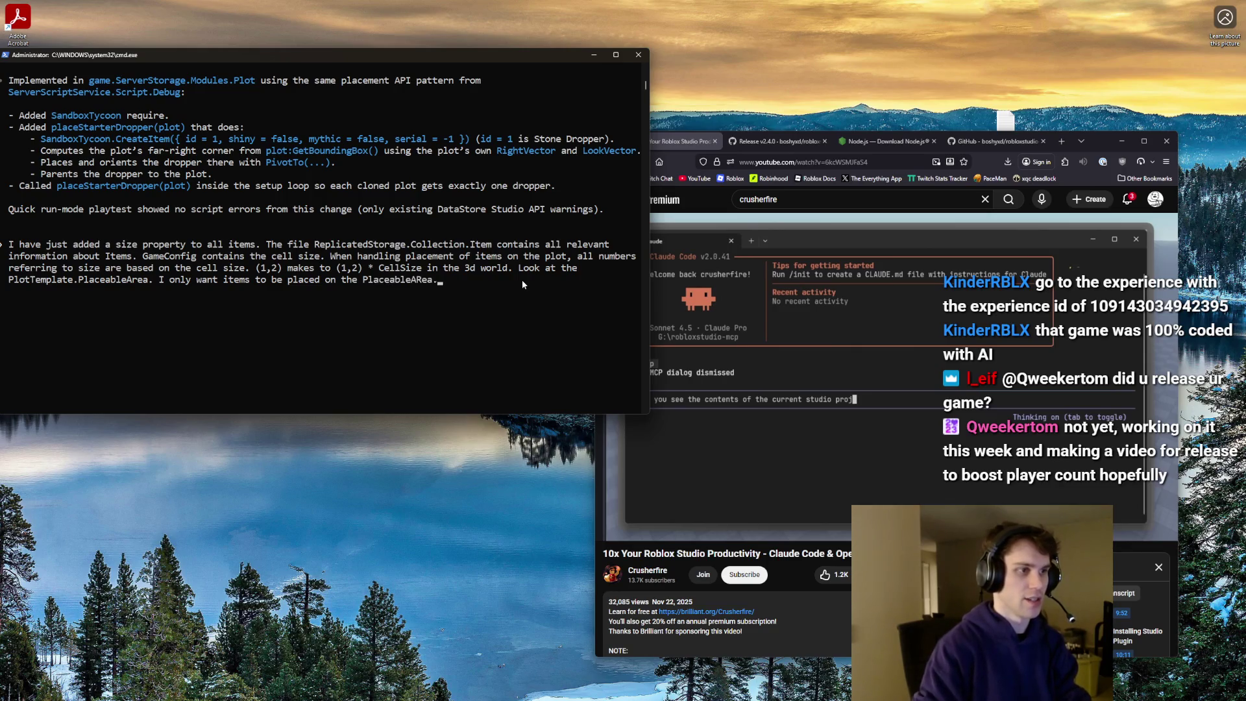
{"action": "type", "text": "op, so when you play"}
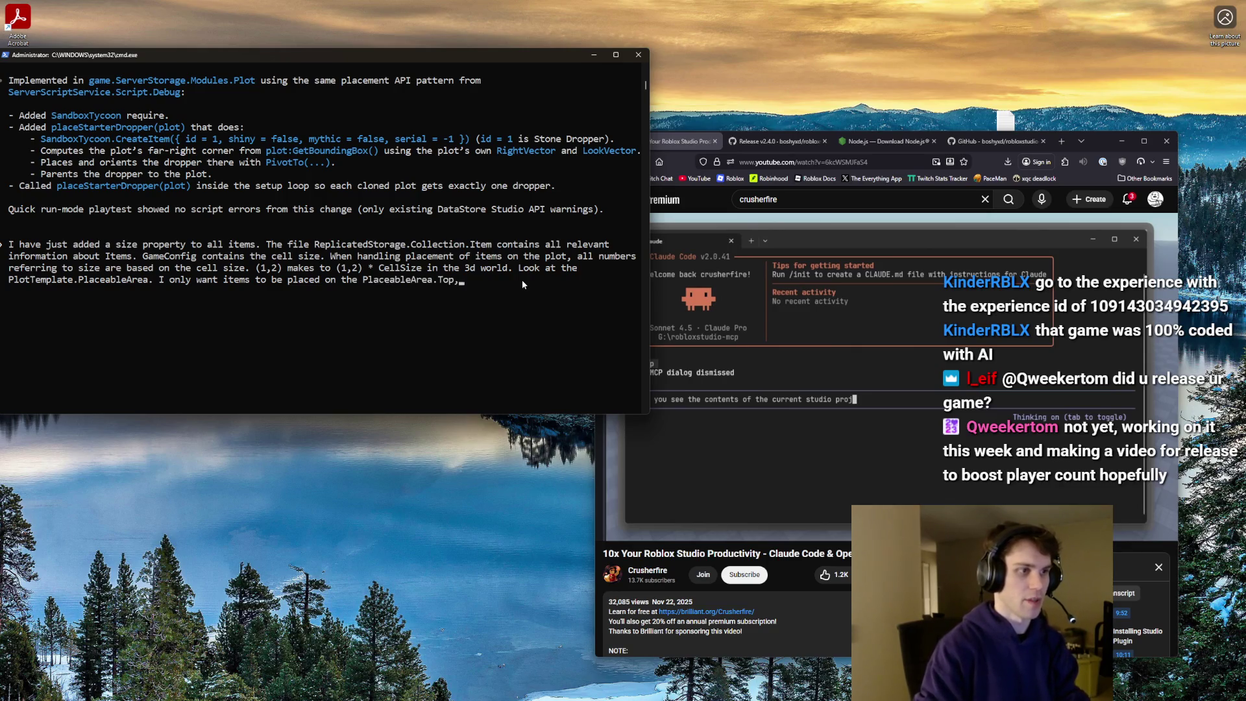
{"action": "key", "text": "BackSpace"}
{"action": "type", "text": "ce "}
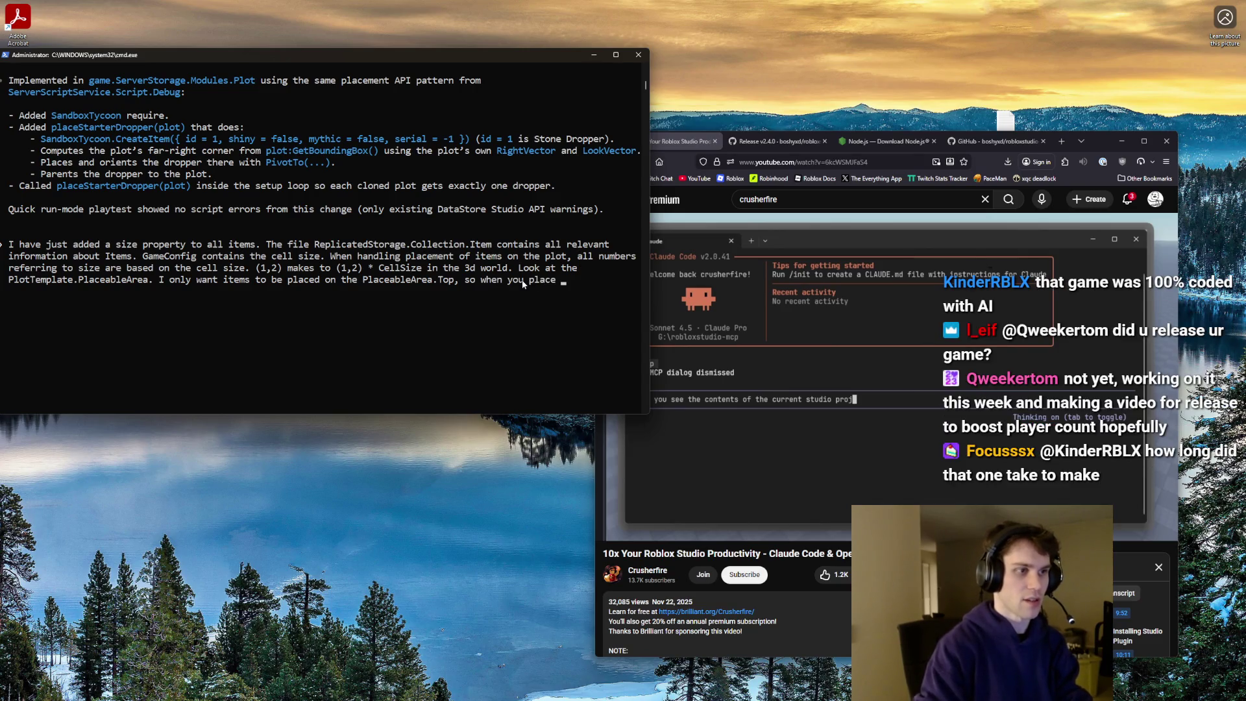
{"action": "type", "text": "the dropper in th top right, use it'shitbox for positio"}
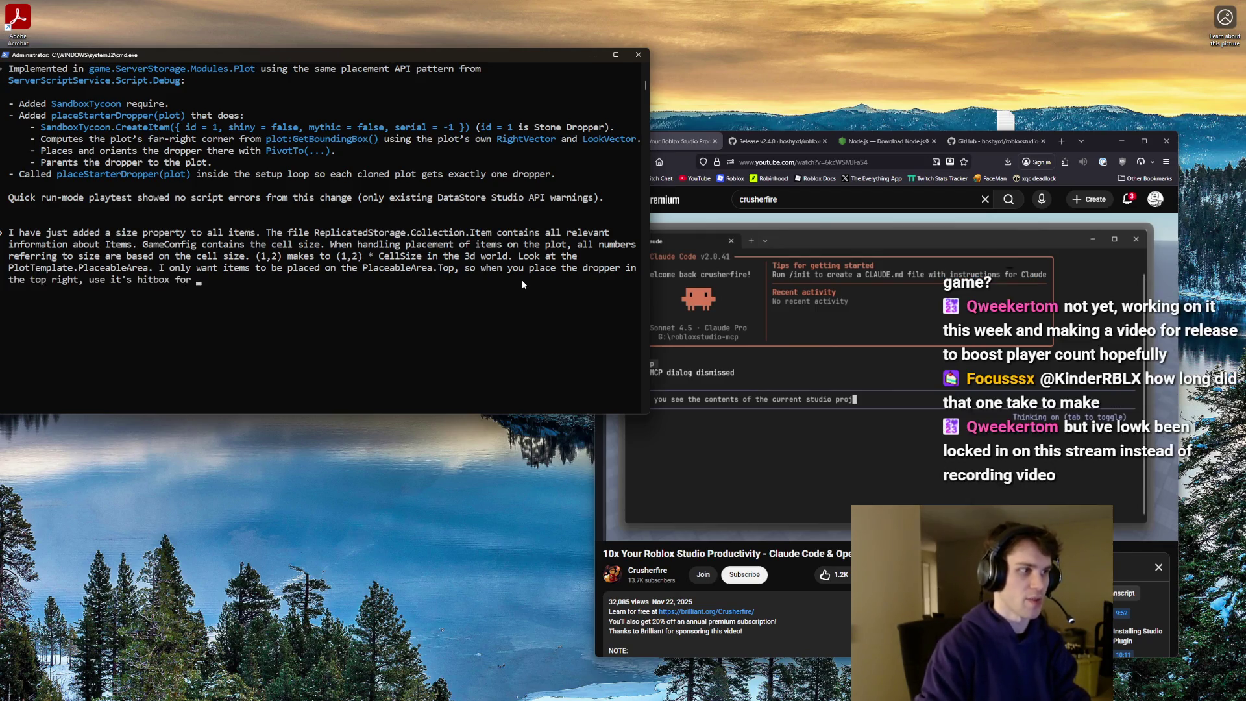
{"action": "type", "text": "n"}
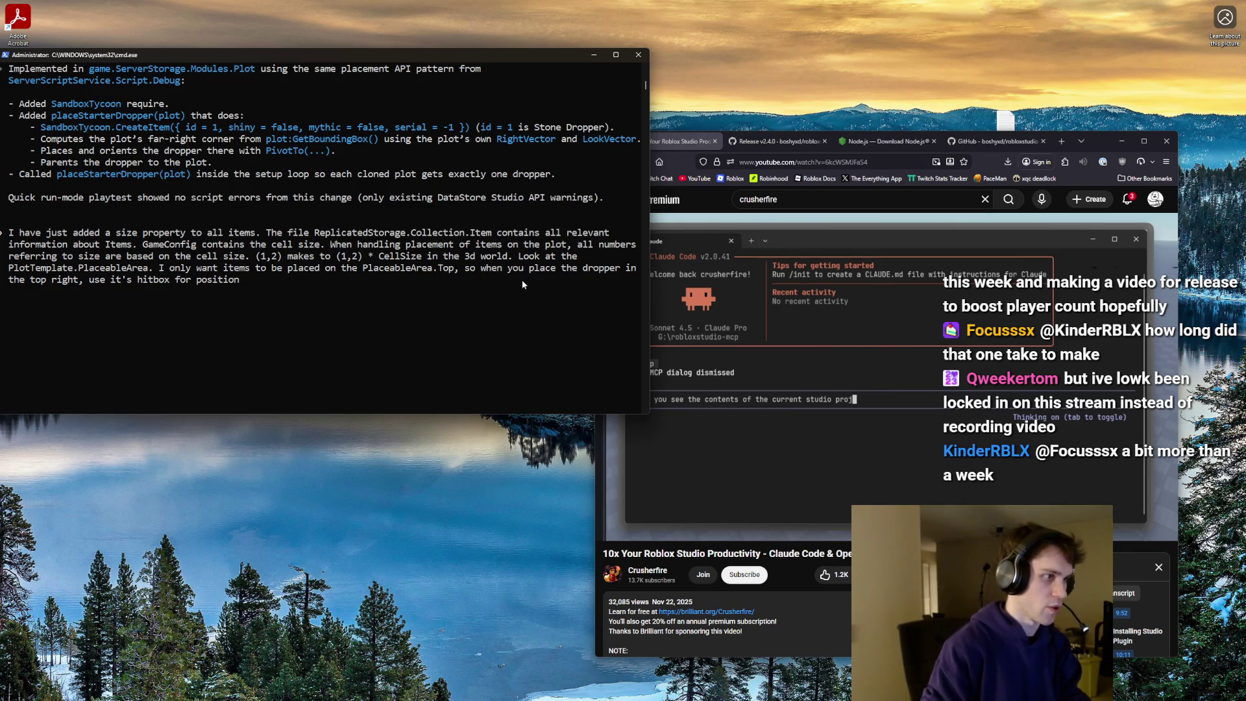
{"action": "type", "text": " ((PrimaryPart)"}
{"action": "key", "text": "End"}
{"action": "key", "text": "BackSpace"}
{"action": "type", "text": "ing, and "}
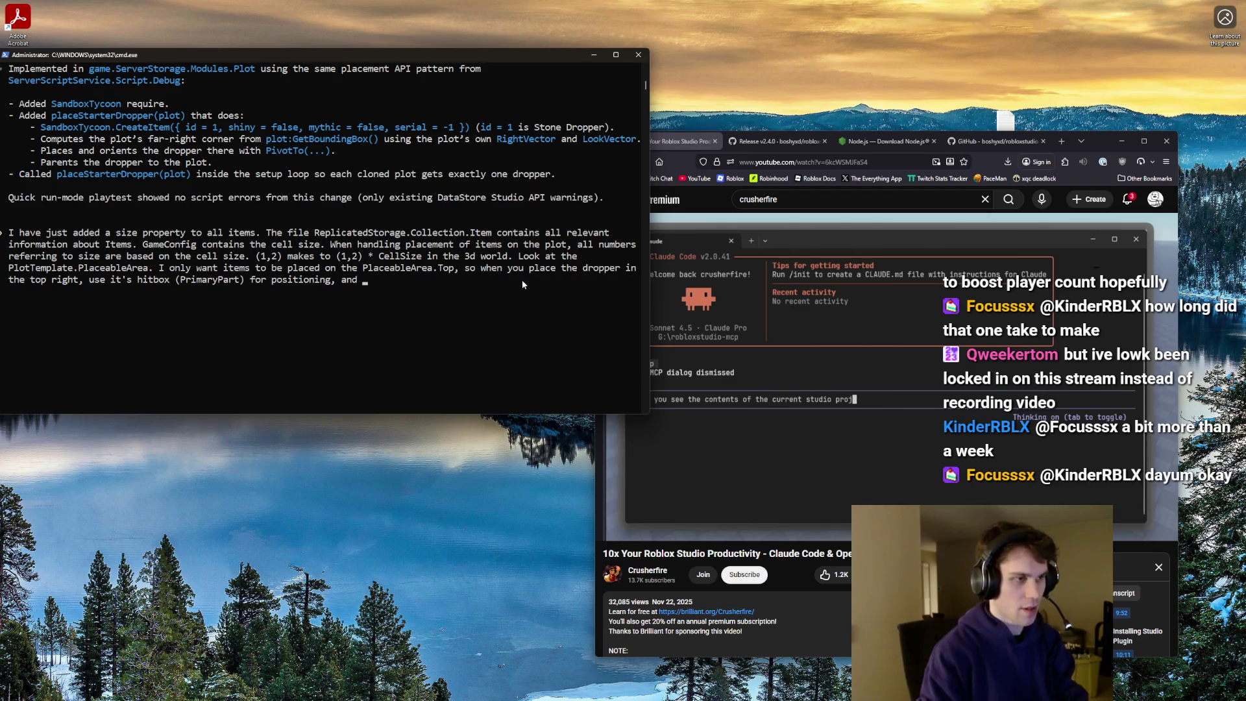
{"action": "type", "text": "assumne"}
{"action": "key", "text": "BackSpace"}
{"action": "key", "text": "BackSpace"}
{"action": "type", "text": "e palce"}
{"action": "key", "text": "BackSpace"}
{"action": "key", "text": "BackSpace"}
{"action": "key", "text": "BackSpace"}
{"action": "type", "text": "lacement with the"}
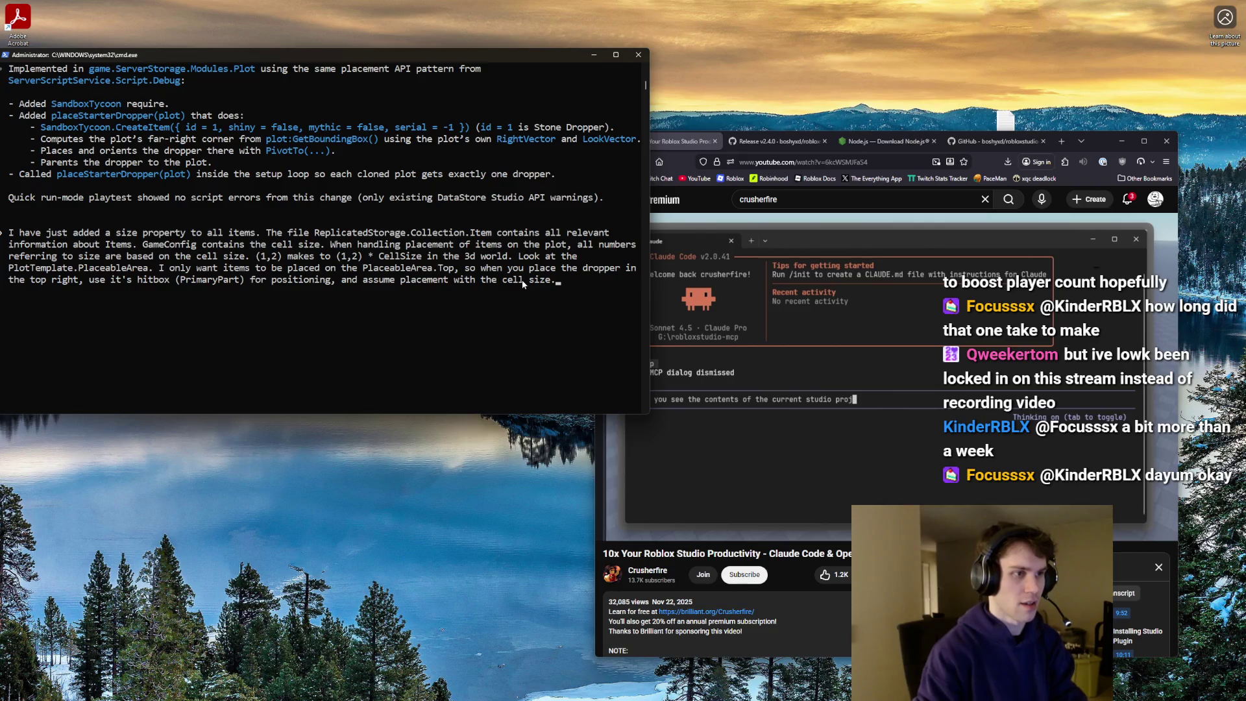
{"action": "type", "text": " cell size in GAe"}
{"action": "key", "text": "BackSpace"}
{"action": "key", "text": "BackSpace"}
{"action": "type", "text": "ameConfig."}
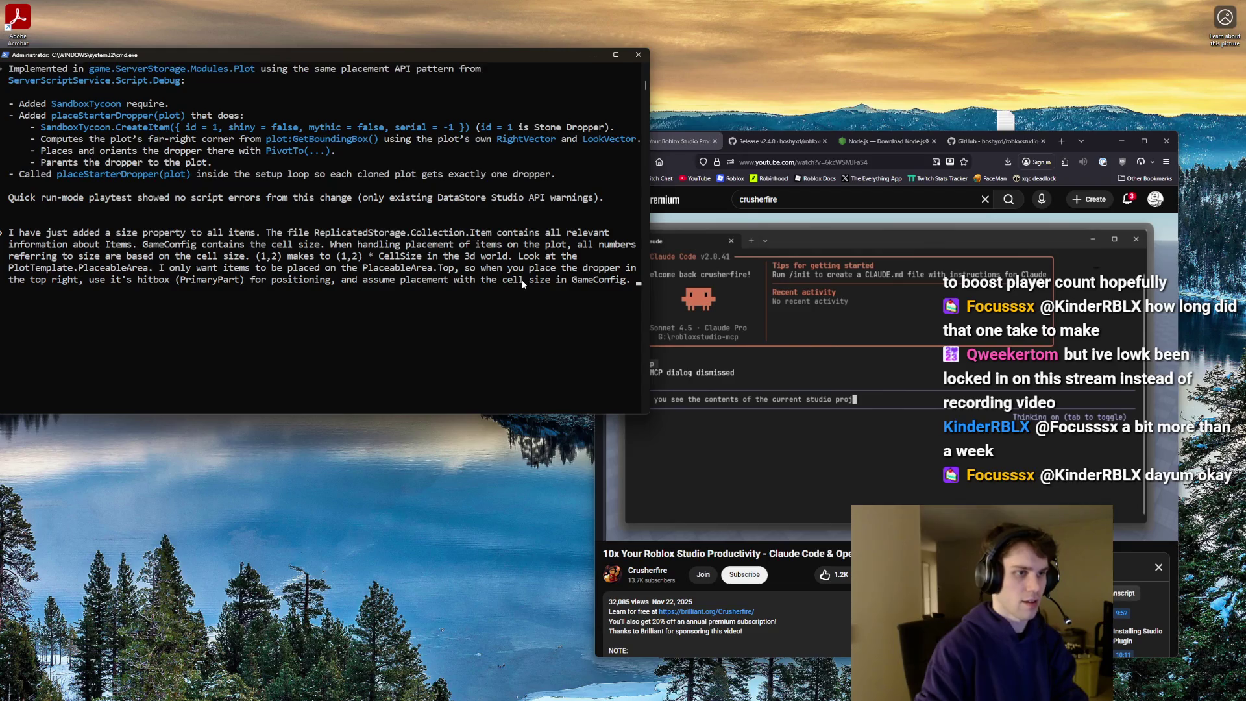
{"action": "type", "text": " Edit the "}
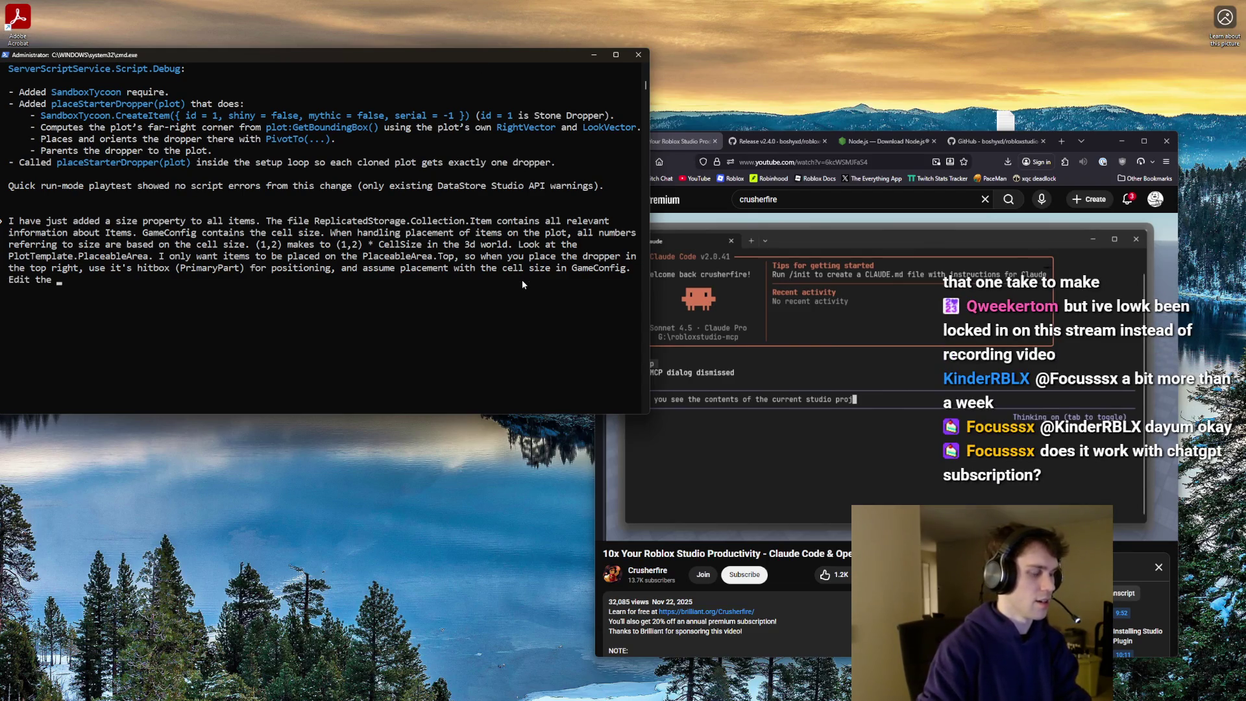
{"action": "type", "text": "placement code "}
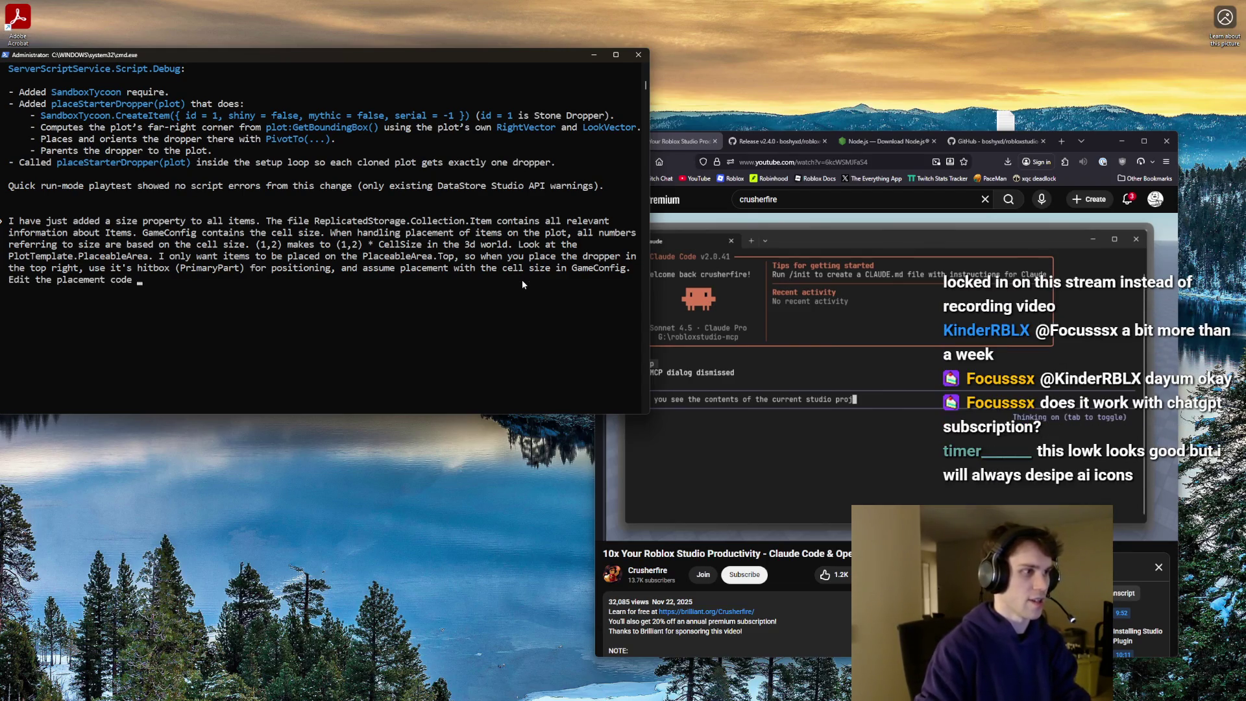
{"action": "type", "text": "so the drop"}
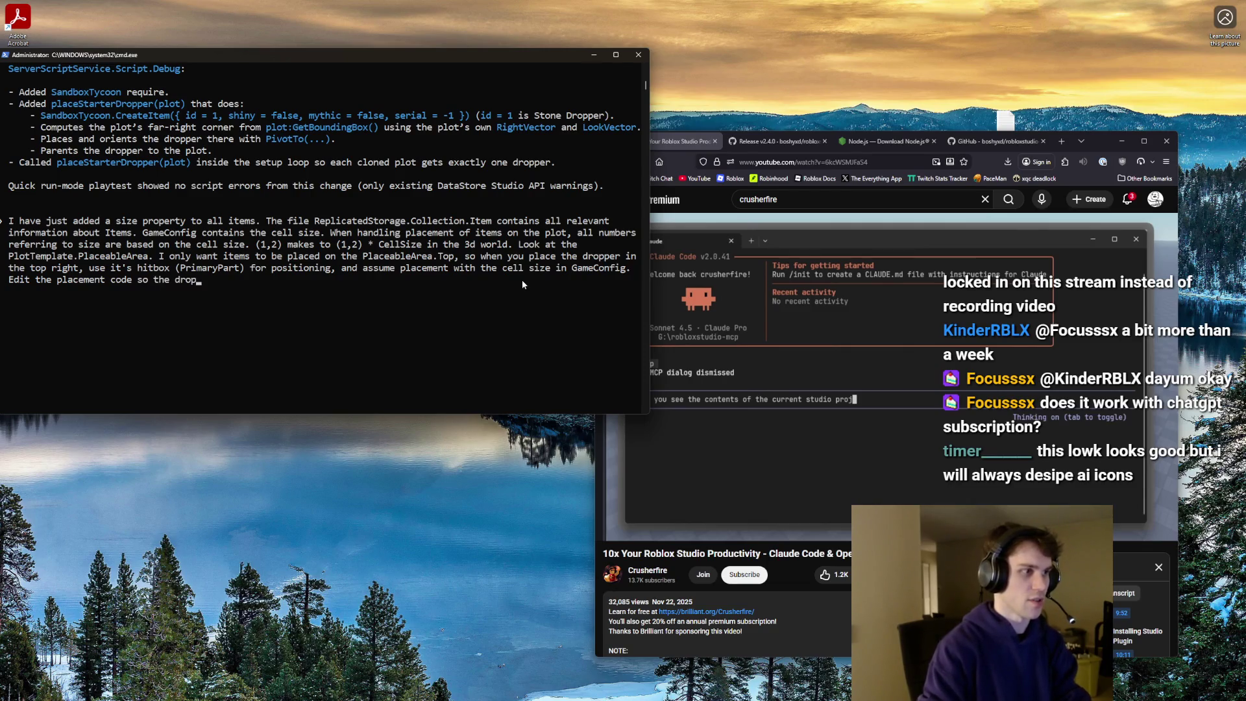
{"action": "type", "text": "pers are now"}
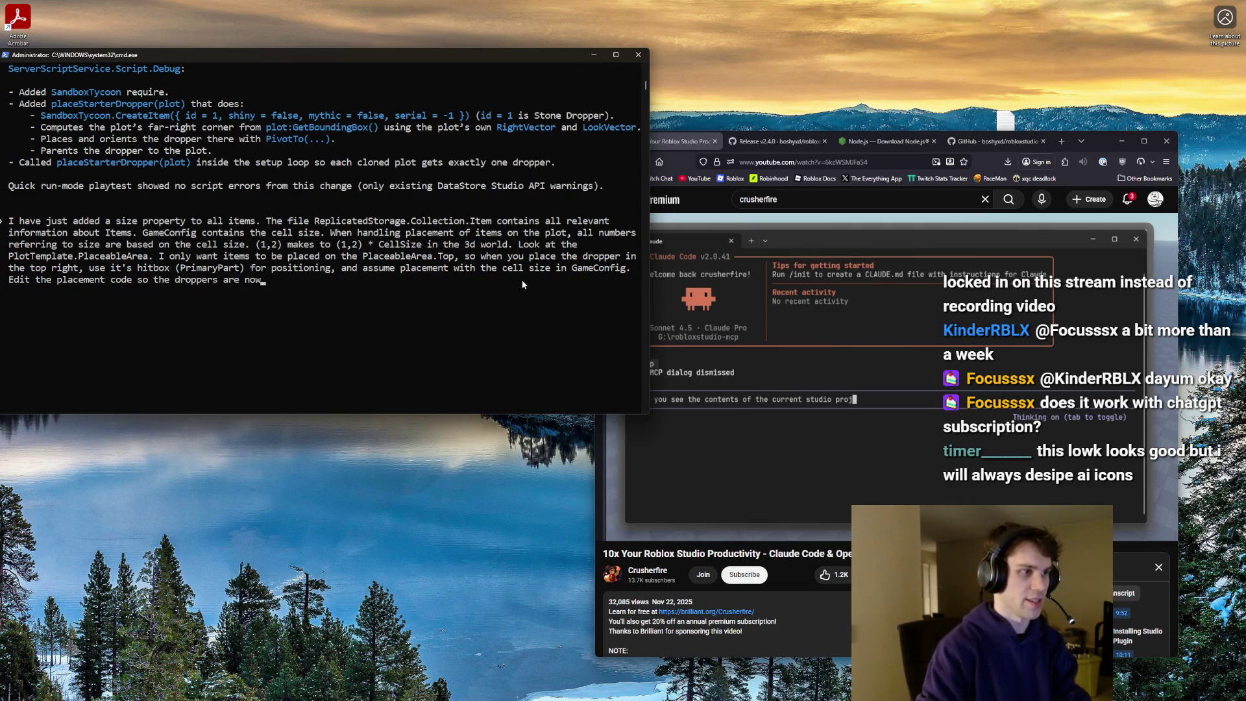
{"action": "type", "text": " placed on .Top"}
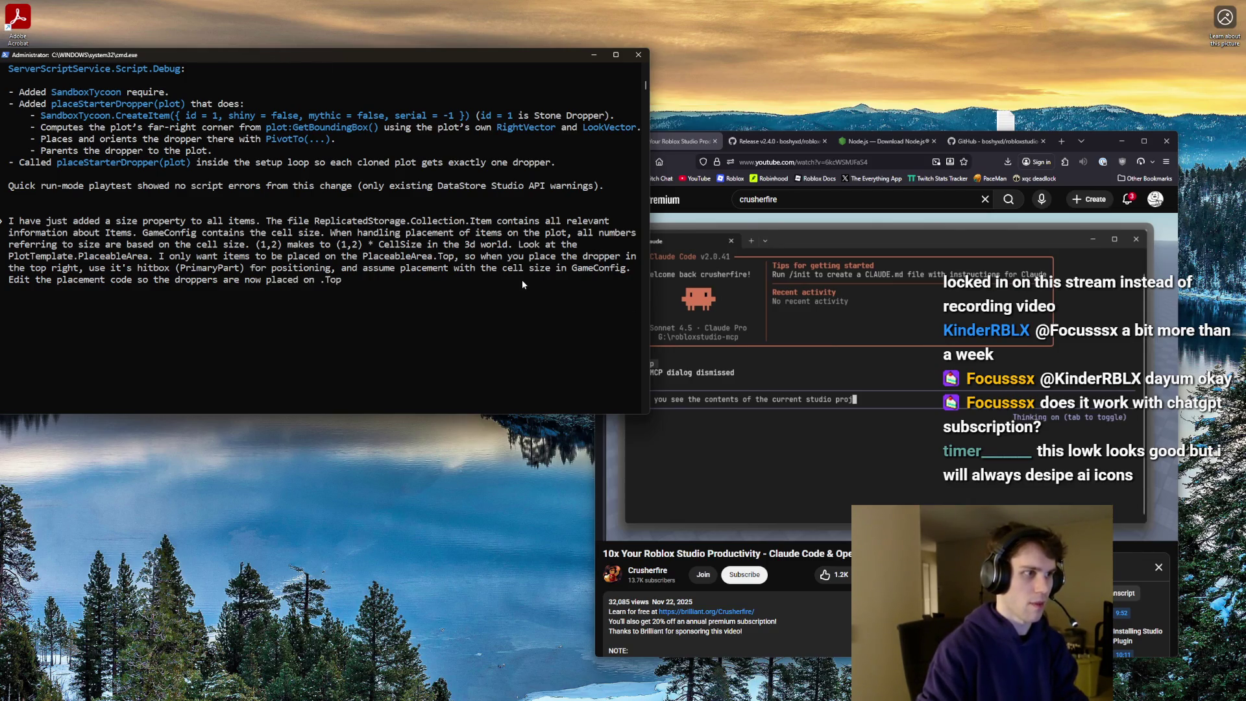
{"action": "key", "text": "Return"}
{"action": "right_click", "coordinate": [973, 4]}
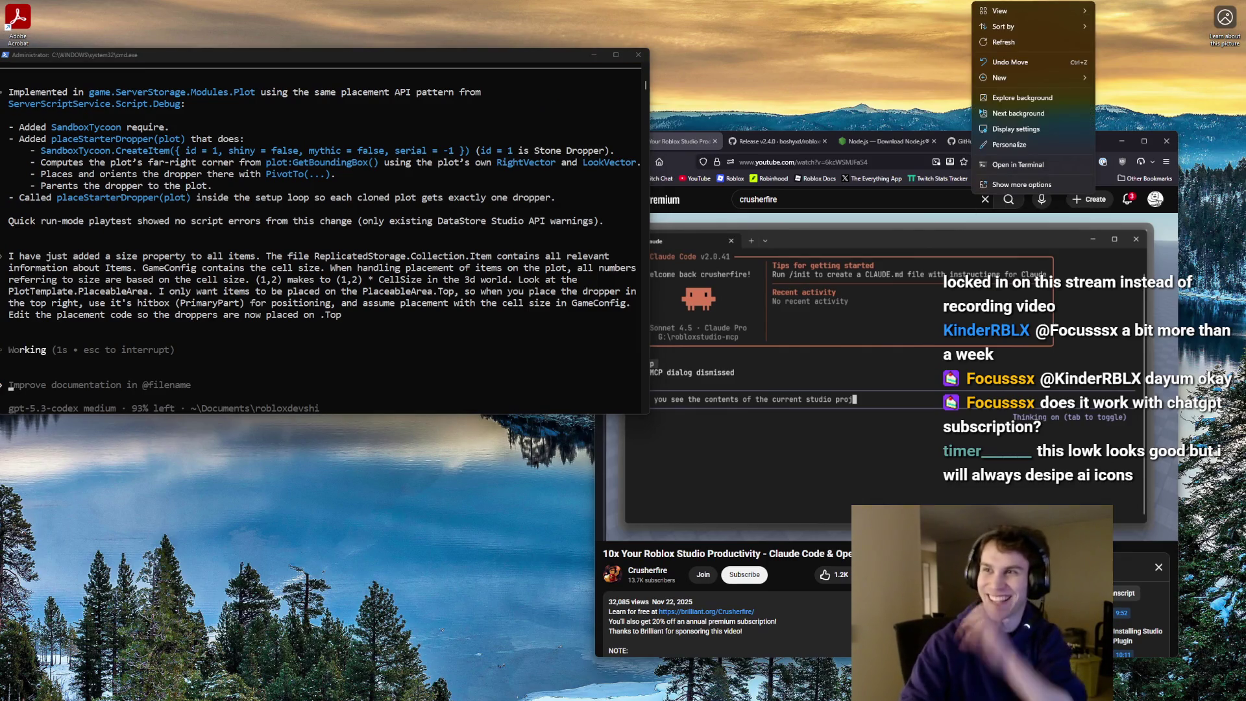
- Dismiss the desktop context menu while Codex keeps processing the request
{"action": "key", "text": "Escape"}
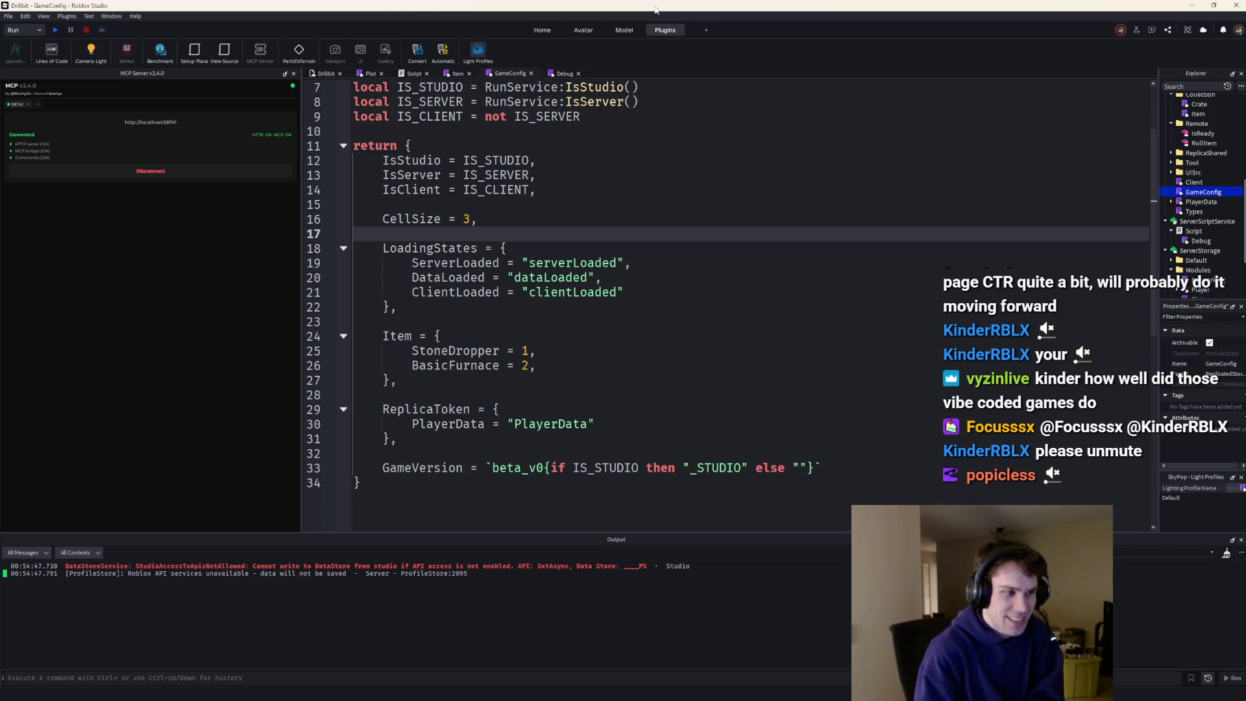
- Un-maximize Roblox Studio and move it down-right to expose the Codex terminal
{"action": "mouse_move", "coordinate": [654, 9]}
{"action": "left_mouse_down"}
{"action": "mouse_move", "coordinate": [771, 154]}
{"action": "mouse_move", "coordinate": [722, 154]}
{"action": "mouse_move", "coordinate": [620, 64]}
{"action": "left_mouse_up"}
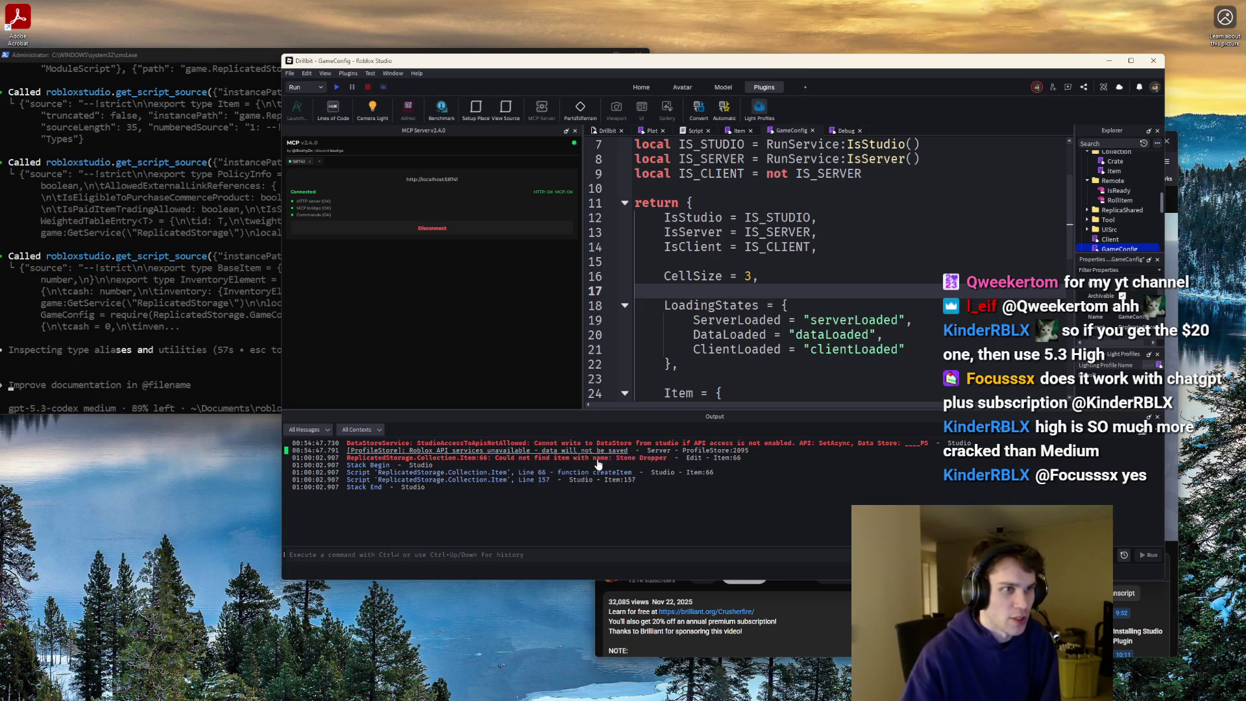
- Check the Debug script and Item's line 66 error, then bring the Codex terminal forward
{"action": "left_click", "coordinate": [739, 131]}
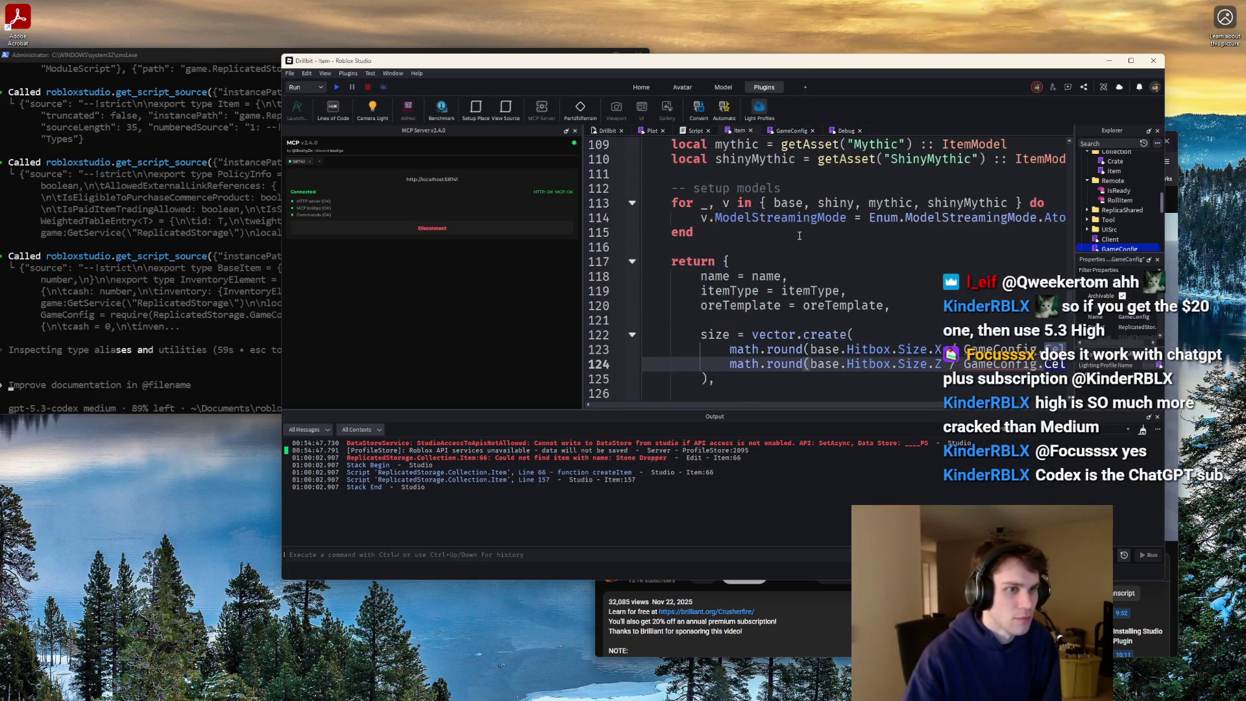
{"action": "left_click", "coordinate": [833, 132]}
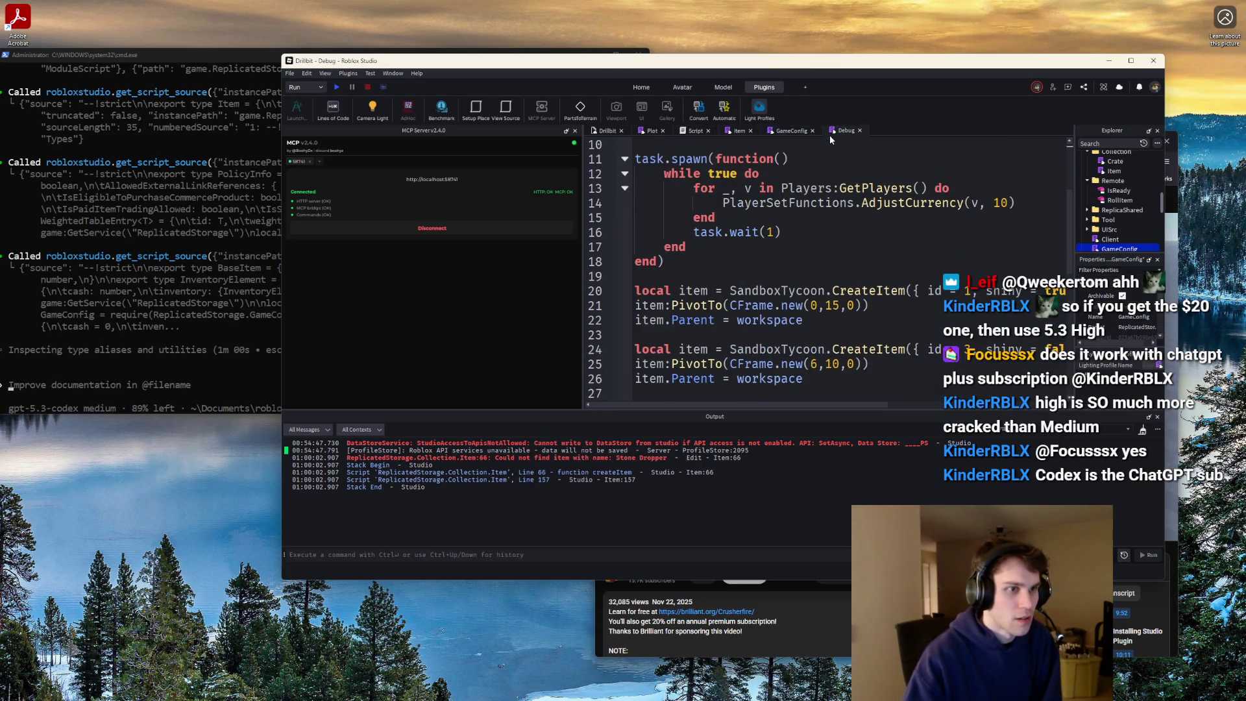
{"action": "left_click", "coordinate": [605, 472]}
{"action": "mouse_move", "coordinate": [736, 404]}
{"action": "left_mouse_down"}
{"action": "mouse_move", "coordinate": [831, 412]}
{"action": "mouse_move", "coordinate": [727, 409]}
{"action": "left_mouse_up"}
{"action": "scroll", "coordinate": [718, 364], "scroll_direction": "down", "scroll_amount": 7}
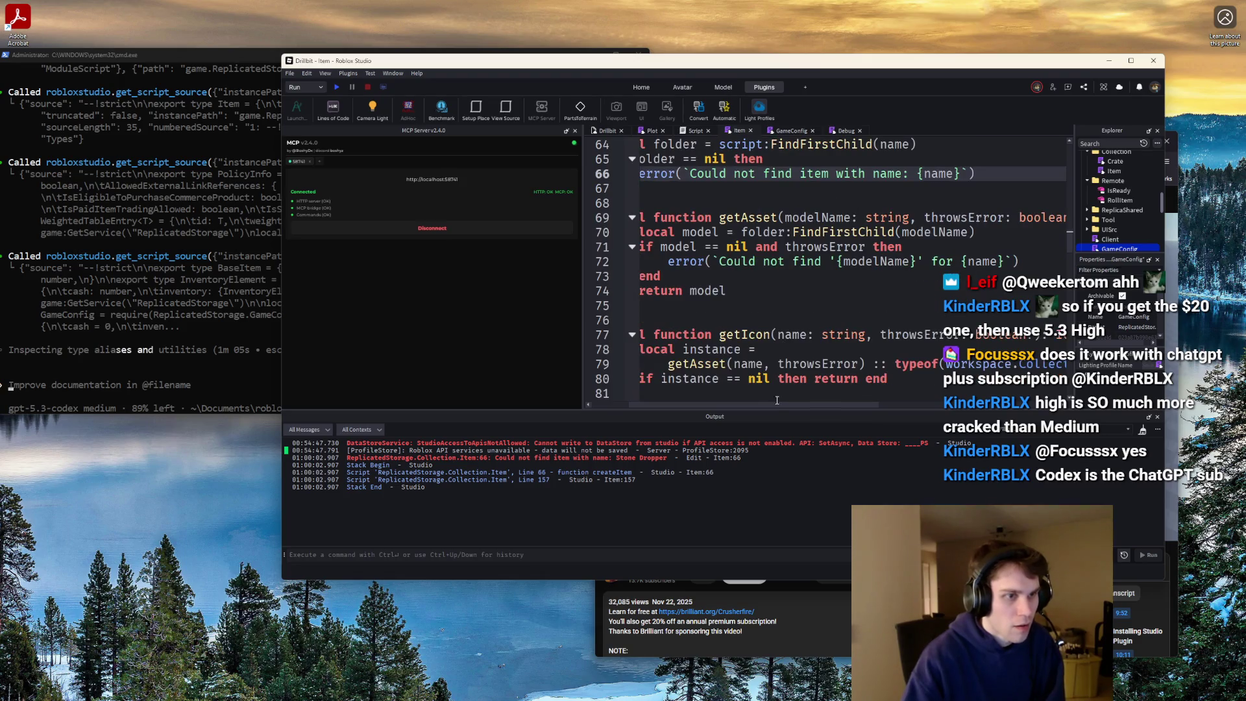
{"action": "scroll", "coordinate": [718, 365], "scroll_direction": "down", "scroll_amount": 11}
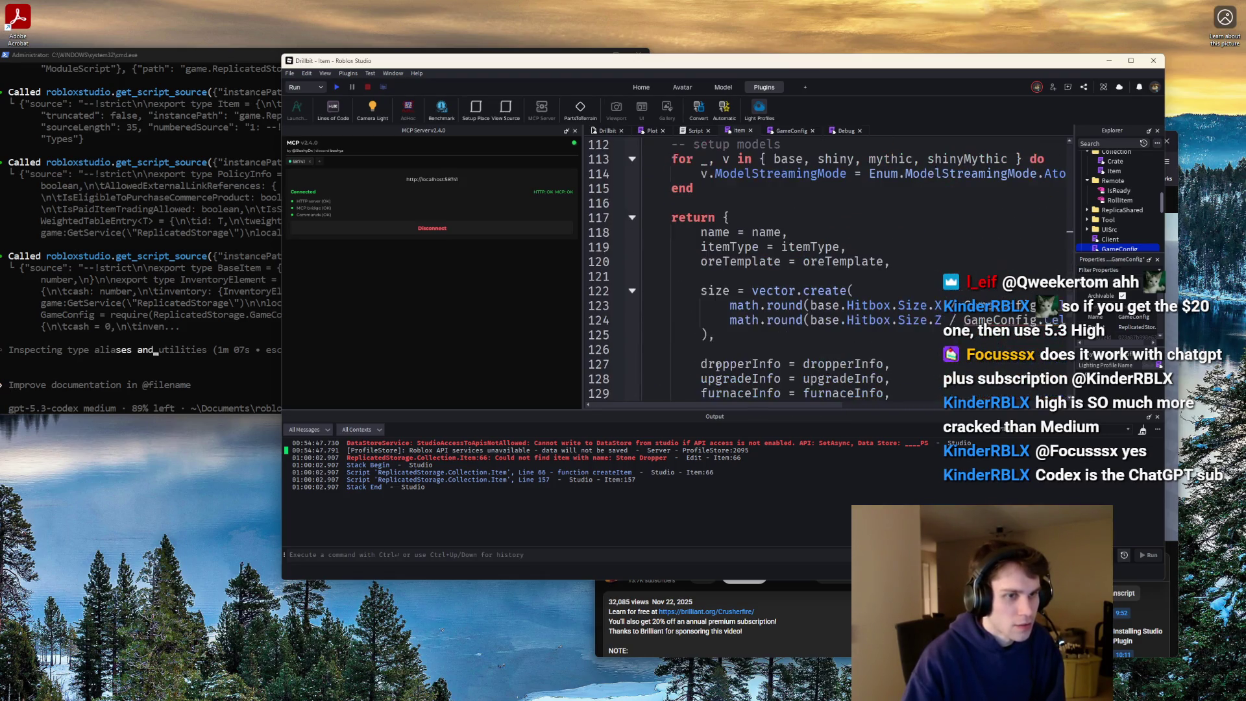
{"action": "mouse_move", "coordinate": [741, 405]}
{"action": "left_mouse_down"}
{"action": "mouse_move", "coordinate": [894, 417]}
{"action": "mouse_move", "coordinate": [746, 416]}
{"action": "mouse_move", "coordinate": [859, 415]}
{"action": "left_mouse_up"}
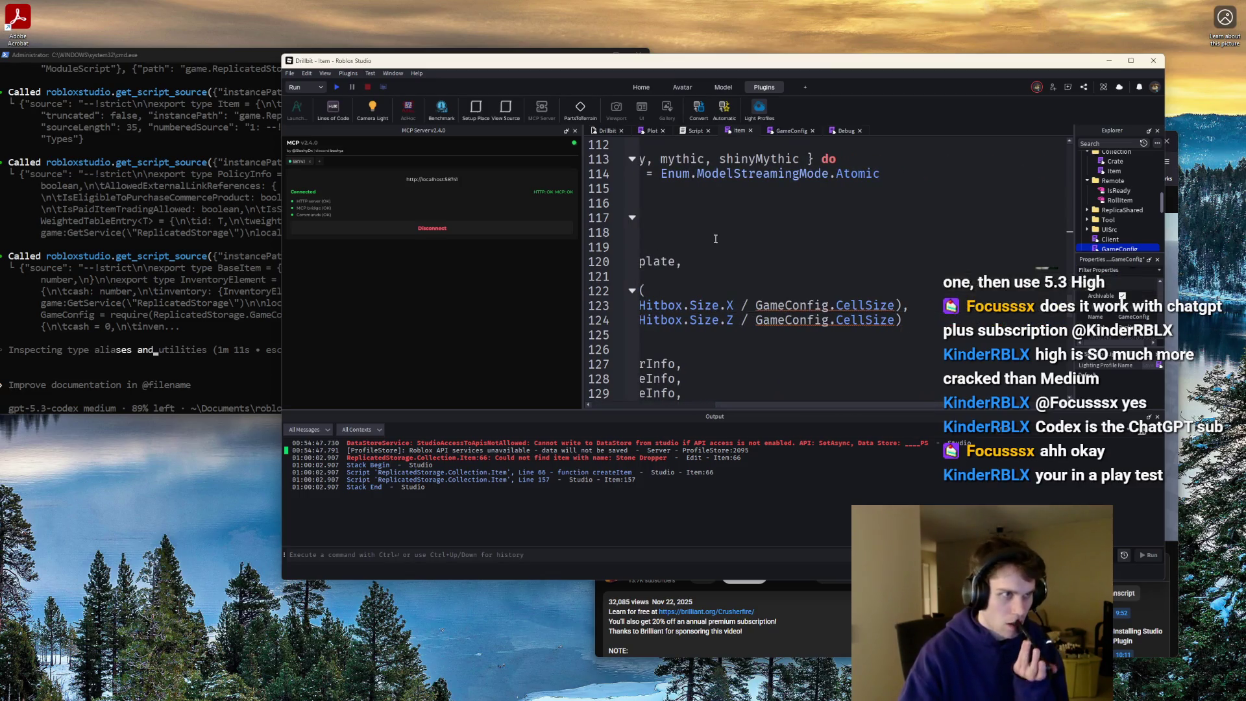
{"action": "left_click", "coordinate": [597, 132]}
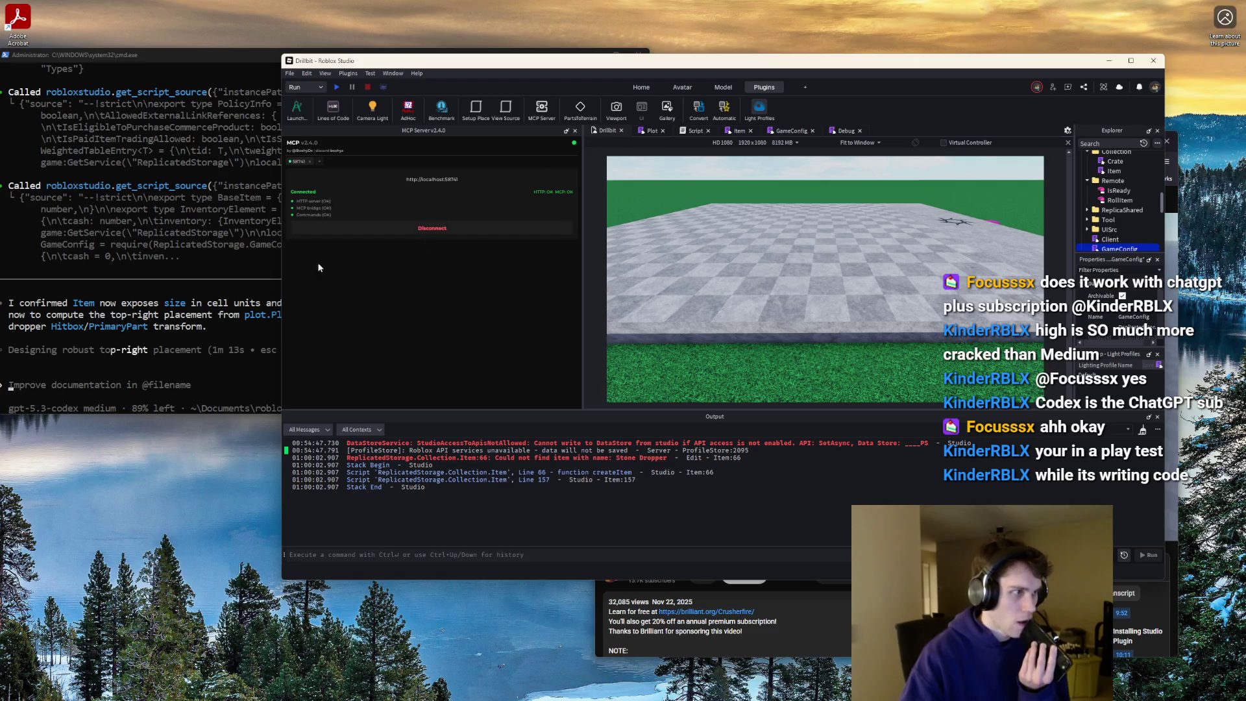
{"action": "left_click", "coordinate": [223, 329]}
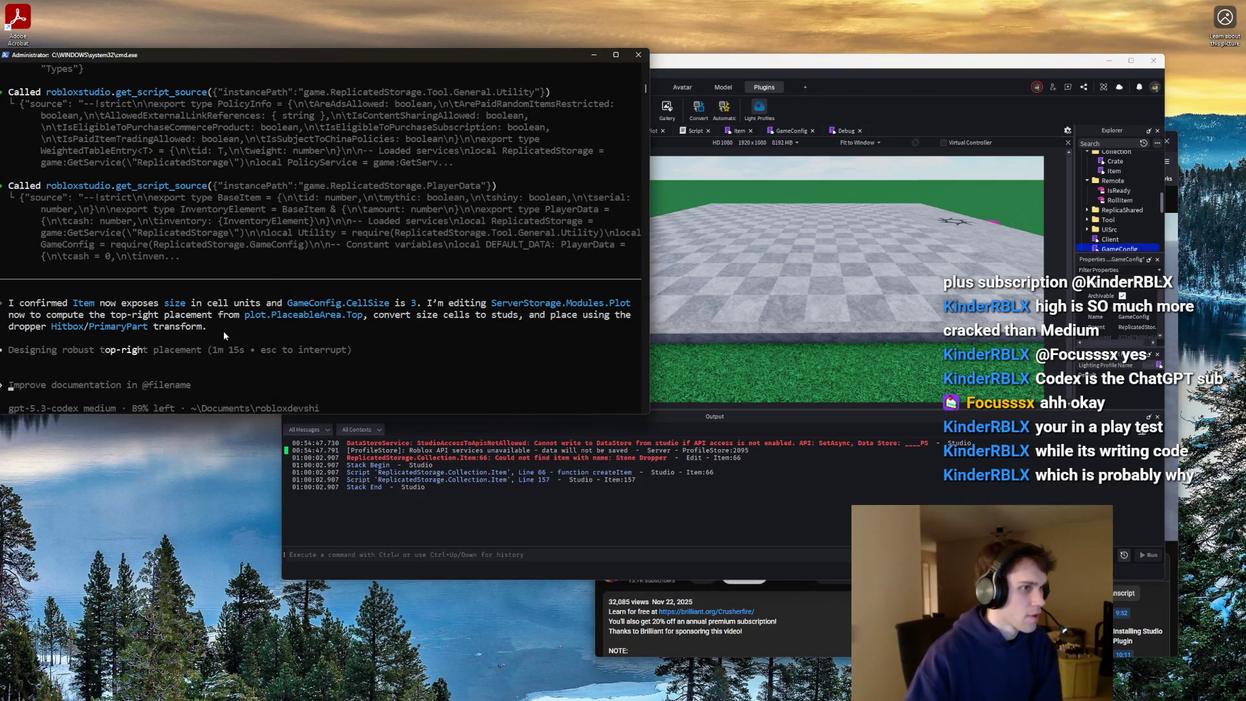
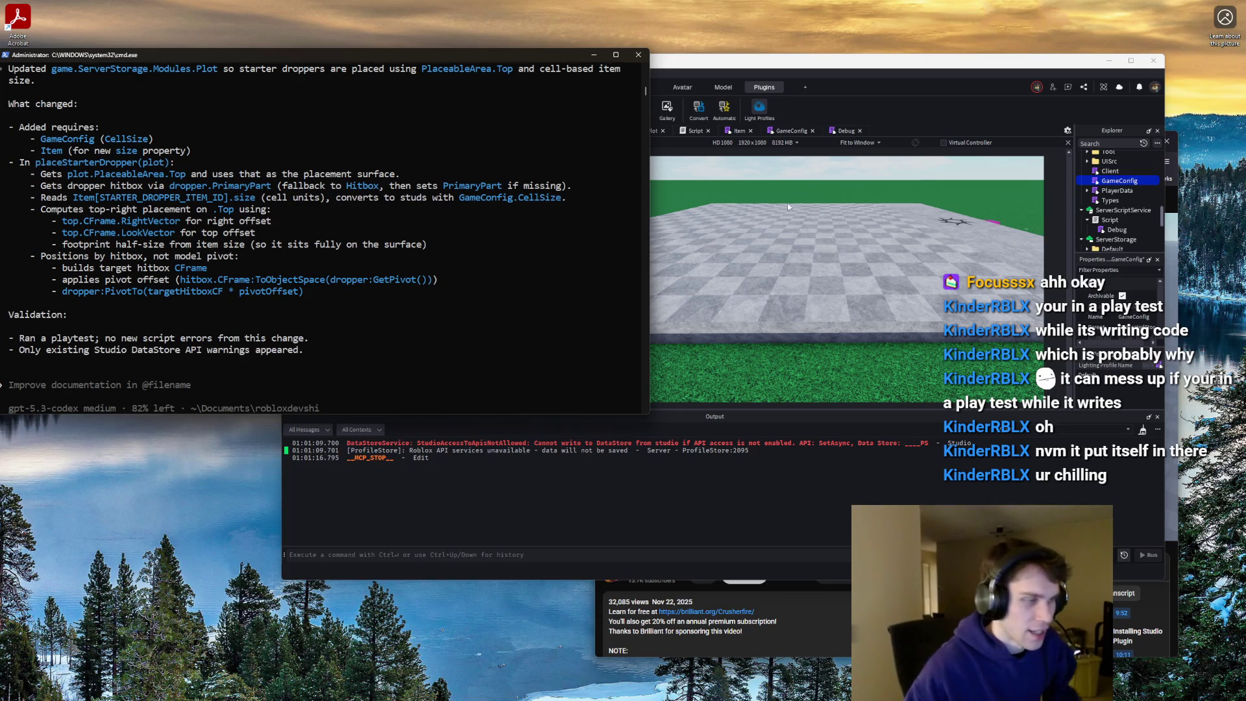
- Playtest the game to watch where the starter dropper lands on the plot, then stop
{"action": "left_click", "coordinate": [756, 233]}
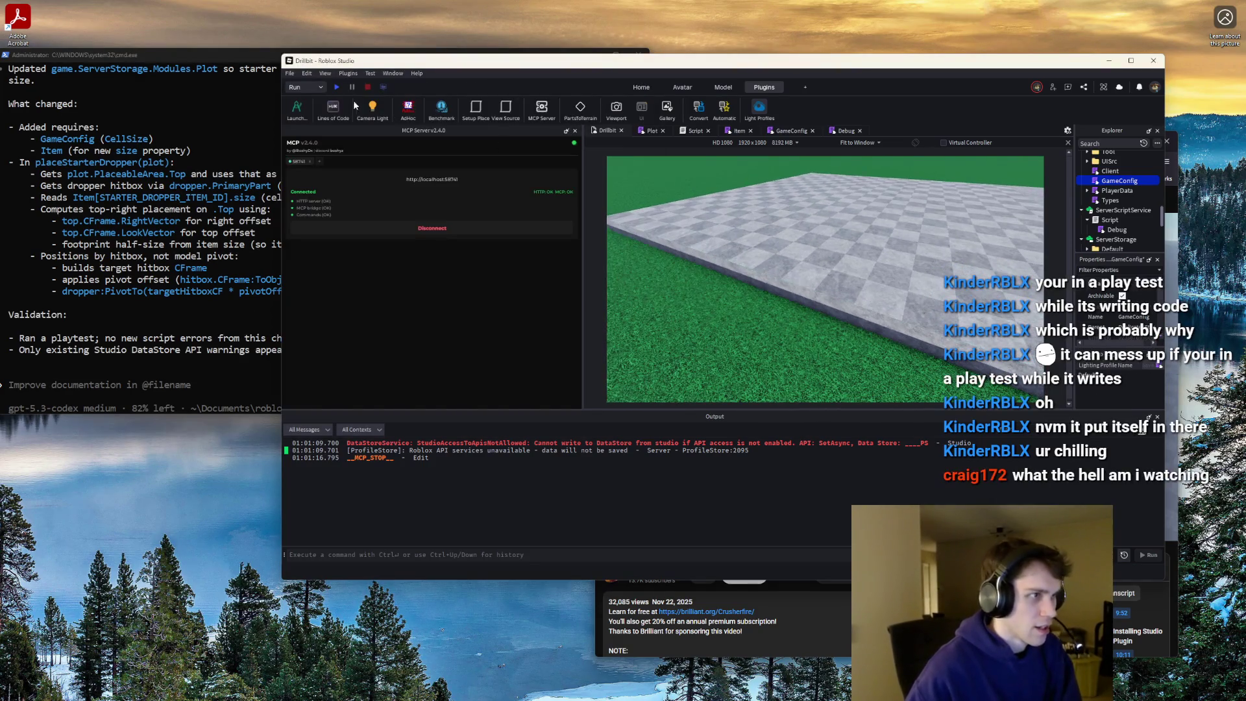
{"action": "left_click", "coordinate": [336, 89]}
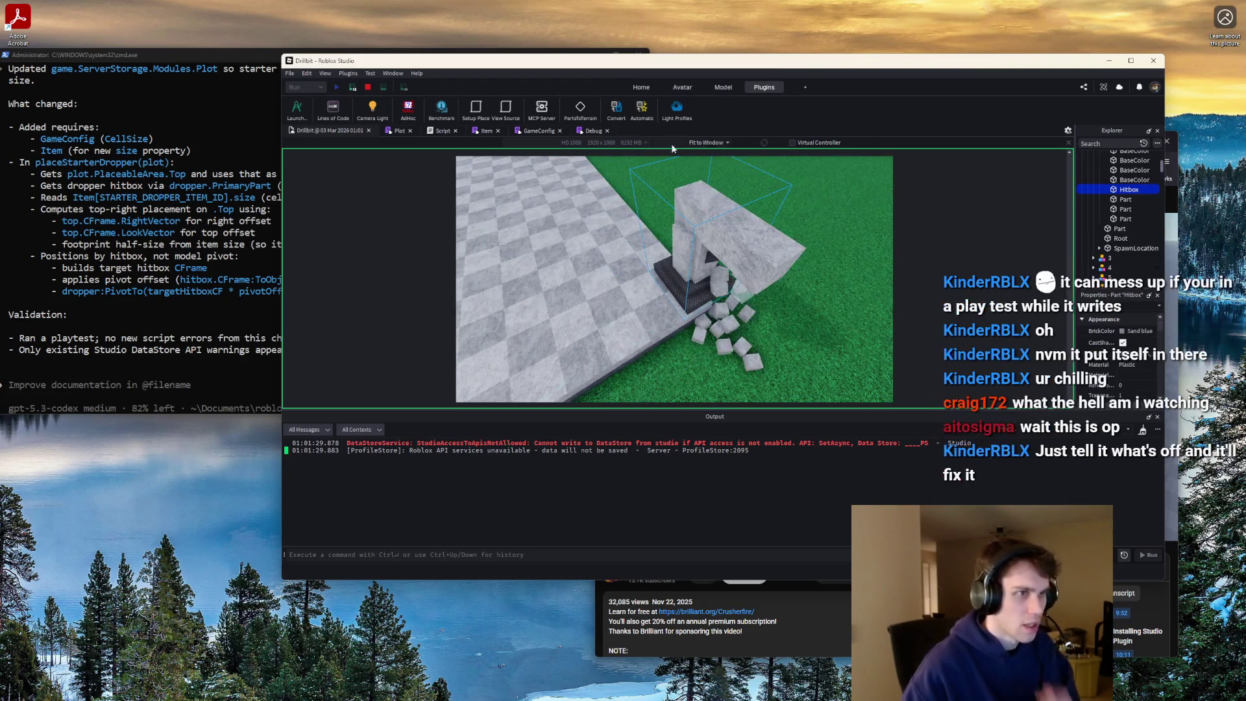
{"action": "left_click", "coordinate": [367, 87]}
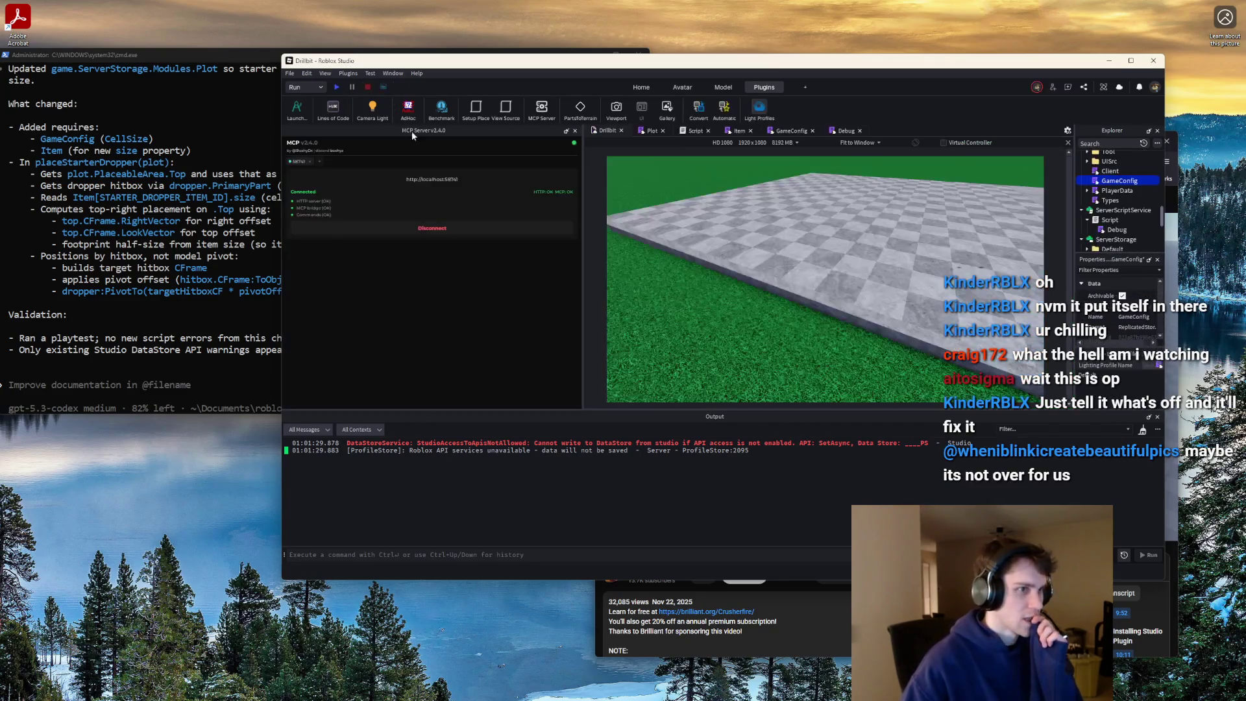
- Open the Plot script full screen and read through placeStarterDropper's placement code
{"action": "left_click", "coordinate": [648, 133]}
{"action": "double_click", "coordinate": [886, 62]}
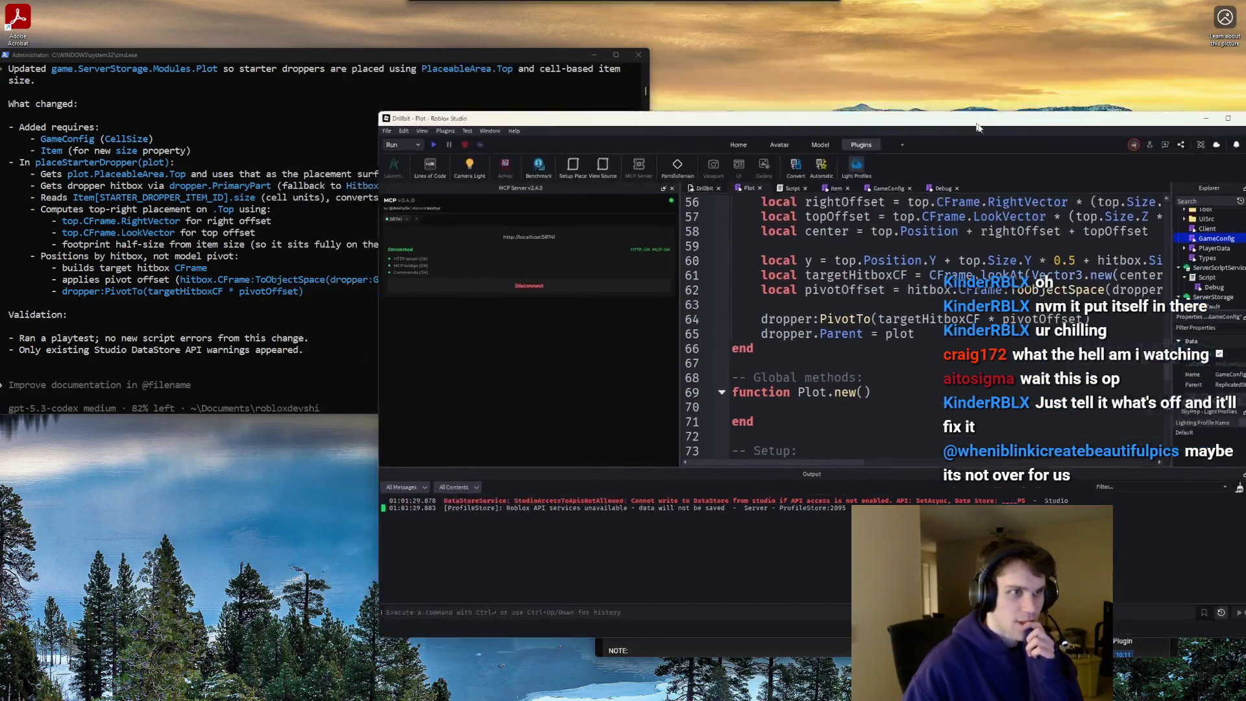
{"action": "scroll", "coordinate": [757, 286], "scroll_direction": "up", "scroll_amount": 10}
{"action": "scroll", "coordinate": [758, 286], "scroll_direction": "up", "scroll_amount": 2}
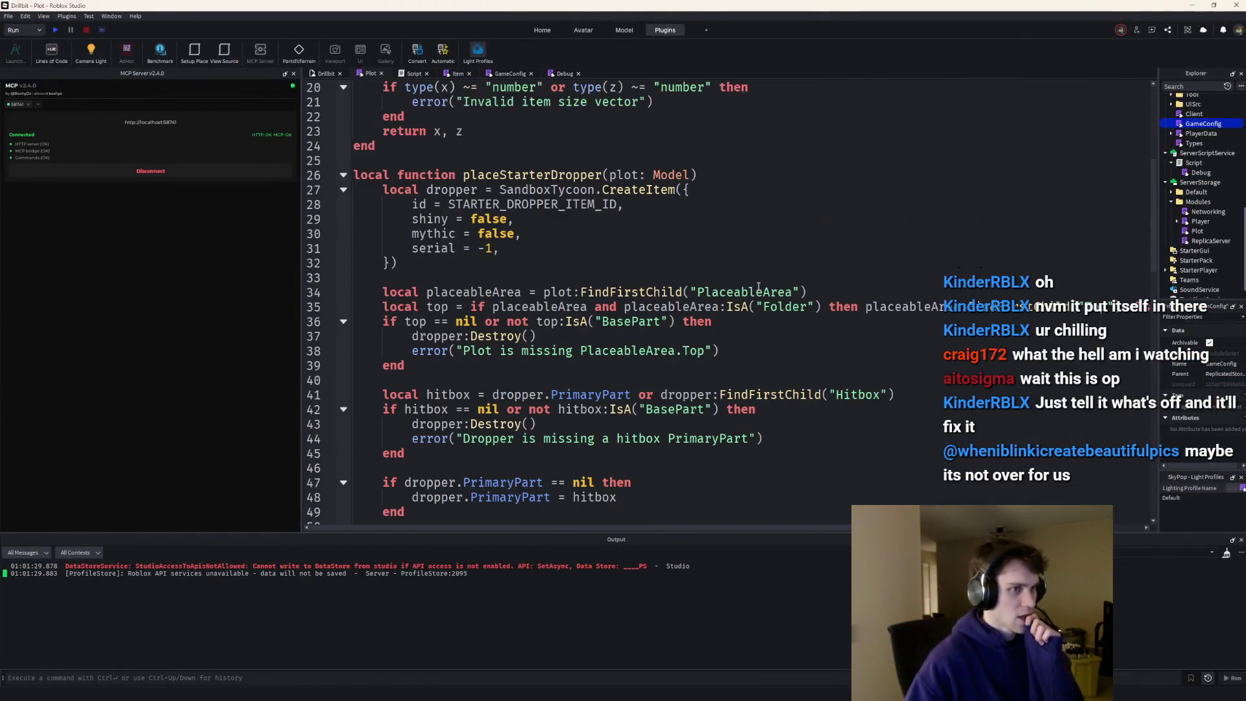
{"action": "scroll", "coordinate": [753, 302], "scroll_direction": "down", "scroll_amount": 4}
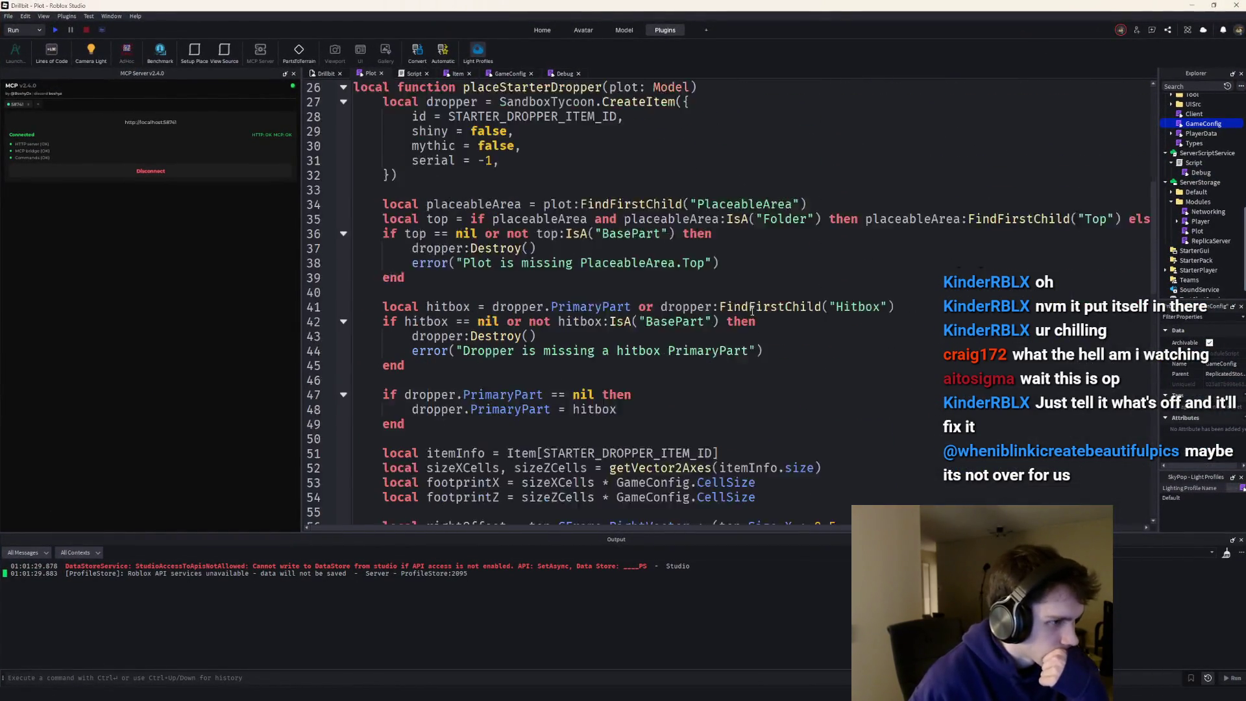
{"action": "scroll", "coordinate": [751, 311], "scroll_direction": "down", "scroll_amount": 3}
{"action": "scroll", "coordinate": [752, 312], "scroll_direction": "down", "scroll_amount": 9}
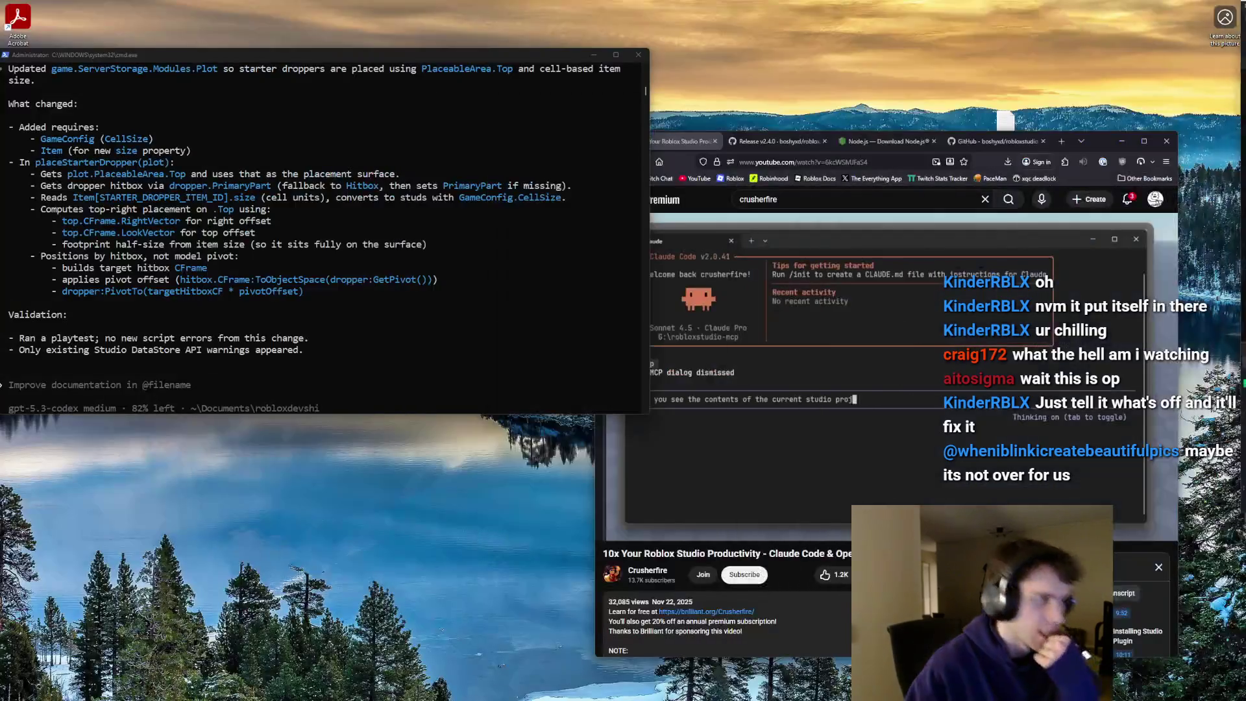
- Draft a Codex prompt defining a PlacedBuilding type with frontLeftCell, item and rotation values 0–3
{"action": "type", "text": "Look"}
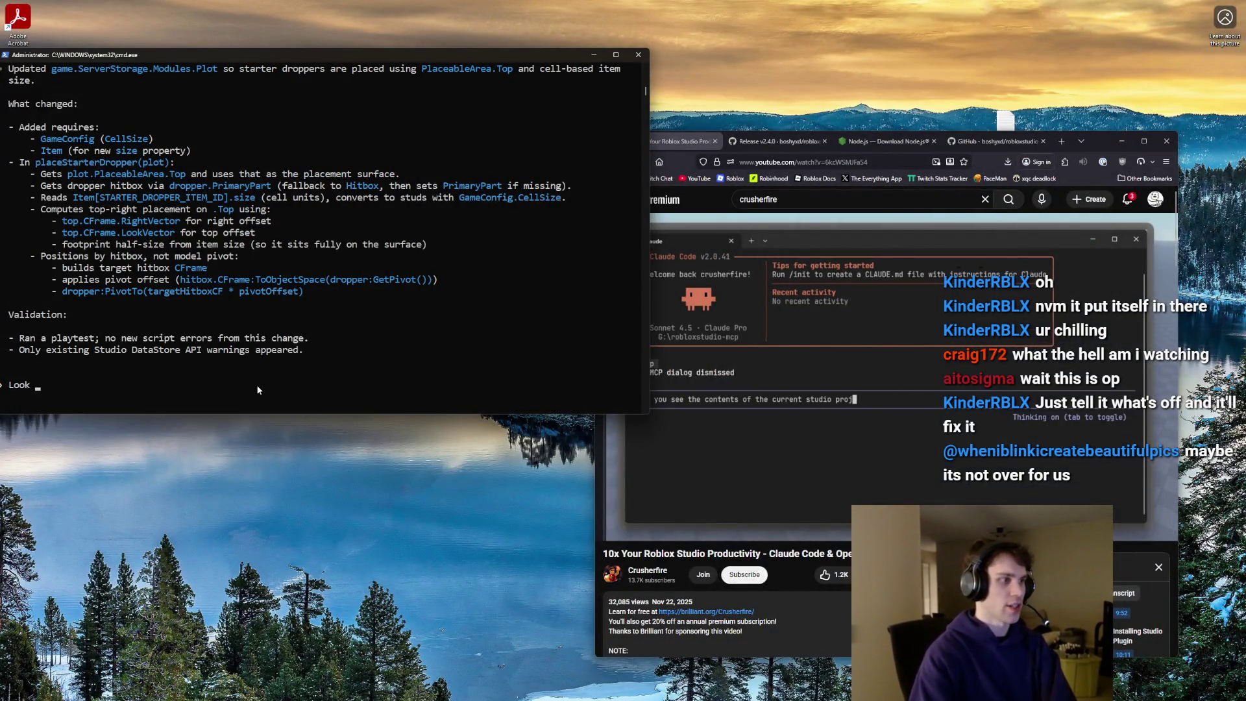
{"action": "type", "text": " pl[o"}
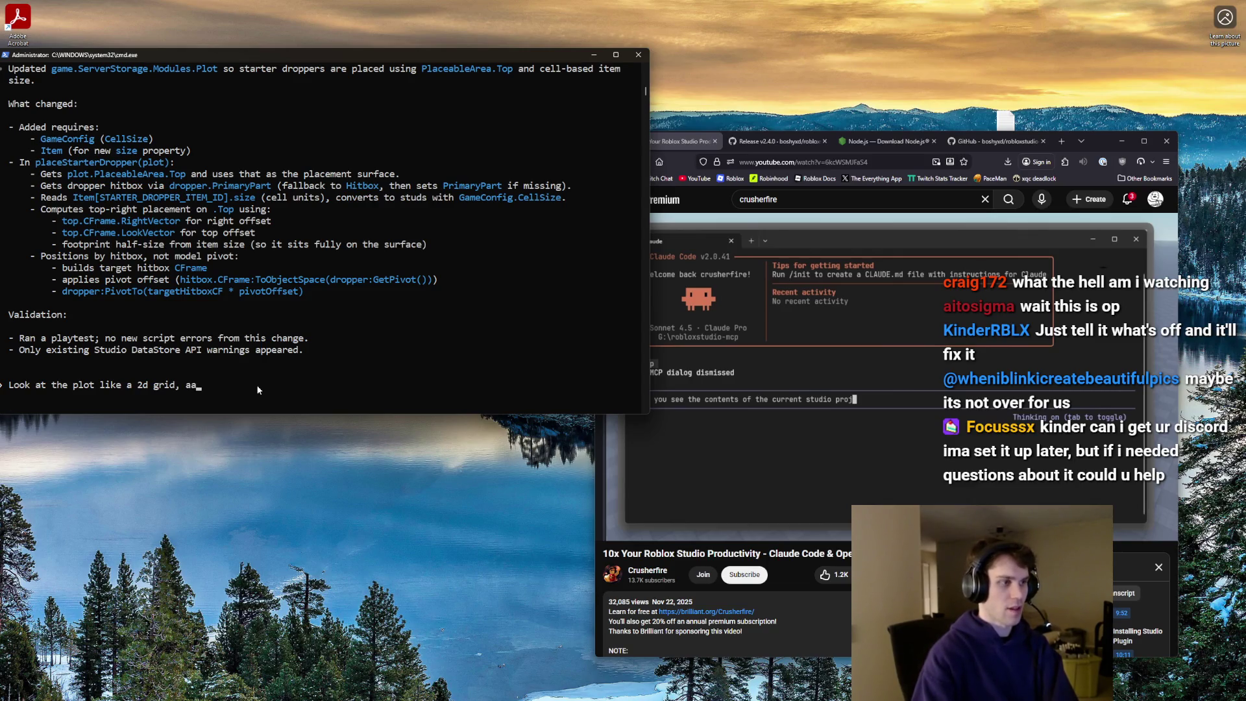
{"action": "type", "text": "sume we have a frontLeft"}
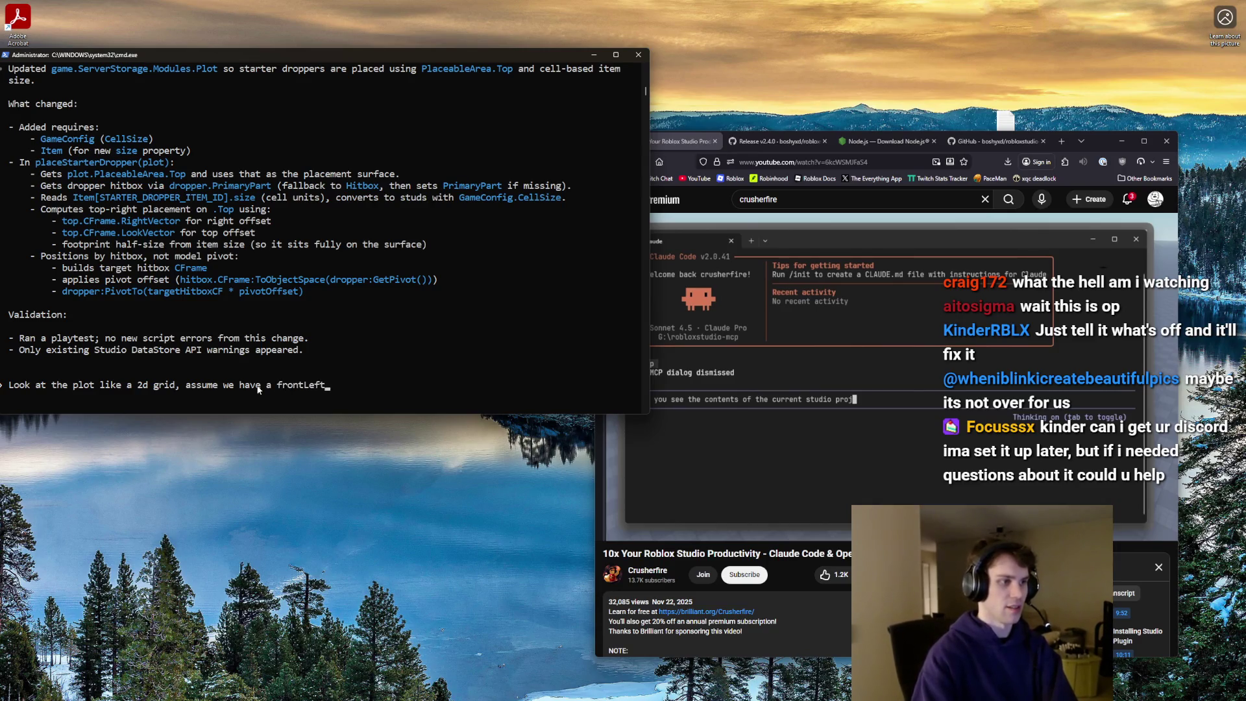
{"action": "type", "text": "Cell and "}
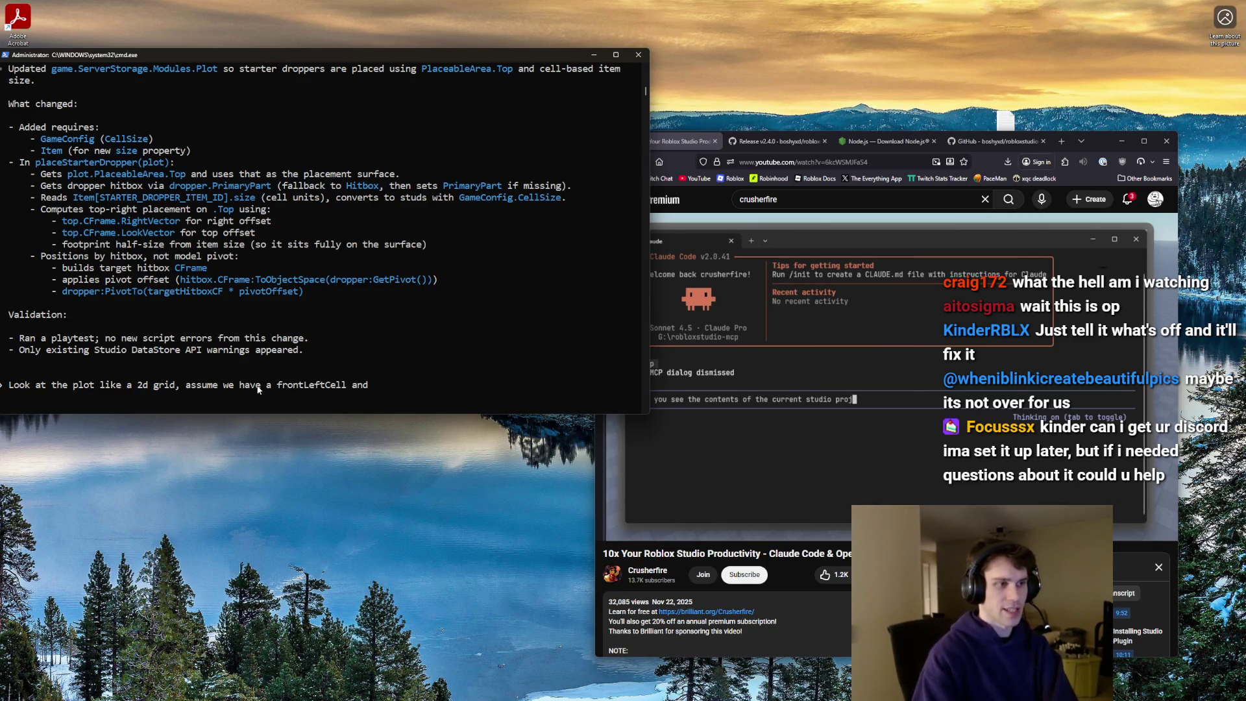
{"action": "type", "text": "item, using types"}
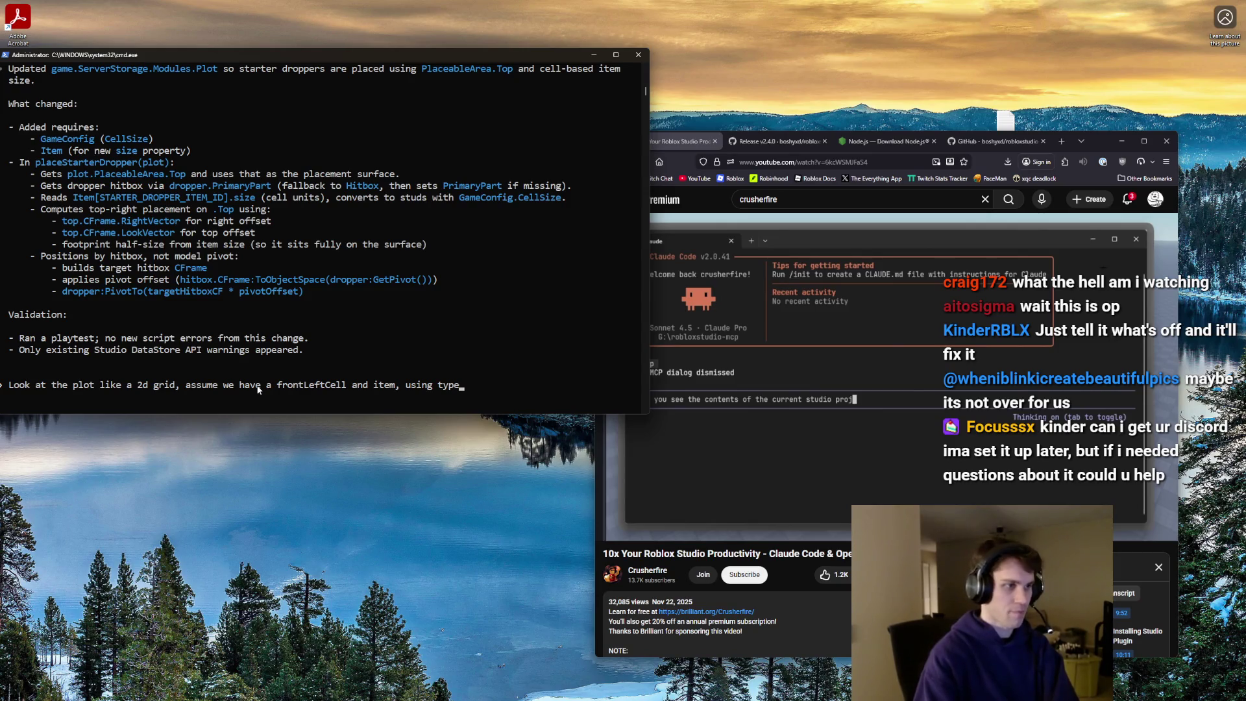
{"action": "key", "text": "BackSpace"}
{"action": "key", "text": "BackSpace"}
{"action": "key", "text": "BackSpace"}
{"action": "type", "text": "new "}
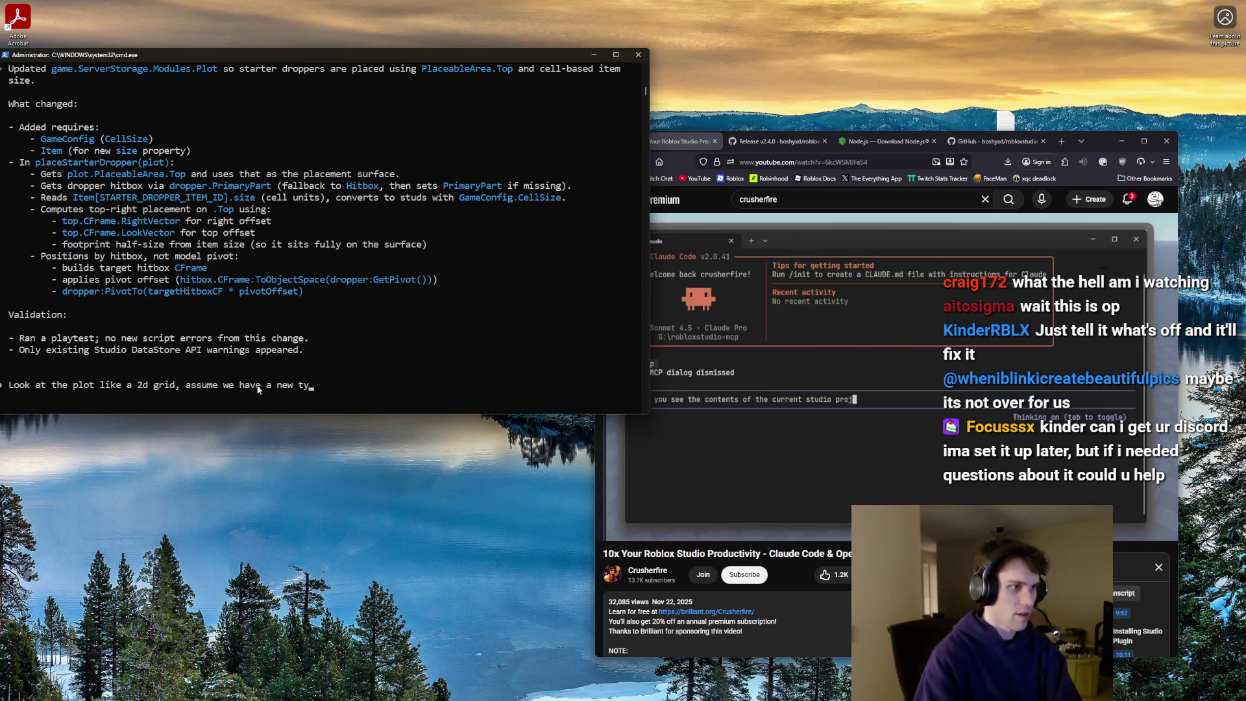
{"action": "type", "text": "alled Place"}
{"action": "type", "text": "uilding , which looks like"}
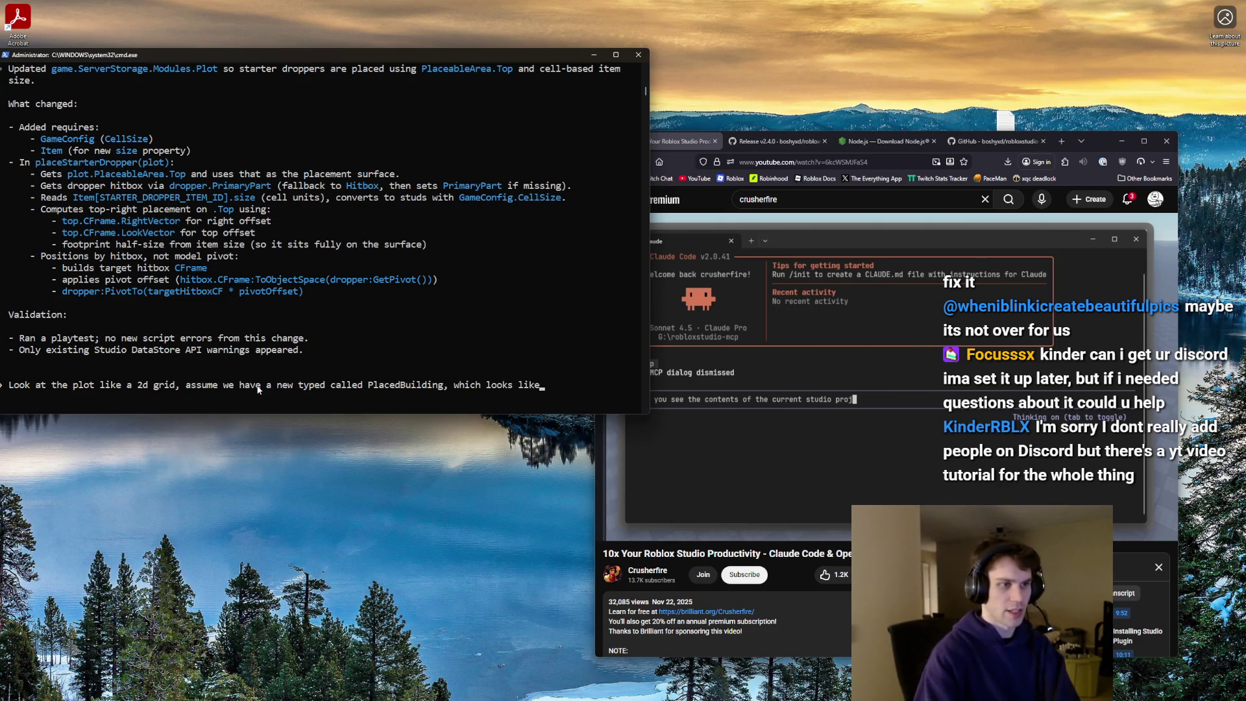
{"action": "type", "text": "Pla"}
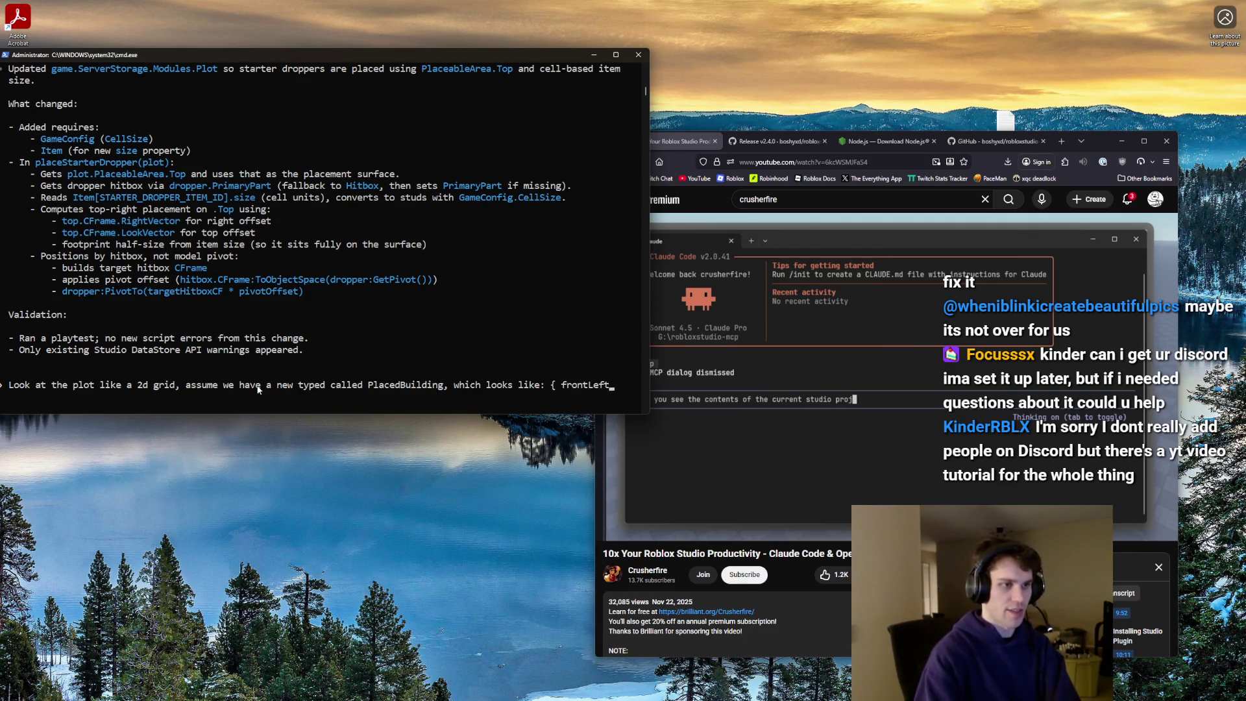
{"action": "type", "text": ": vector, item: Player"}
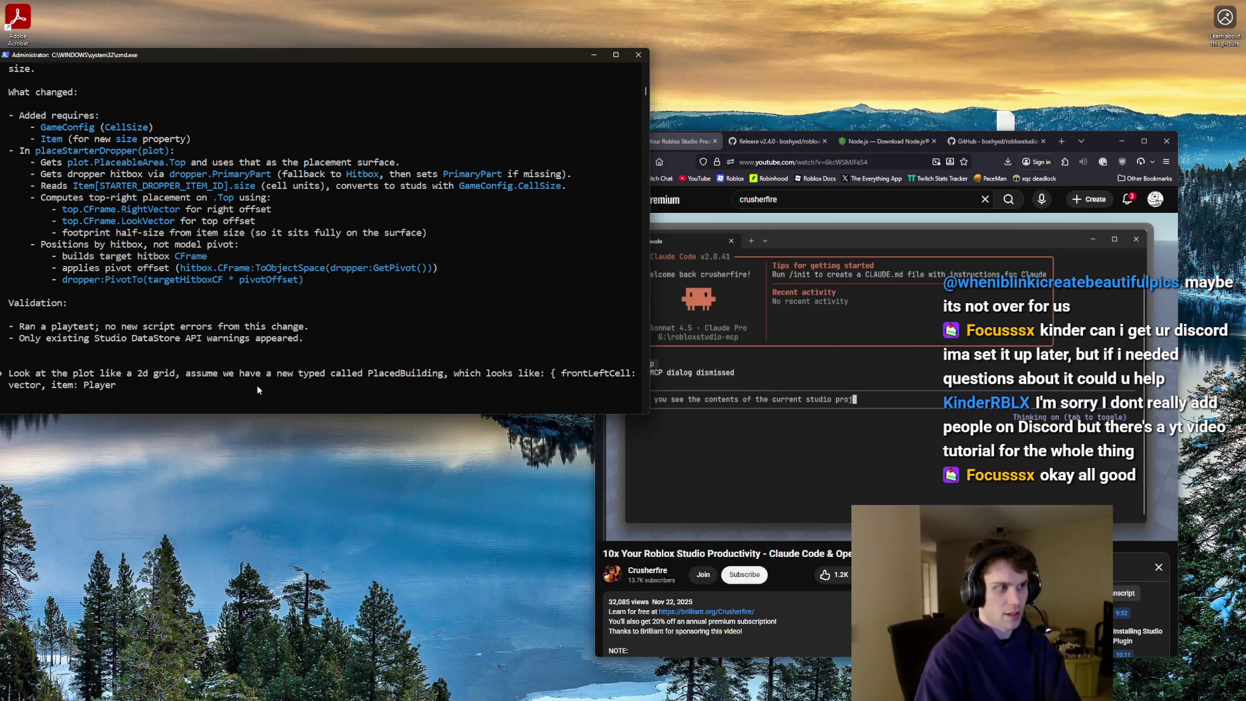
{"action": "type", "text": "aseItem"}
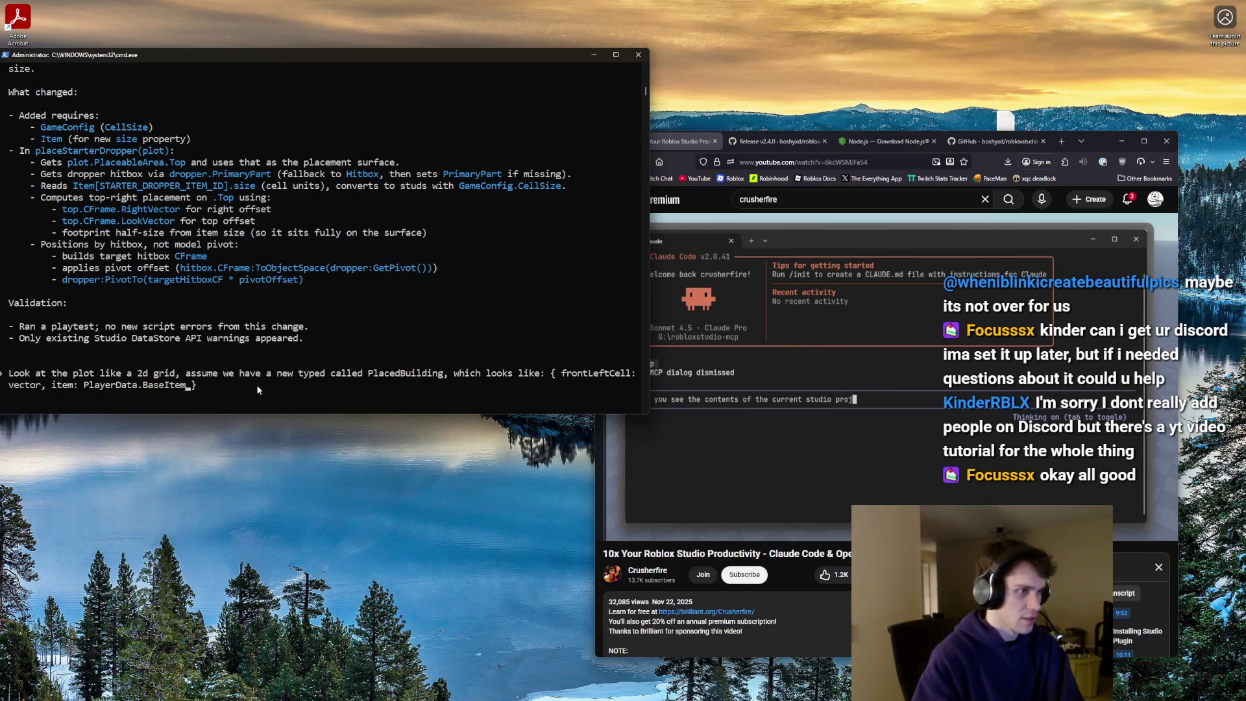
{"action": "type", "text": "rotation: numb"}
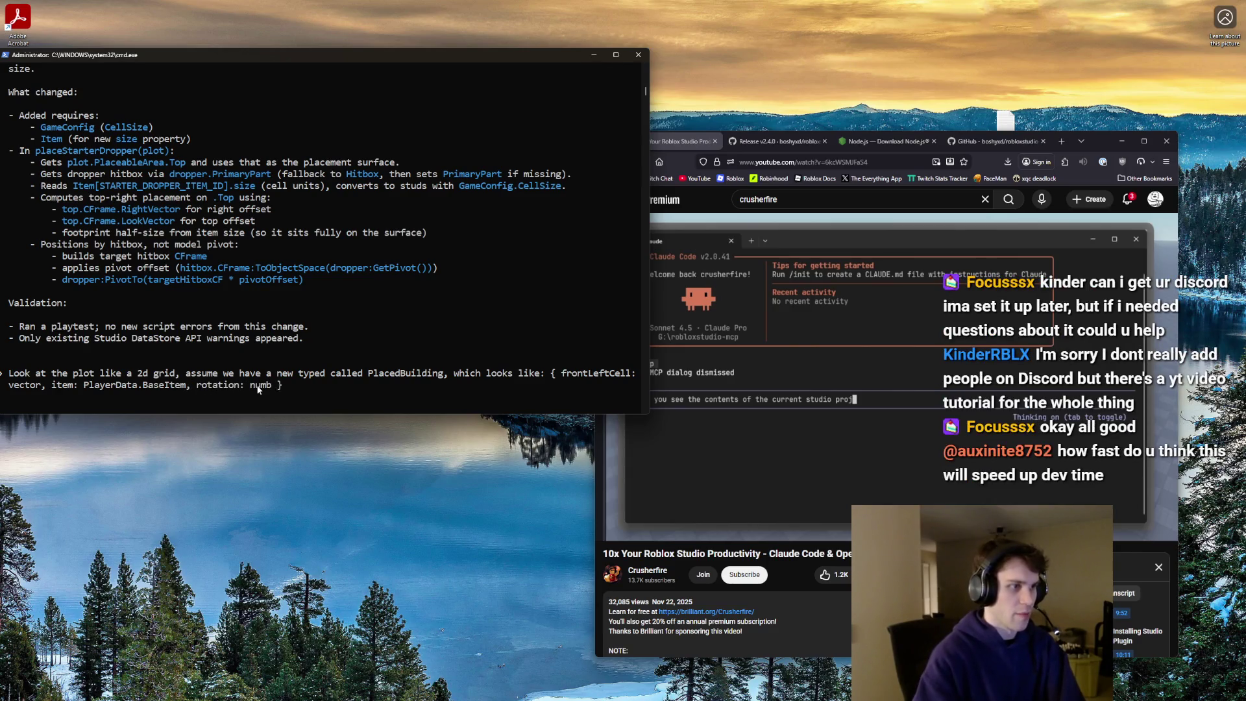
{"action": "type", "text": "here rotation is a number"}
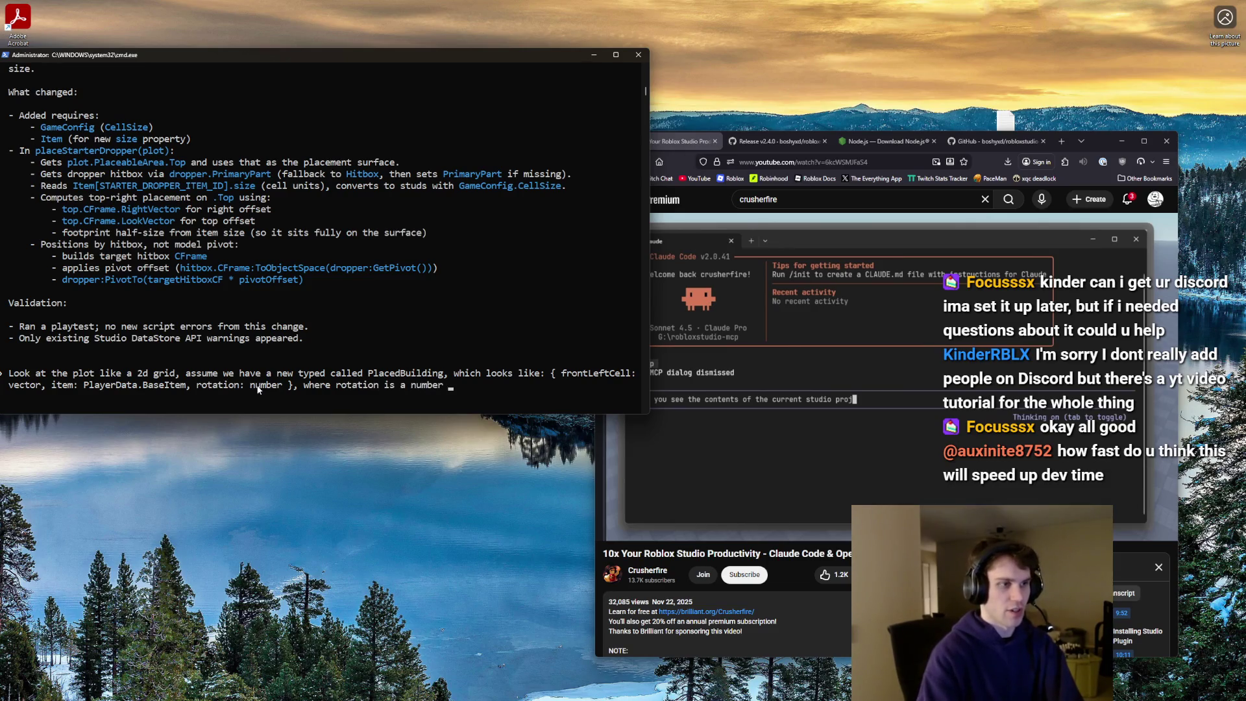
{"action": "type", "text": " (rep[r"}
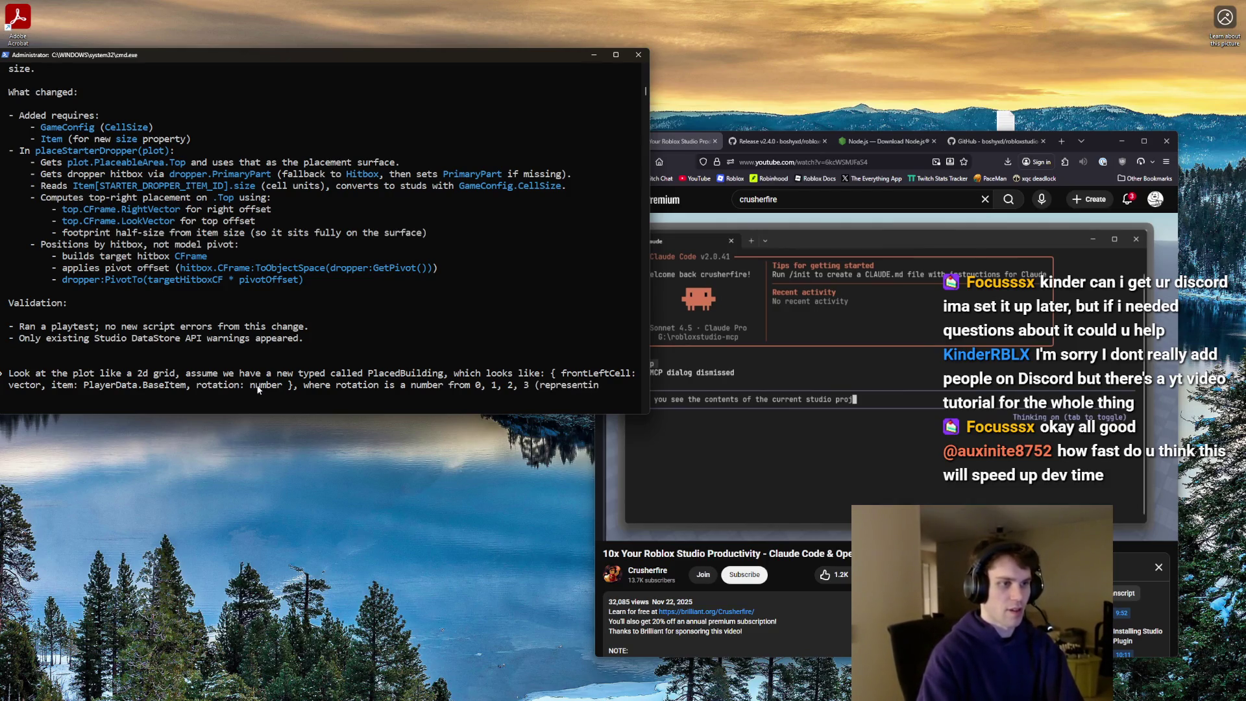
{"action": "type", "text": "90 degree a"}
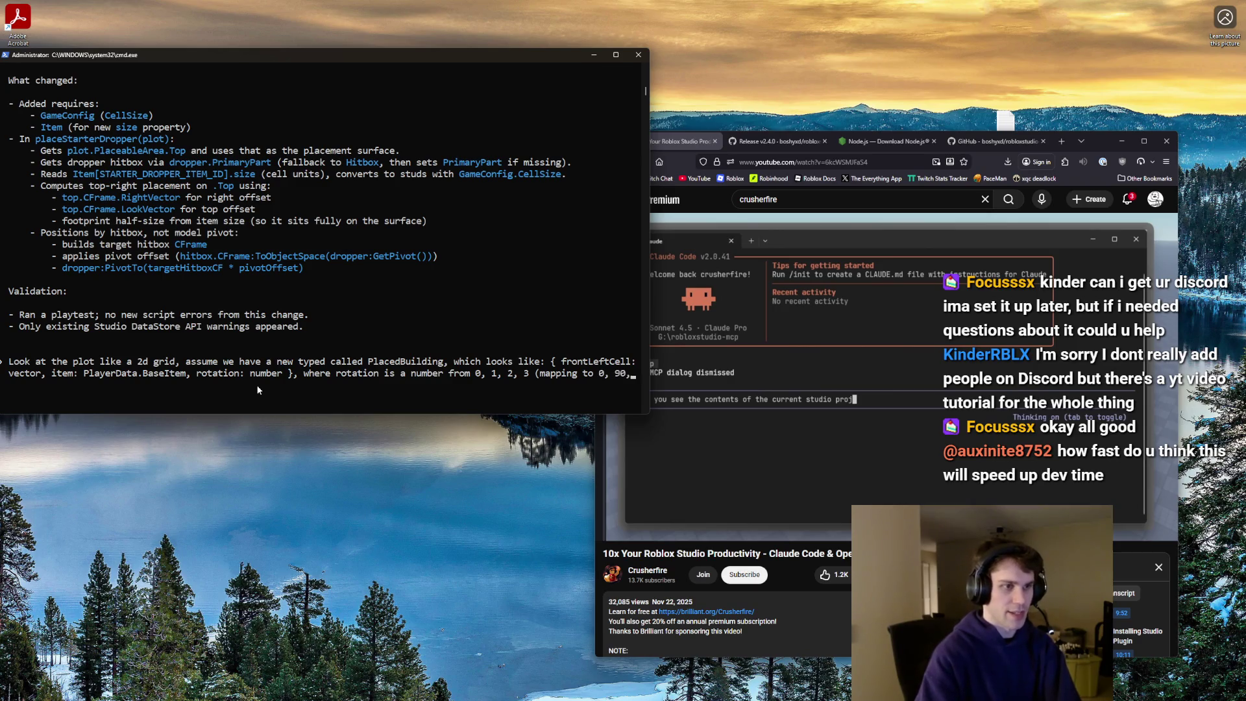
{"action": "type", "text": "80, 250"}
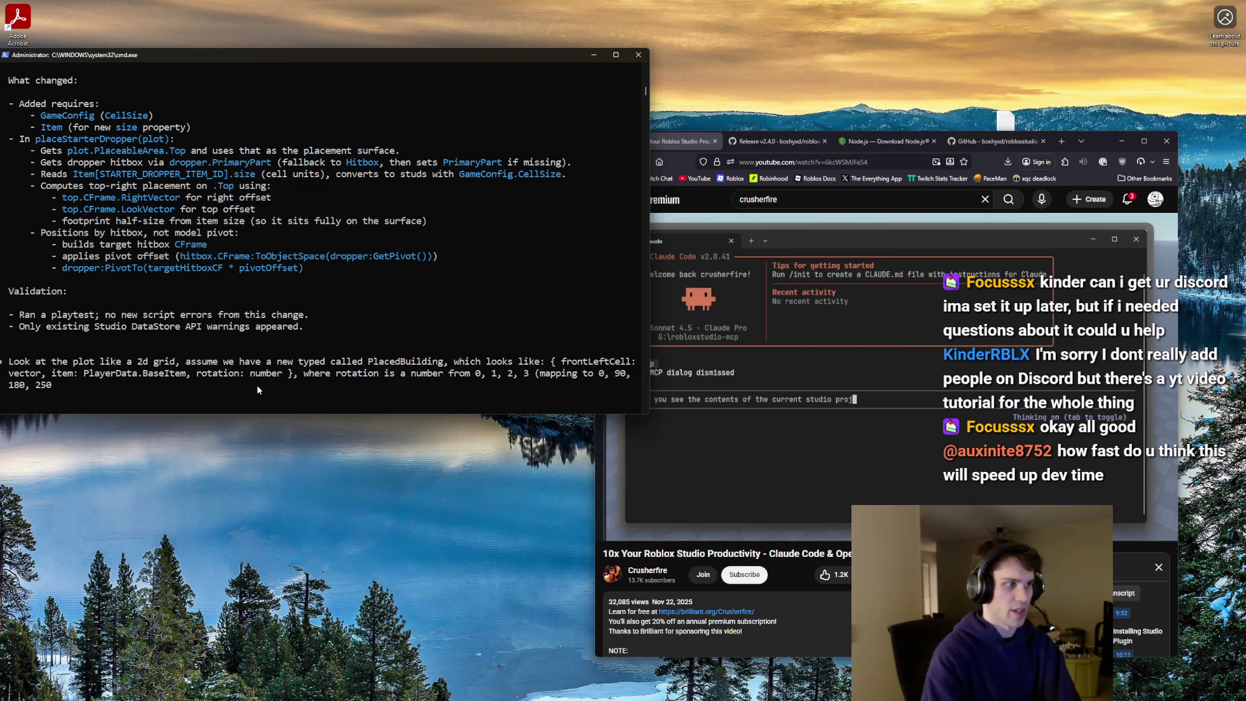
{"action": "type", "text": ")"}
{"action": "type", "text": ")."}
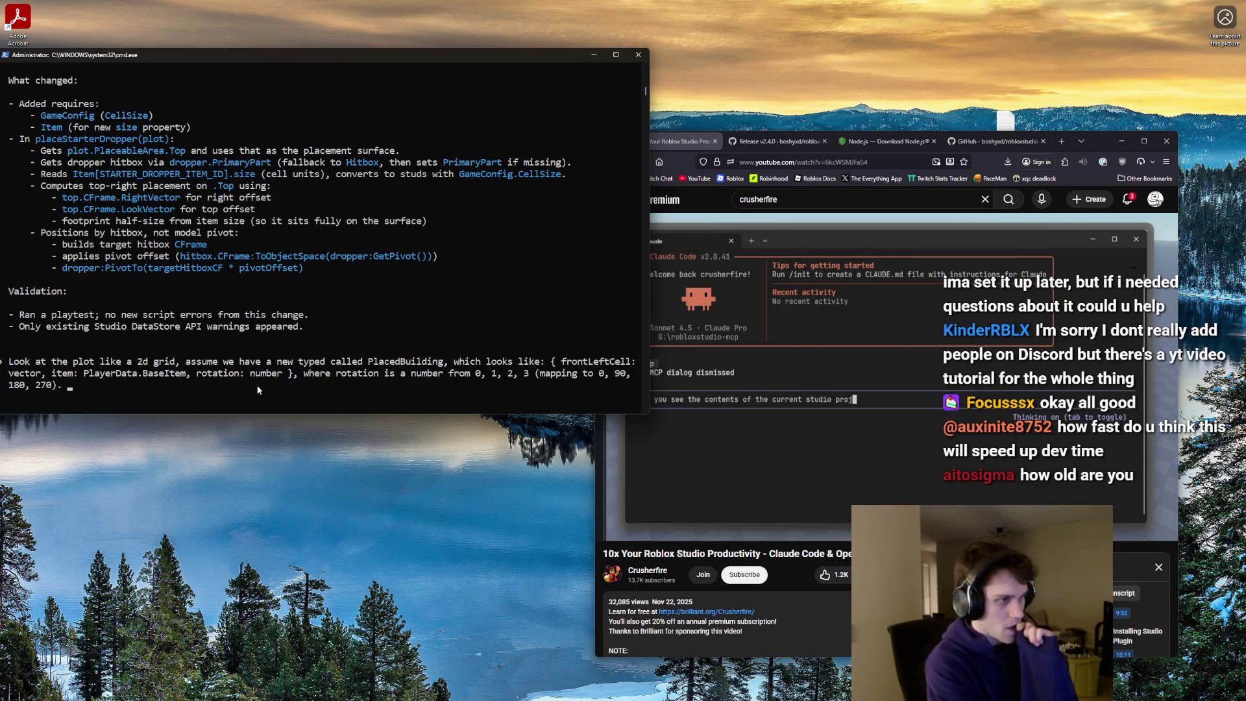
{"action": "type", "text": "Place a dropper at 0,0"}
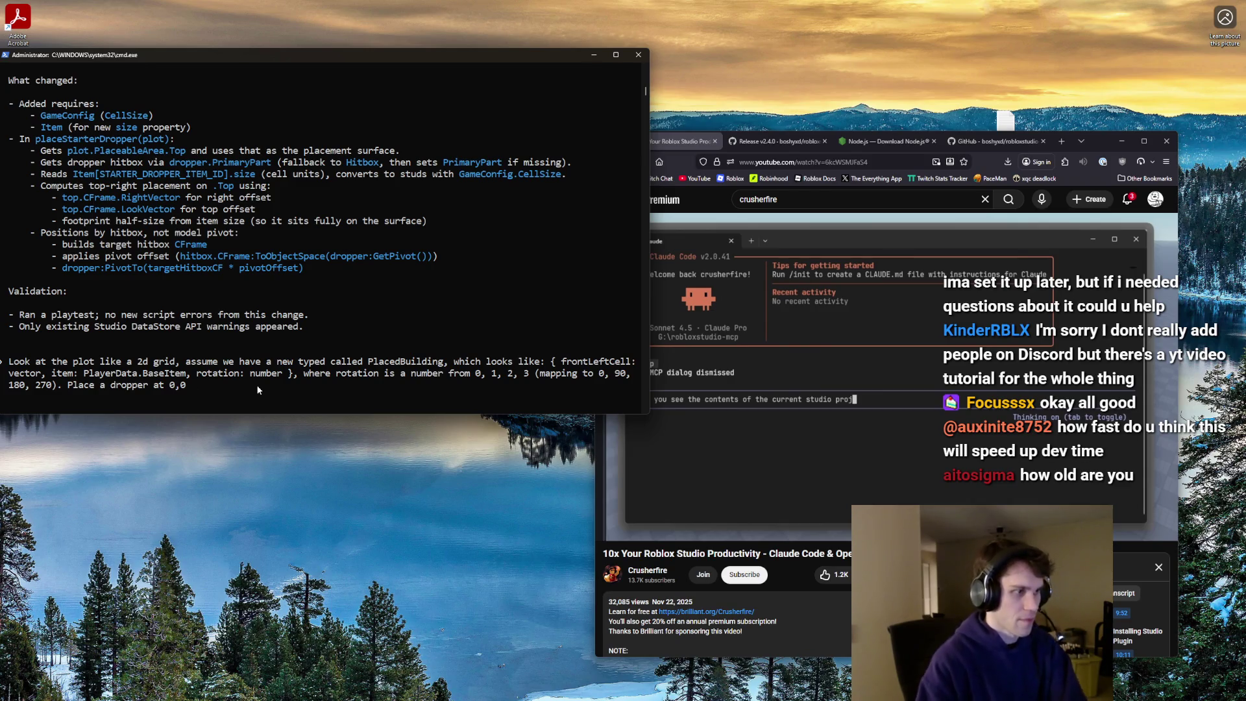
- Finish and send the prompt for a dropper at 0,0 with rotation 1, handling non-square items
{"action": "type", "text": "tion of 1. Tak"}
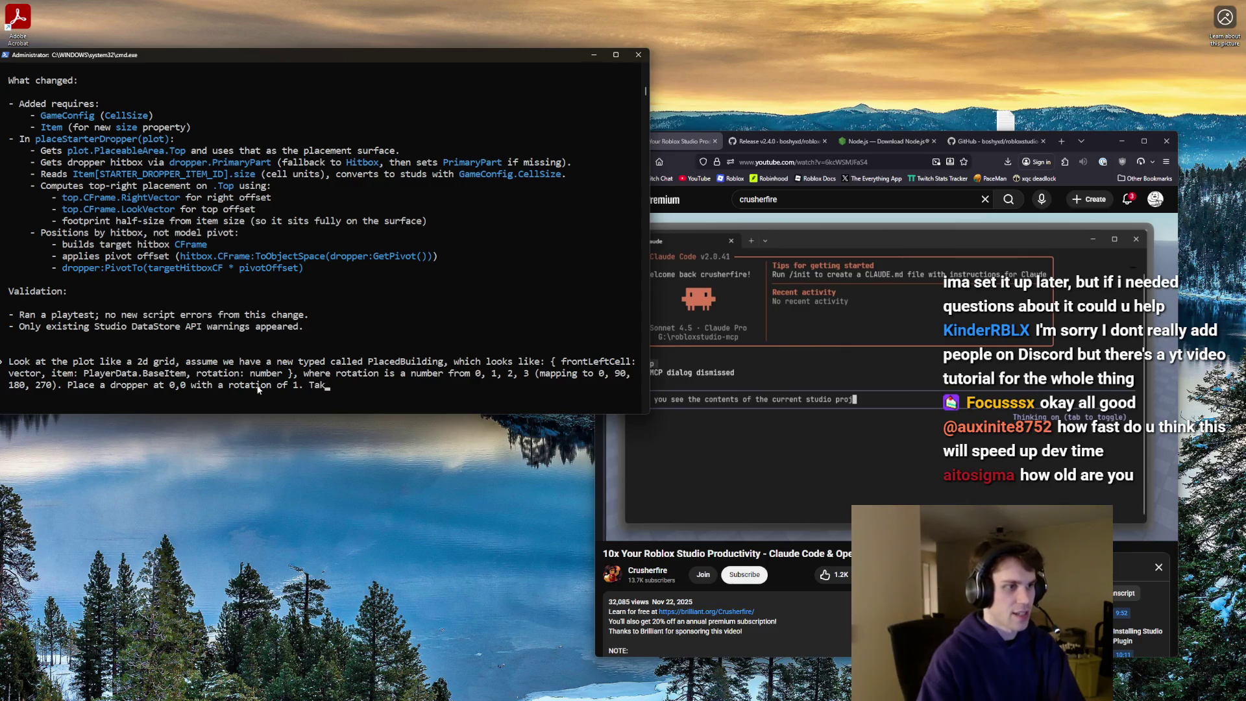
{"action": "type", "text": "e into account it's s"}
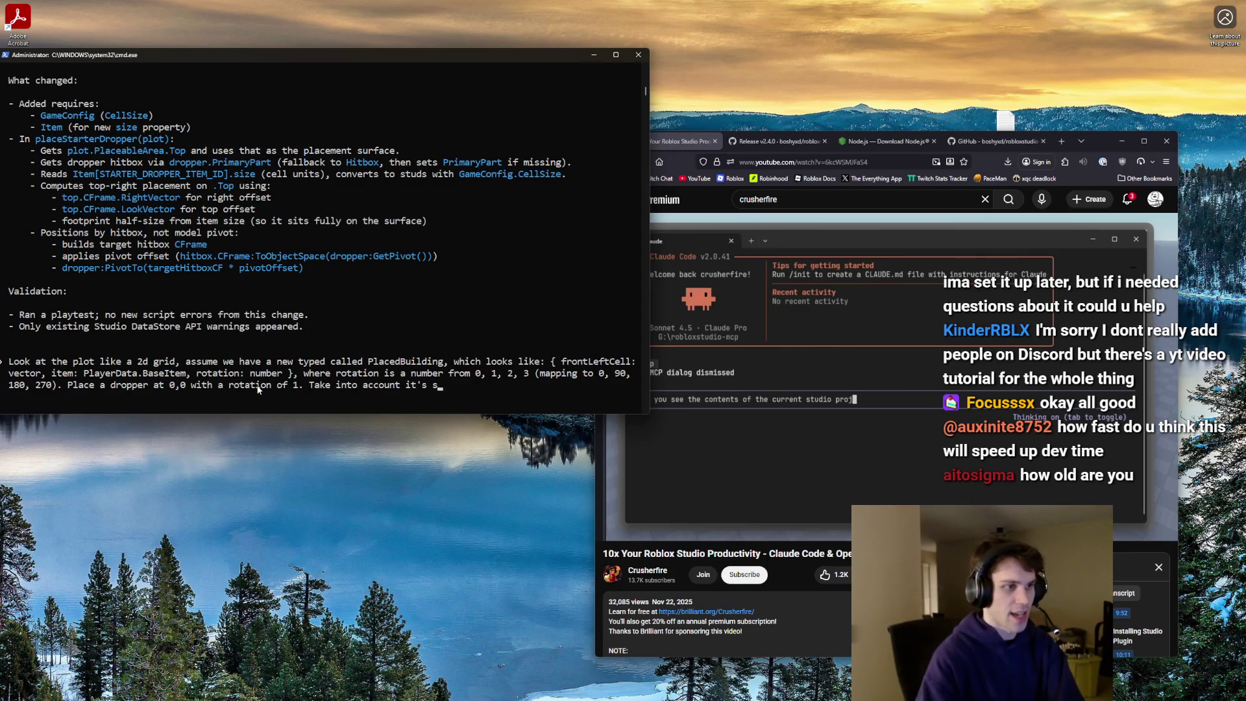
{"action": "type", "text": "cing, and the "}
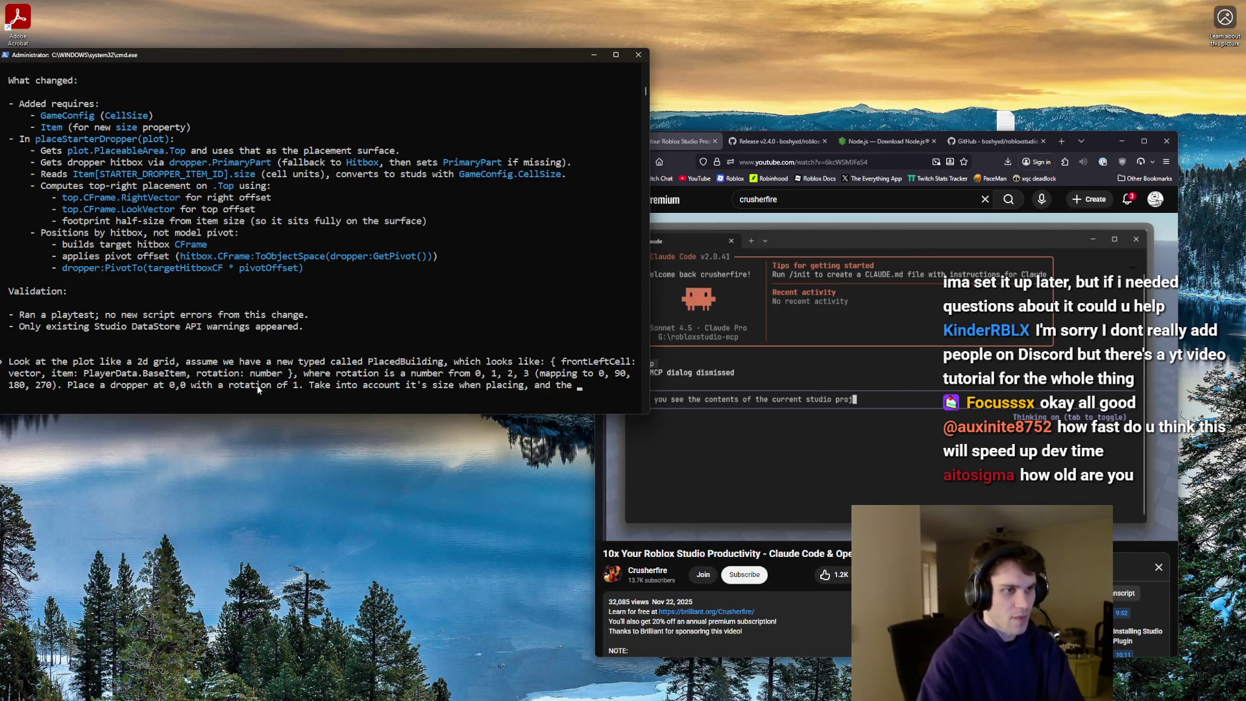
{"action": "type", "text": "rotation so you"}
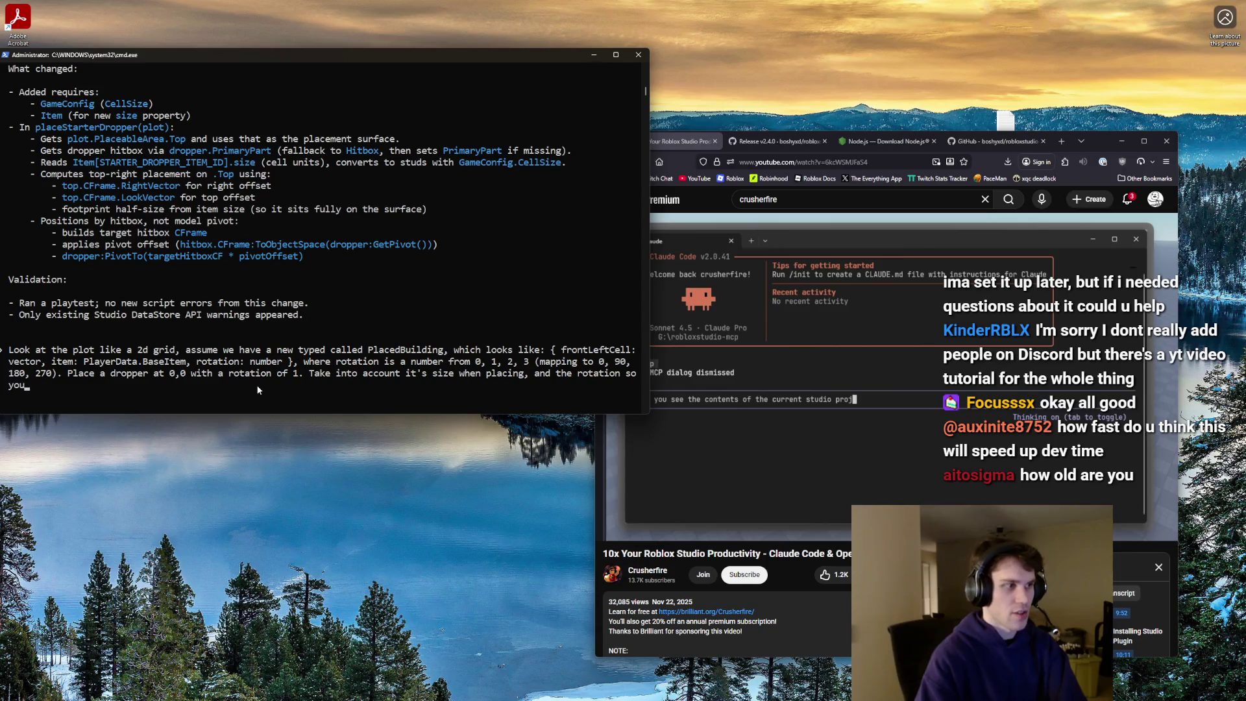
{"action": "type", "text": " know hoto place"}
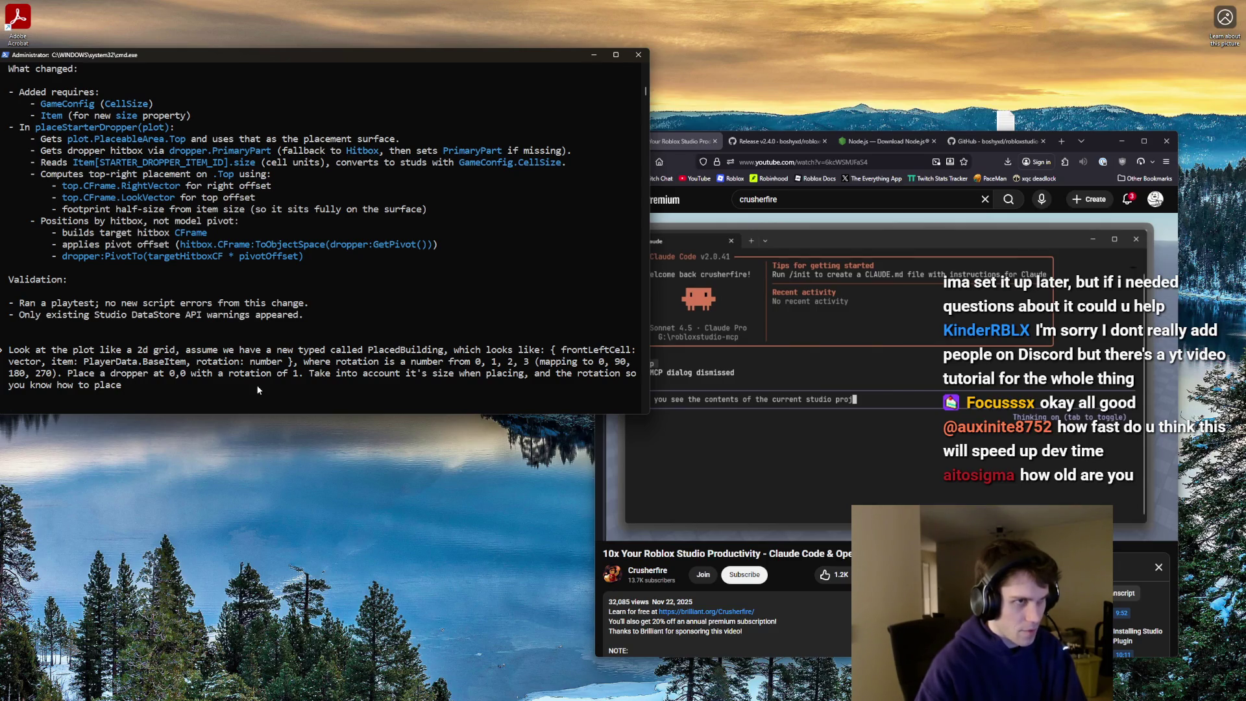
{"action": "type", "text": "non-square parts."}
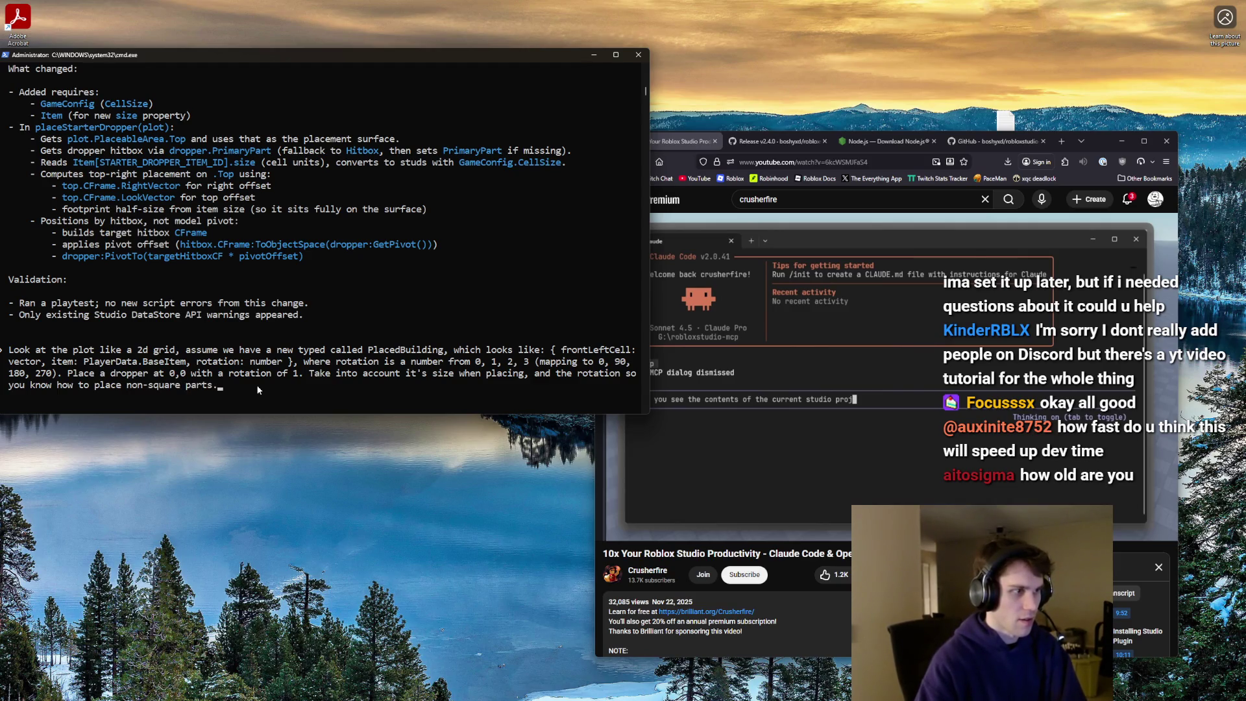
{"action": "key", "text": "BackSpace"}
{"action": "key", "text": "BackSpace"}
{"action": "key", "text": "BackSpace"}
{"action": "type", "text": "xm"}
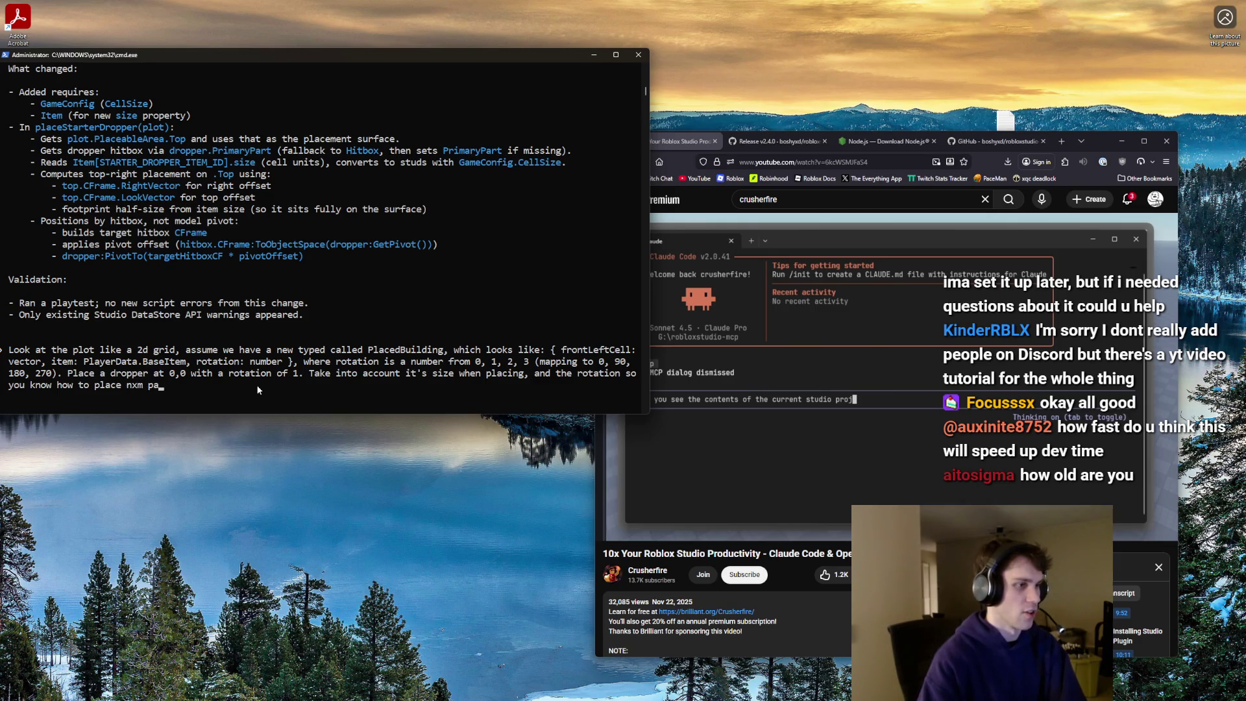
{"action": "type", "text": "items."}
{"action": "key", "text": "Return"}
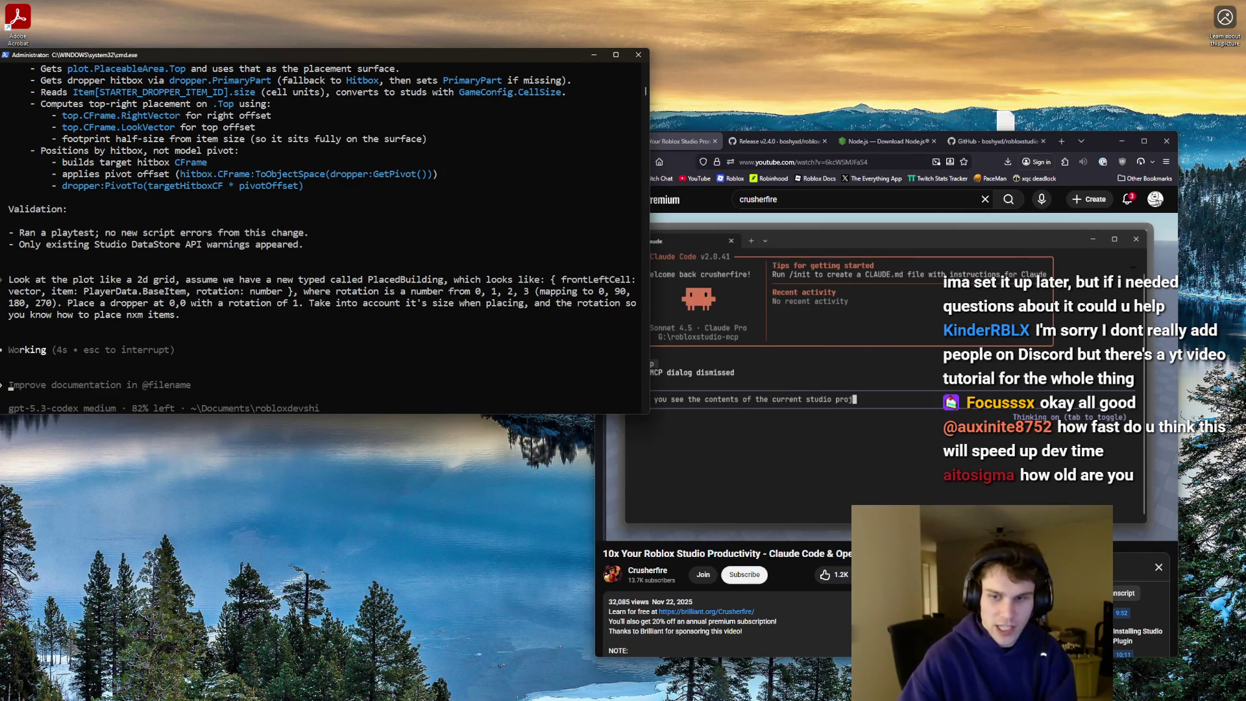
- Bring Roblox Studio up and slide it right to reveal Codex's finished change summary
{"action": "key", "text": "super+Down"}
{"action": "key", "text": "alt+Tab"}
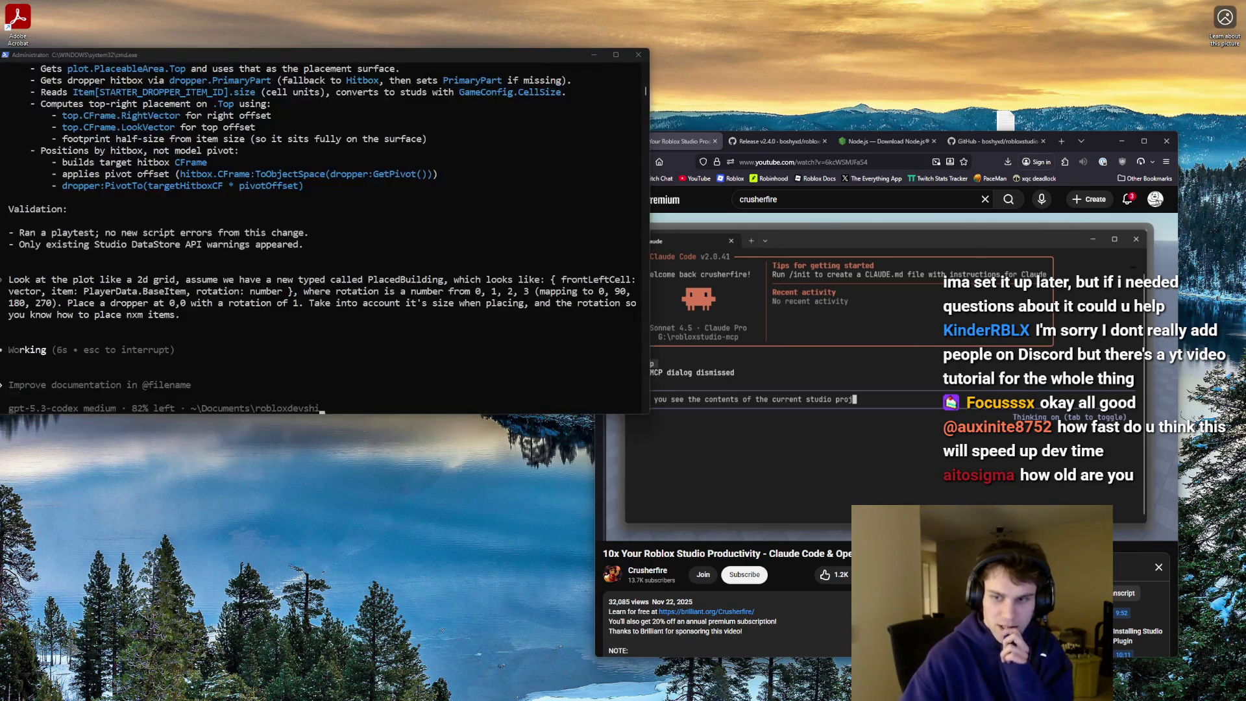
{"action": "key", "text": "alt+Tab"}
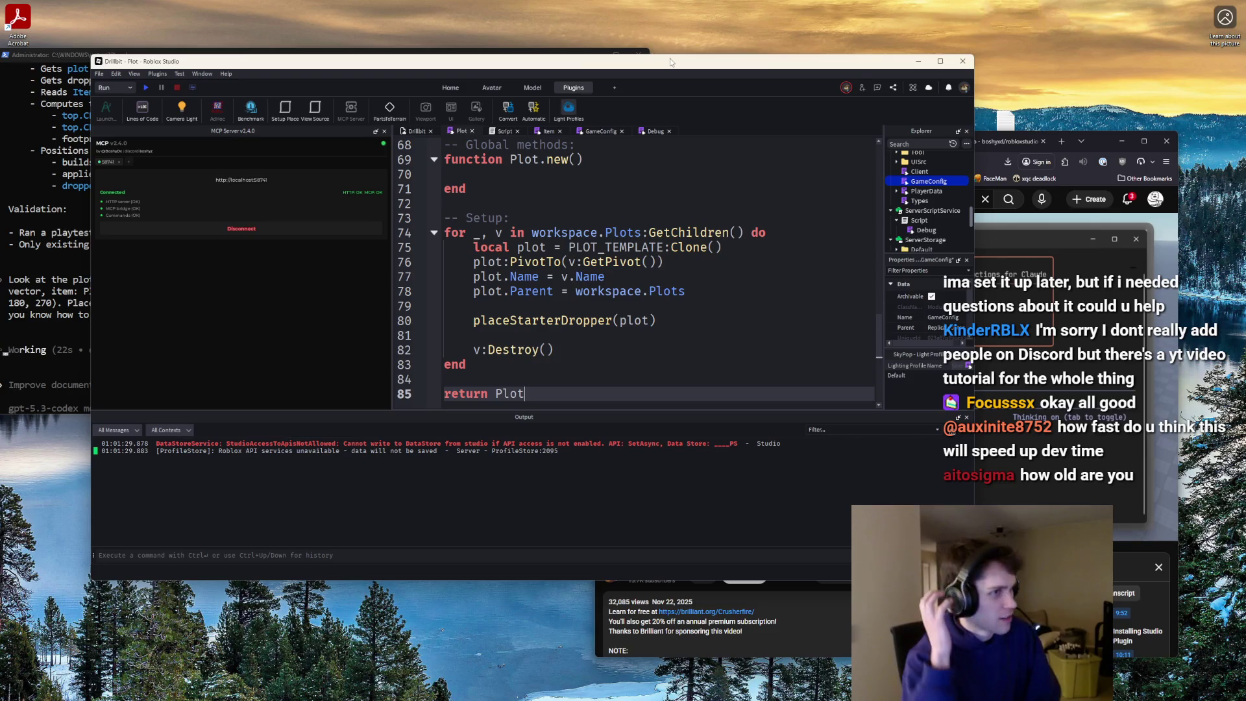
{"action": "key", "text": "XF86AudioLowerVolume"}
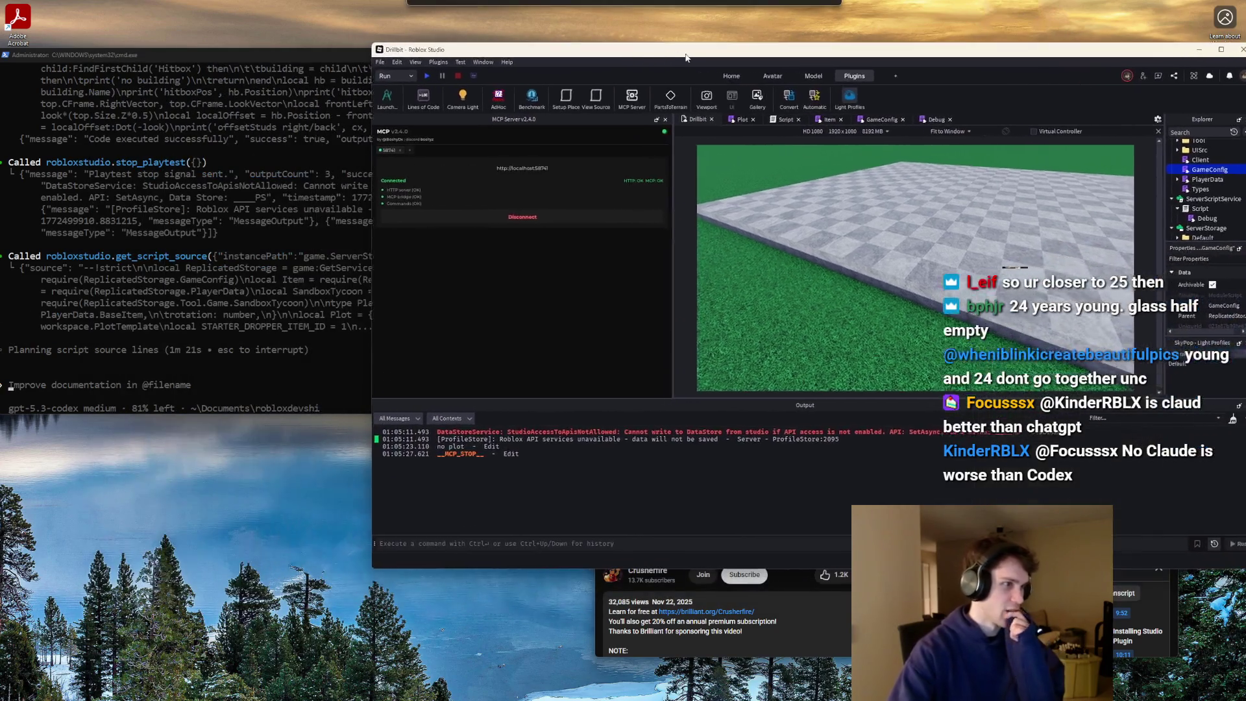
{"action": "left_click_drag", "start_coordinate": [685, 57], "coordinate": [801, 51]}
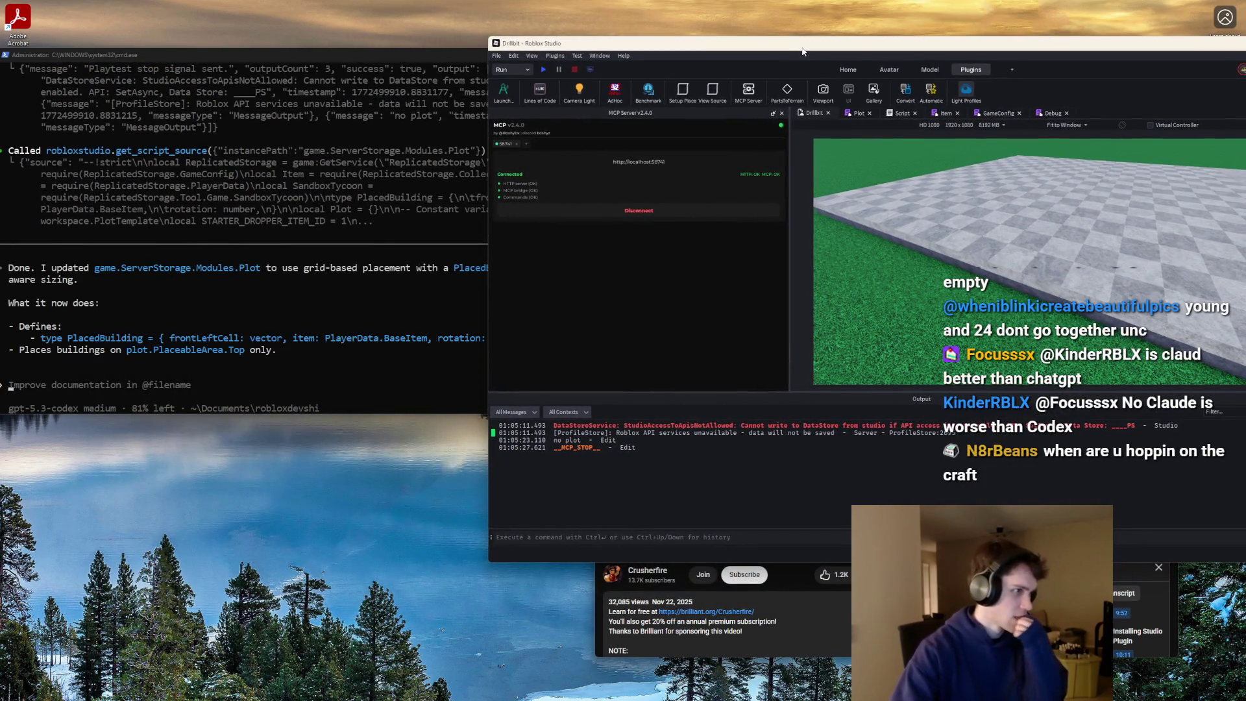
- Review the new Plot module code full screen, including the PlacedBuilding type definition
{"action": "mouse_move", "coordinate": [708, 45]}
{"action": "left_mouse_down"}
{"action": "mouse_move", "coordinate": [308, 53]}
{"action": "mouse_move", "coordinate": [649, 69]}
{"action": "mouse_move", "coordinate": [827, 94]}
{"action": "mouse_move", "coordinate": [326, 30]}
{"action": "left_mouse_up"}
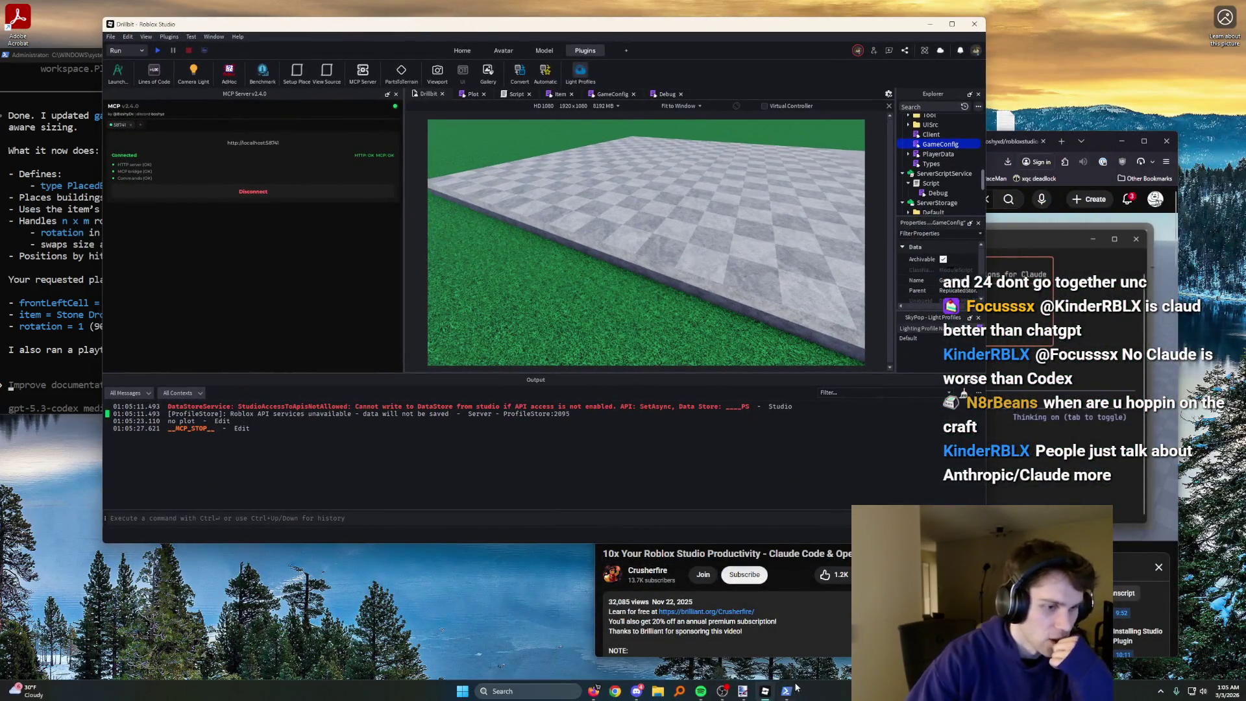
{"action": "left_click", "coordinate": [472, 94]}
{"action": "scroll", "coordinate": [684, 241], "scroll_direction": "up", "scroll_amount": 19}
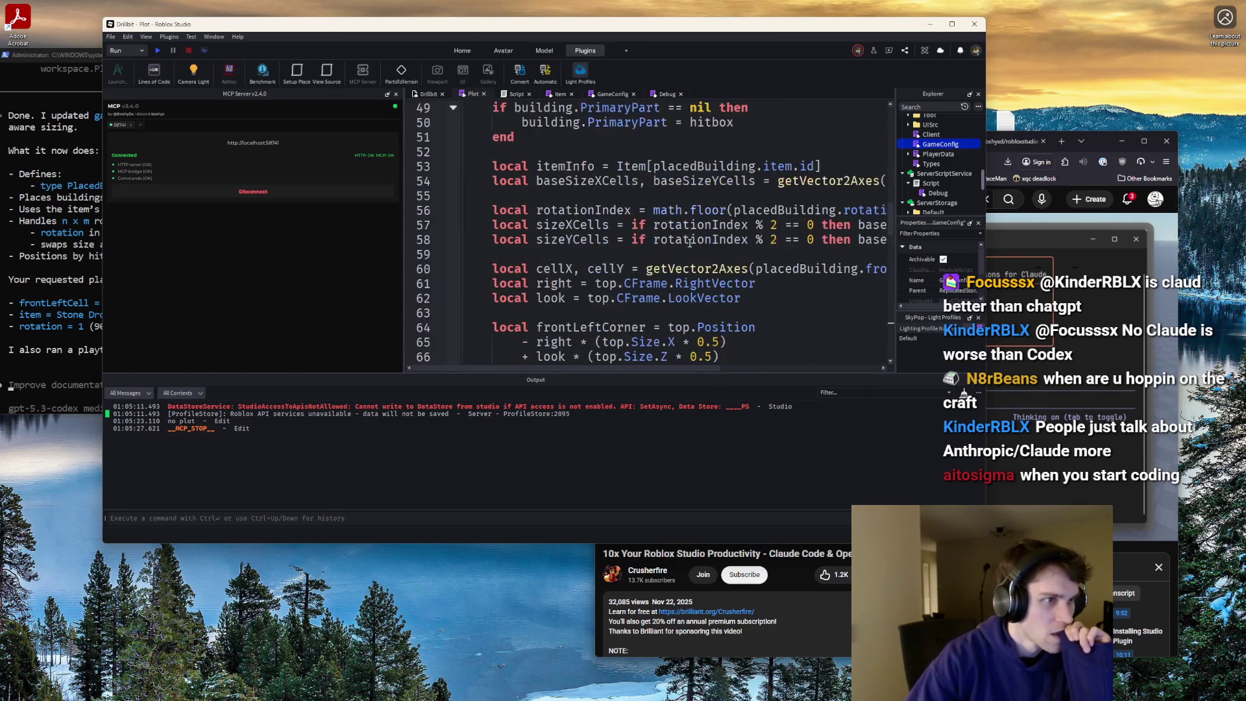
{"action": "left_click", "coordinate": [952, 24]}
{"action": "scroll", "coordinate": [418, 228], "scroll_direction": "up", "scroll_amount": 6}
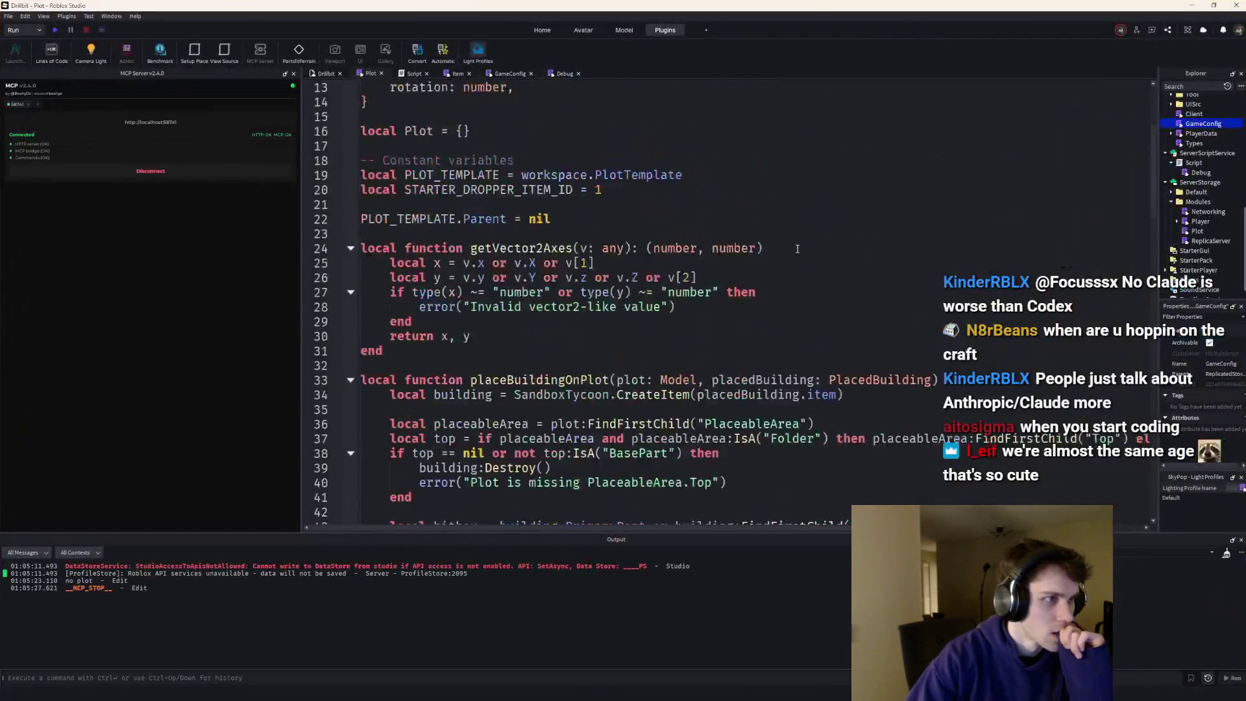
{"action": "mouse_move", "coordinate": [418, 229]}
{"action": "left_mouse_down"}
{"action": "mouse_move", "coordinate": [390, 189]}
{"action": "mouse_move", "coordinate": [344, 180]}
{"action": "left_mouse_up"}
{"action": "left_click", "coordinate": [549, 191]}
{"action": "scroll", "coordinate": [526, 196], "scroll_direction": "down", "scroll_amount": 16}
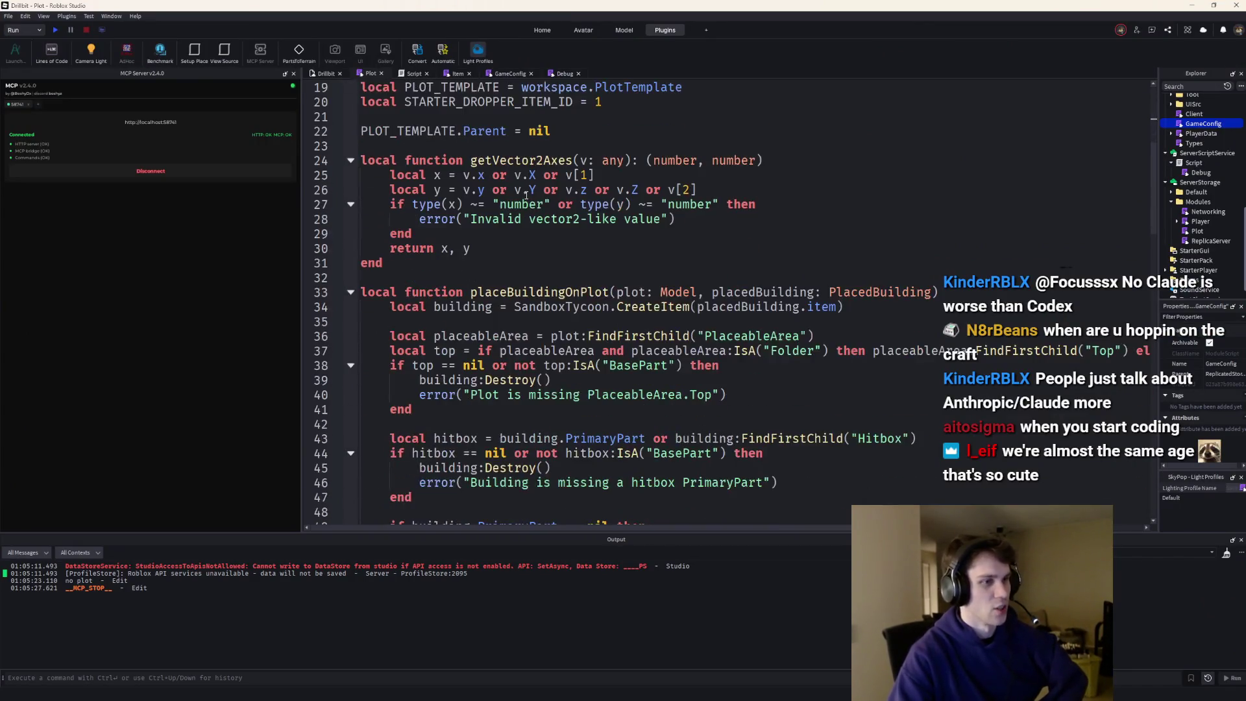
{"action": "scroll", "coordinate": [526, 196], "scroll_direction": "down", "scroll_amount": 11}
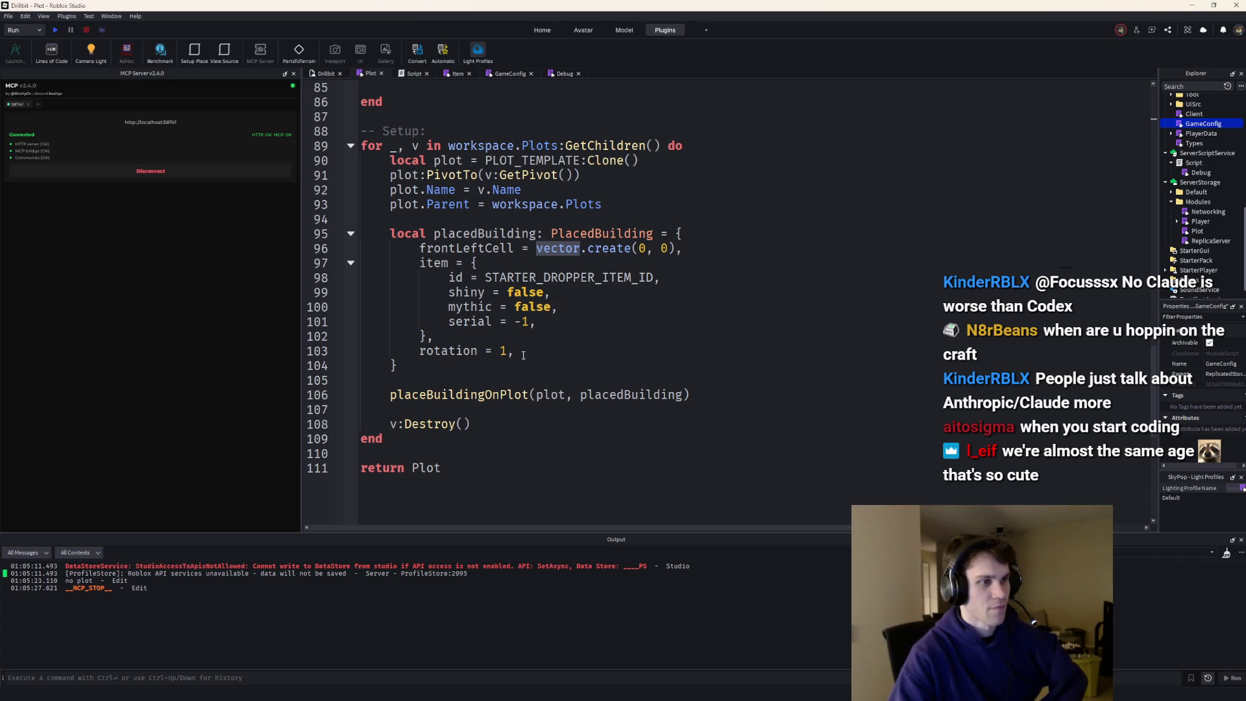
- Start a playtest and glance over the Debug, GameConfig and main Script code
{"action": "key", "text": "F5"}
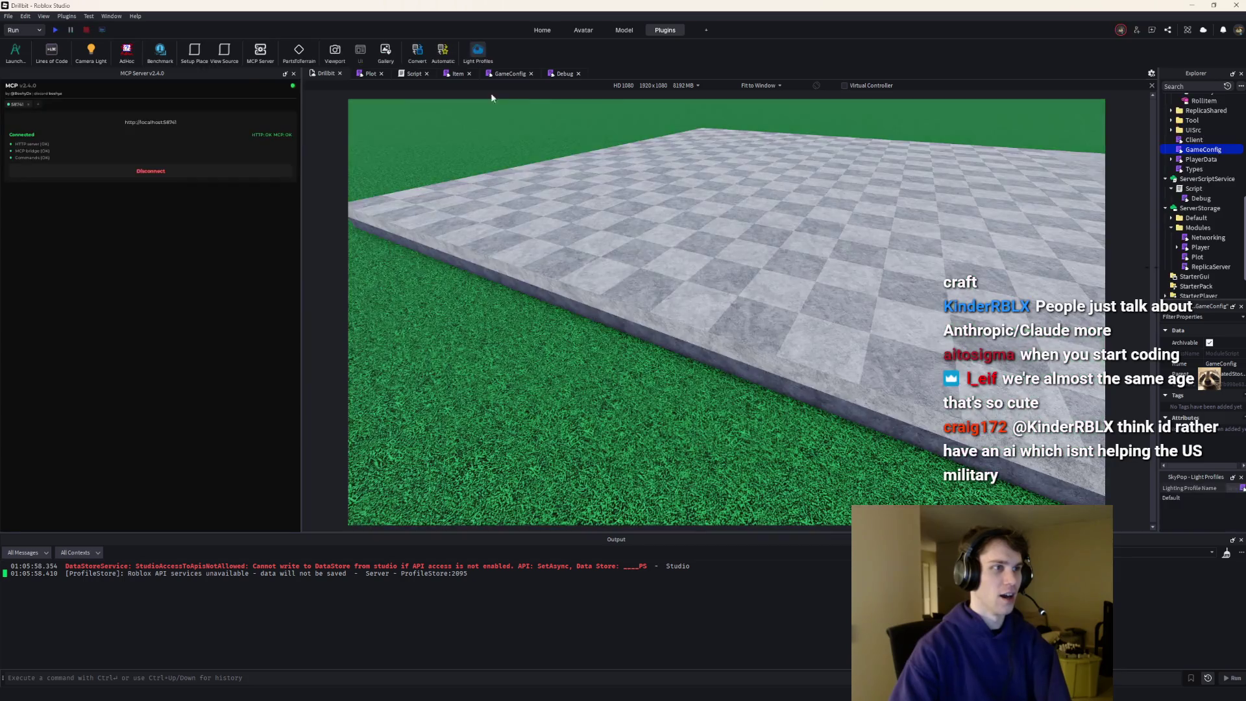
{"action": "left_click", "coordinate": [563, 74]}
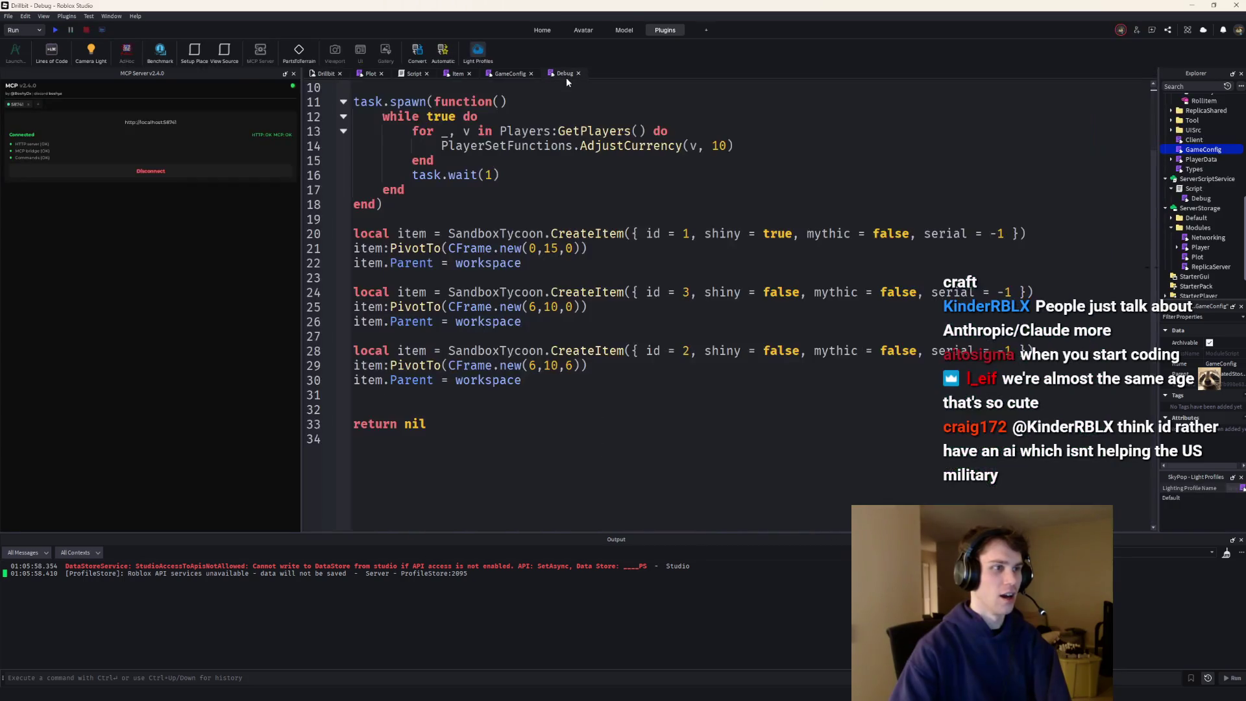
{"action": "left_click", "coordinate": [495, 74]}
{"action": "left_click", "coordinate": [411, 74]}
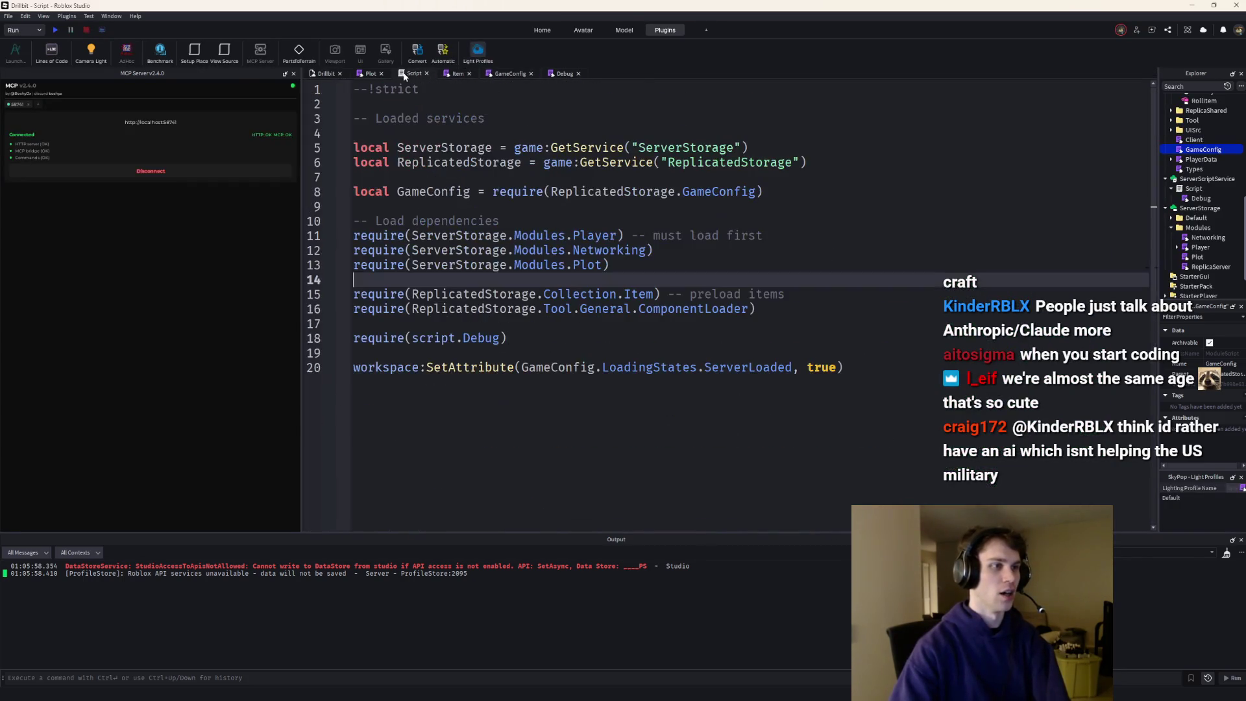
{"action": "left_click", "coordinate": [370, 74]}
- Change the starter dropper's frontLeftCell to vector.create(3, 3) and playtest again
{"action": "scroll", "coordinate": [519, 259], "scroll_direction": "up", "scroll_amount": 8}
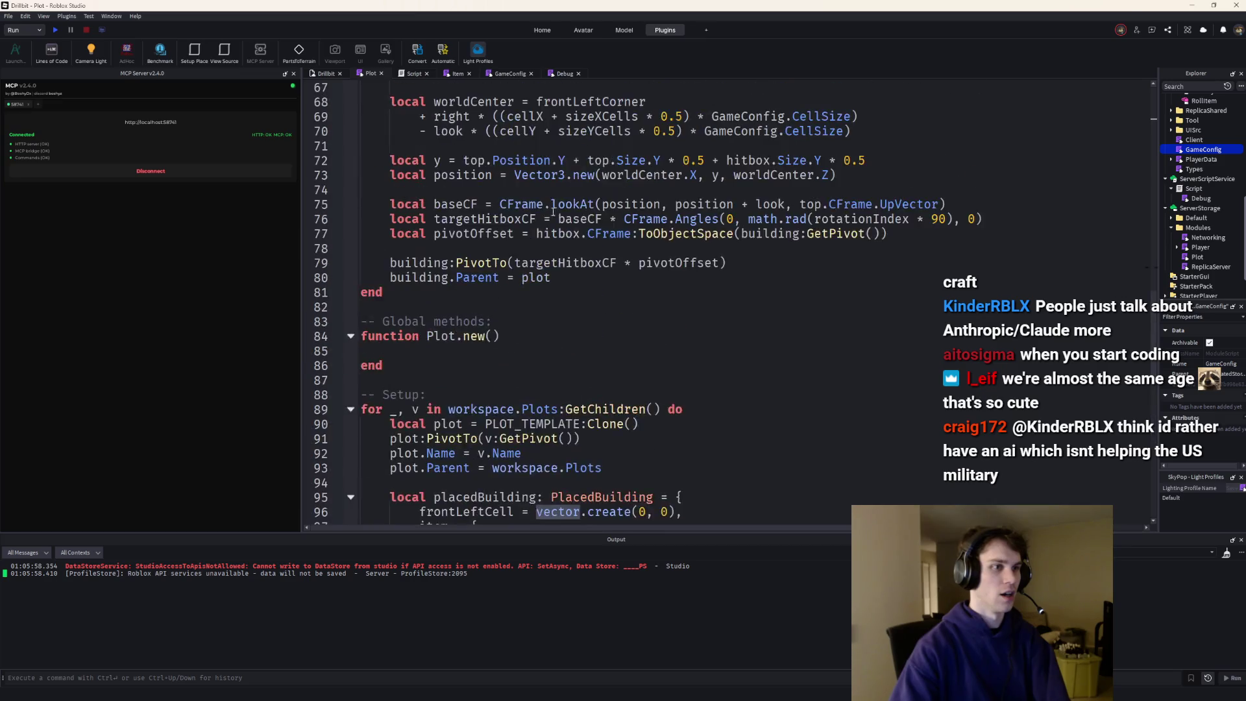
{"action": "scroll", "coordinate": [519, 259], "scroll_direction": "down", "scroll_amount": 5}
{"action": "left_click_drag", "start_coordinate": [668, 381], "coordinate": [637, 380]}
{"action": "type", "text": "3"}
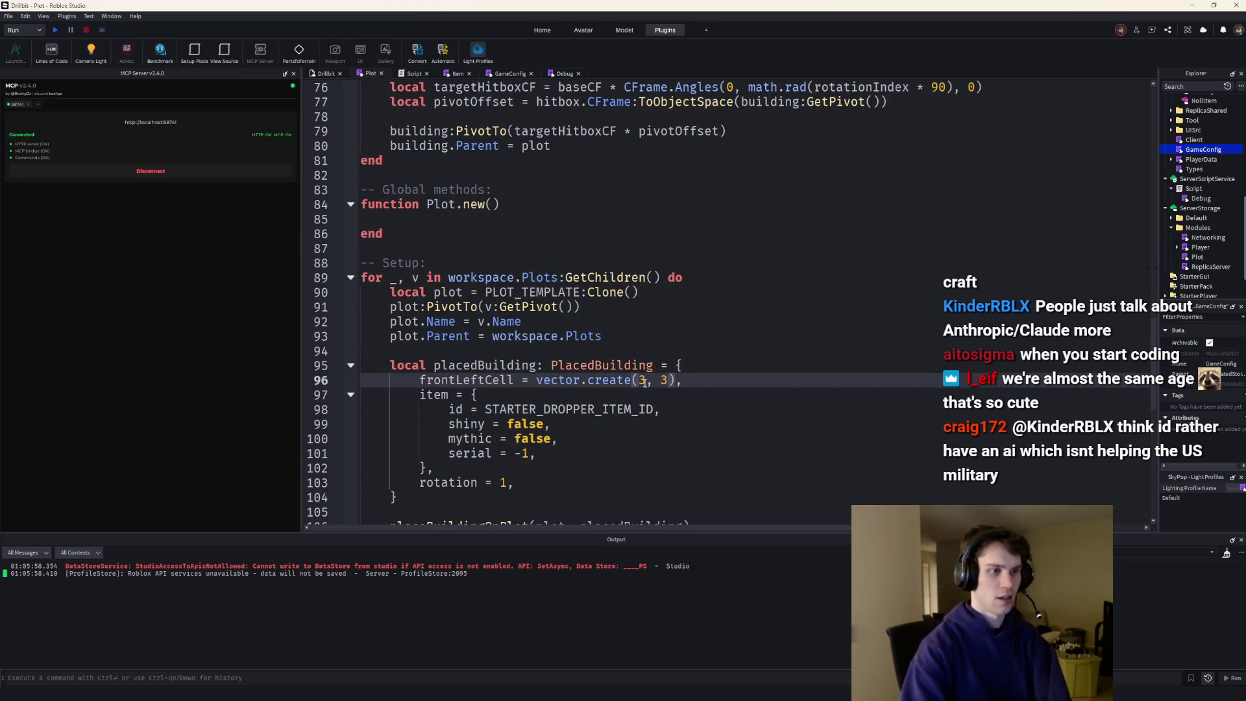
{"action": "key", "text": "F8"}
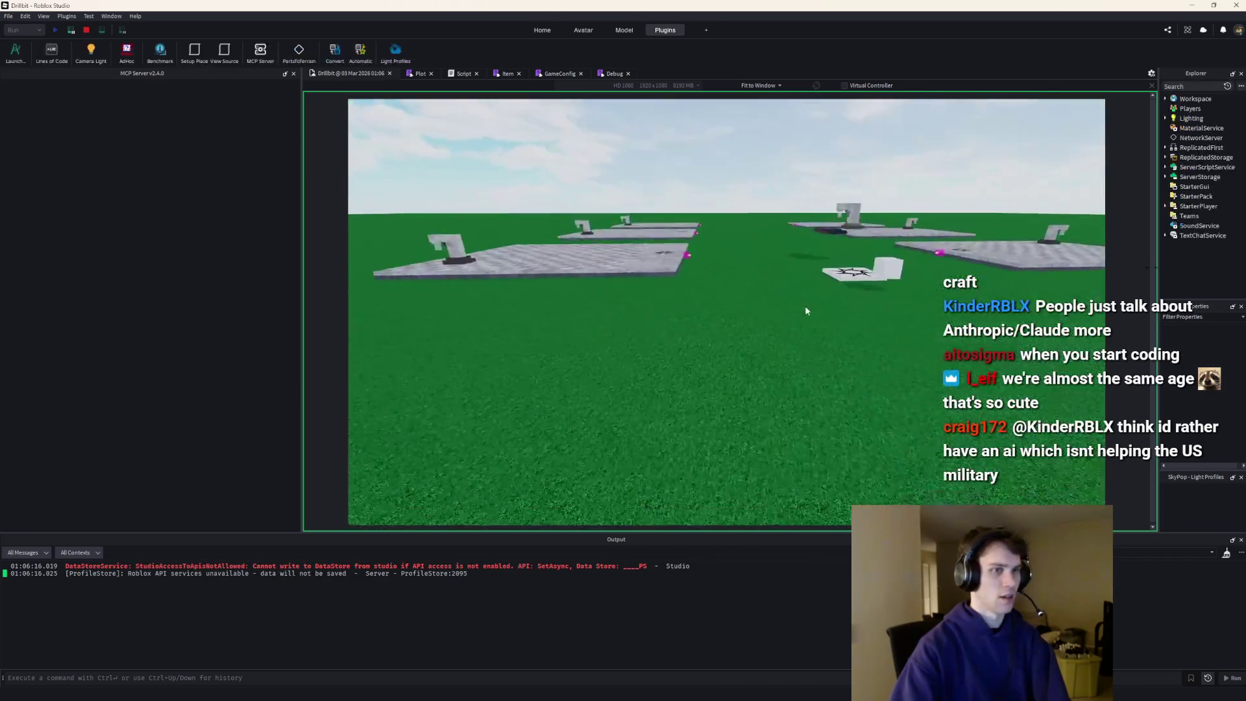
- Fly the camera across the plots to check each dropper's placement, then stop the playtest
{"action": "key", "text": "w"}
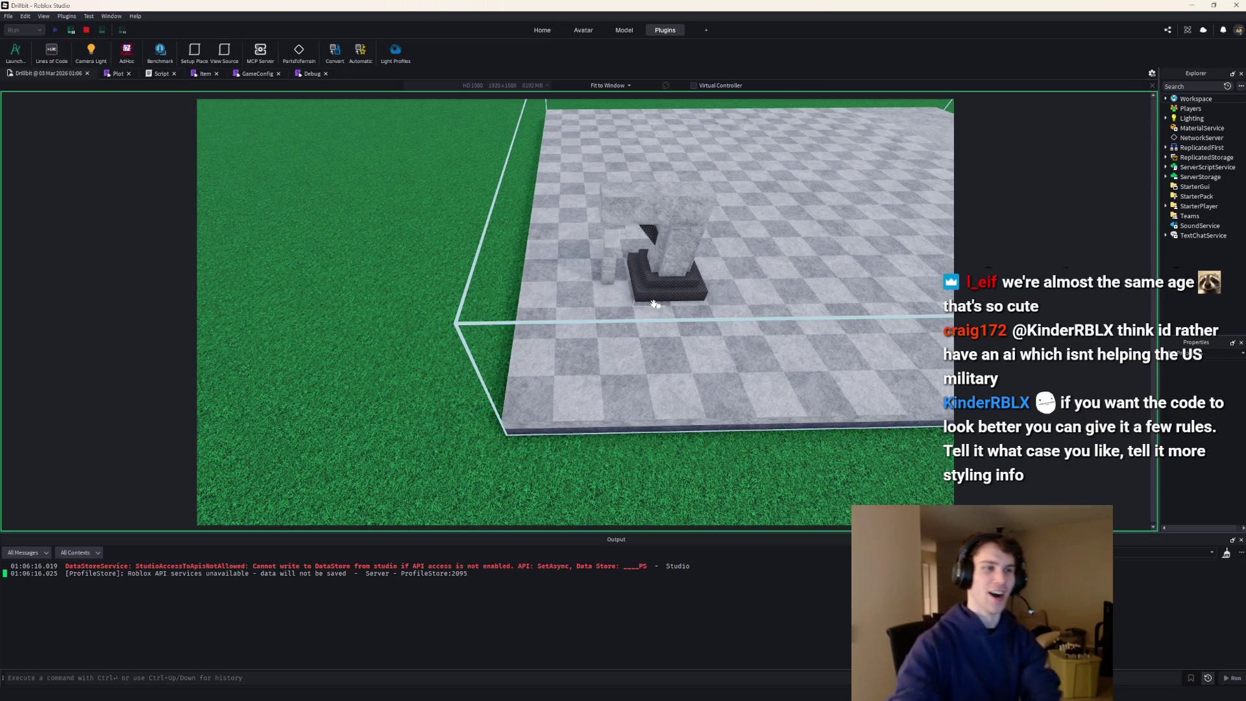
{"action": "key", "text": "s"}
{"action": "key", "text": "shift+F5"}
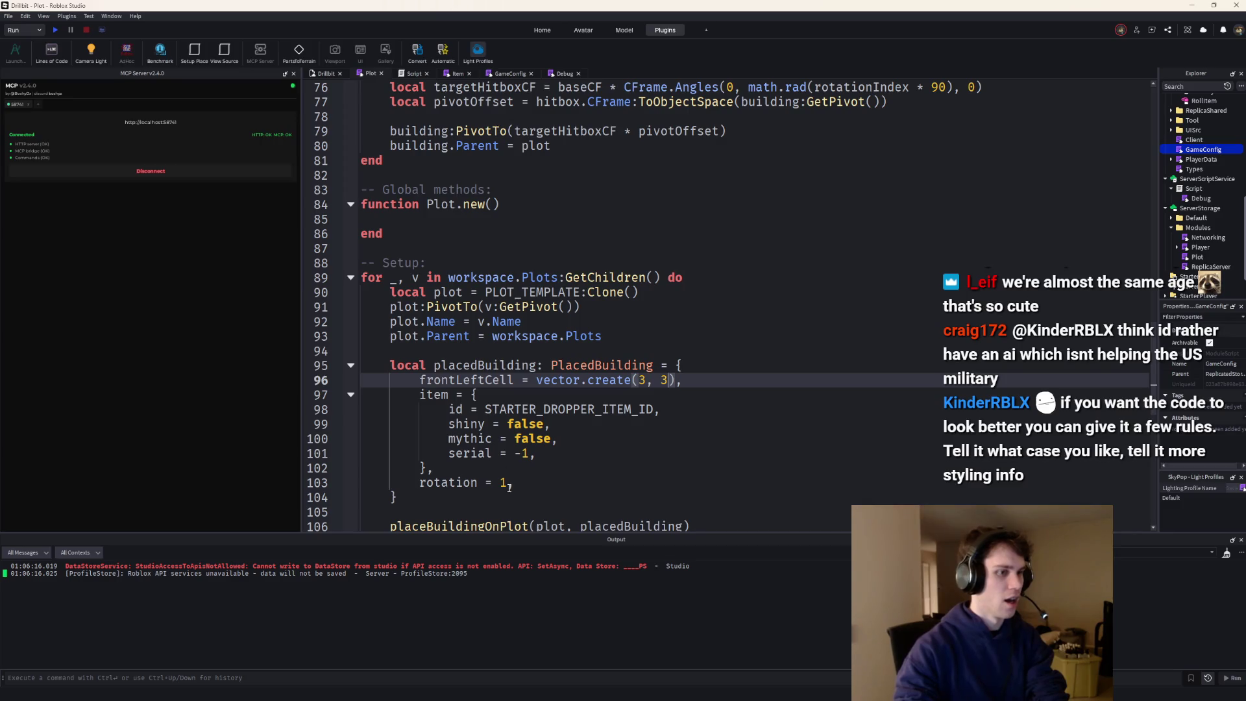
{"action": "left_click", "coordinate": [509, 484]}
- Run a second playtest to recheck the droppers at cell 3, 3, then stop it
{"action": "key", "text": "F8"}
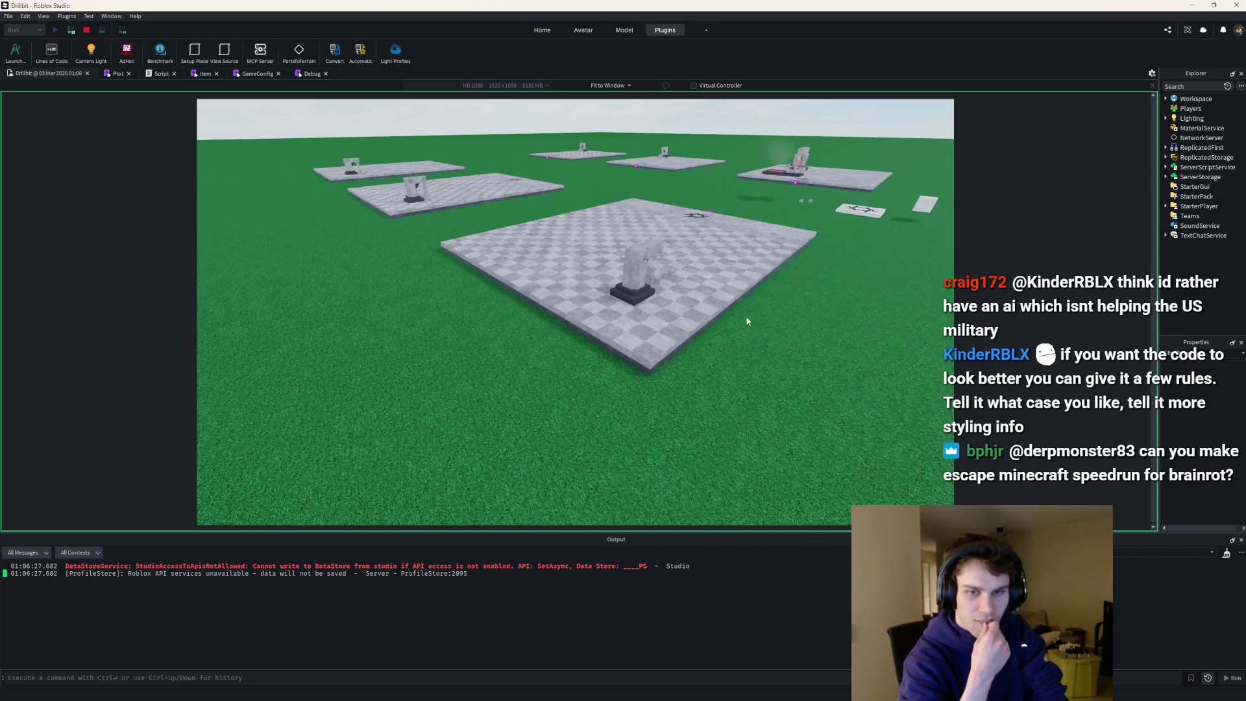
{"action": "key", "text": "w"}
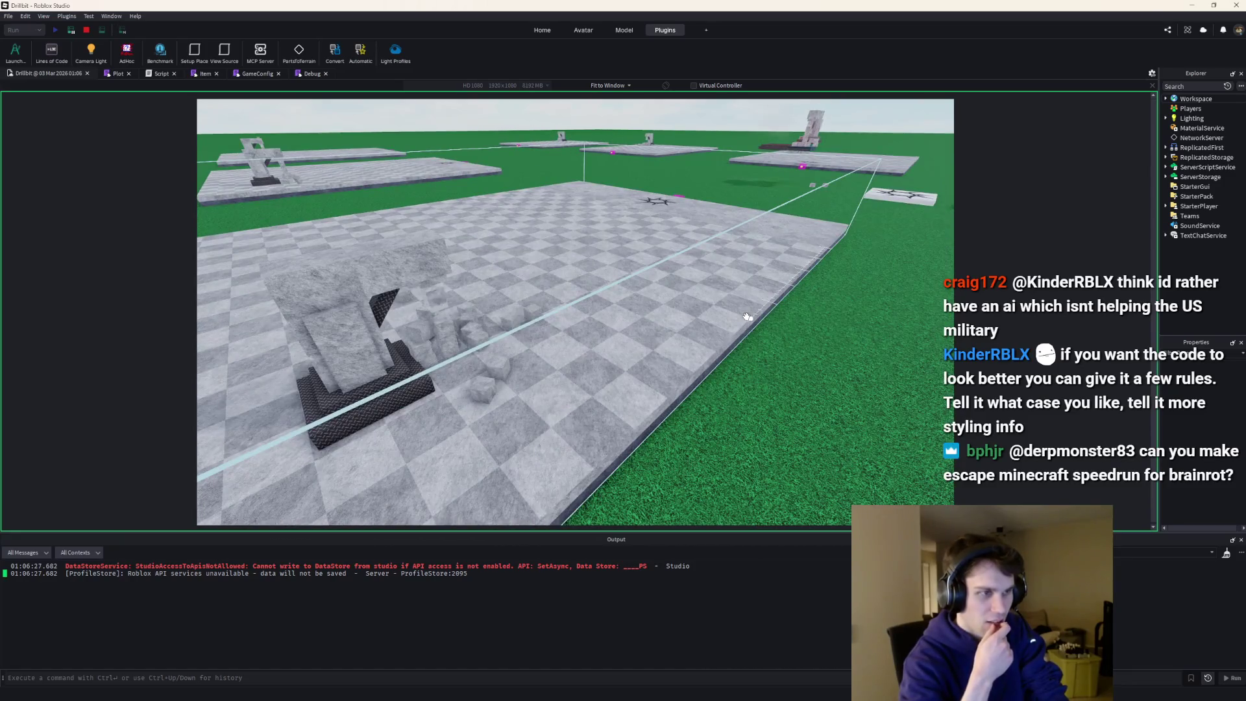
{"action": "scroll", "coordinate": [747, 316], "scroll_direction": "down", "scroll_amount": 5}
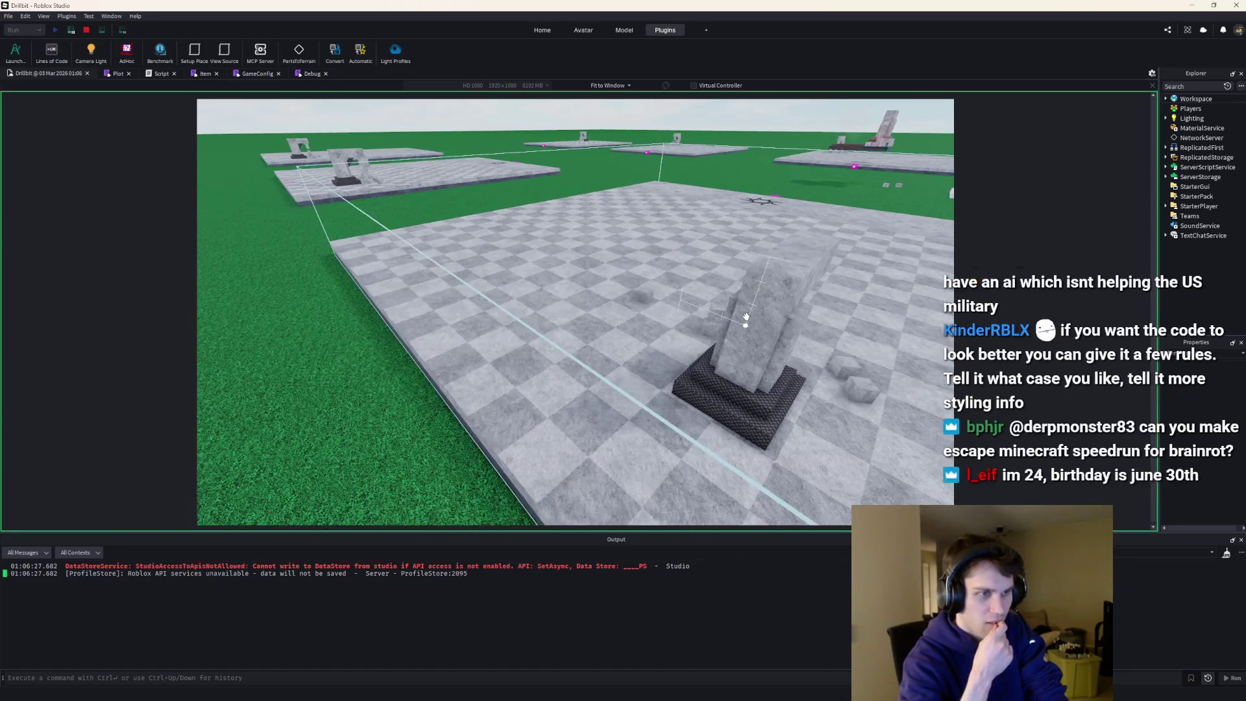
{"action": "scroll", "coordinate": [746, 316], "scroll_direction": "down", "scroll_amount": 3}
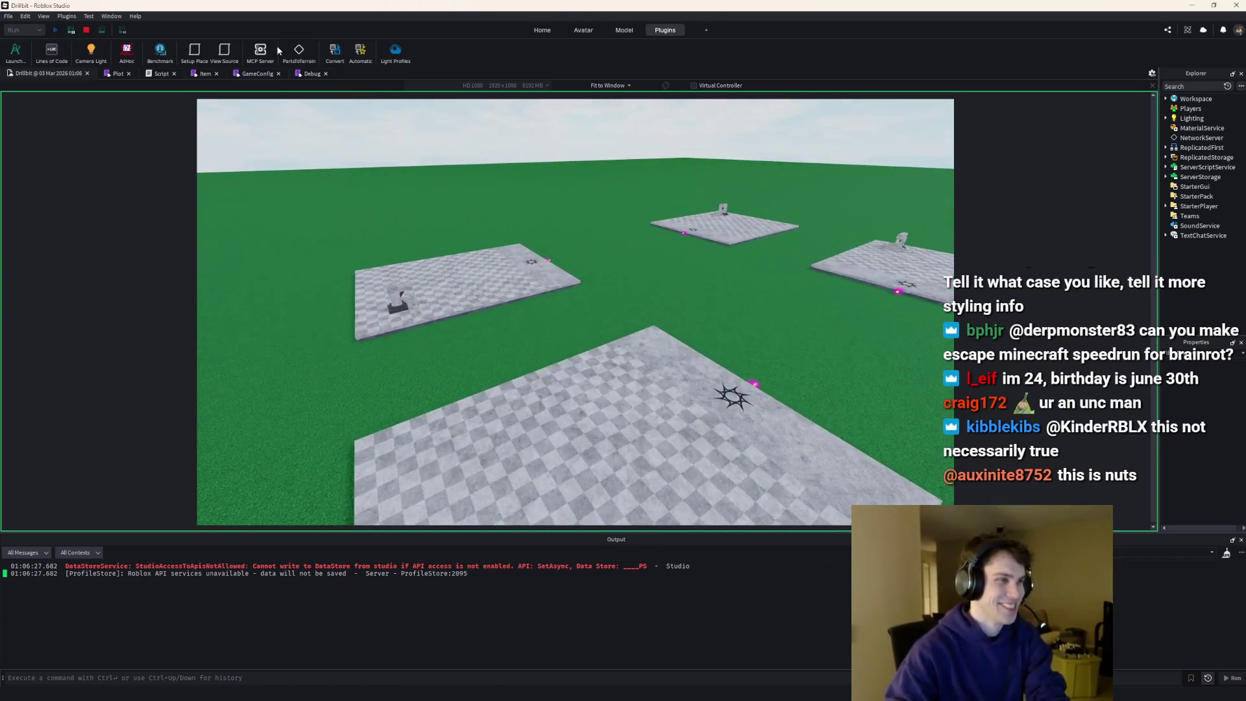
{"action": "left_click", "coordinate": [87, 30]}
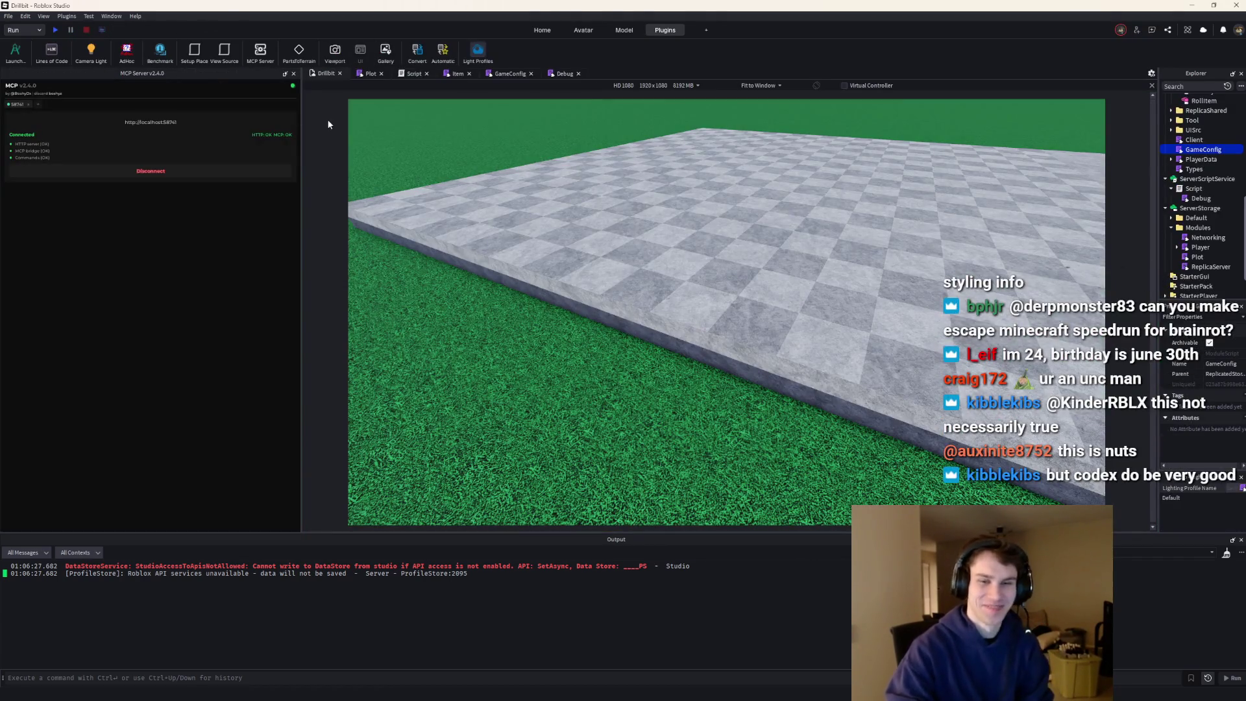
- Start a Codex prompt asking that frontLeftCell become an "x, y" string mapped to a vector when placing
{"action": "left_click", "coordinate": [1191, 6]}
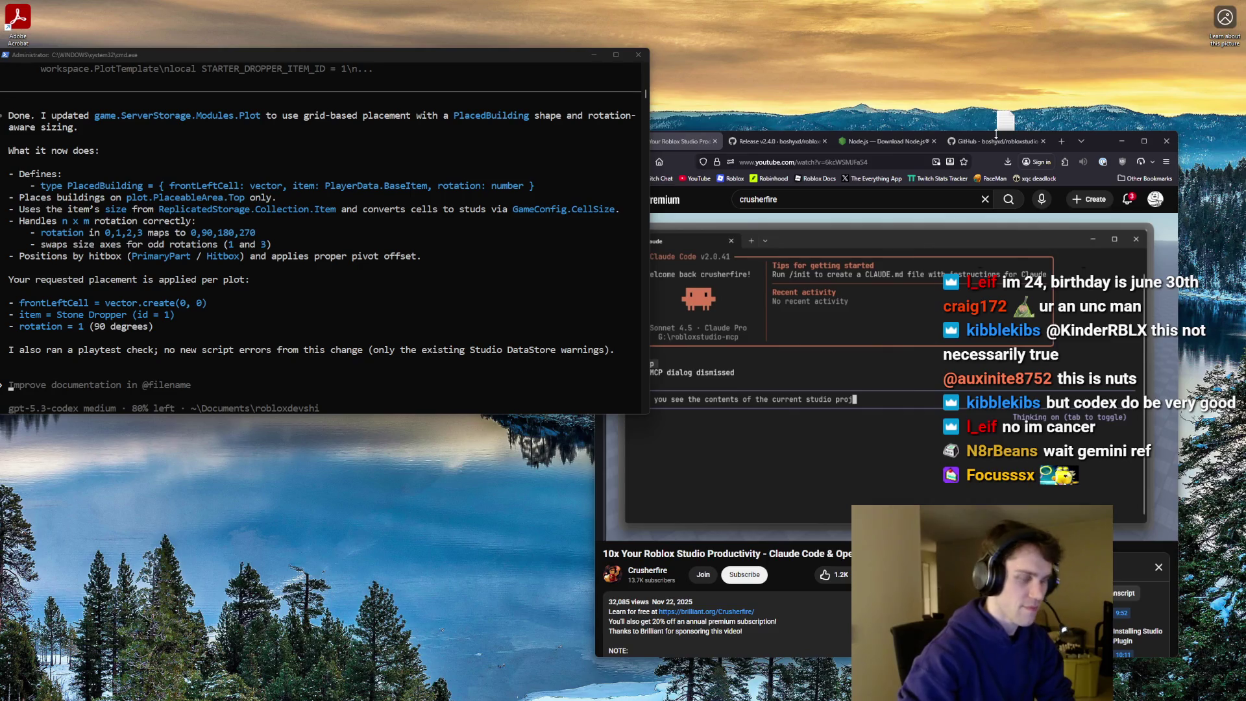
{"action": "left_click", "coordinate": [81, 383]}
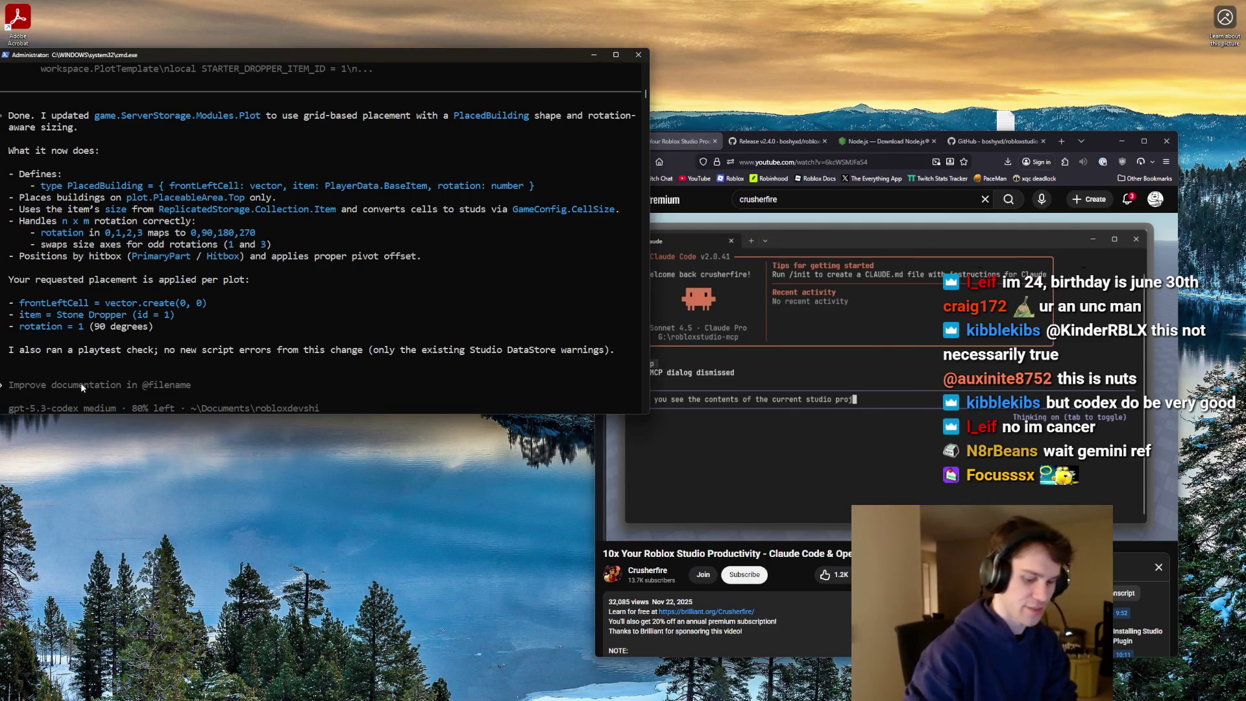
{"action": "type", "text": "Now, "}
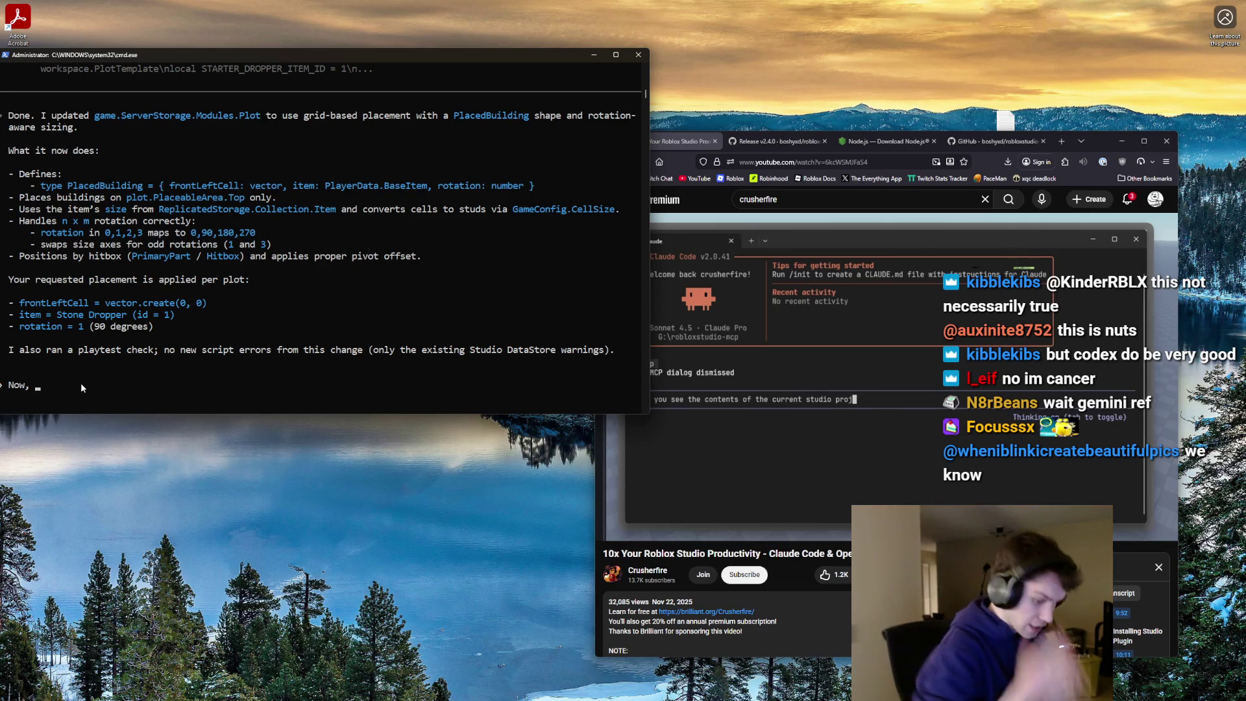
{"action": "type", "text": "convert the frontLEft"}
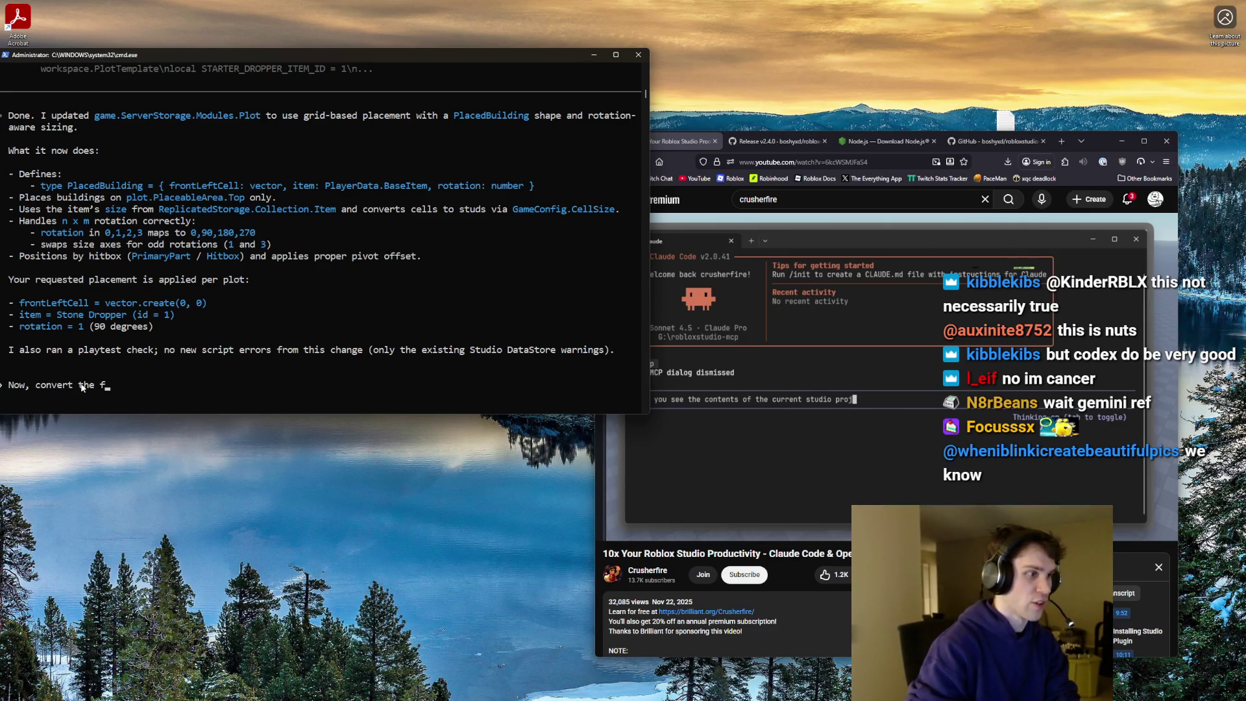
{"action": "key", "text": "BackSpace"}
{"action": "key", "text": "BackSpace"}
{"action": "type", "text": "eftCell"}
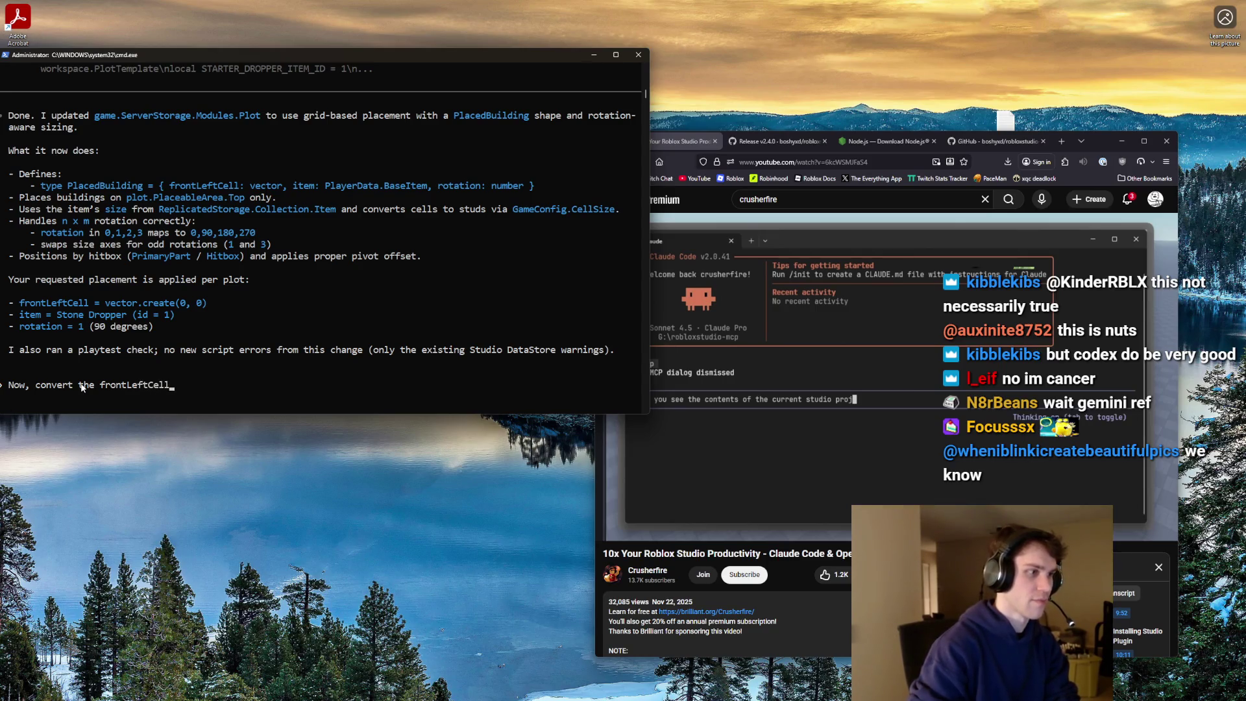
{"action": "type", "text": " to a string that"}
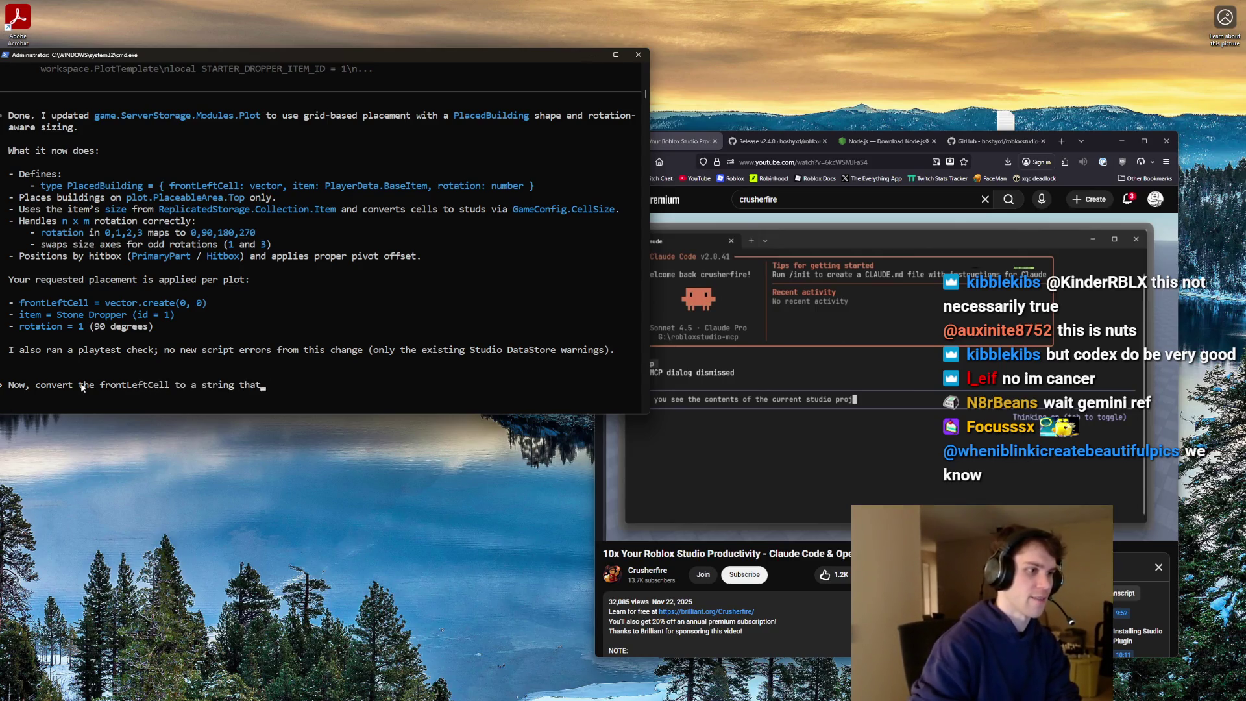
{"action": "type", "text": " looks like \"x, y"}
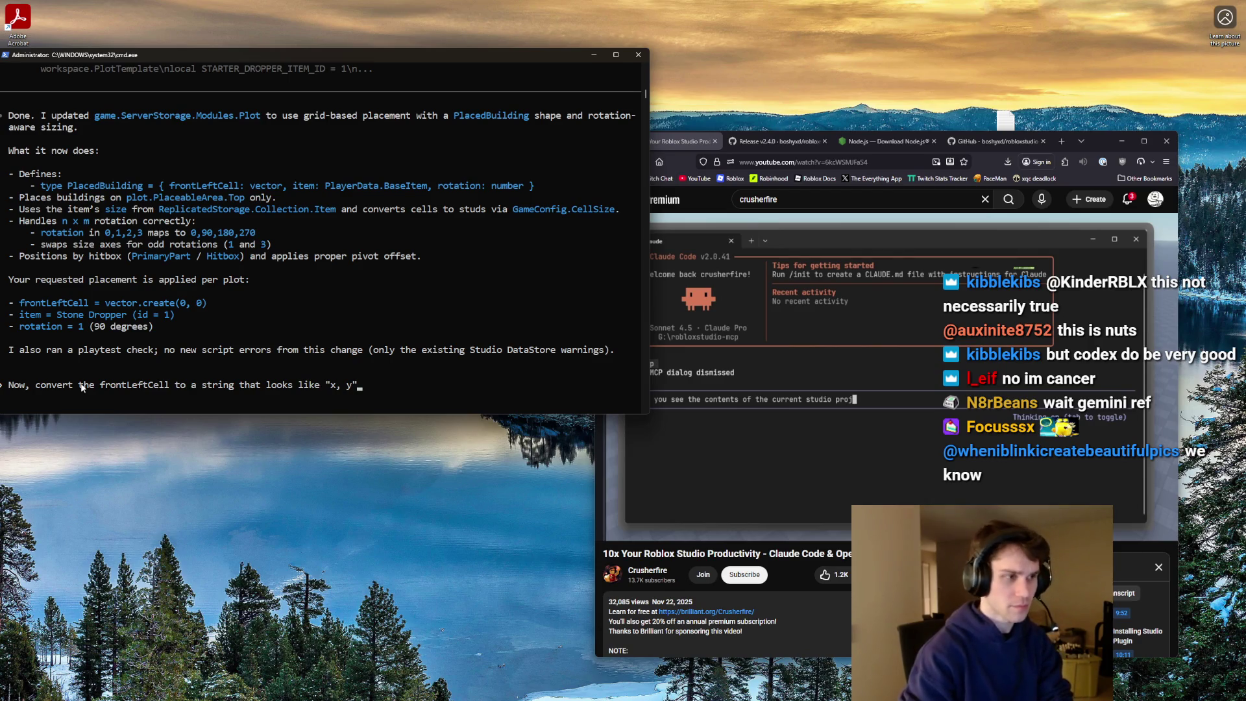
{"action": "type", "text": "nd then when placing, map to a vector. T"}
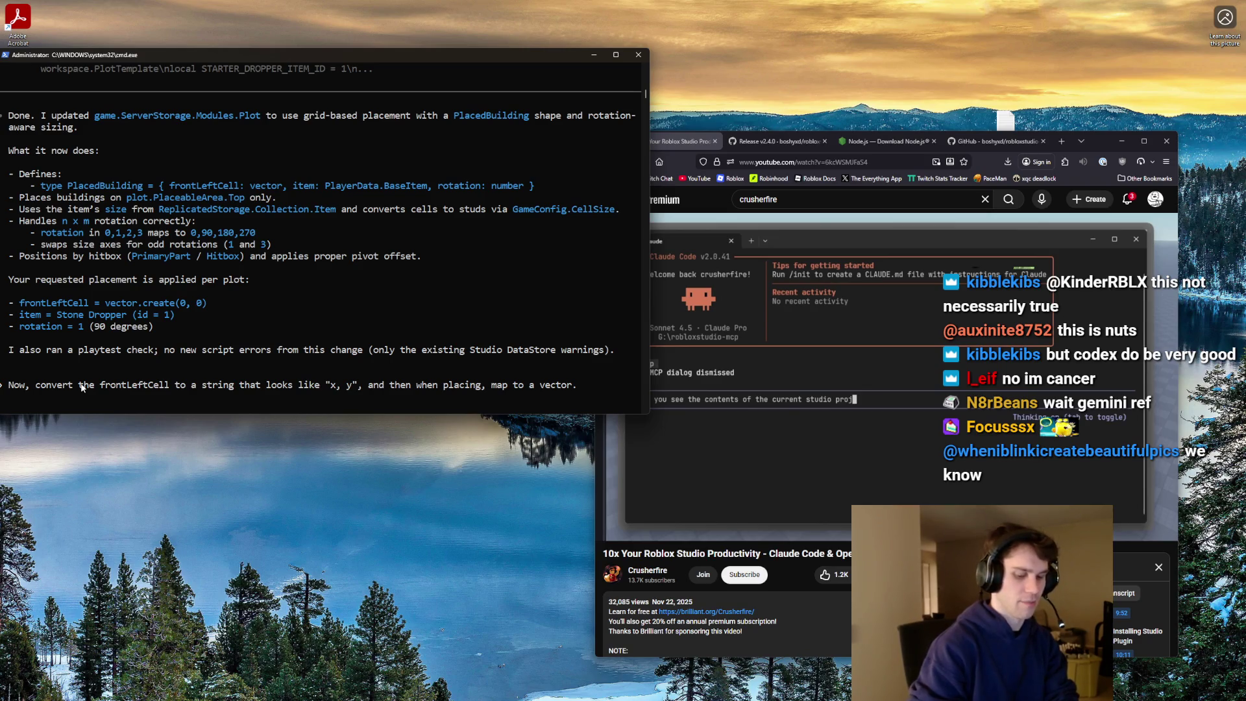
{"action": "type", "text": "hen, "}
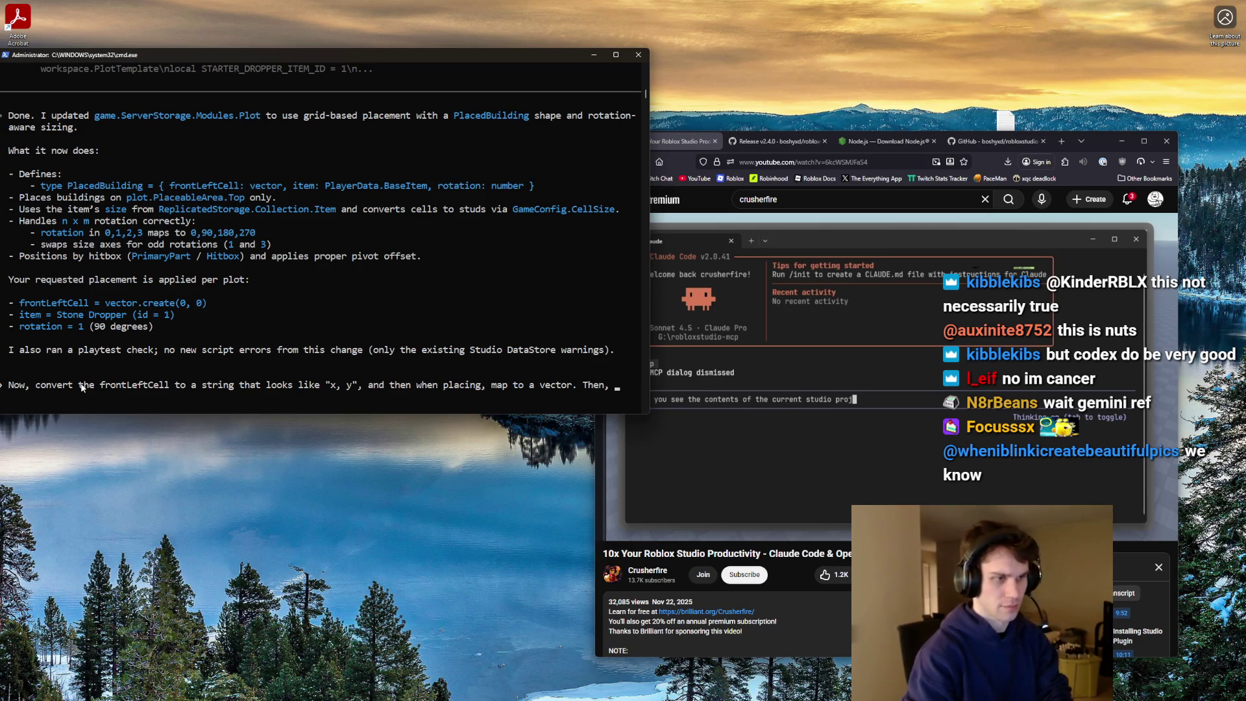
{"action": "type", "text": "define"}
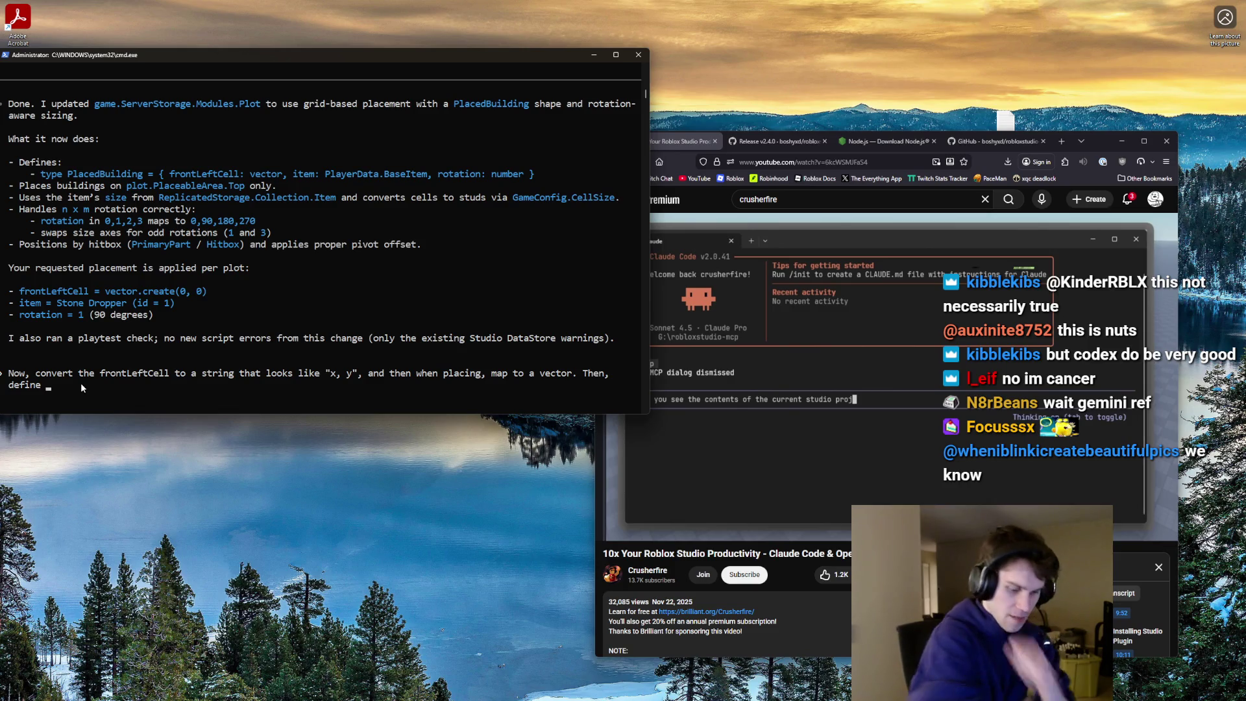
- Extend the prompt with a [coordinate] = boolean dictionary for collision detection
{"action": "type", "text": "itionary"}
{"action": "key", "text": "BackSpace"}
{"action": "key", "text": "BackSpace"}
{"action": "key", "text": "BackSpace"}
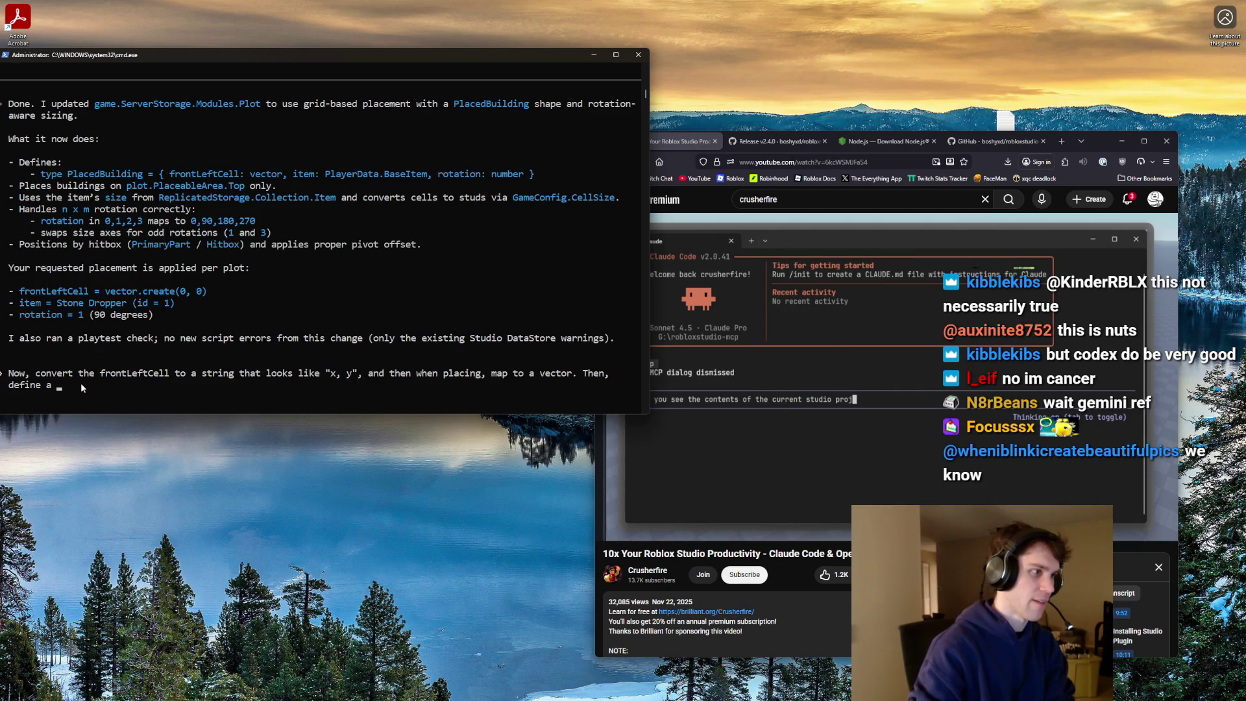
{"action": "type", "text": "[coordinate] = boolean, that allows you to"}
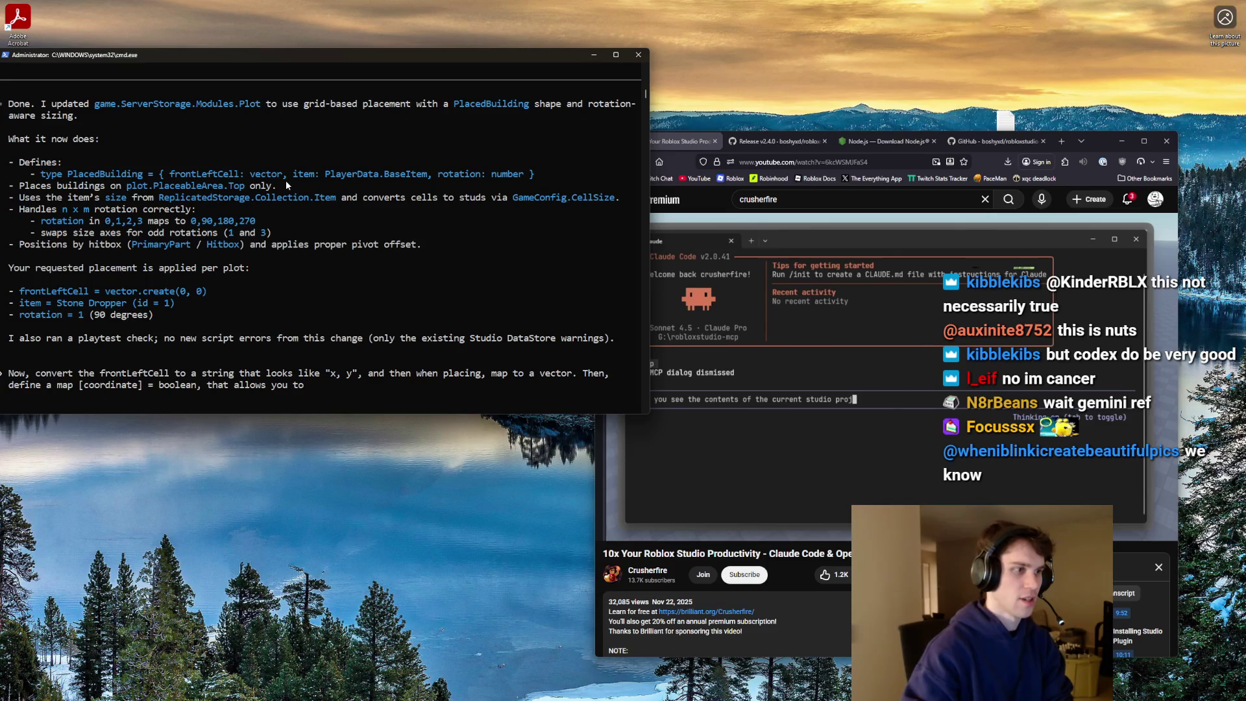
{"action": "key", "text": "BackSpace"}
{"action": "key", "text": "BackSpace"}
{"action": "key", "text": "BackSpace"}
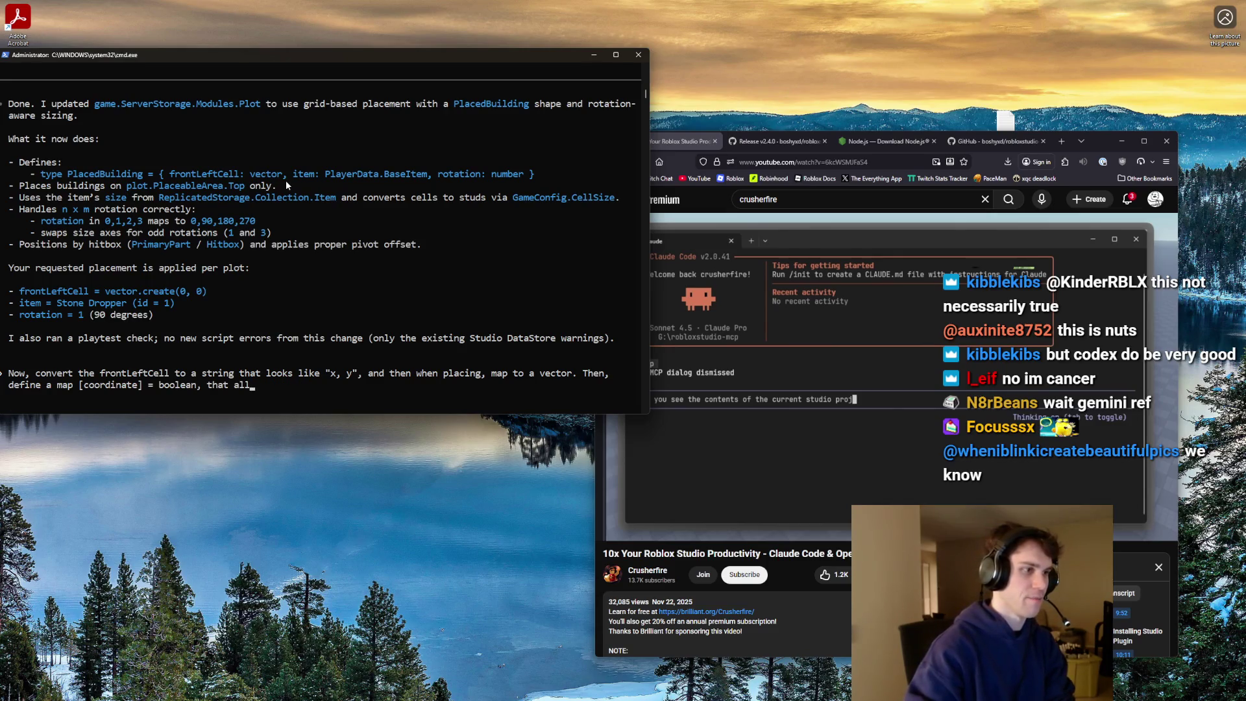
{"action": "type", "text": "can be used for "}
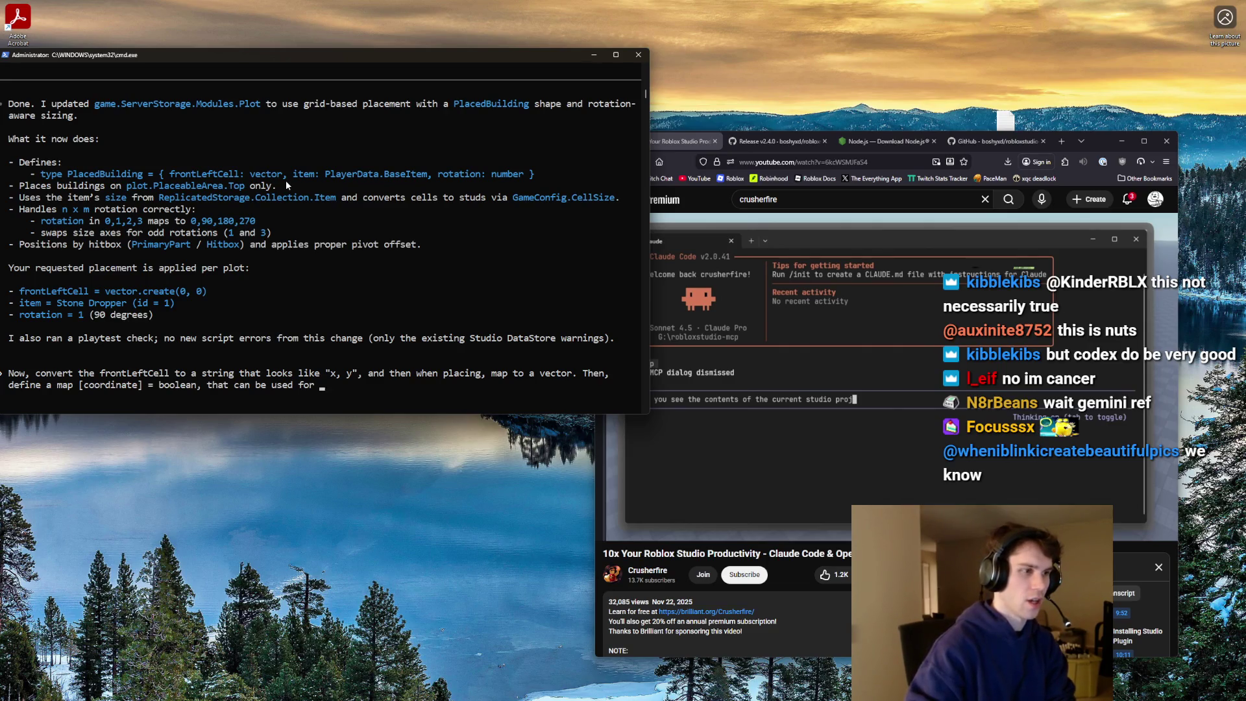
{"action": "type", "text": "cx"}
{"action": "type", "text": "collision detec"}
{"action": "type", "text": "ting. "}
{"action": "type", "text": "ate a test t"}
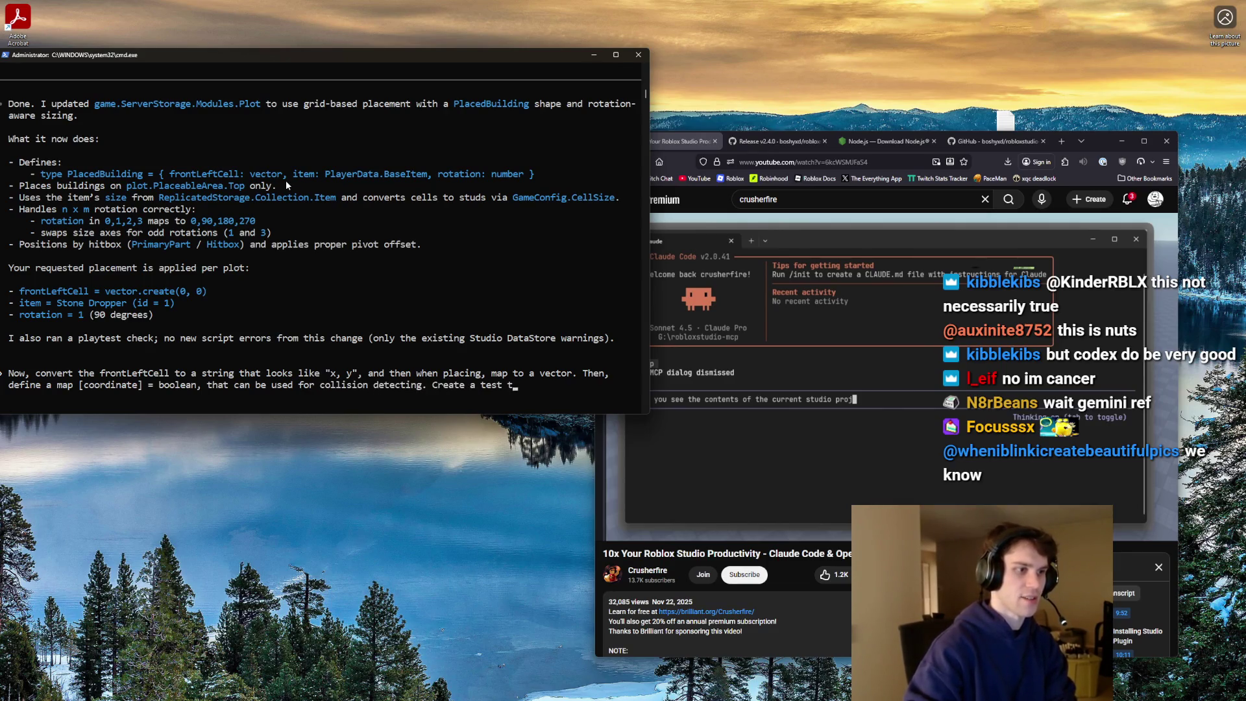
{"action": "type", "text": "o prevent two items from being plac"}
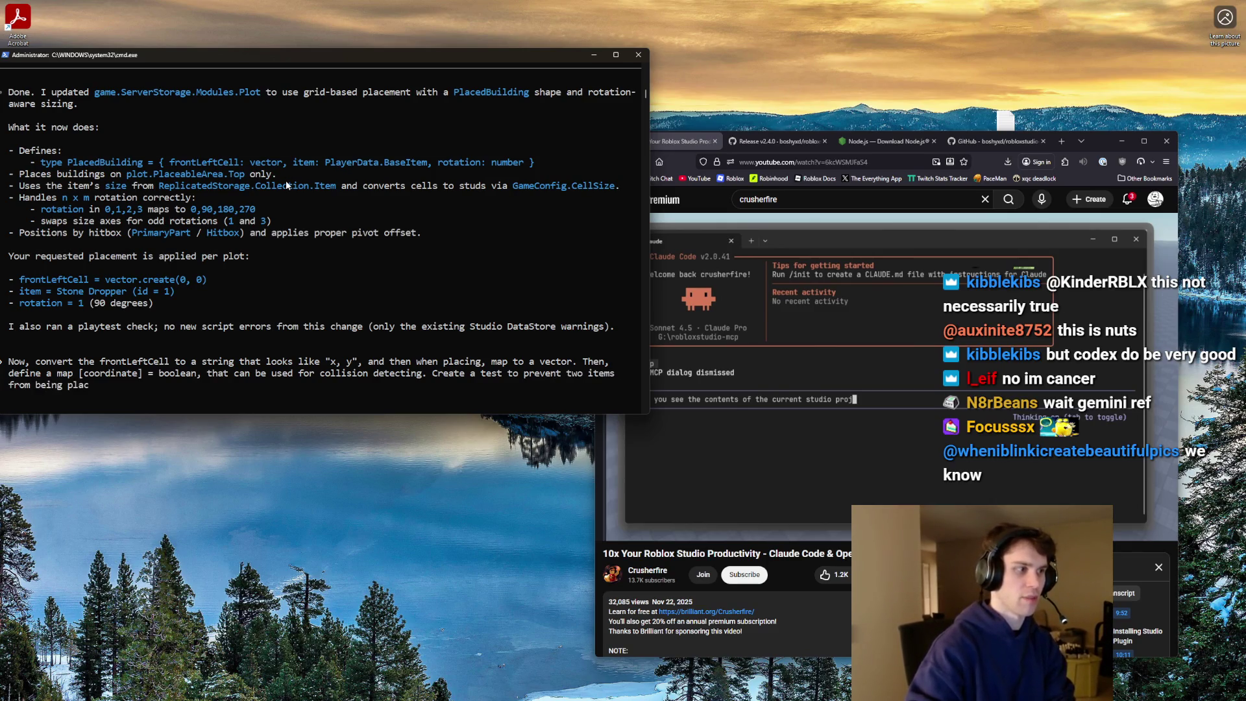
{"action": "type", "text": "ed on top of each other. "}
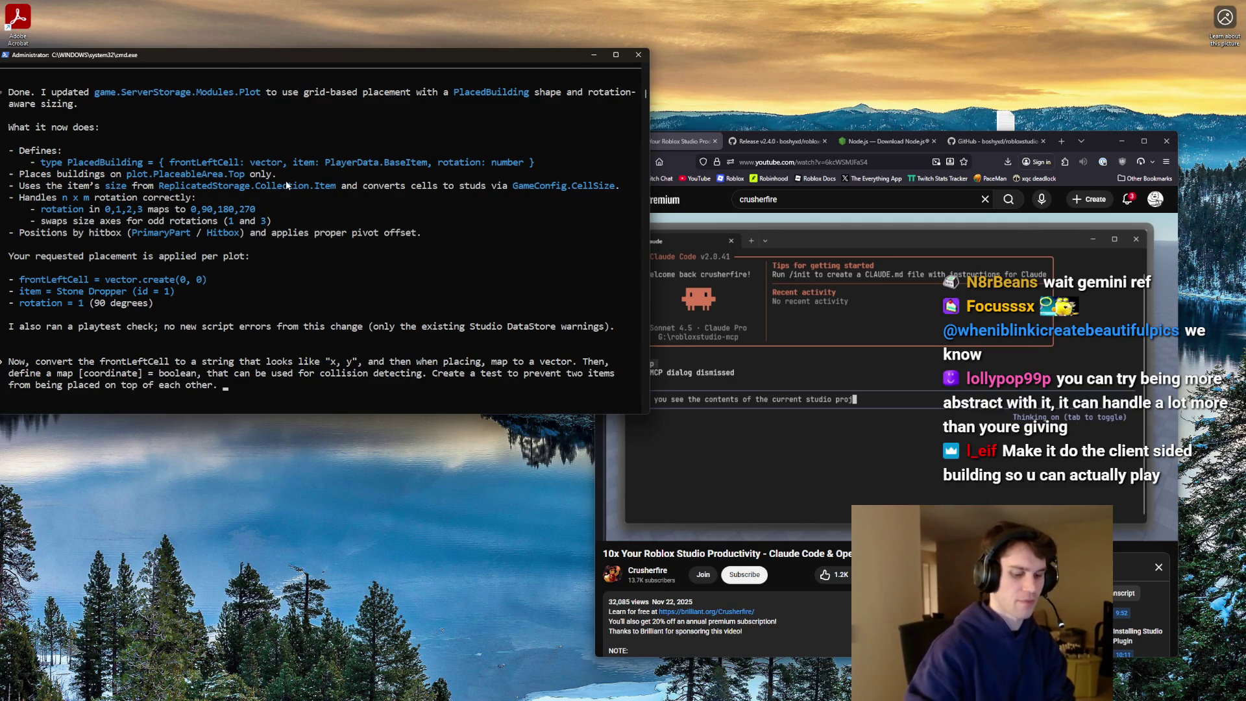
{"action": "type", "text": "Test placement, remov"}
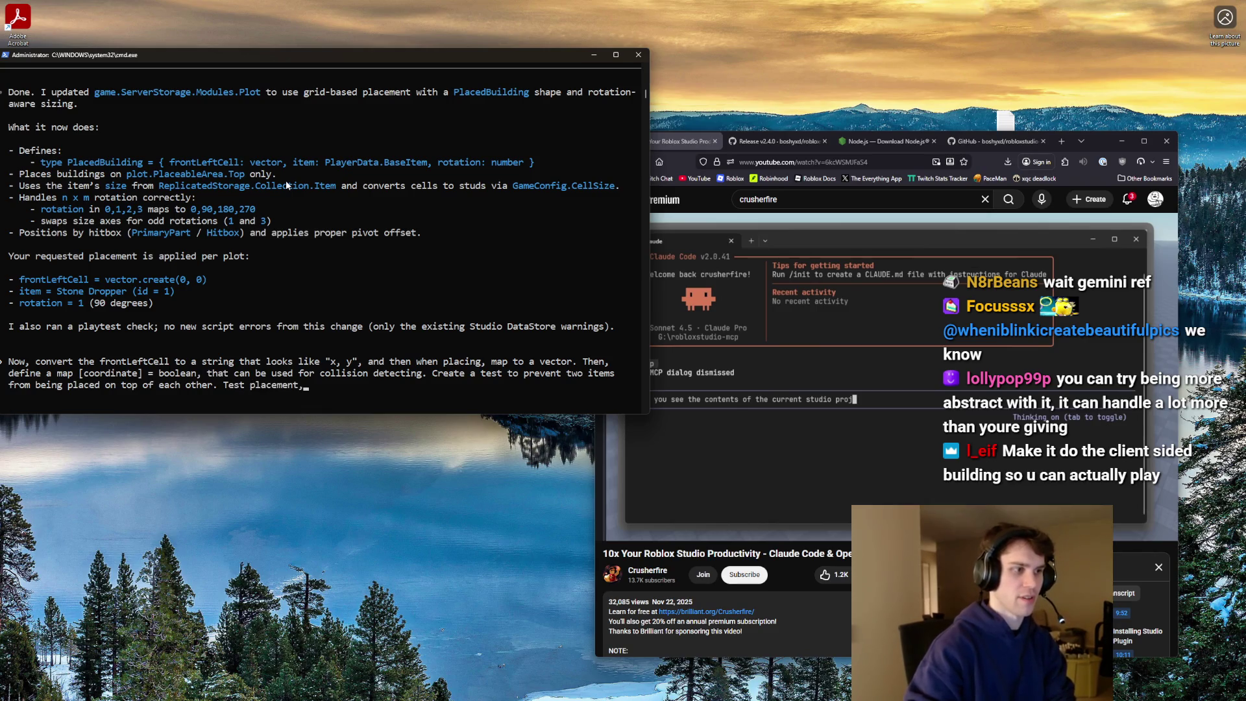
- Ask for a placement-and-removal test and a per-plot plotStruct table, then submit the request
{"action": "key", "text": "BackSpace"}
{"action": "key", "text": "BackSpace"}
{"action": "key", "text": "BackSpace"}
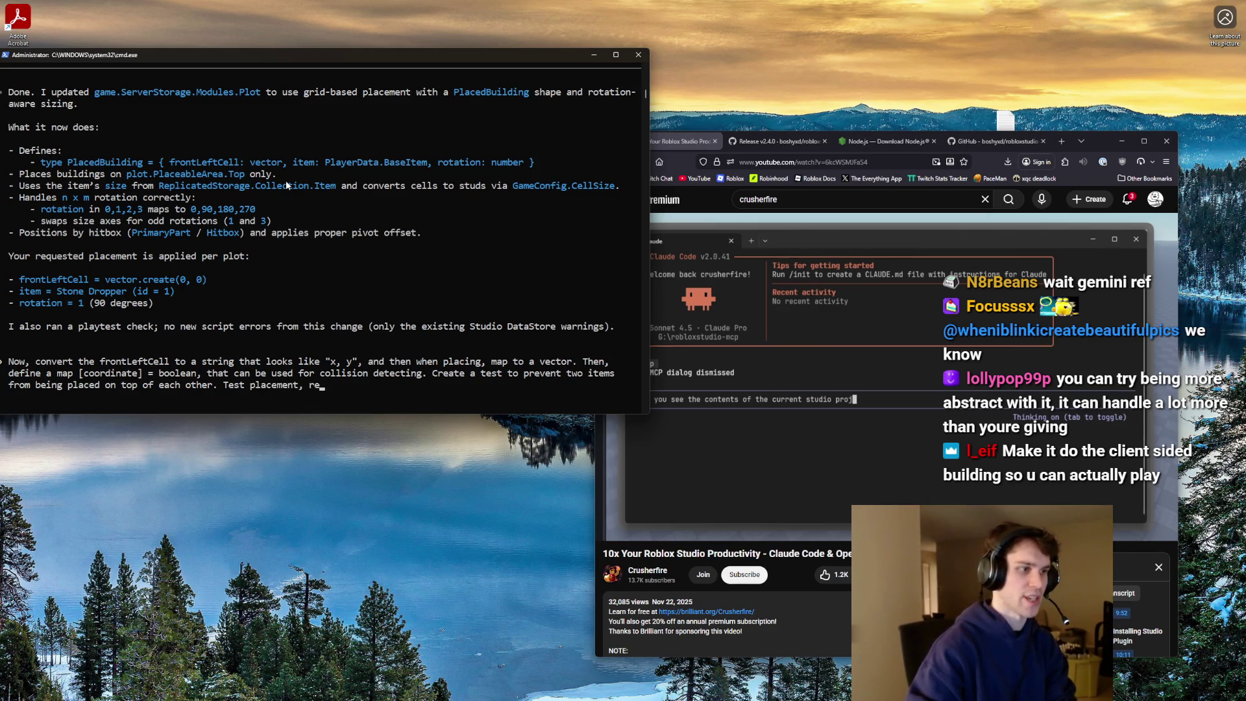
{"action": "type", "text": "placement a"}
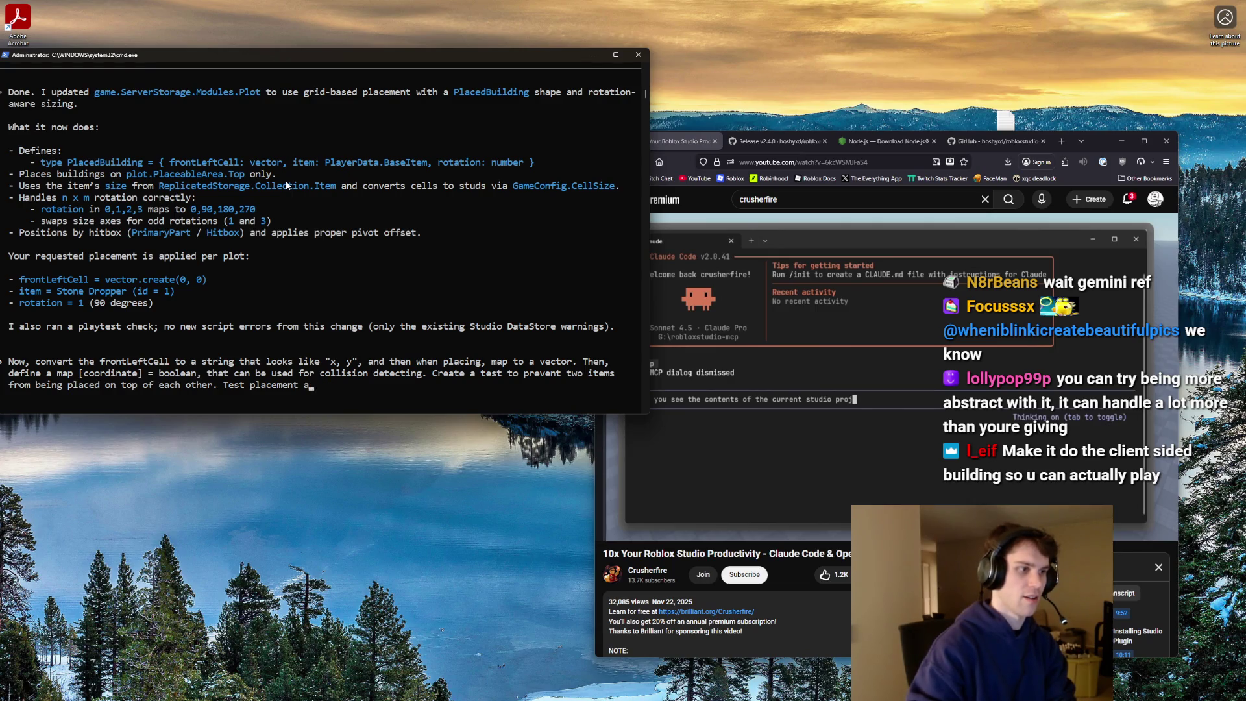
{"action": "type", "text": "nd removal. Y"}
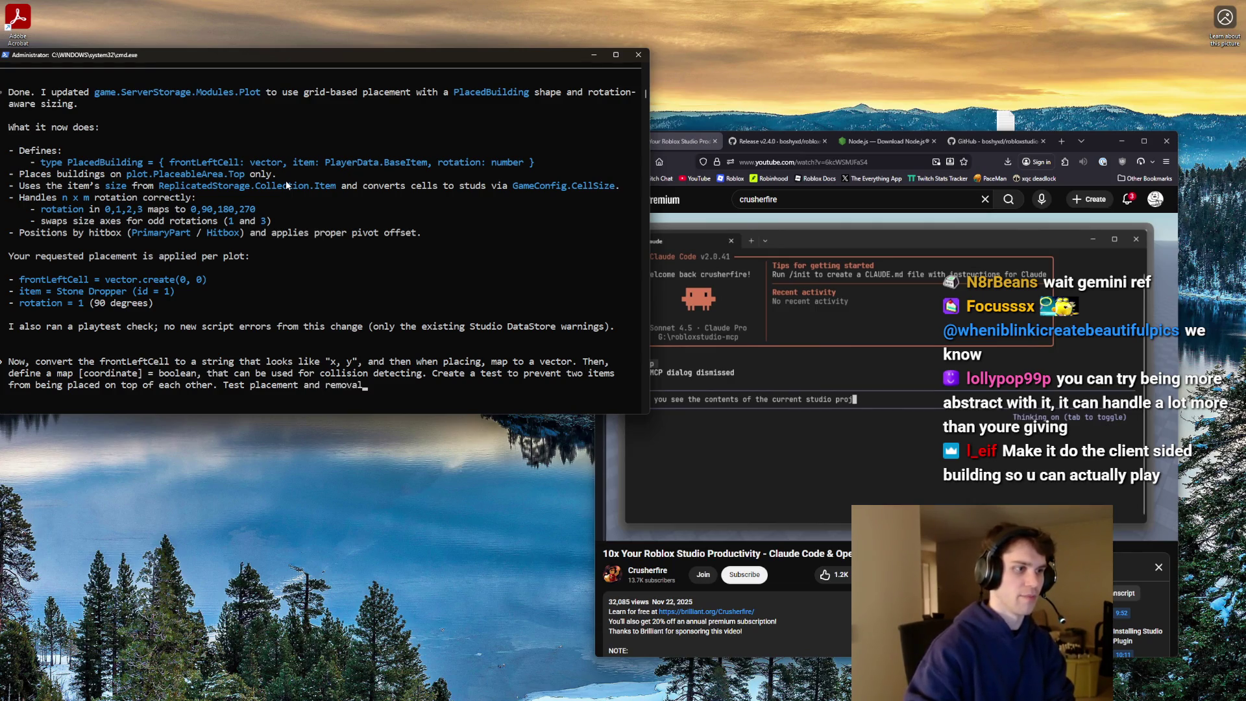
{"action": "type", "text": "ou can create a plot"}
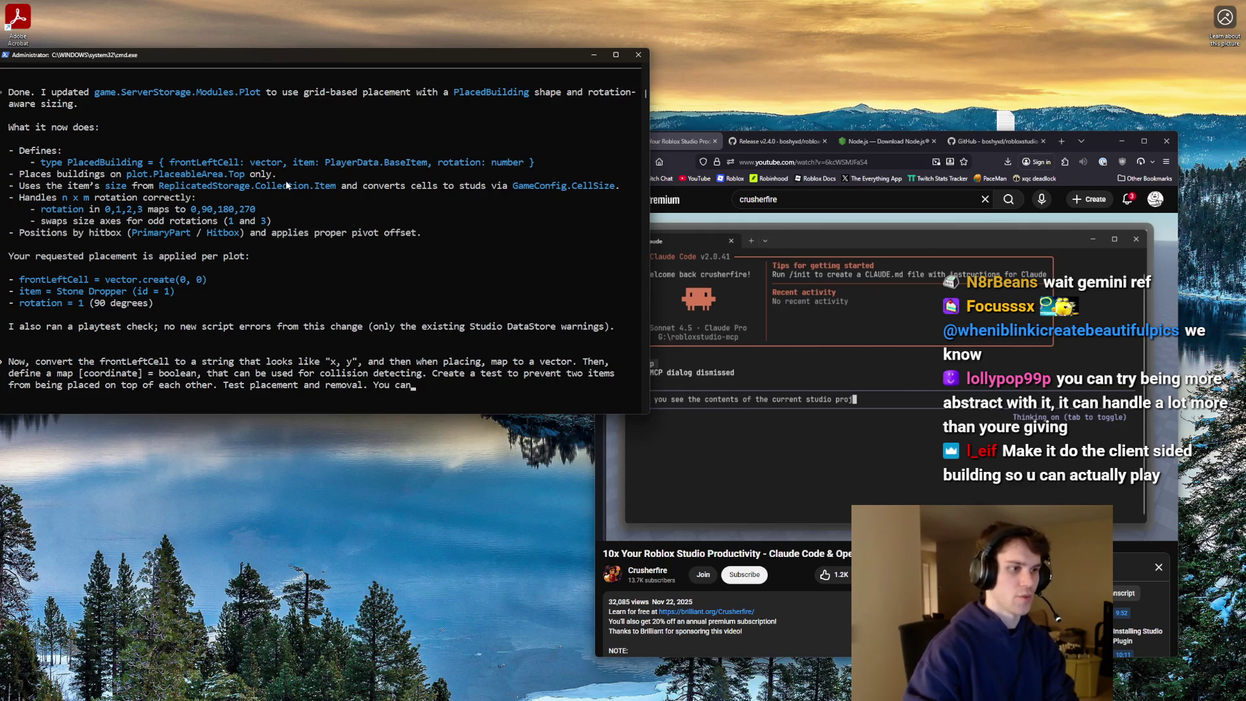
{"action": "key", "text": "BackSpace"}
{"action": "key", "text": "BackSpace"}
{"action": "key", "text": "BackSpace"}
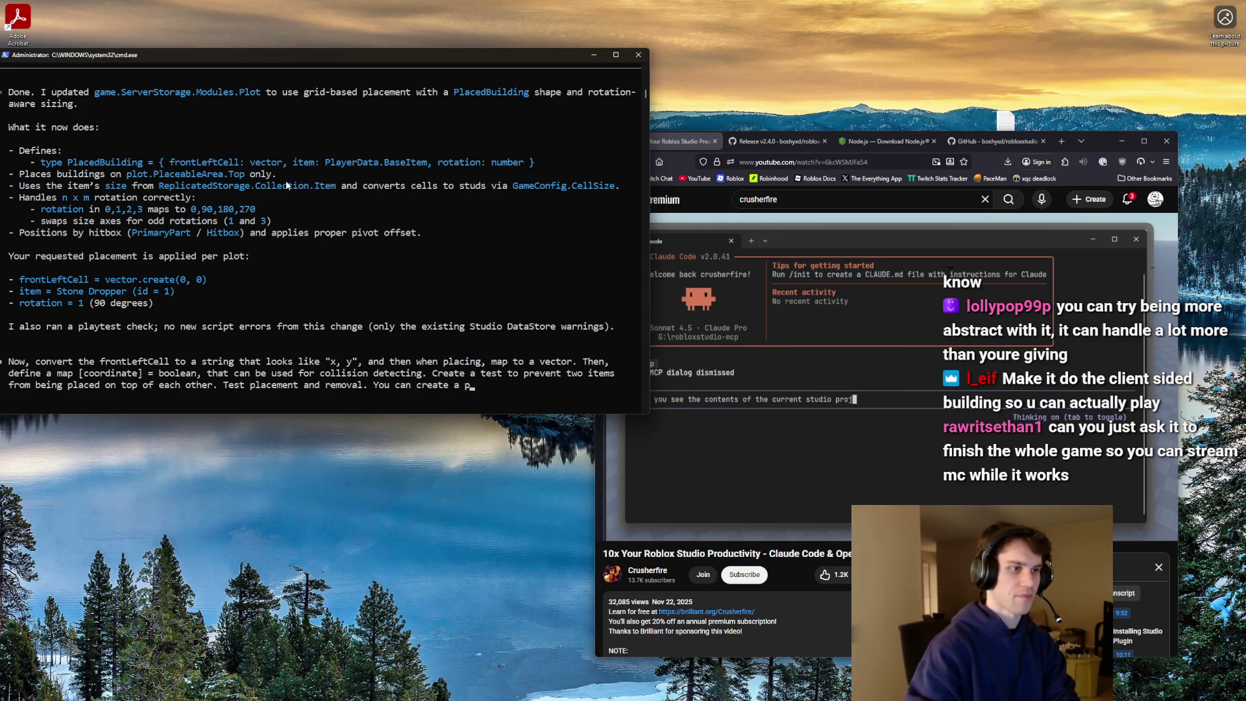
{"action": "type", "text": "lotStruct that "}
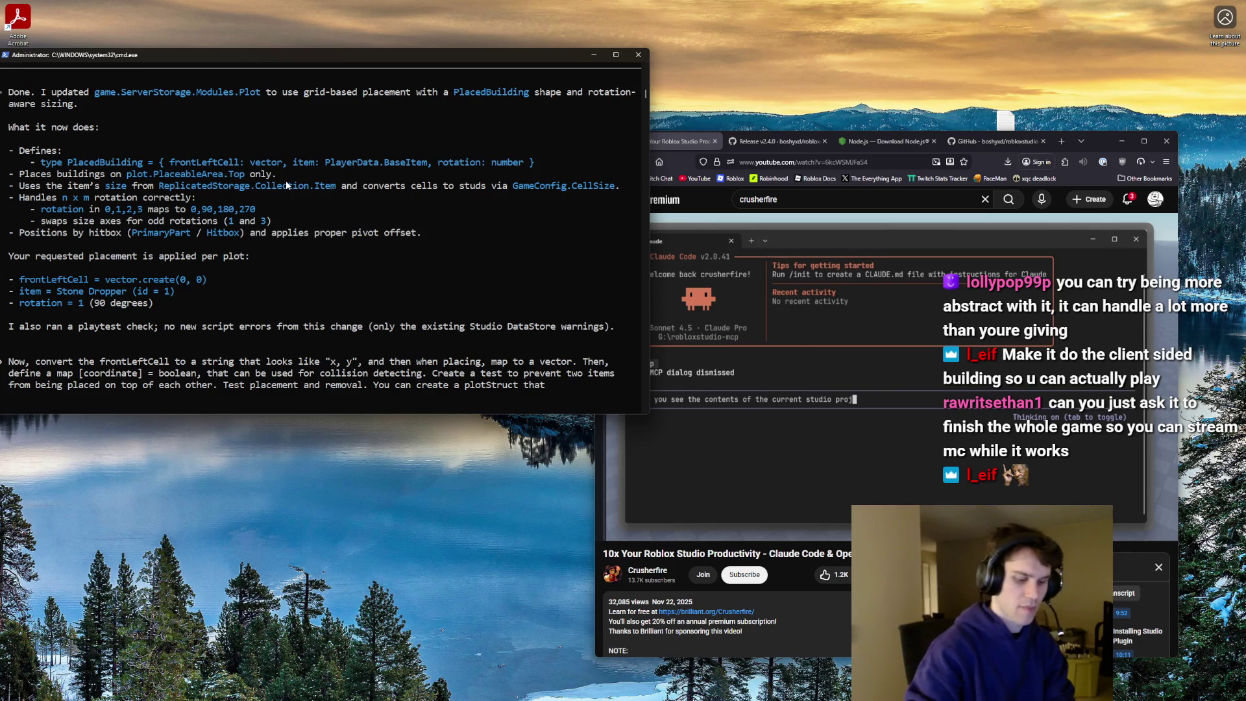
{"action": "type", "text": "is a"}
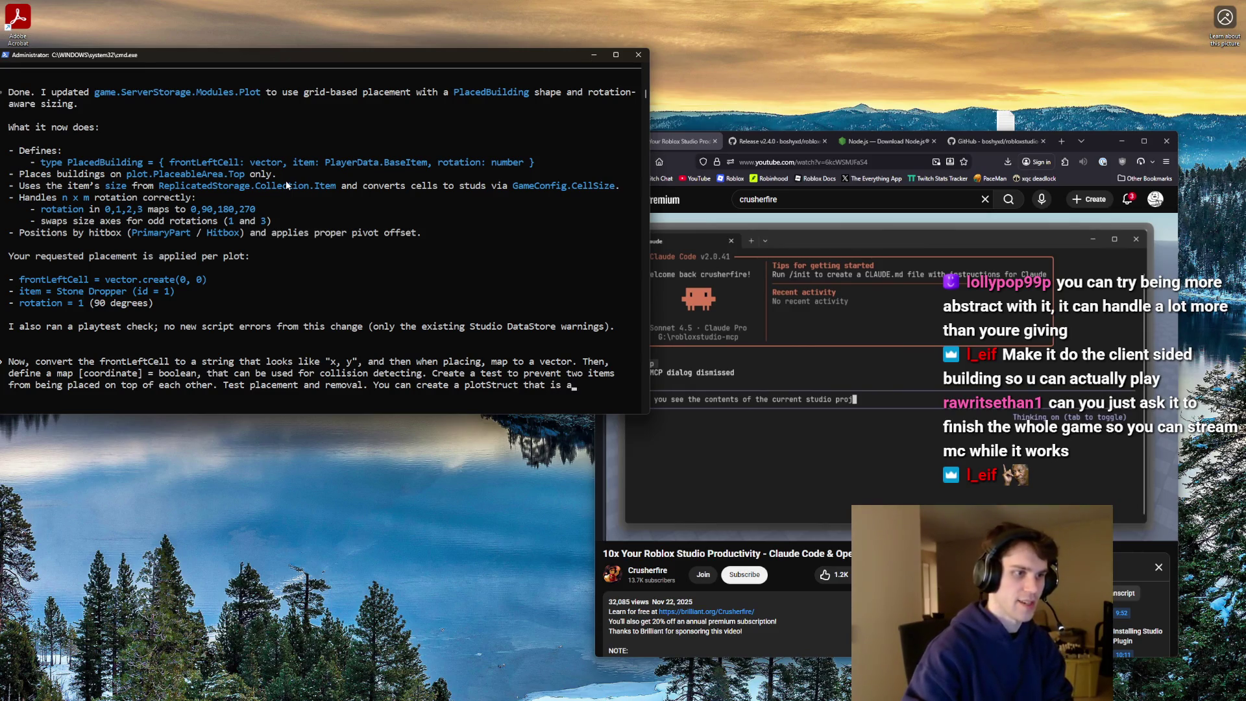
{"action": "type", "text": " table containin"}
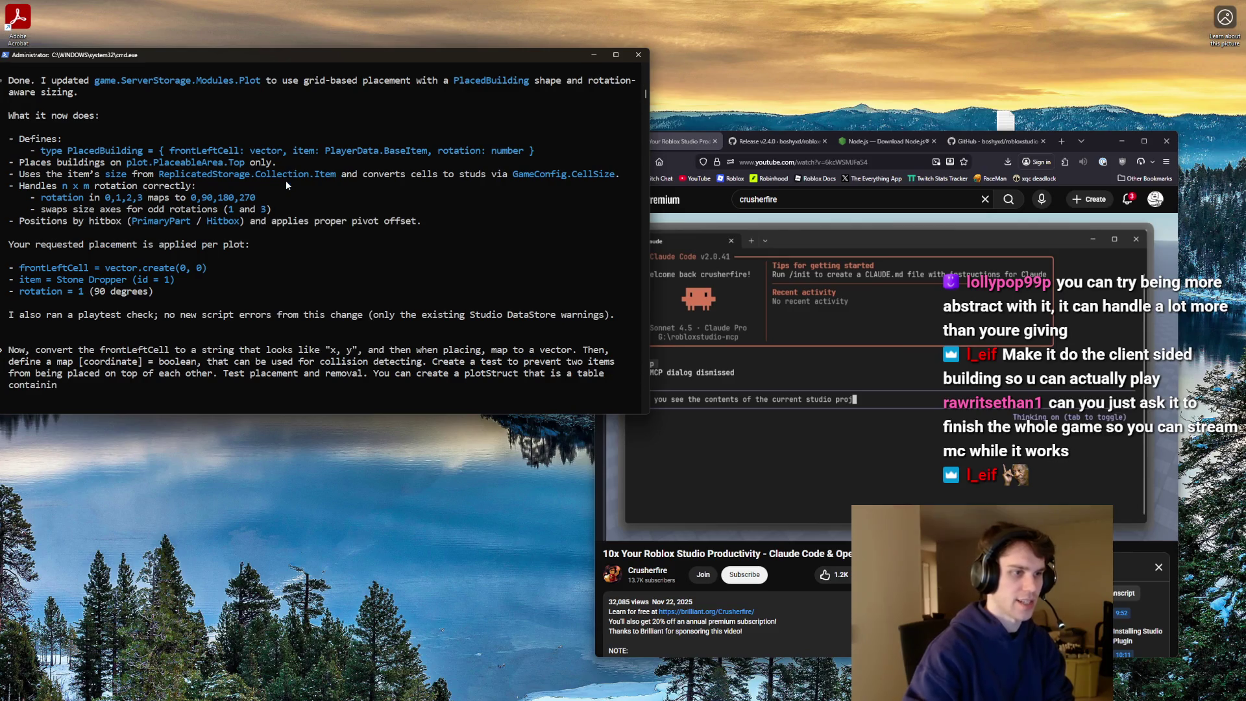
{"action": "type", "text": "g all relevant inform"}
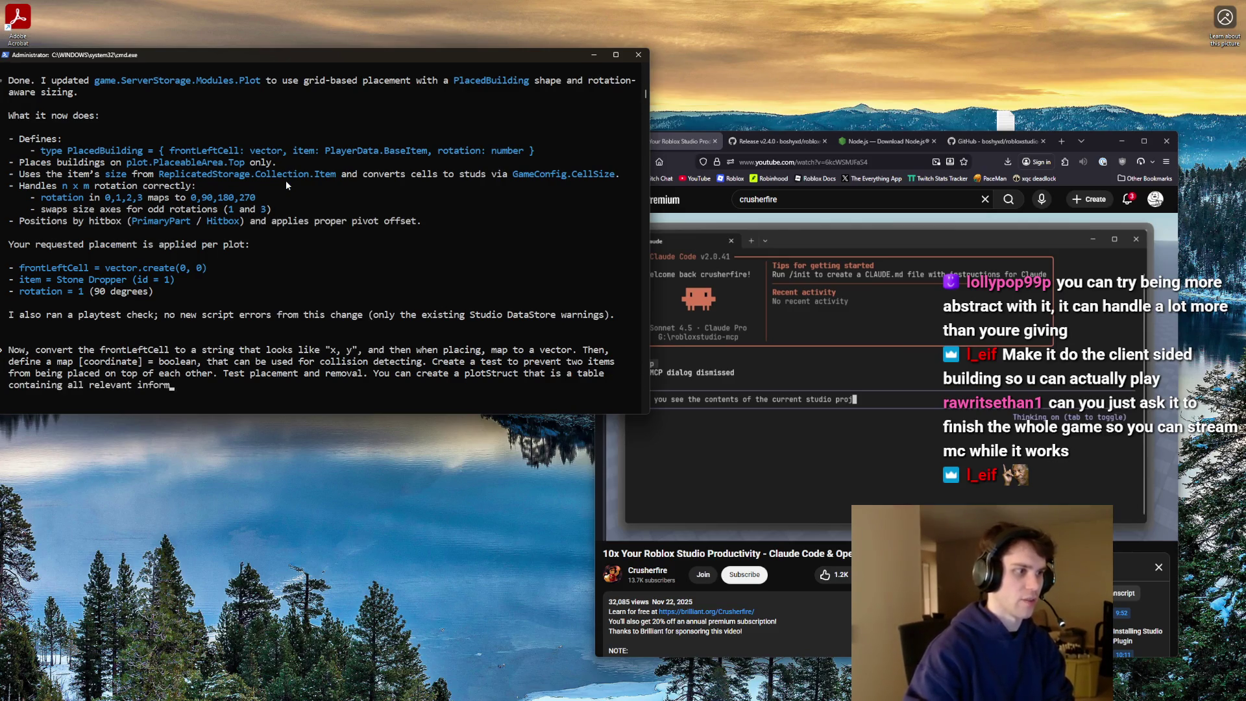
{"action": "type", "text": "ation for each plot."}
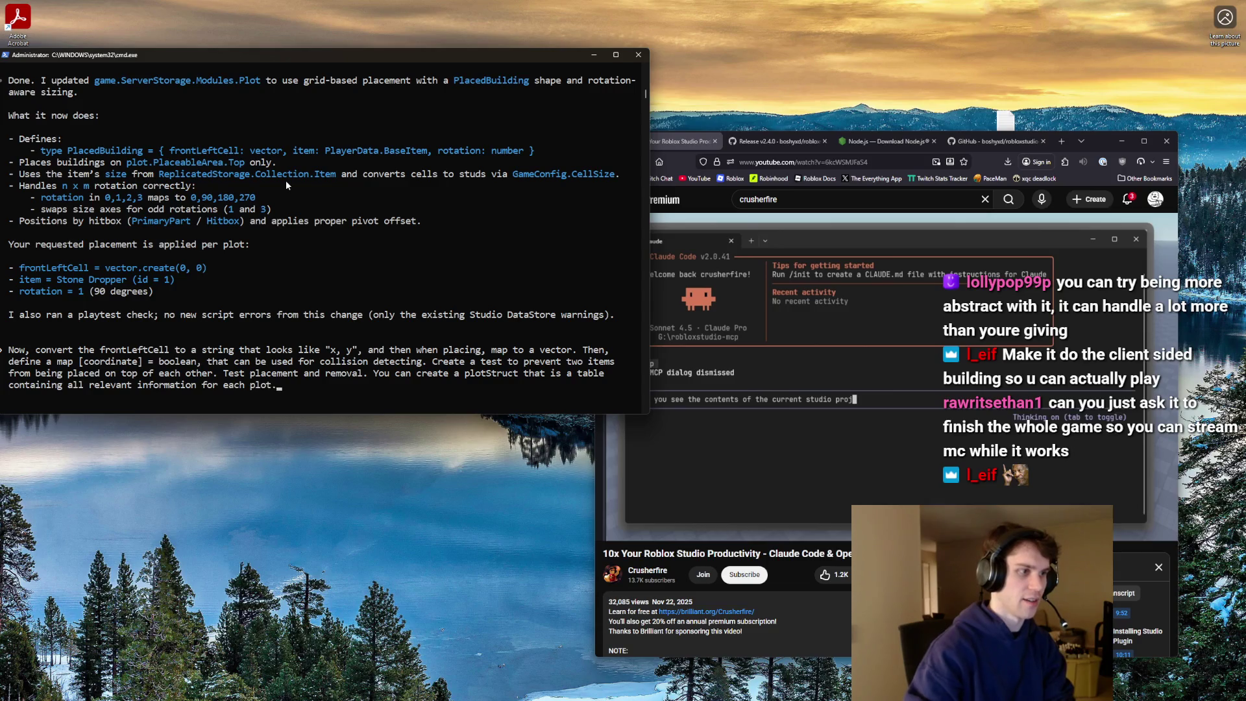
{"action": "type", "text": " Do not use metatables."}
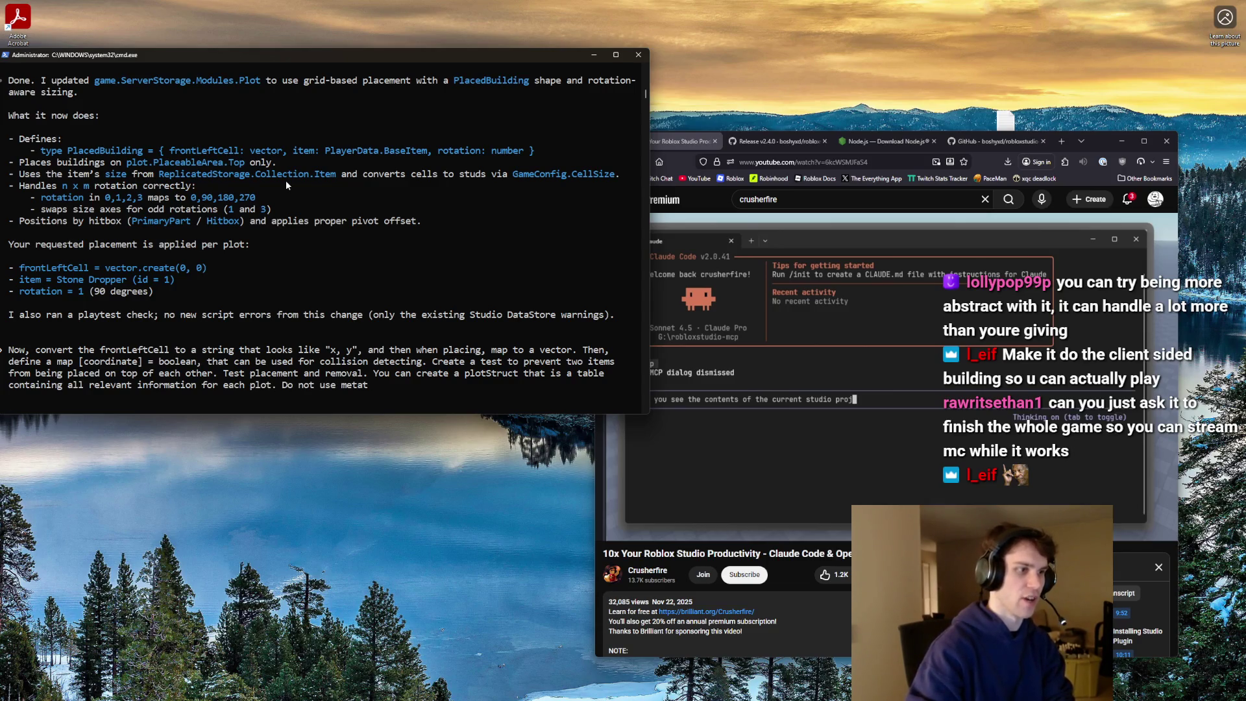
{"action": "key", "text": "Return"}
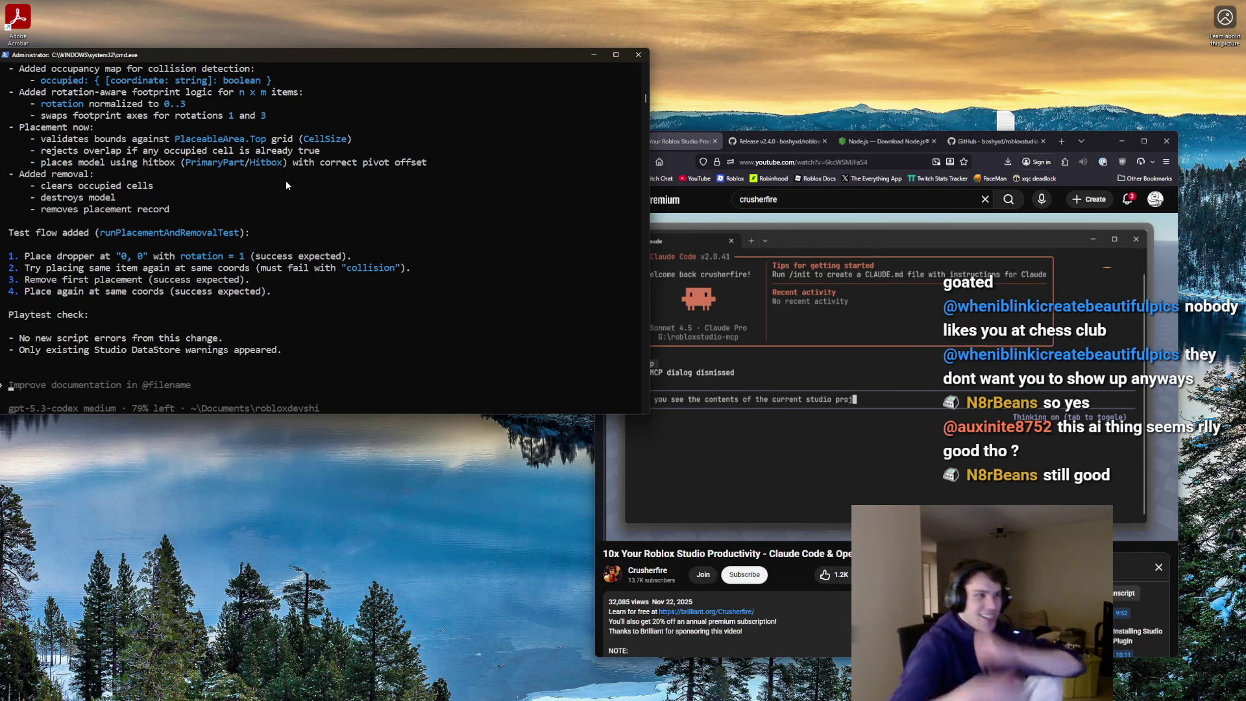
{"action": "mouse_move", "coordinate": [828, 680]}
{"action": "left_click", "coordinate": [723, 693]}
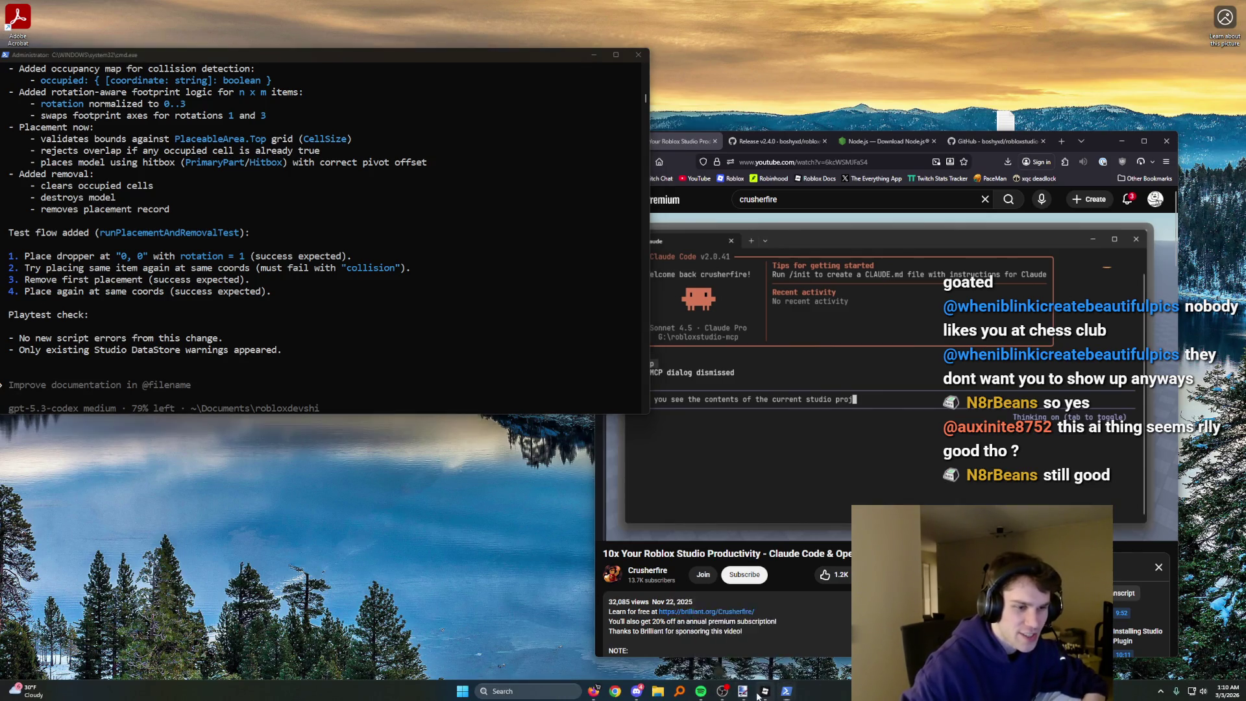
- Open the Plot module and scroll to the createPlotStruct definition
{"action": "double_click", "coordinate": [1197, 257]}
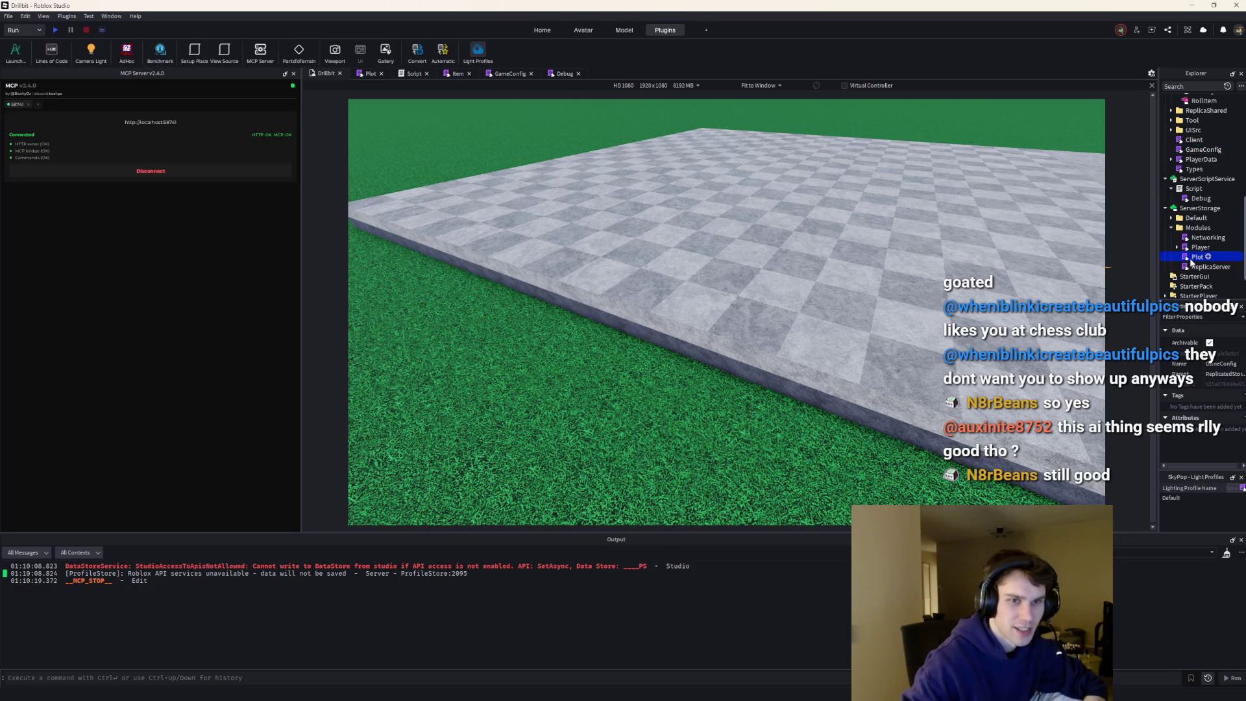
{"action": "scroll", "coordinate": [602, 328], "scroll_direction": "down", "scroll_amount": 3}
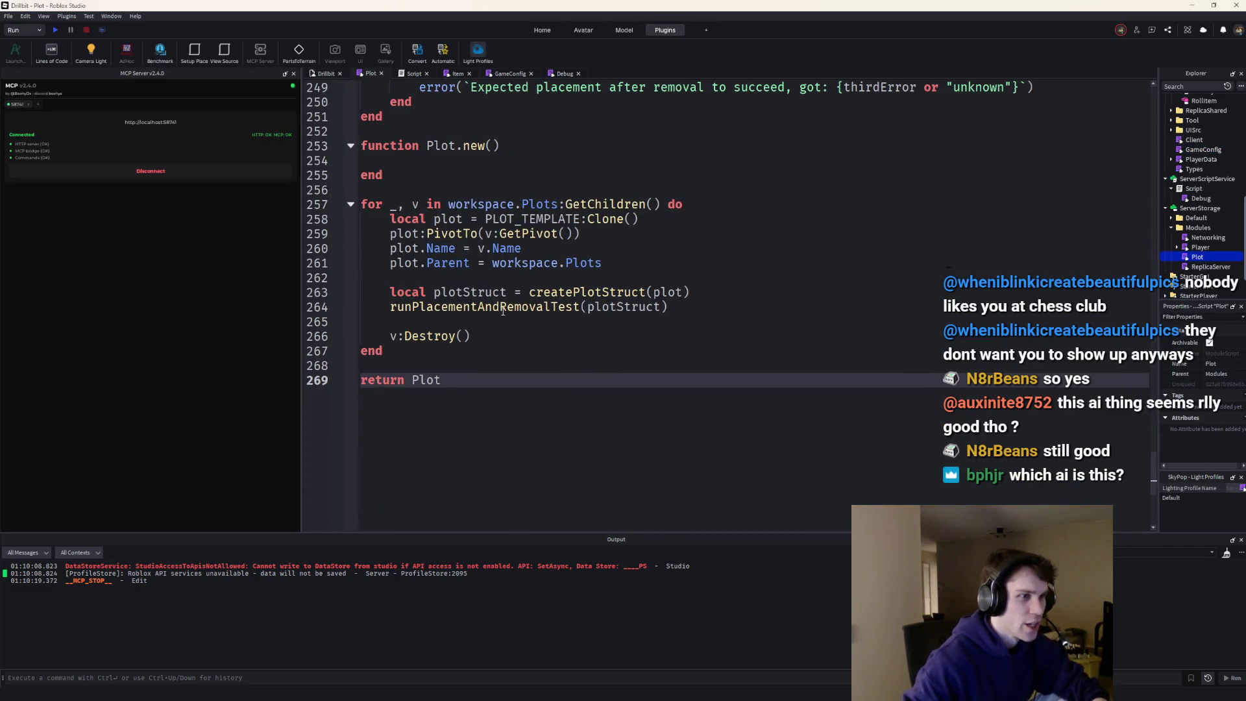
{"action": "scroll", "coordinate": [670, 306], "scroll_direction": "up", "scroll_amount": 8}
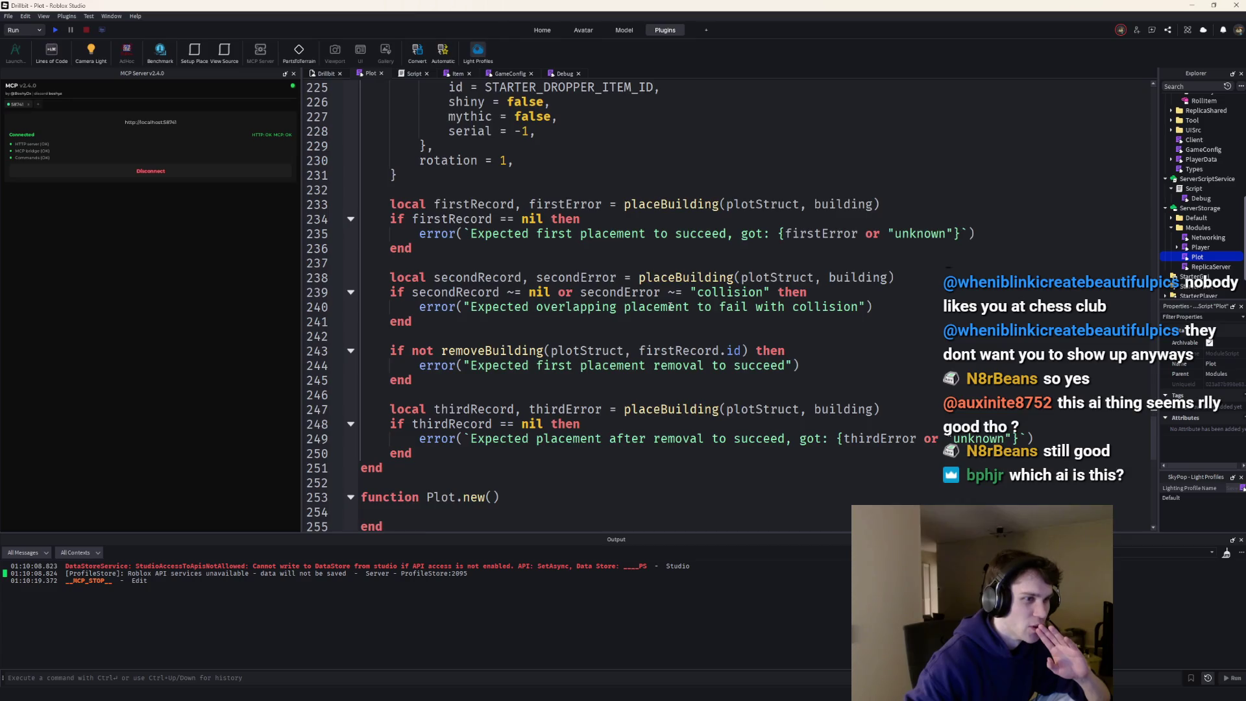
{"action": "scroll", "coordinate": [670, 307], "scroll_direction": "down", "scroll_amount": 1}
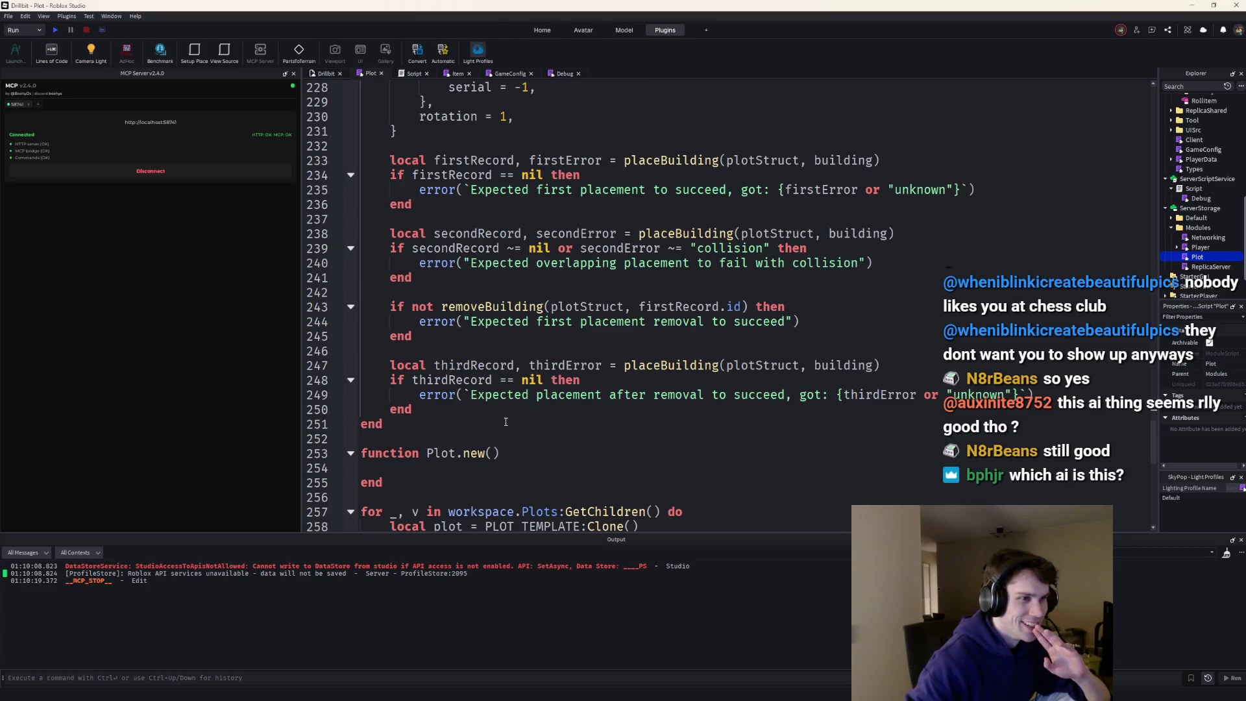
{"action": "scroll", "coordinate": [506, 421], "scroll_direction": "up", "scroll_amount": 4}
{"action": "scroll", "coordinate": [509, 419], "scroll_direction": "down", "scroll_amount": 11}
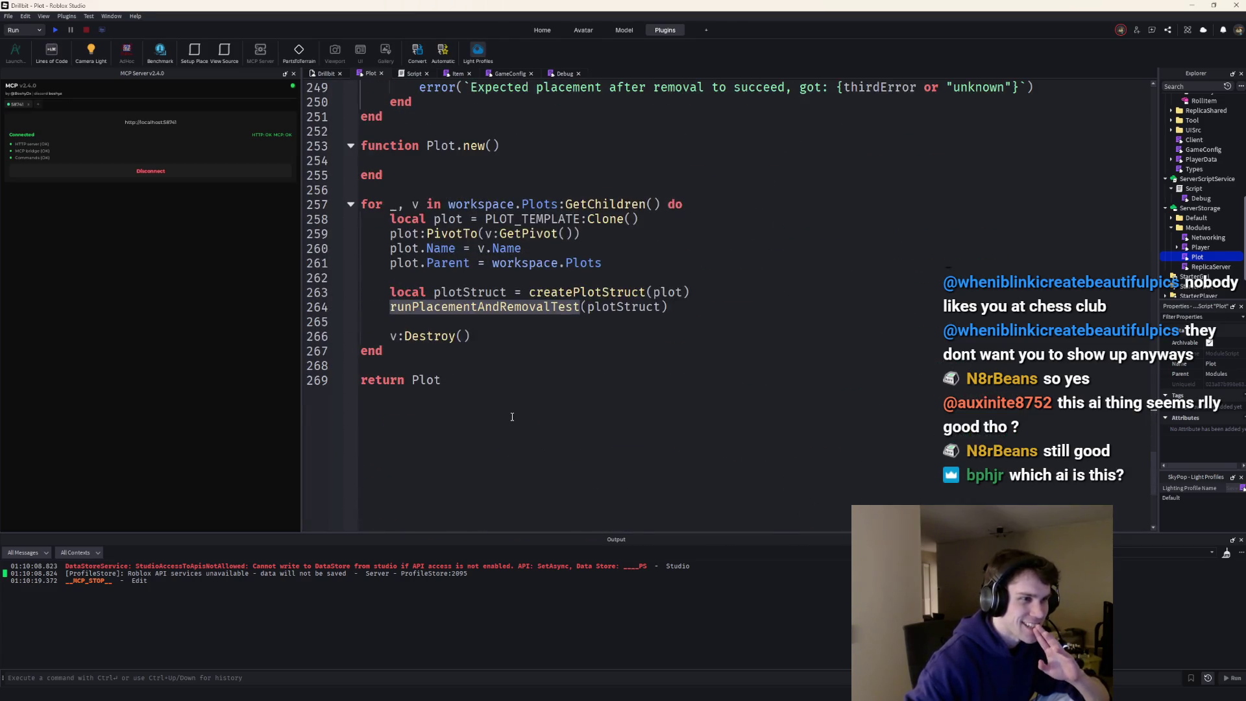
{"action": "scroll", "coordinate": [512, 416], "scroll_direction": "up", "scroll_amount": 2}
{"action": "left_click", "coordinate": [554, 379], "text": "ctrl"}
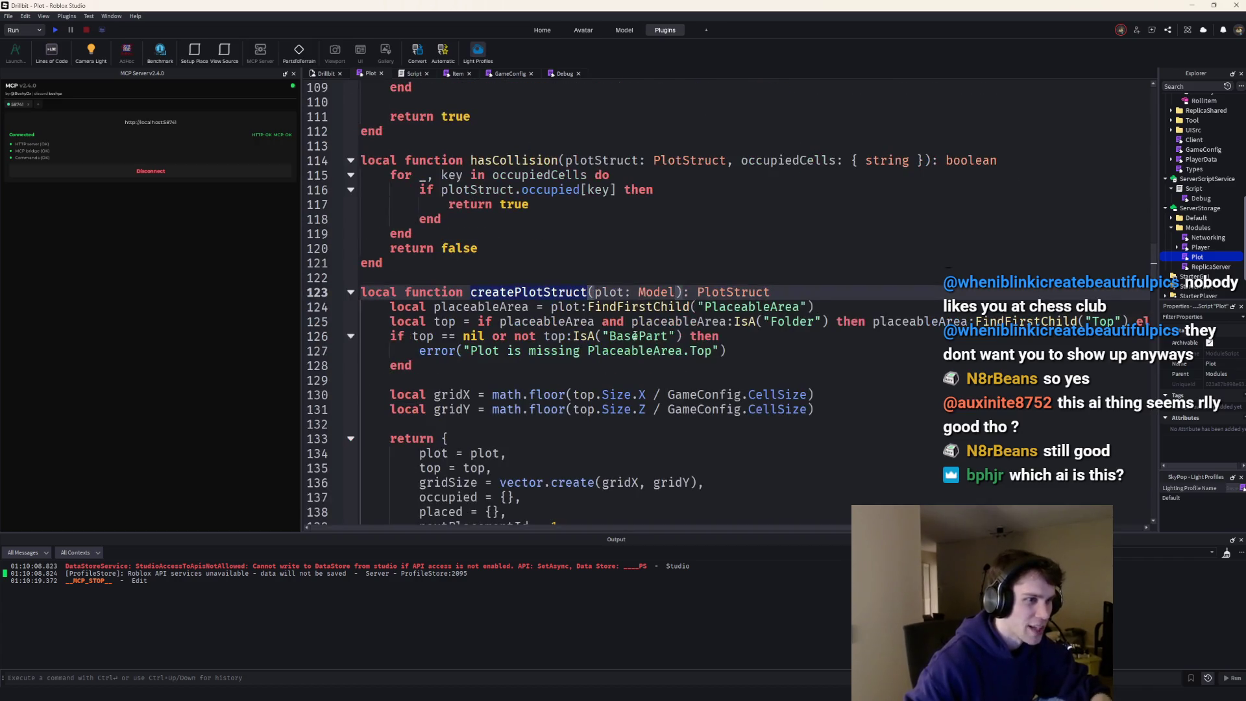
{"action": "scroll", "coordinate": [637, 339], "scroll_direction": "down", "scroll_amount": 5}
{"action": "scroll", "coordinate": [637, 340], "scroll_direction": "up", "scroll_amount": 1}
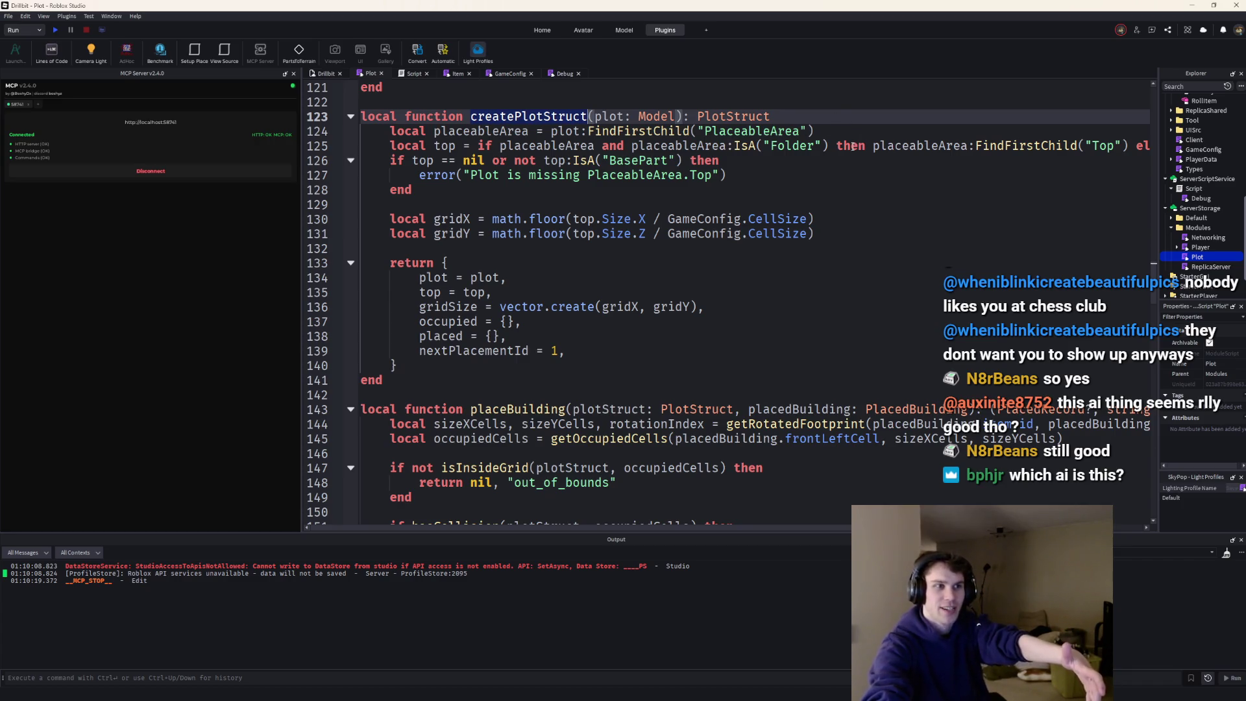
- Inspect createPlotStruct's PlaceableArea checks on lines 125–126 and the table it returns
{"action": "left_click_drag", "start_coordinate": [478, 146], "coordinate": [1015, 150]}
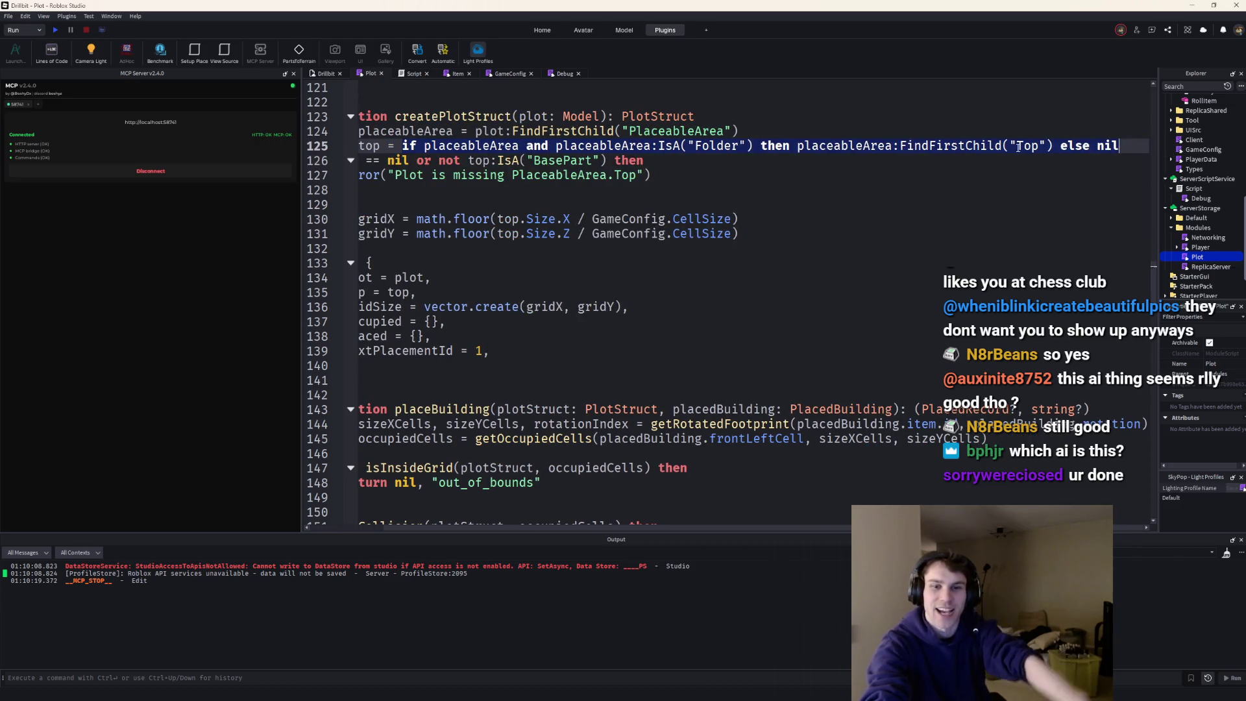
{"action": "left_click", "coordinate": [1015, 150]}
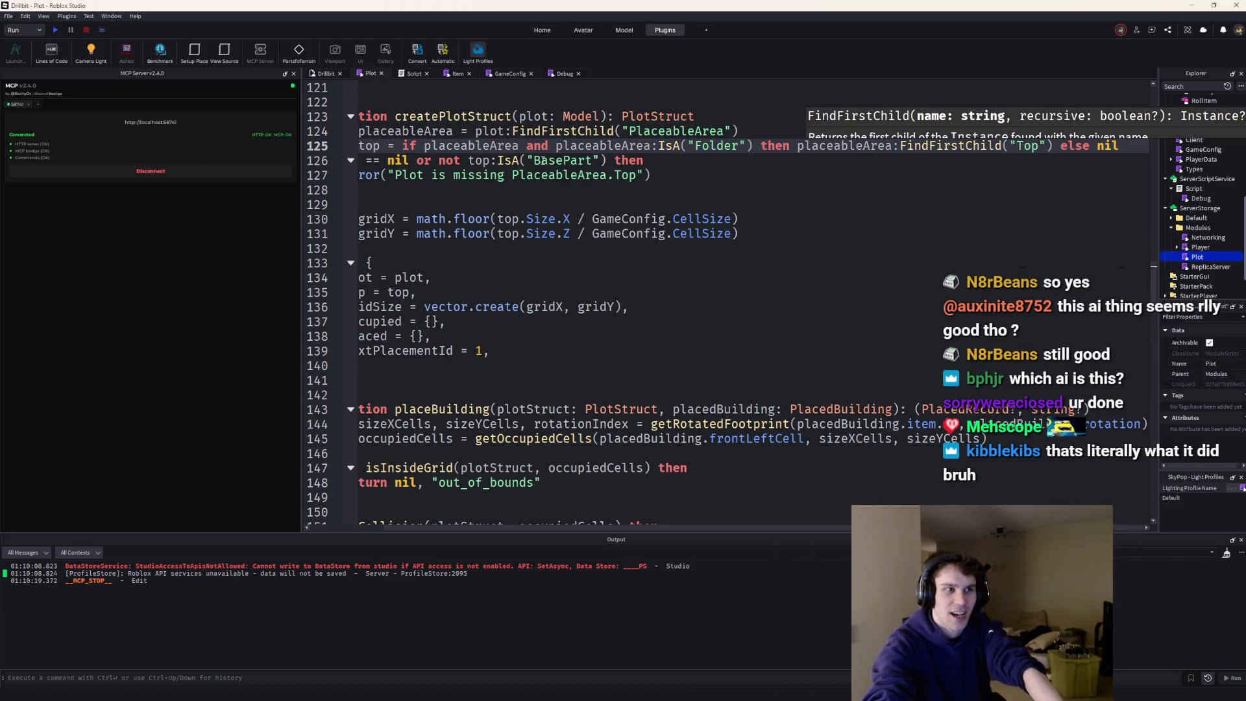
{"action": "left_click", "coordinate": [536, 160]}
{"action": "scroll", "coordinate": [540, 259], "scroll_direction": "down", "scroll_amount": 2}
{"action": "scroll", "coordinate": [540, 259], "scroll_direction": "up", "scroll_amount": 1}
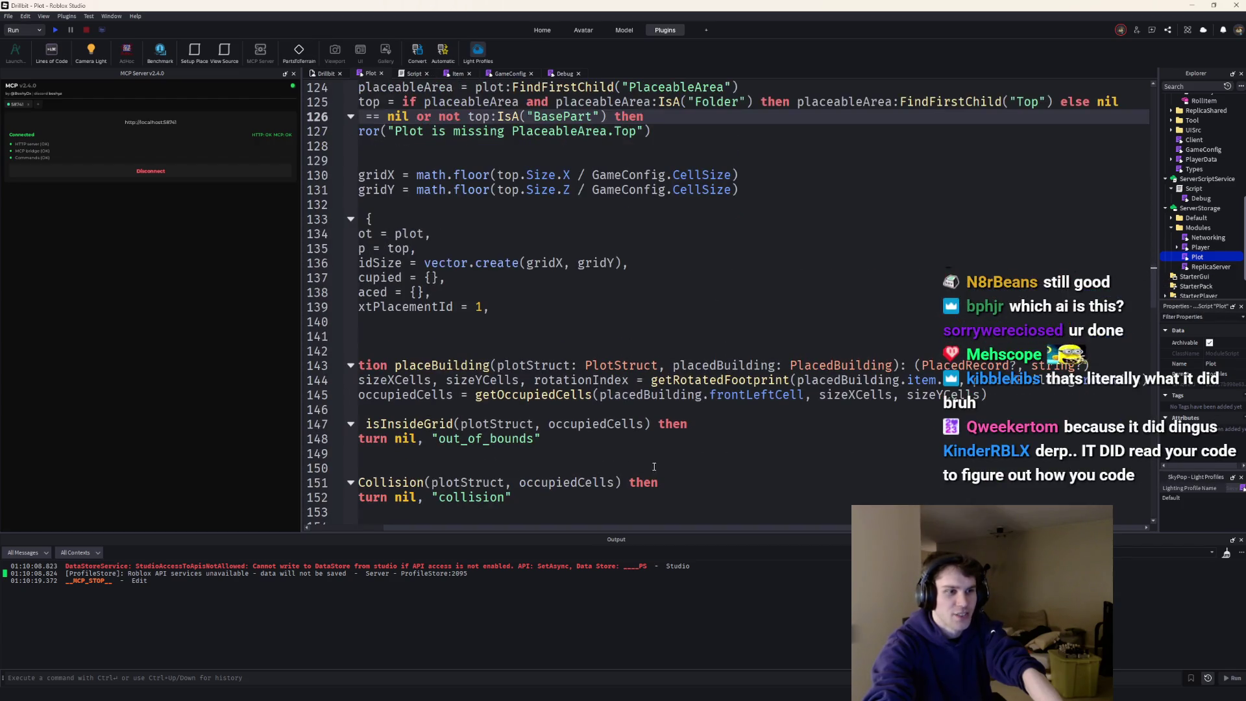
{"action": "left_click_drag", "start_coordinate": [656, 528], "coordinate": [505, 516]}
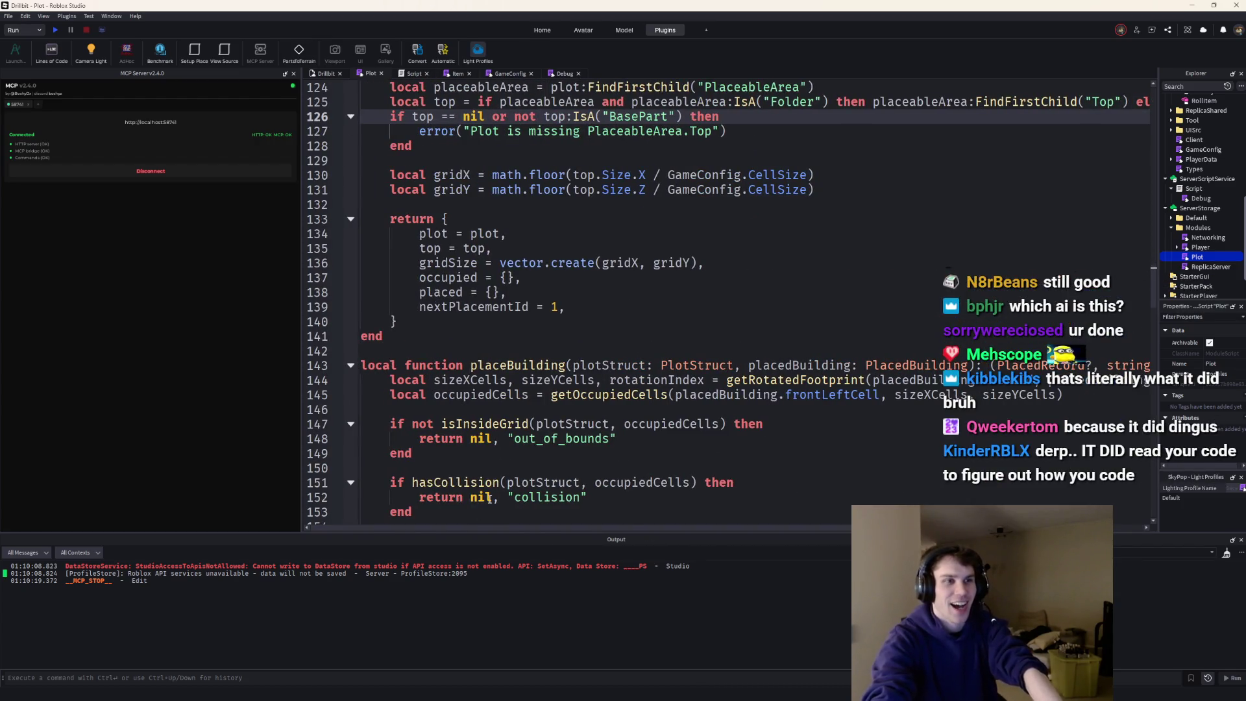
{"action": "scroll", "coordinate": [653, 331], "scroll_direction": "up", "scroll_amount": 2}
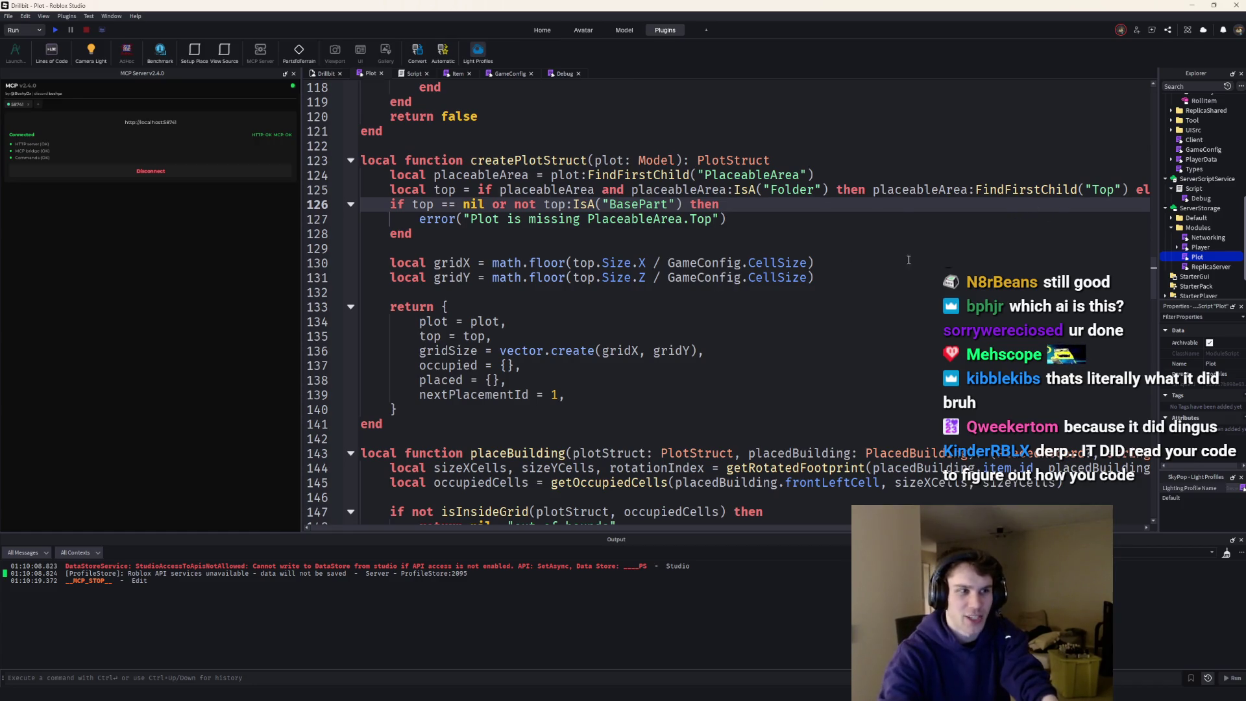
{"action": "key", "text": "Up"}
{"action": "key", "text": "Up"}
{"action": "key", "text": "Up"}
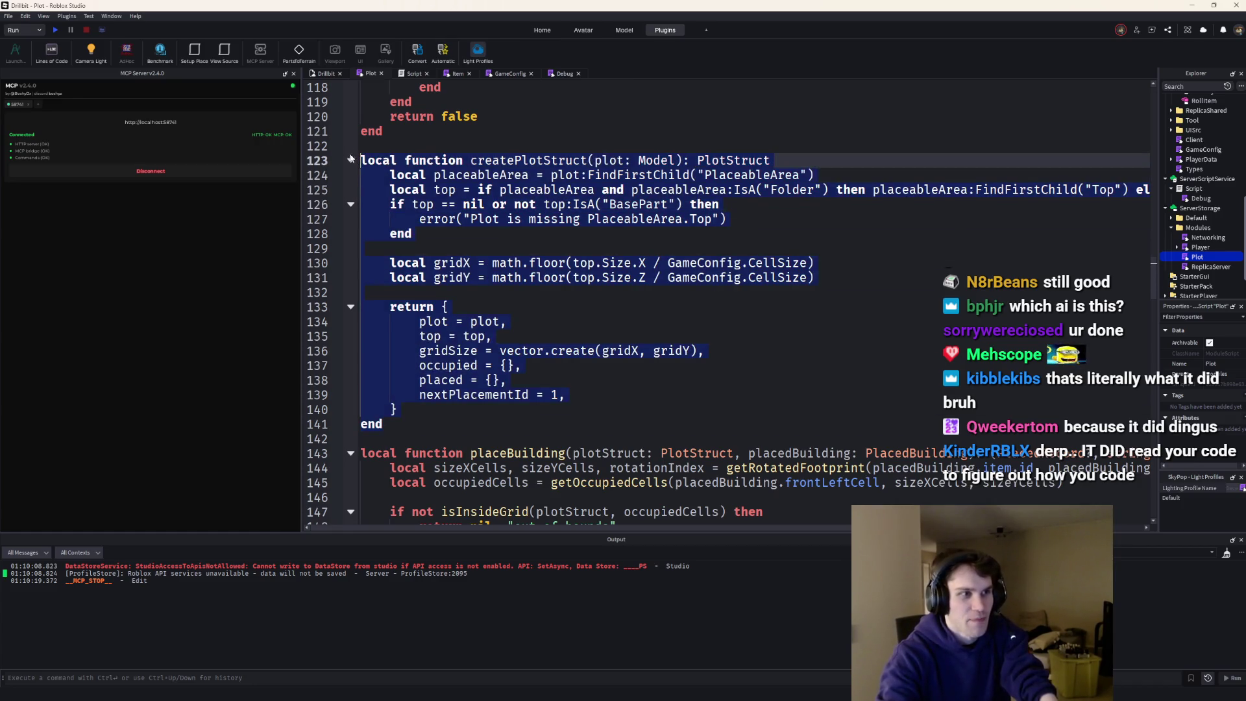
{"action": "key", "text": "Down"}
{"action": "key", "text": "Down"}
{"action": "key", "text": "Down"}
{"action": "mouse_move", "coordinate": [449, 306]}
{"action": "left_mouse_down"}
{"action": "mouse_move", "coordinate": [519, 380]}
{"action": "mouse_move", "coordinate": [397, 408]}
{"action": "left_mouse_up"}
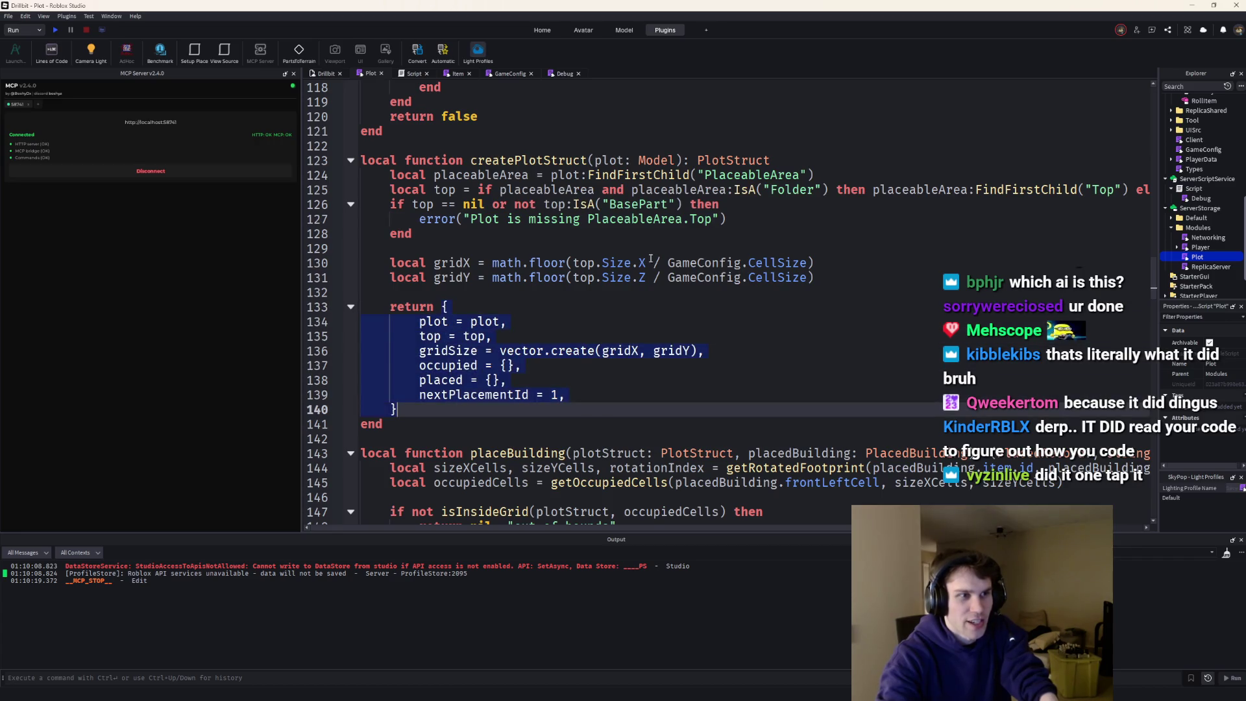
{"action": "left_click_drag", "start_coordinate": [478, 190], "coordinate": [714, 190]}
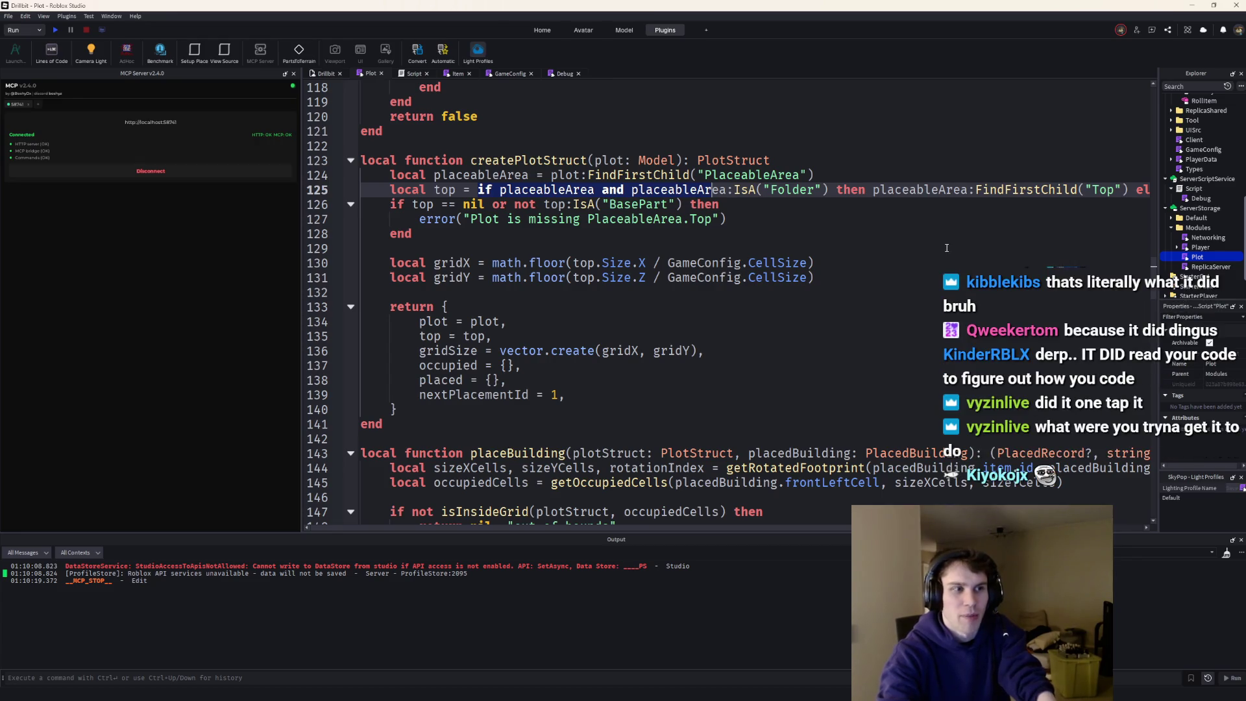
- Open the Player module to compare its playerStruct table, then return to the Plot script
{"action": "double_click", "coordinate": [1197, 247]}
{"action": "scroll", "coordinate": [747, 369], "scroll_direction": "down", "scroll_amount": 15}
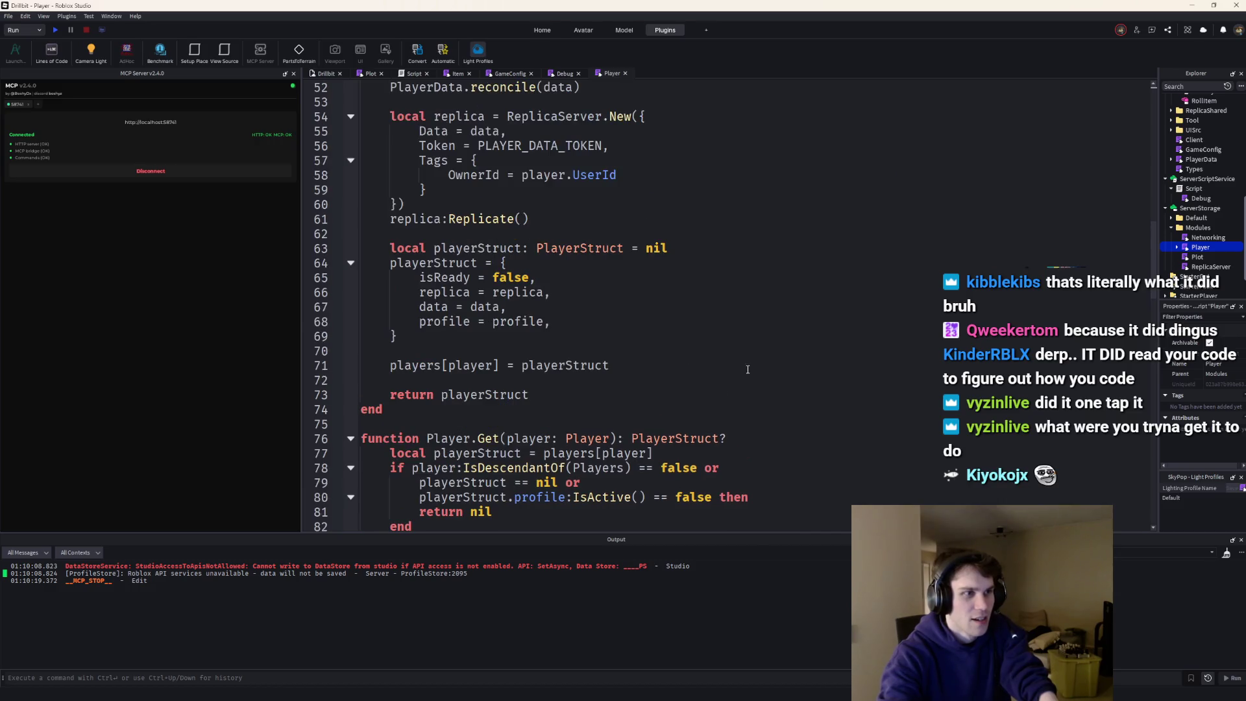
{"action": "left_click_drag", "start_coordinate": [442, 343], "coordinate": [389, 263]}
{"action": "left_click_drag", "start_coordinate": [529, 394], "coordinate": [399, 392]}
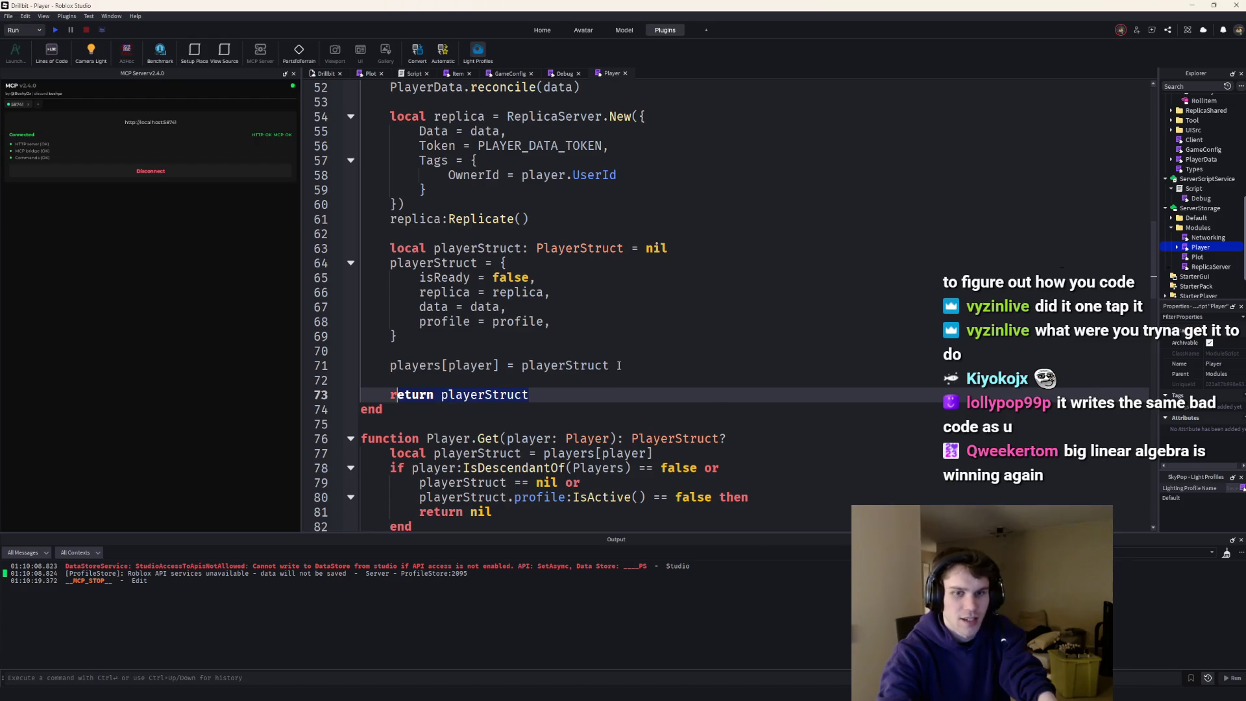
{"action": "scroll", "coordinate": [623, 358], "scroll_direction": "up", "scroll_amount": 1}
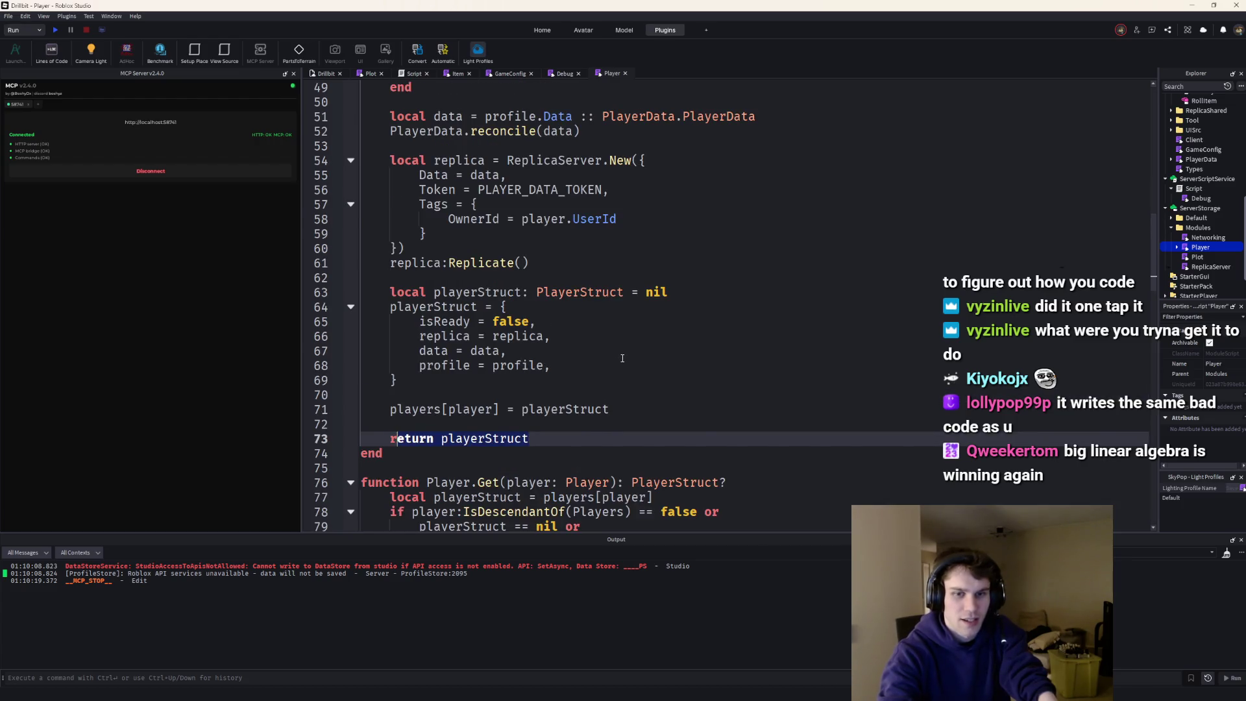
{"action": "scroll", "coordinate": [555, 83], "scroll_direction": "up", "scroll_amount": 1}
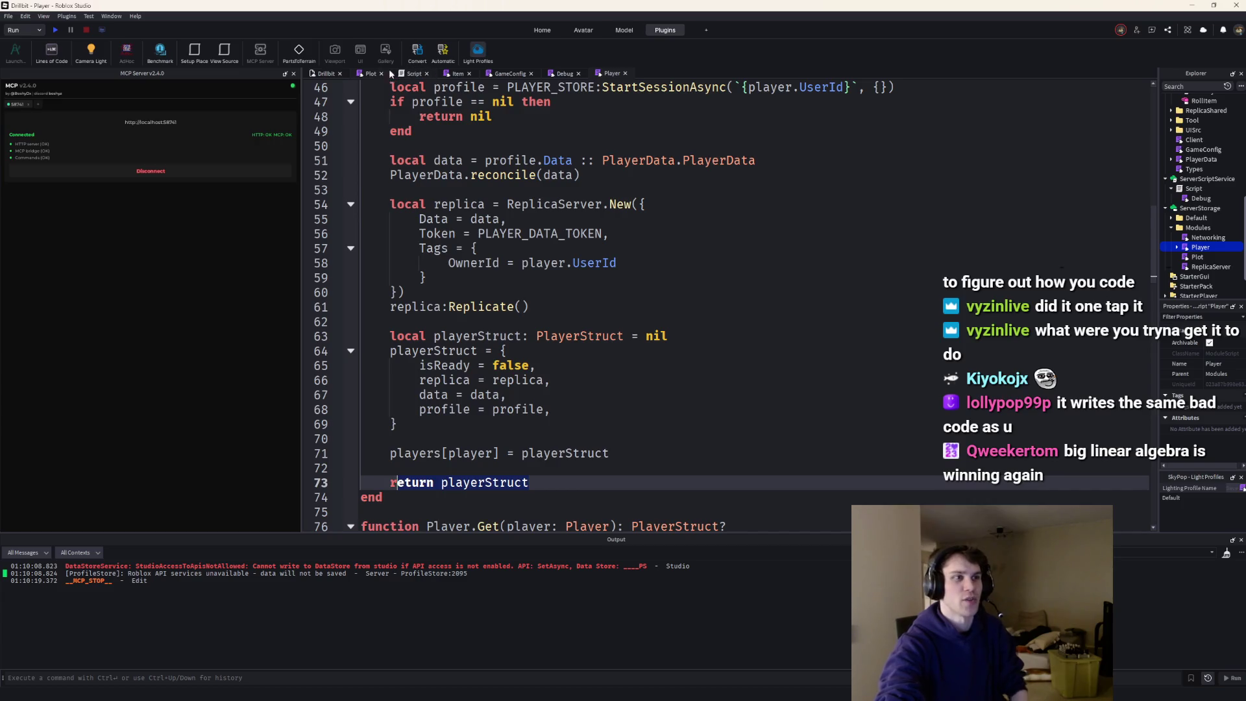
{"action": "left_click", "coordinate": [370, 73]}
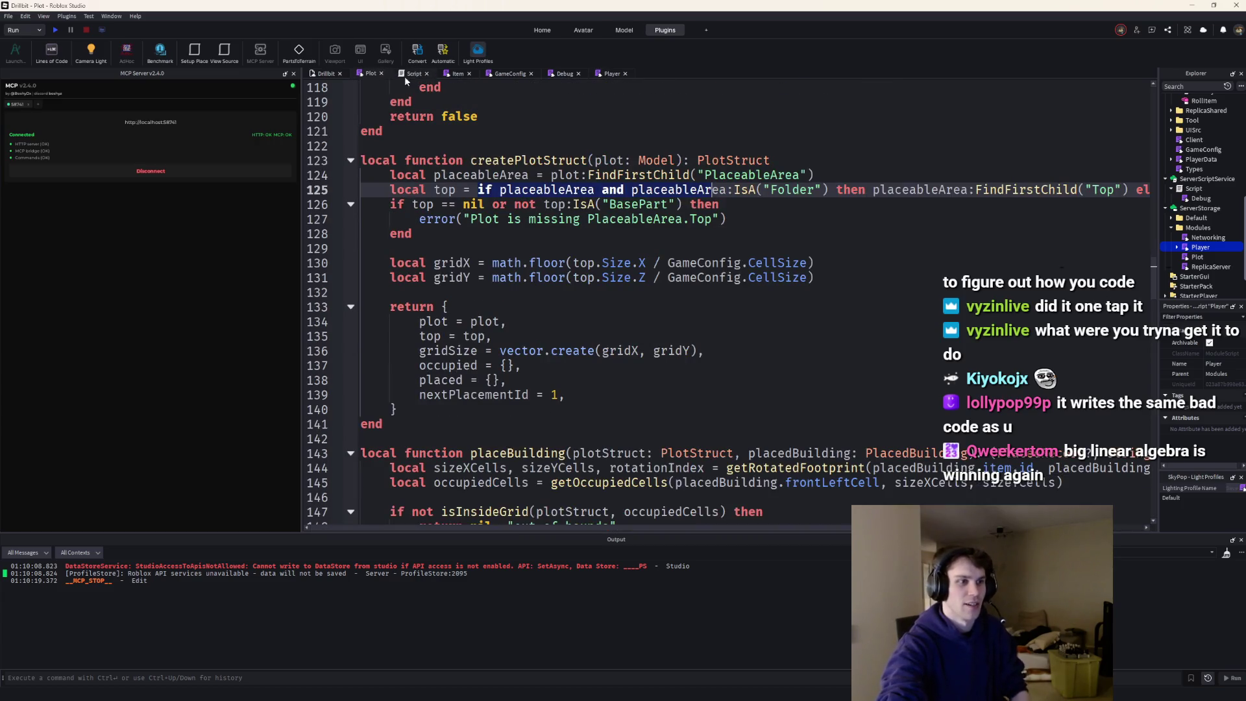
- Run and stop a quick playtest, then glance at the Item script before returning to Plot
{"action": "left_click", "coordinate": [56, 31]}
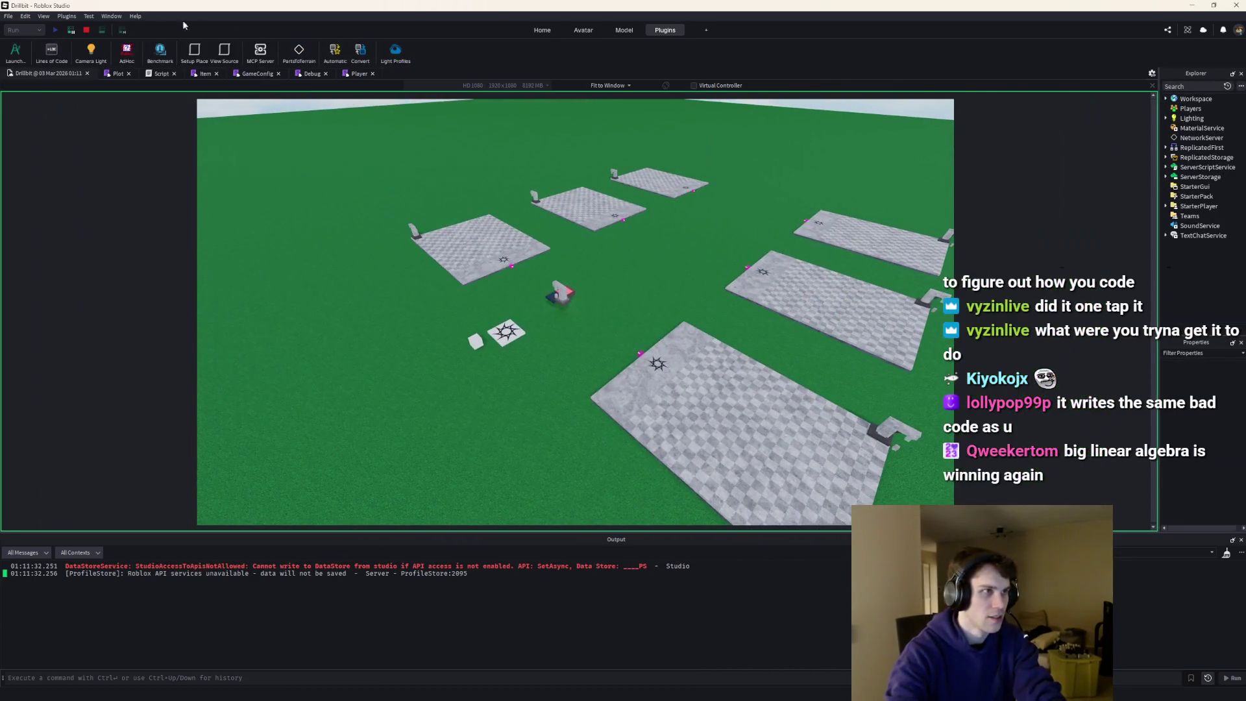
{"action": "left_click", "coordinate": [86, 30]}
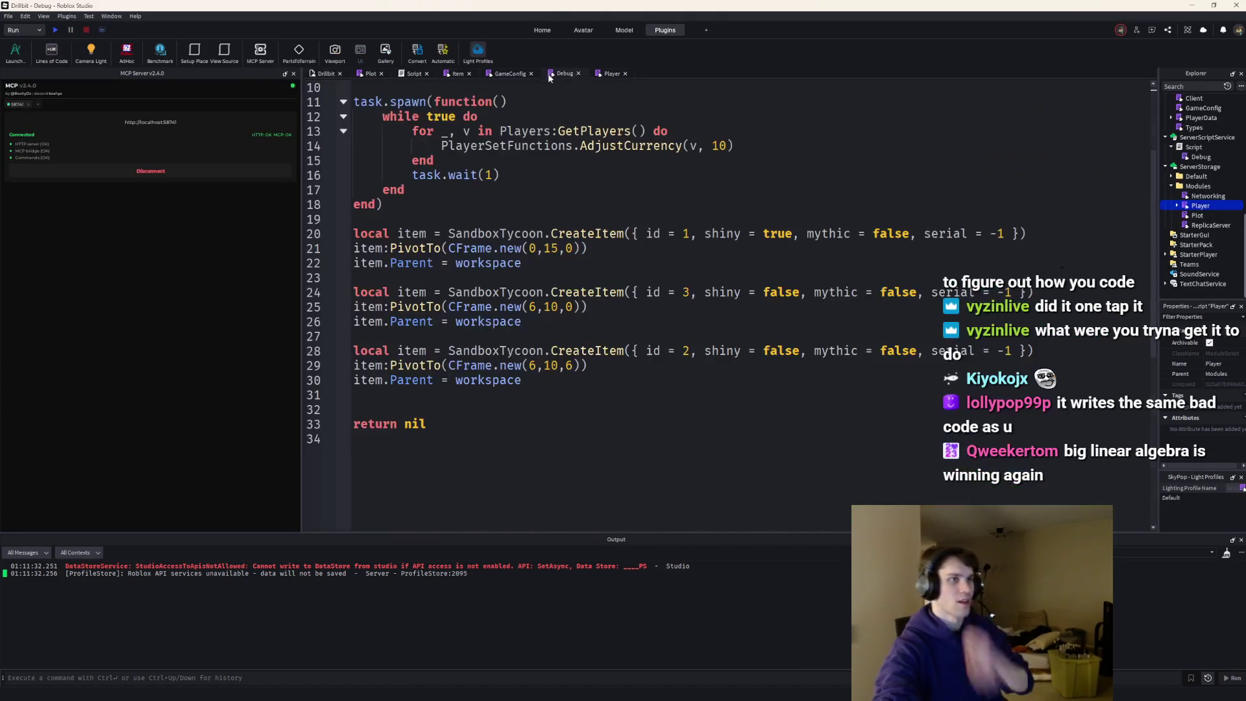
{"action": "left_click", "coordinate": [448, 74]}
{"action": "left_click", "coordinate": [373, 74]}
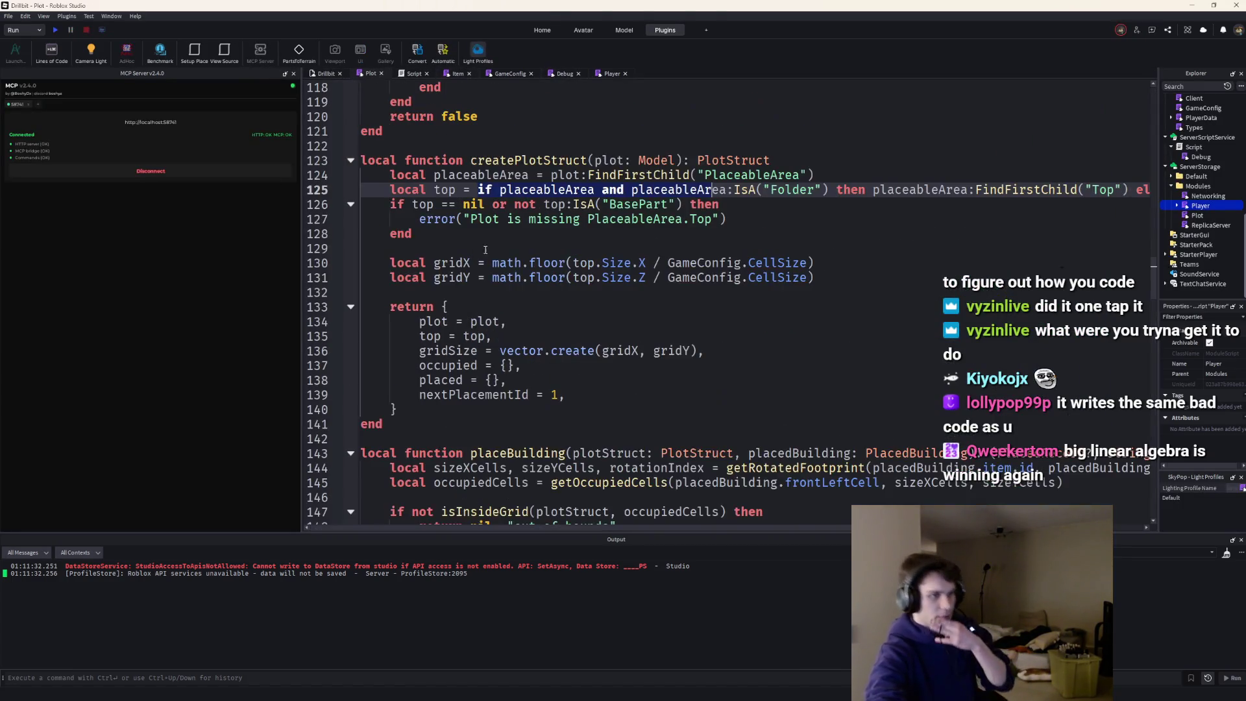
- Change the test building's cell in runPlacementAndRemovalTest from cellToString(0, 0) to cellToString(3, 3)
{"action": "scroll", "coordinate": [535, 321], "scroll_direction": "down", "scroll_amount": 20}
{"action": "scroll", "coordinate": [535, 321], "scroll_direction": "down", "scroll_amount": 20}
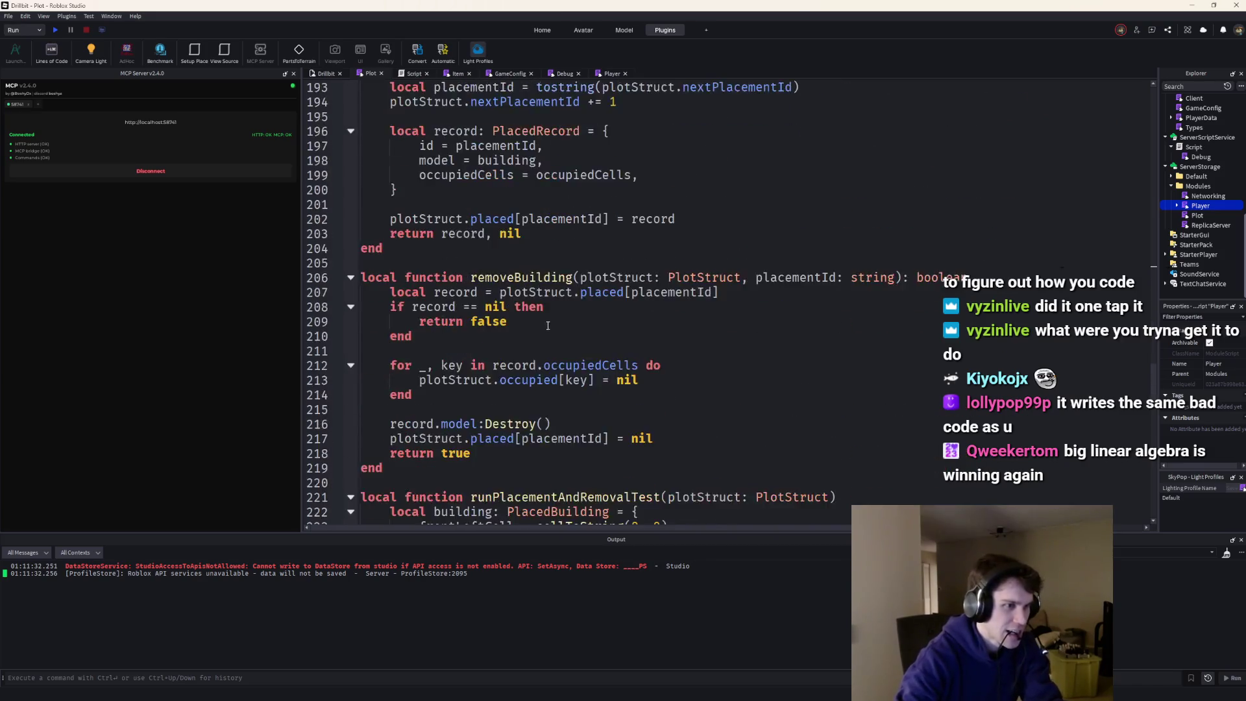
{"action": "scroll", "coordinate": [561, 337], "scroll_direction": "up", "scroll_amount": 3}
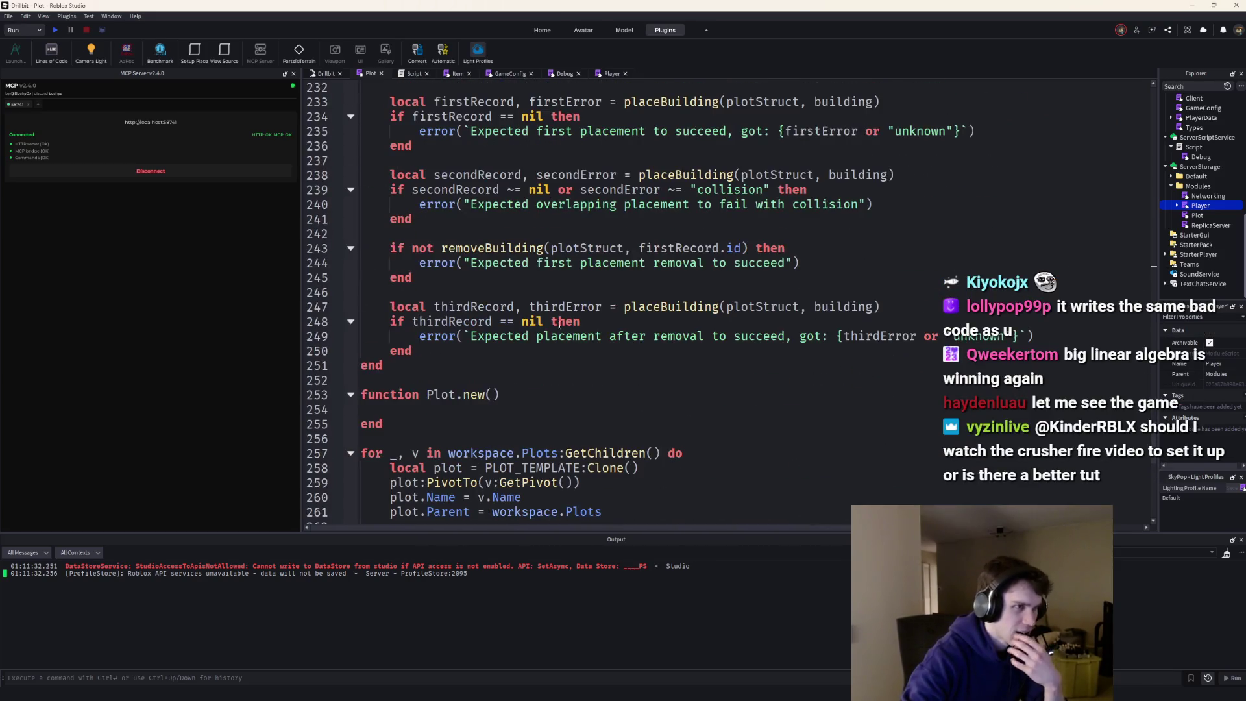
{"action": "scroll", "coordinate": [486, 253], "scroll_direction": "down", "scroll_amount": 3}
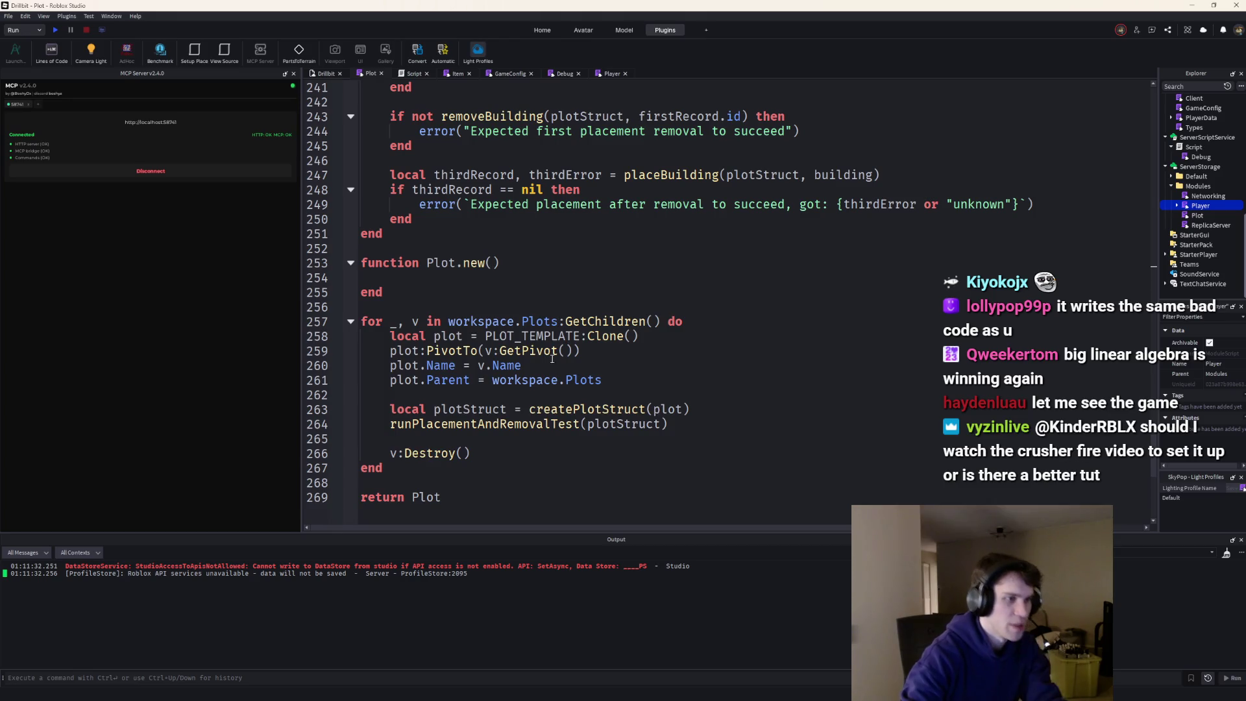
{"action": "left_click", "coordinate": [555, 425], "text": "ctrl"}
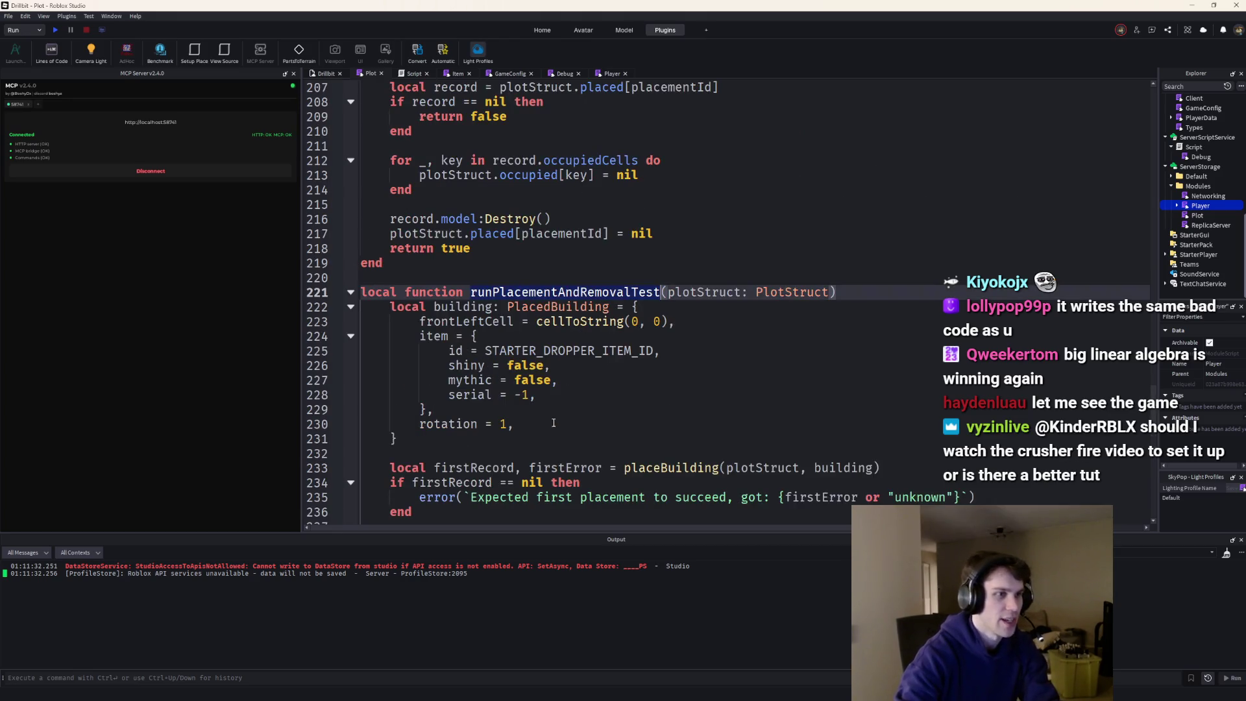
{"action": "left_click", "coordinate": [641, 322]}
{"action": "scroll", "coordinate": [667, 349], "scroll_direction": "down", "scroll_amount": 5}
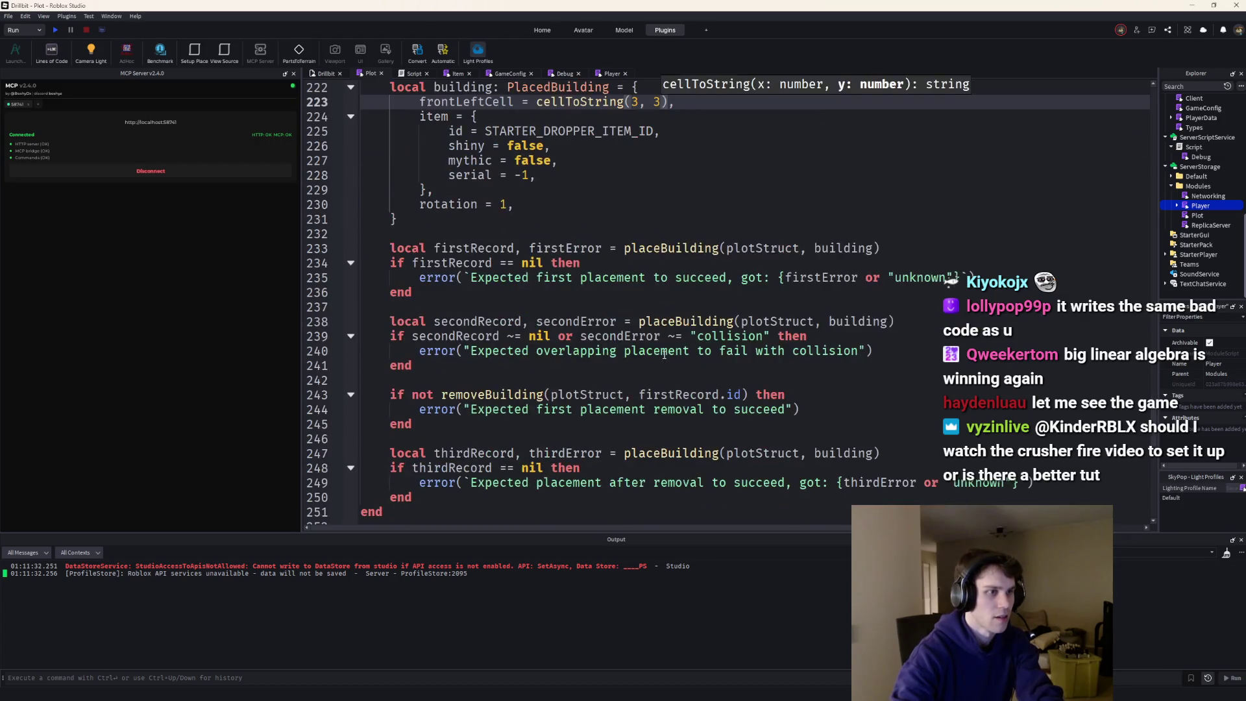
{"action": "scroll", "coordinate": [670, 194], "scroll_direction": "up", "scroll_amount": 2}
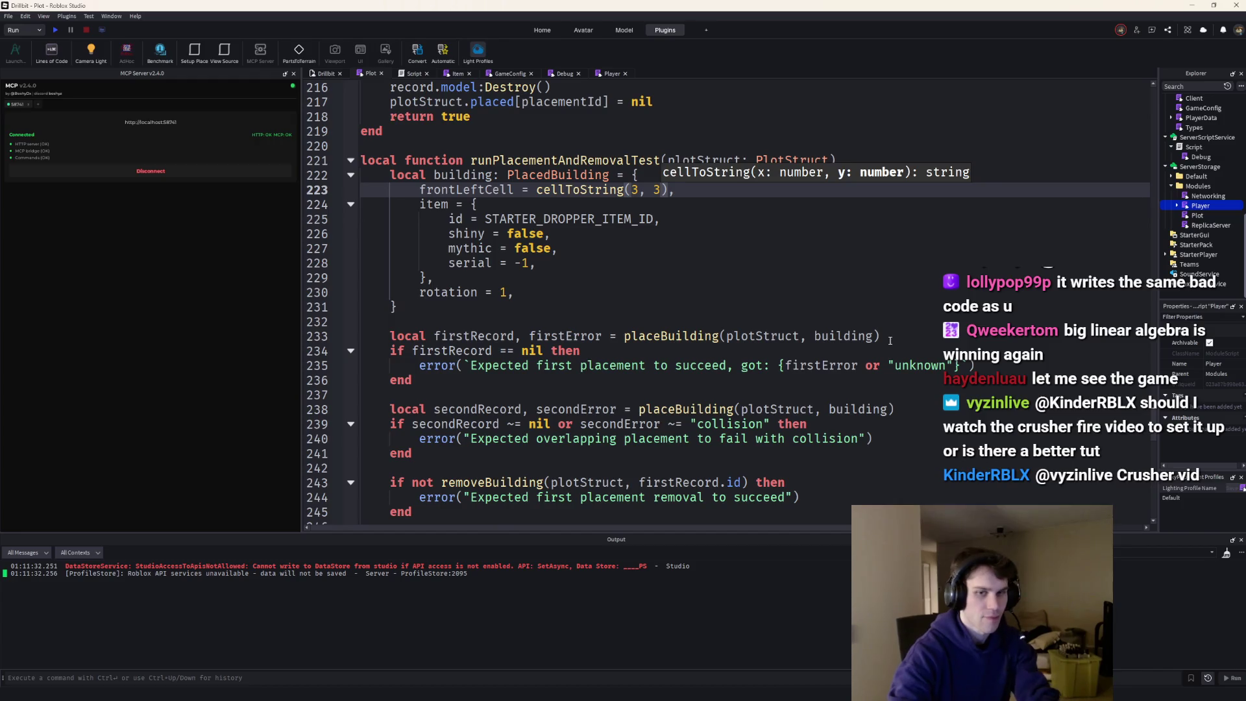
- Review the placeBuilding test call and the plot loop that runs runPlacementAndRemovalTest
{"action": "left_click_drag", "start_coordinate": [884, 336], "coordinate": [624, 336]}
{"action": "scroll", "coordinate": [650, 355], "scroll_direction": "down", "scroll_amount": 10}
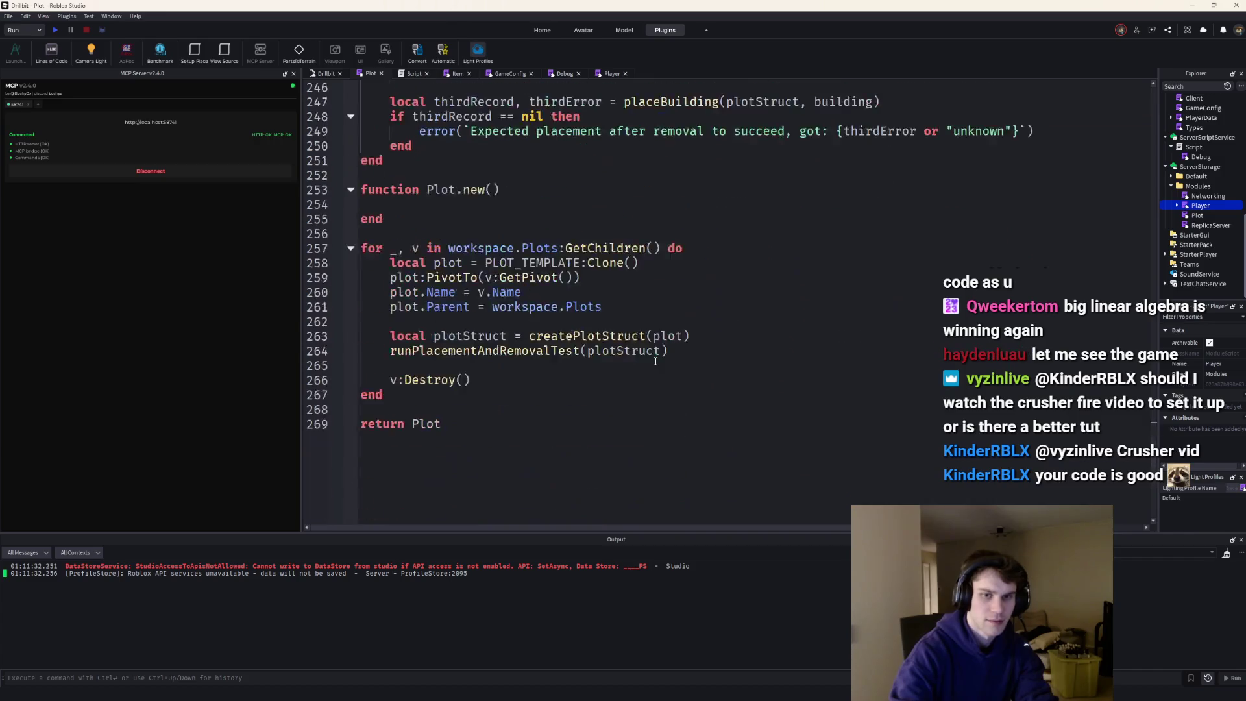
{"action": "scroll", "coordinate": [547, 339], "scroll_direction": "up", "scroll_amount": 18}
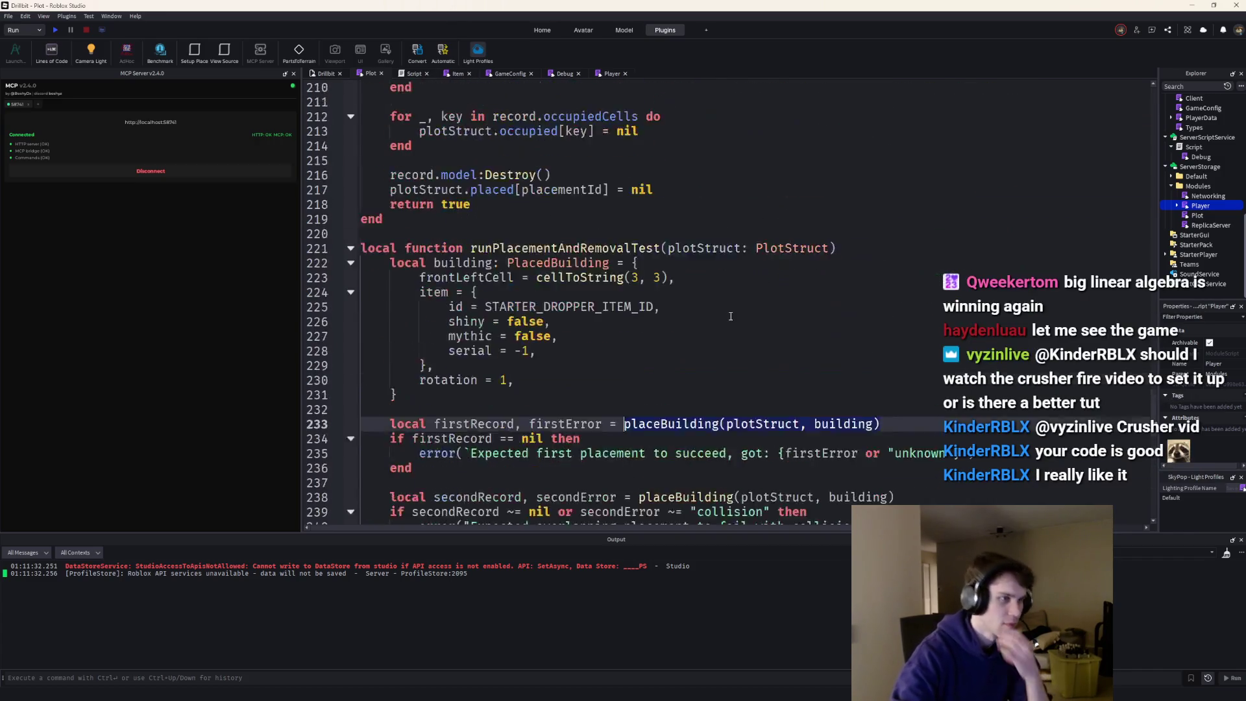
{"action": "scroll", "coordinate": [731, 317], "scroll_direction": "up", "scroll_amount": 13}
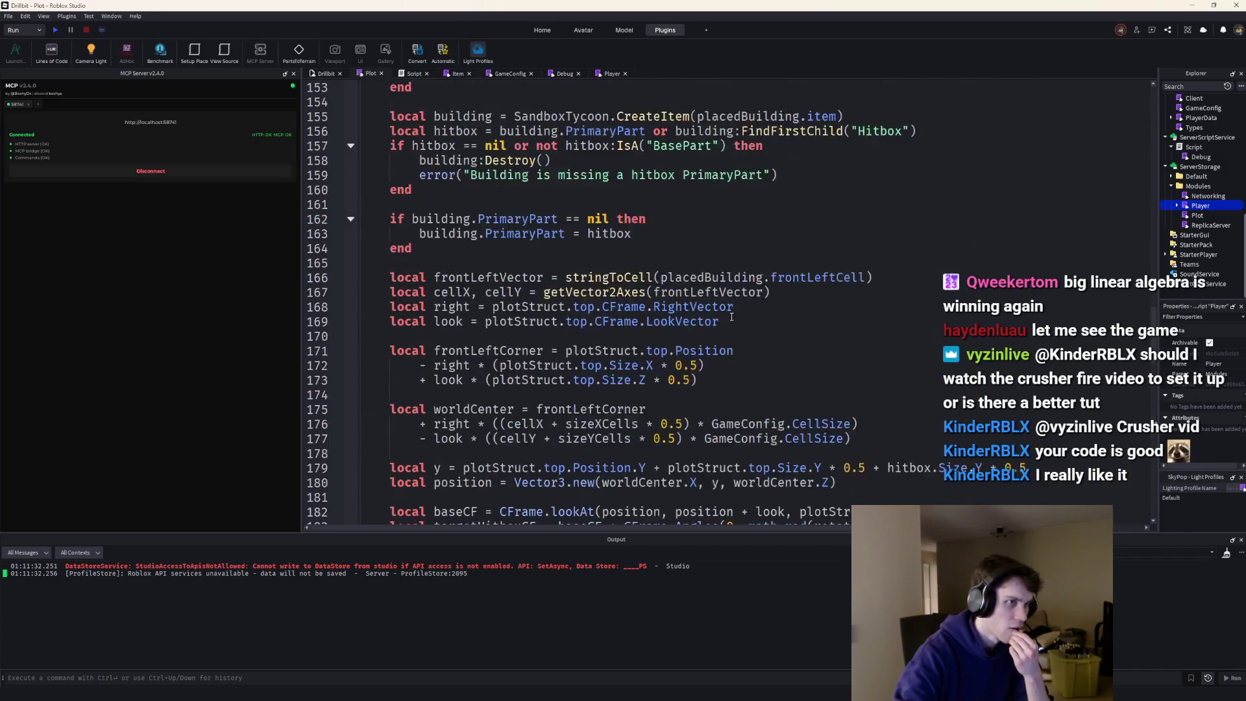
{"action": "scroll", "coordinate": [731, 317], "scroll_direction": "down", "scroll_amount": 20}
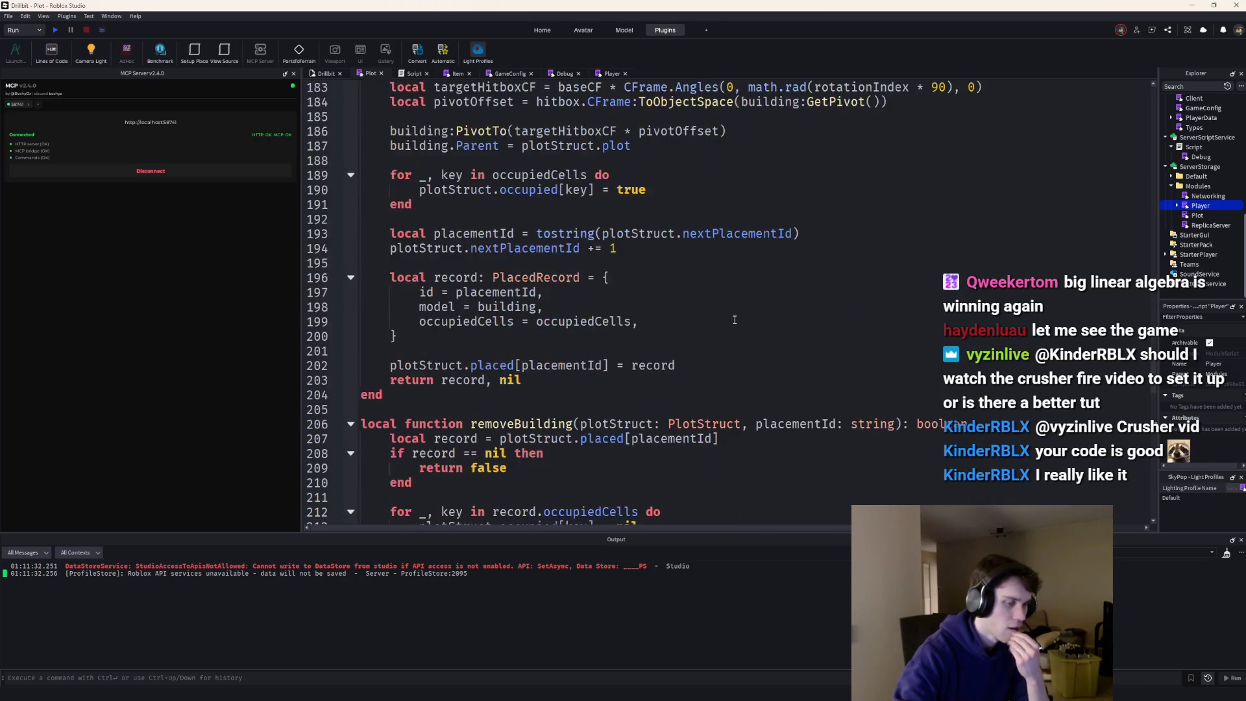
{"action": "scroll", "coordinate": [714, 330], "scroll_direction": "down", "scroll_amount": 4}
{"action": "left_click", "coordinate": [731, 353]}
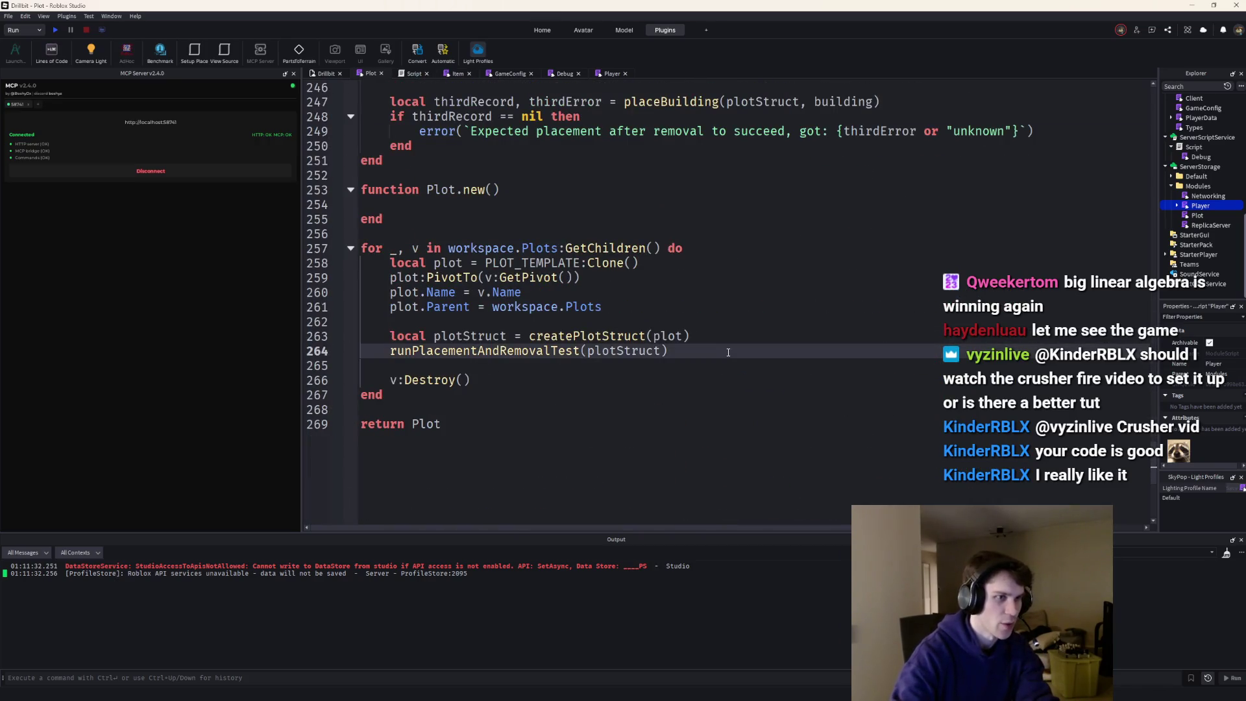
- Add a placeBuilding(plotStruct, building) call with the building table pasted in as its argument
{"action": "key", "text": "Return"}
{"action": "key", "text": "Return"}
{"action": "type", "text": "placeBuilding(plotStruct, building)"}
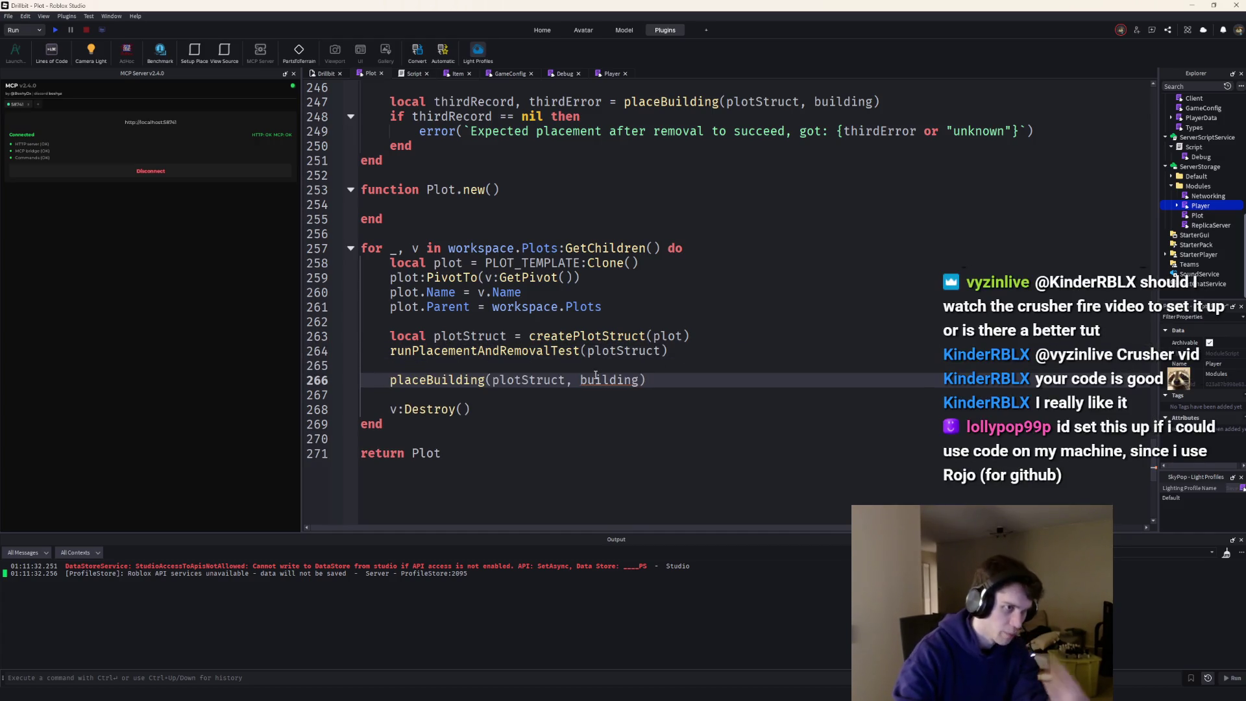
{"action": "double_click", "coordinate": [598, 380]}
{"action": "mouse_move", "coordinate": [602, 380]}
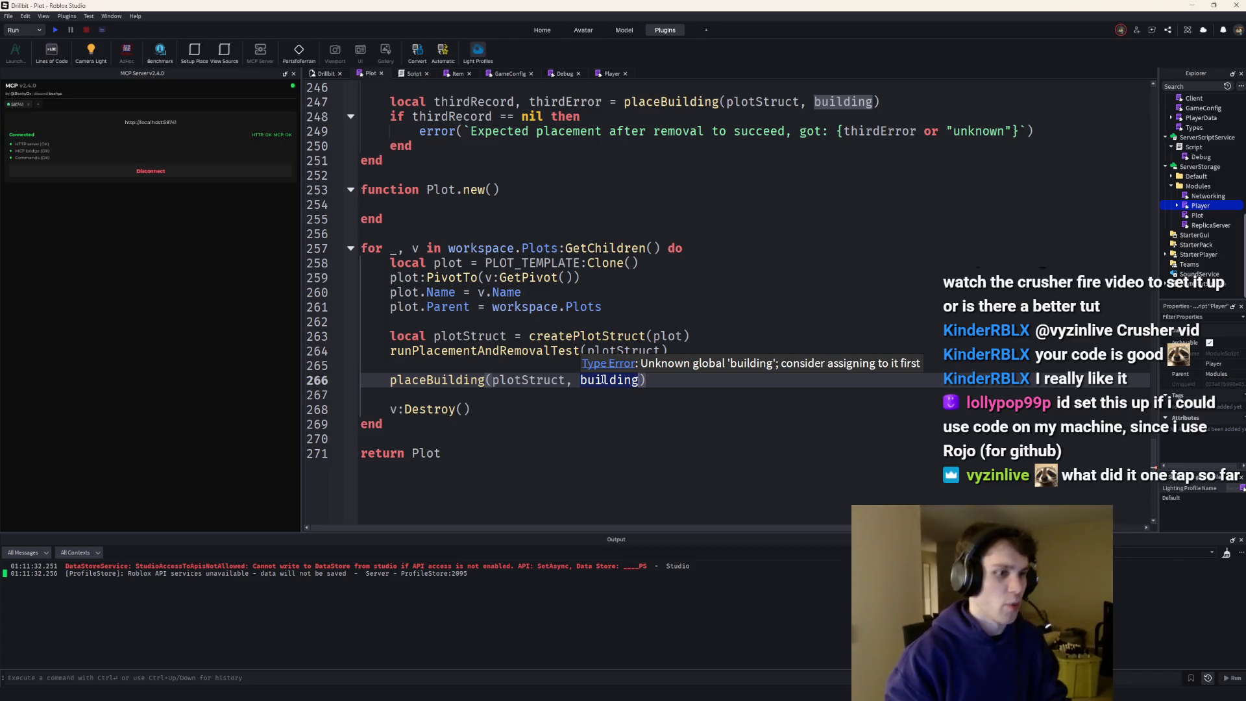
{"action": "scroll", "coordinate": [603, 379], "scroll_direction": "up", "scroll_amount": 10}
{"action": "left_click_drag", "start_coordinate": [397, 307], "coordinate": [628, 175]}
{"action": "key", "text": "ctrl+c"}
{"action": "scroll", "coordinate": [523, 375], "scroll_direction": "down", "scroll_amount": 10}
{"action": "left_click", "coordinate": [616, 380]}
{"action": "key", "text": "ctrl+v"}
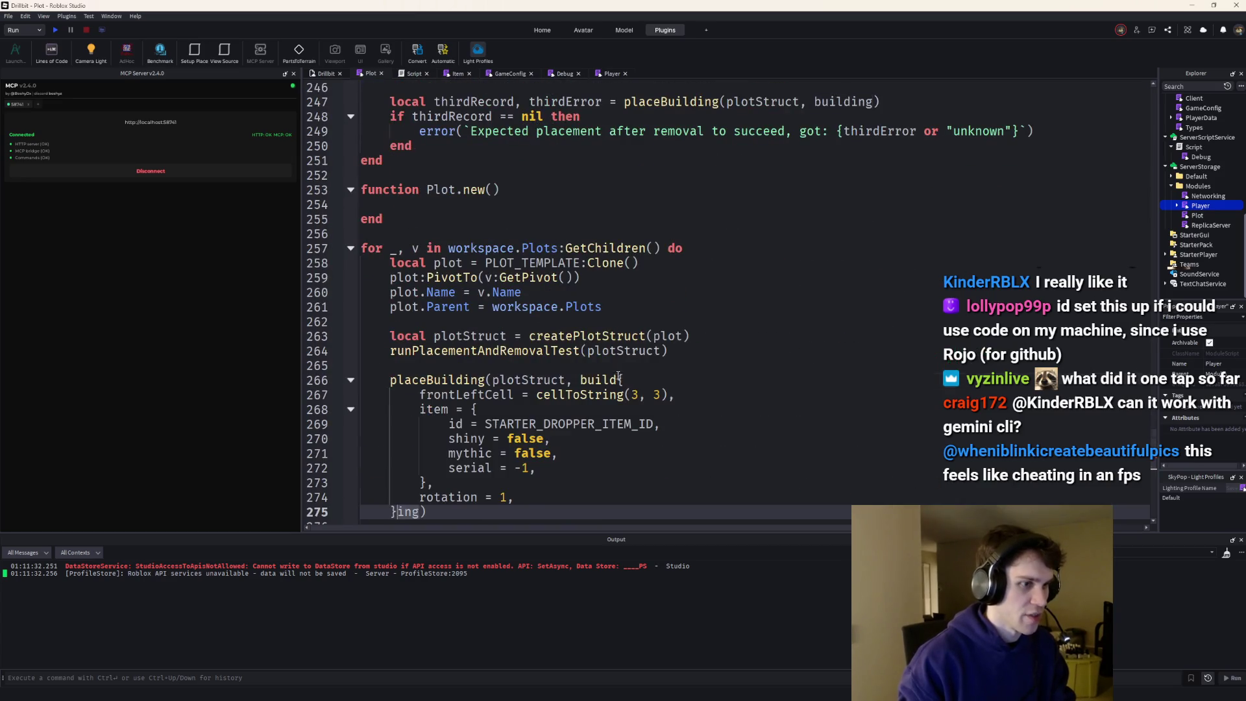
- Duplicate the placeBuilding call below itself and delete the runPlacementAndRemovalTest call
{"action": "scroll", "coordinate": [548, 395], "scroll_direction": "down", "scroll_amount": 2}
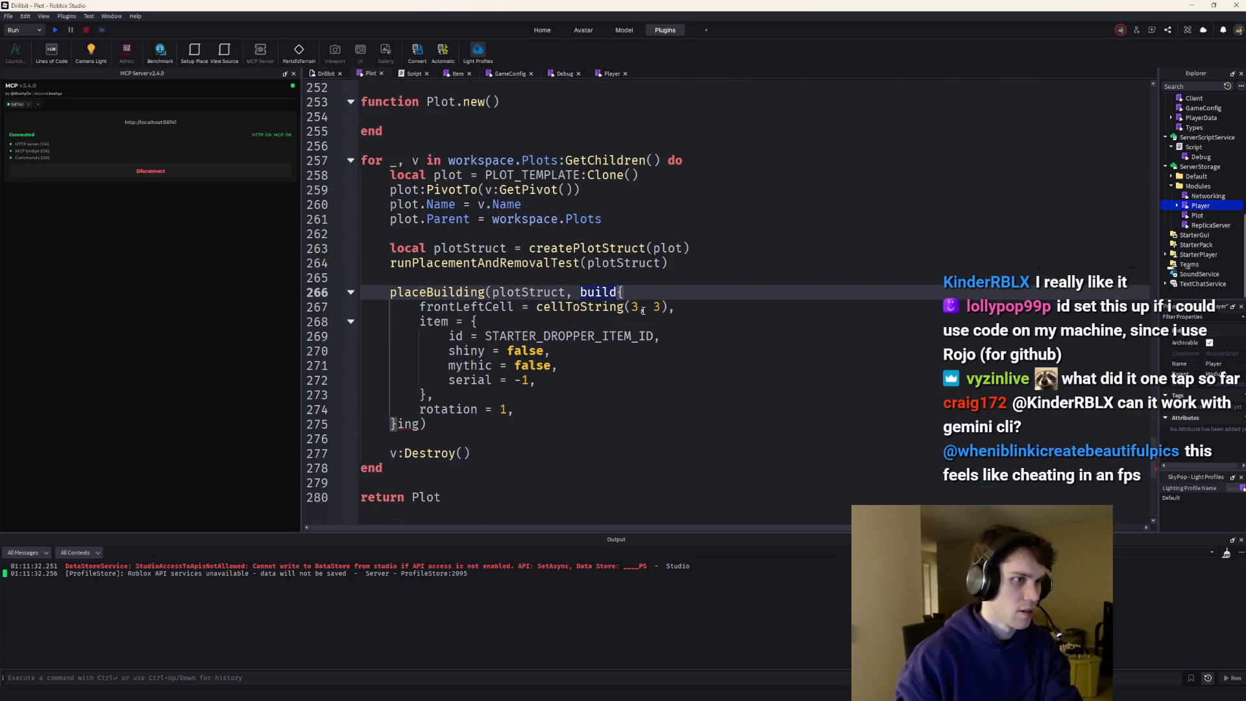
{"action": "scroll", "coordinate": [692, 348], "scroll_direction": "up", "scroll_amount": 13}
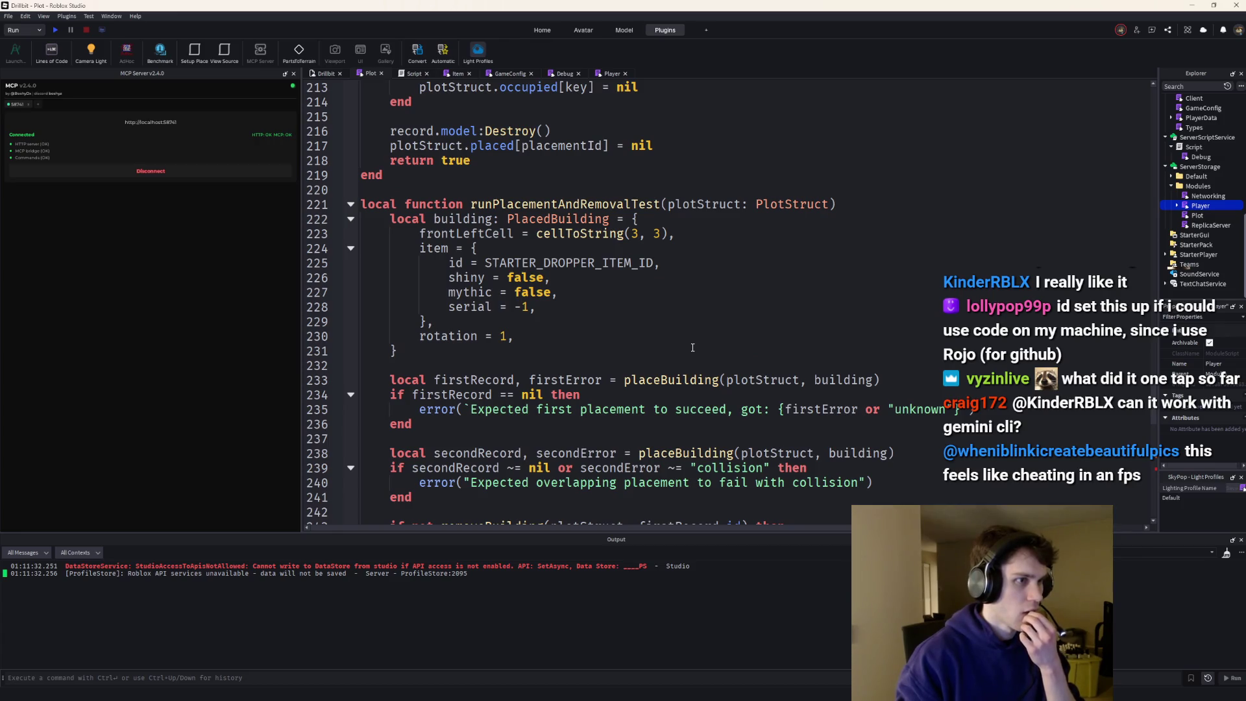
{"action": "scroll", "coordinate": [693, 347], "scroll_direction": "down", "scroll_amount": 11}
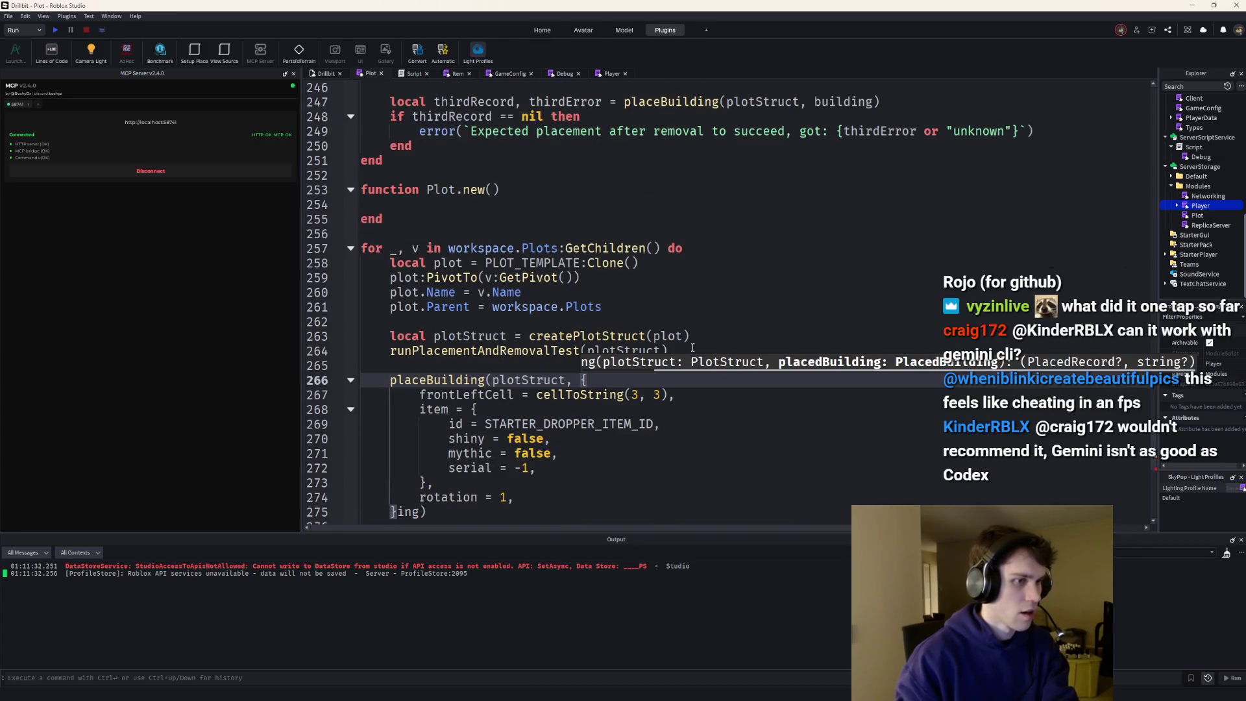
{"action": "scroll", "coordinate": [693, 348], "scroll_direction": "down", "scroll_amount": 1}
{"action": "left_click", "coordinate": [662, 388]}
{"action": "left_click", "coordinate": [439, 467]}
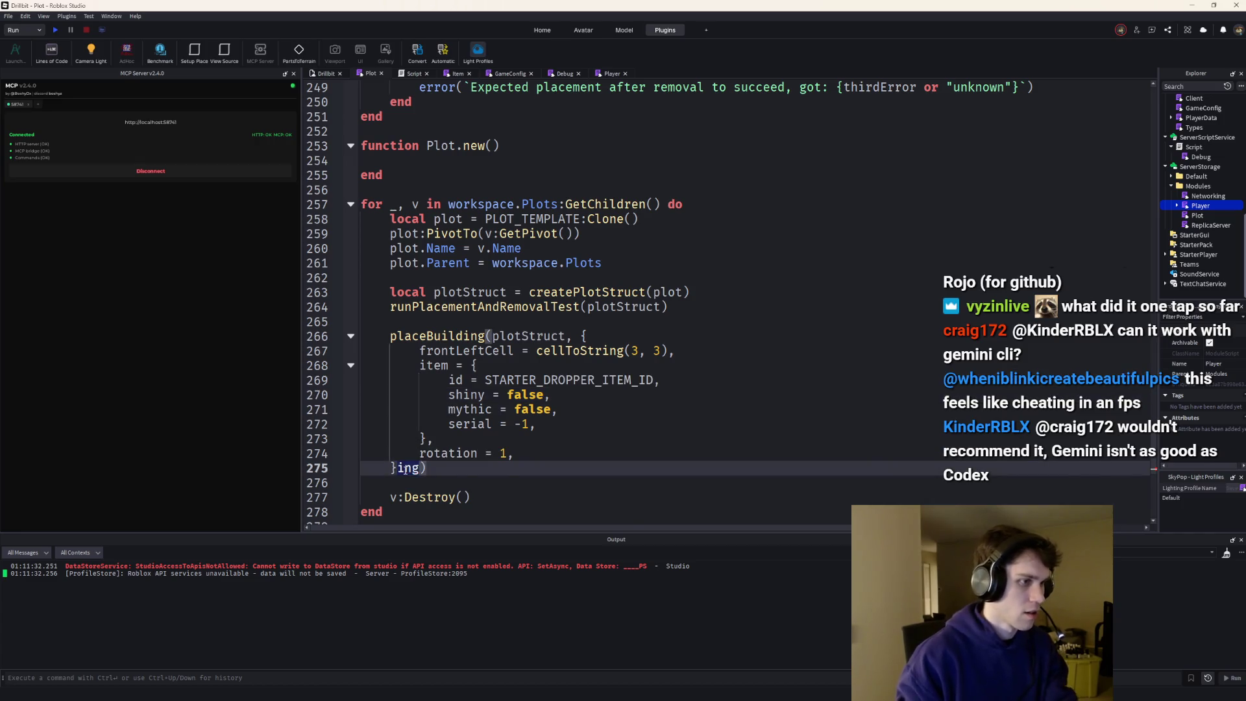
{"action": "key", "text": "shift+Up"}
{"action": "key", "text": "shift+Up"}
{"action": "key", "text": "shift+Up"}
{"action": "key", "text": "shift+Home"}
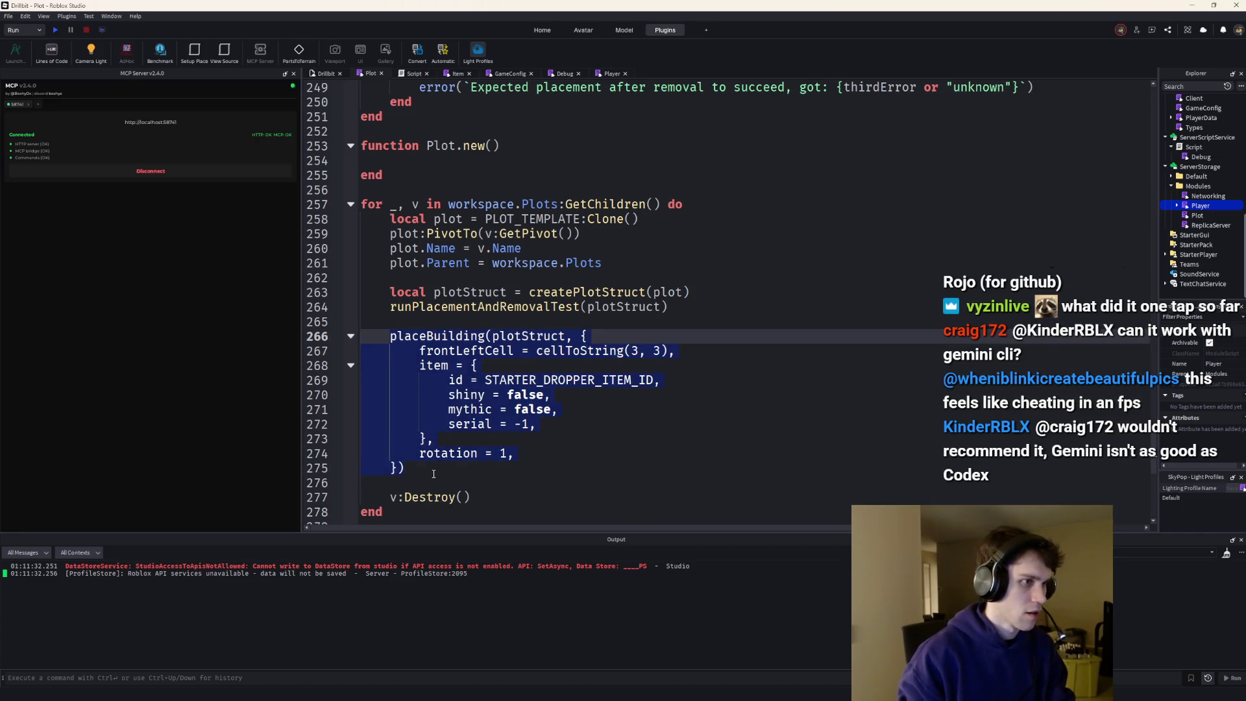
{"action": "key", "text": "ctrl+c"}
{"action": "left_click", "coordinate": [433, 473]}
{"action": "key", "text": "Return"}
{"action": "key", "text": "Return"}
{"action": "key", "text": "ctrl+v"}
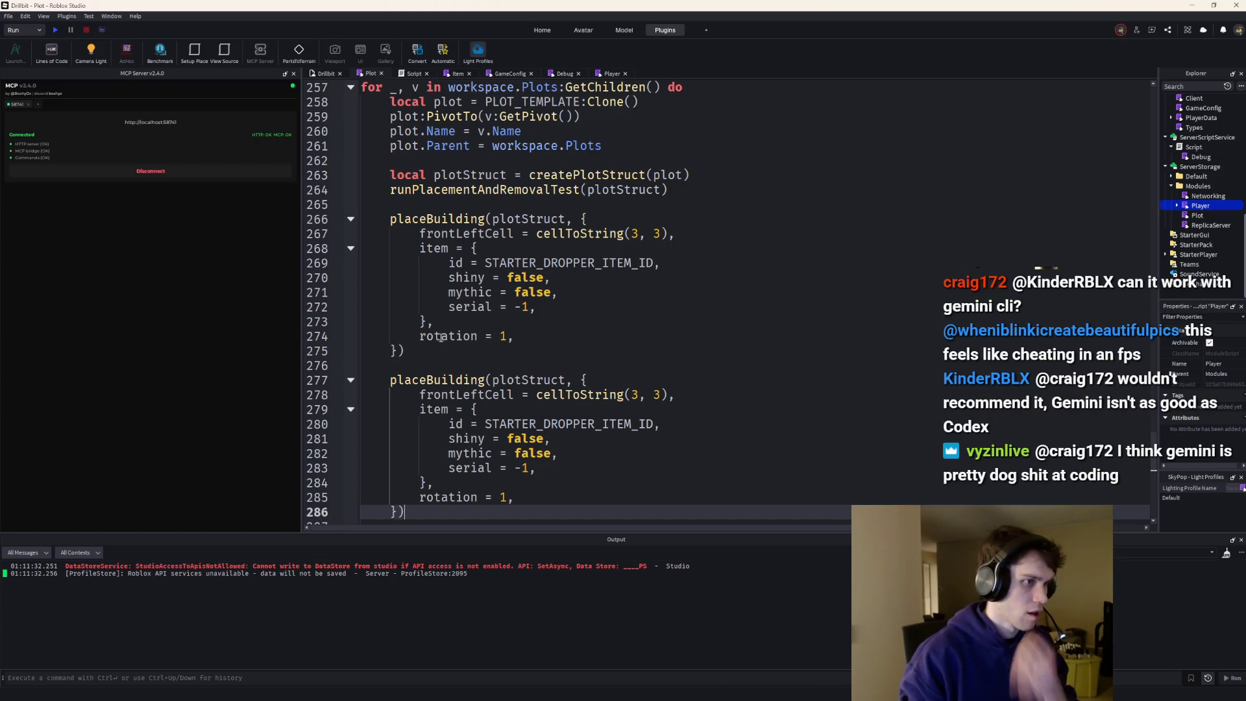
{"action": "left_click_drag", "start_coordinate": [684, 196], "coordinate": [310, 194]}
{"action": "key", "text": "BackSpace"}
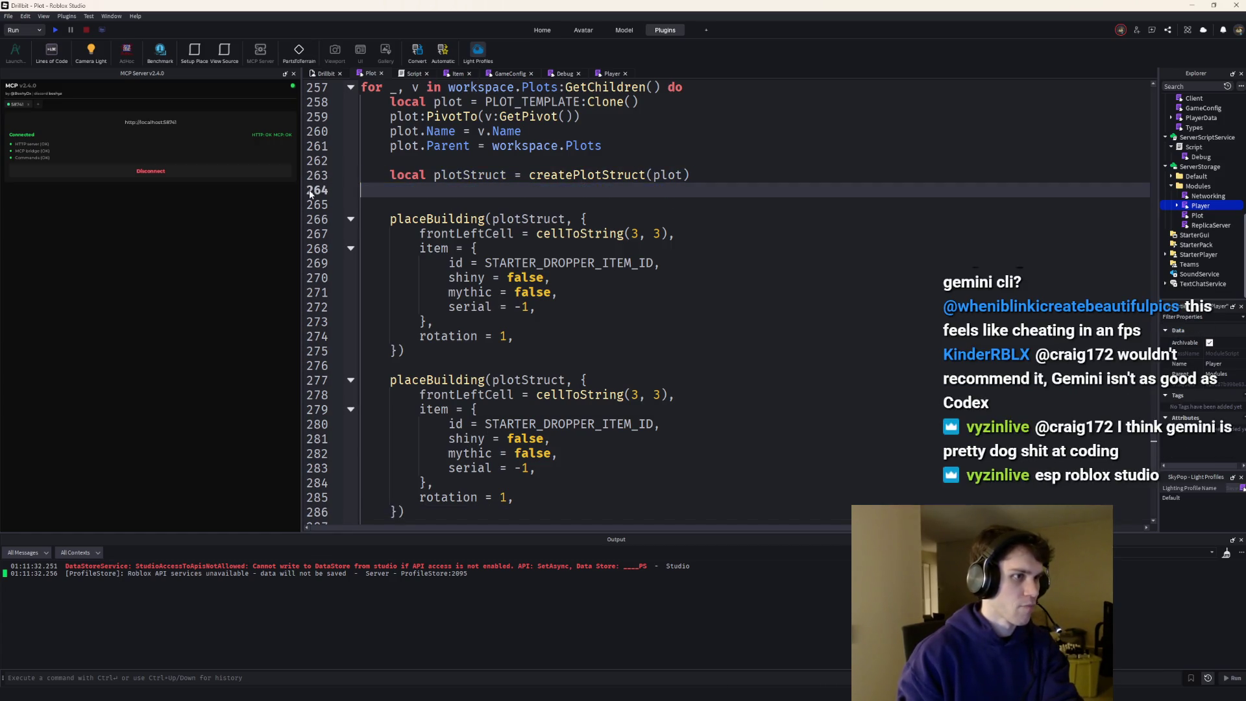
- Swap the item ids in the two calls so the second building uses item 2
{"action": "scroll", "coordinate": [662, 366], "scroll_direction": "down", "scroll_amount": 1}
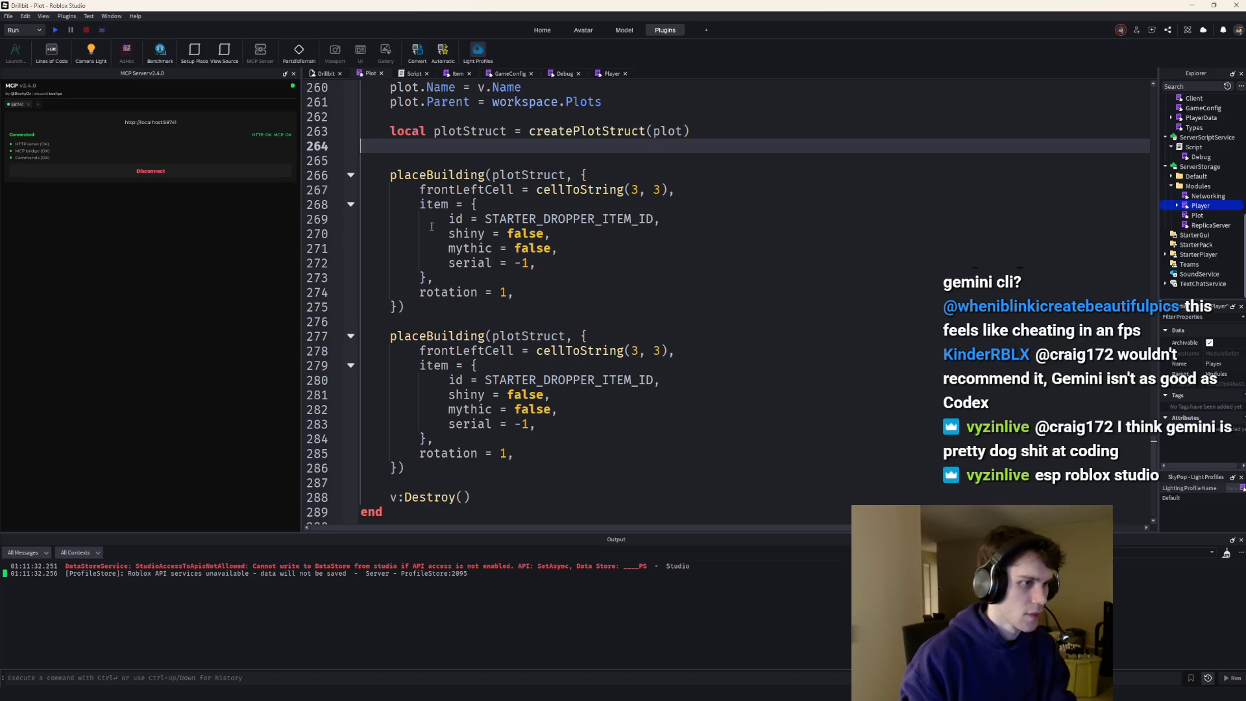
{"action": "scroll", "coordinate": [511, 323], "scroll_direction": "down", "scroll_amount": 1}
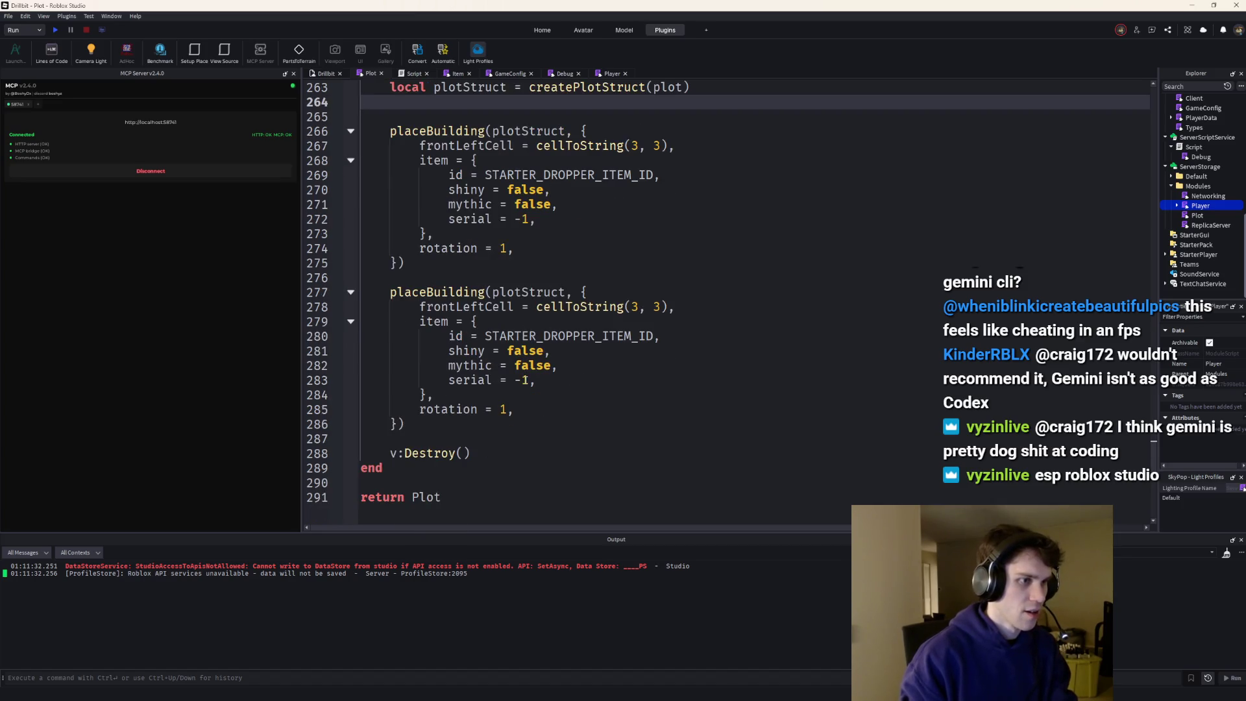
{"action": "double_click", "coordinate": [549, 329]}
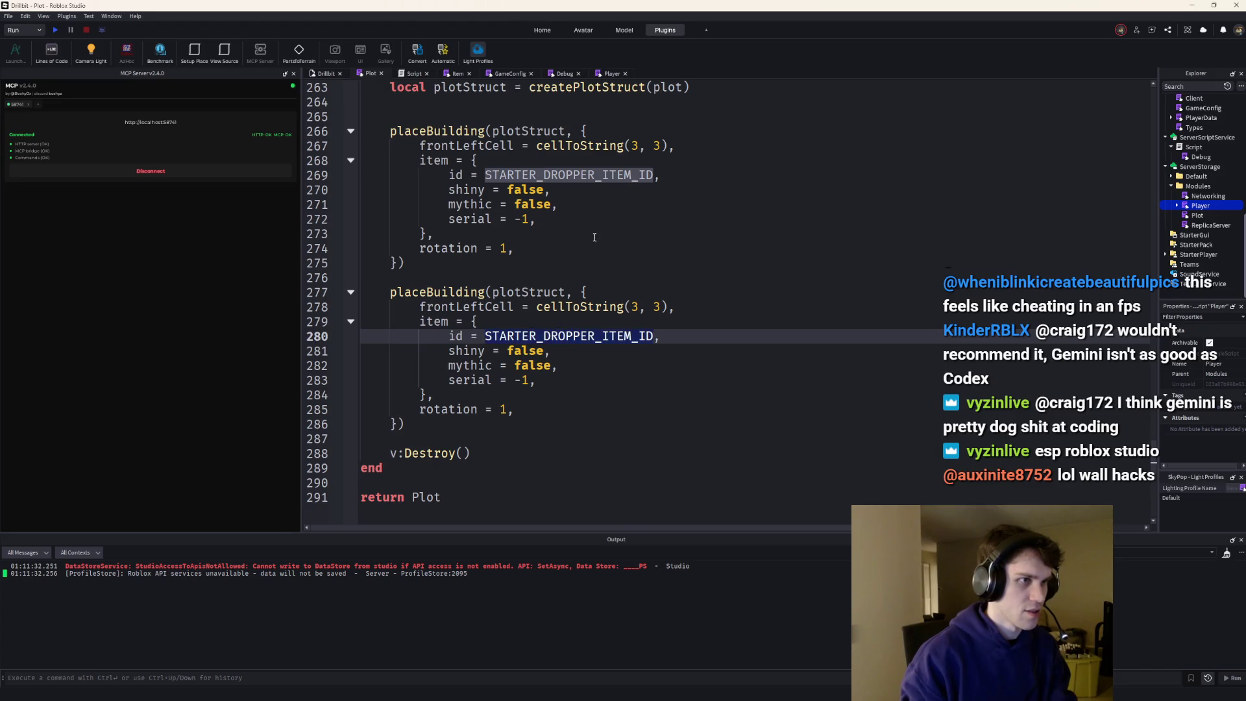
{"action": "type", "text": "2"}
{"action": "double_click", "coordinate": [570, 175]}
{"action": "type", "text": "1"}
{"action": "scroll", "coordinate": [642, 290], "scroll_direction": "up", "scroll_amount": 8}
{"action": "scroll", "coordinate": [643, 290], "scroll_direction": "up", "scroll_amount": 20}
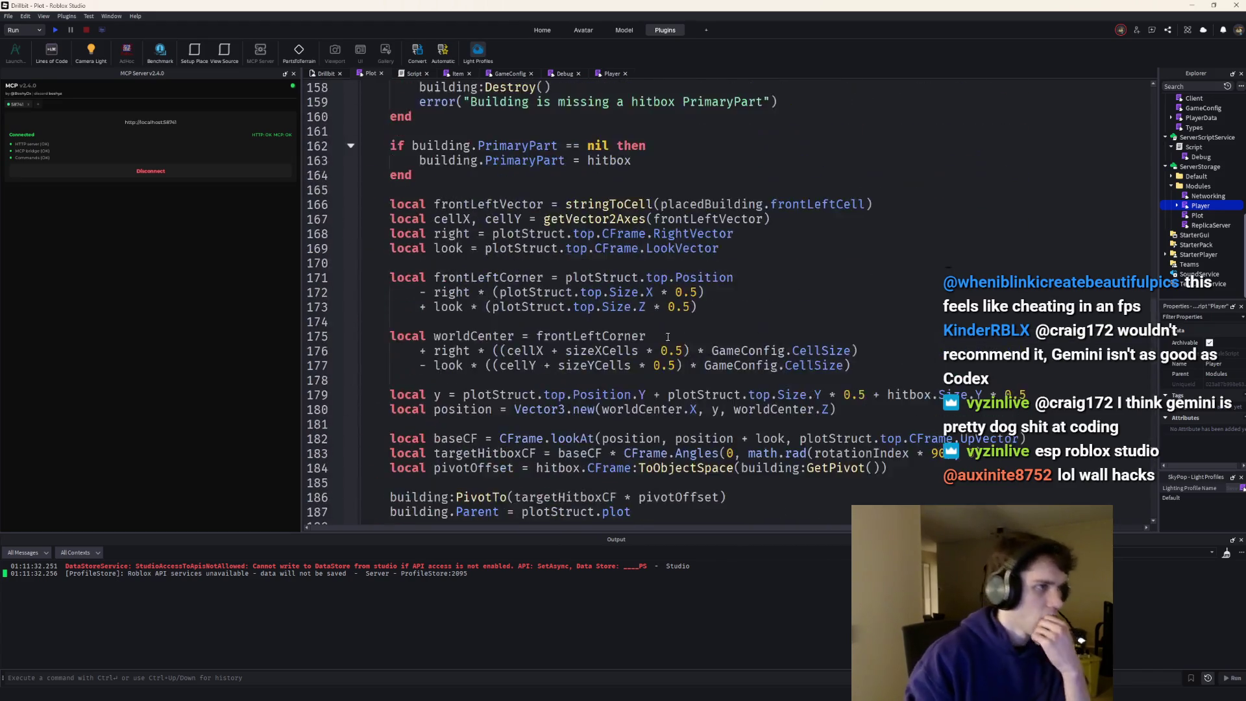
{"action": "scroll", "coordinate": [679, 338], "scroll_direction": "up", "scroll_amount": 20}
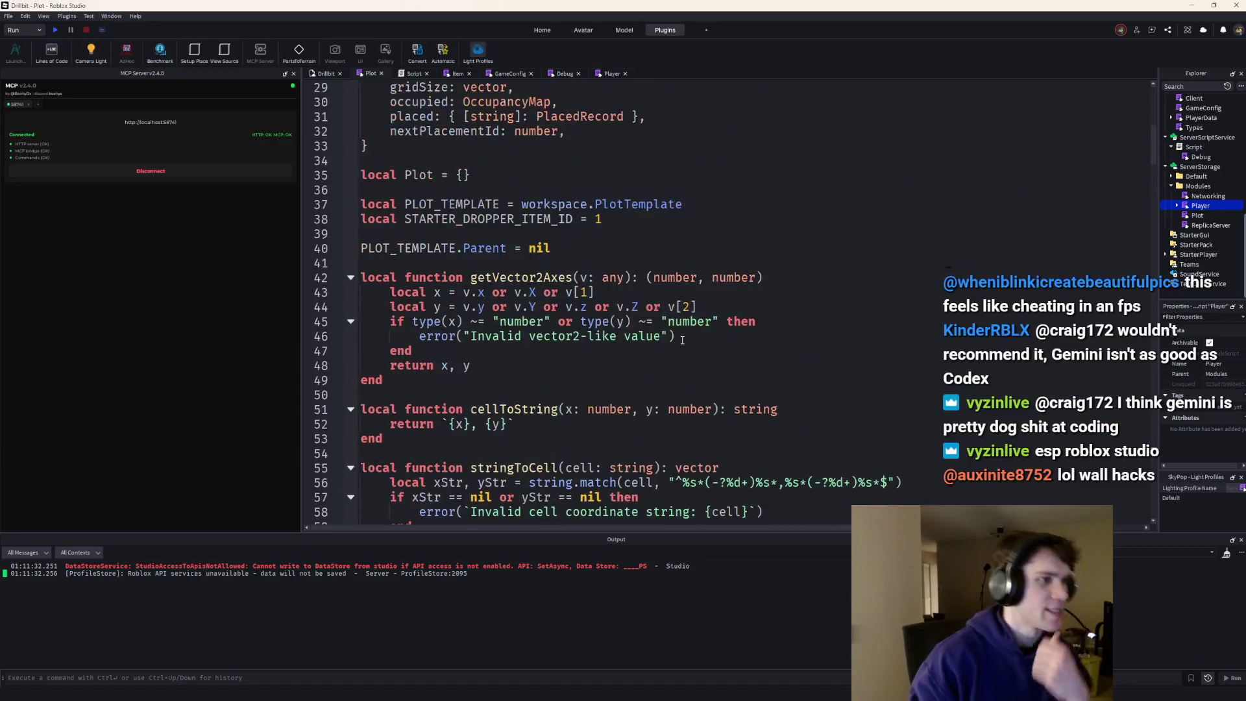
{"action": "left_click", "coordinate": [325, 394]}
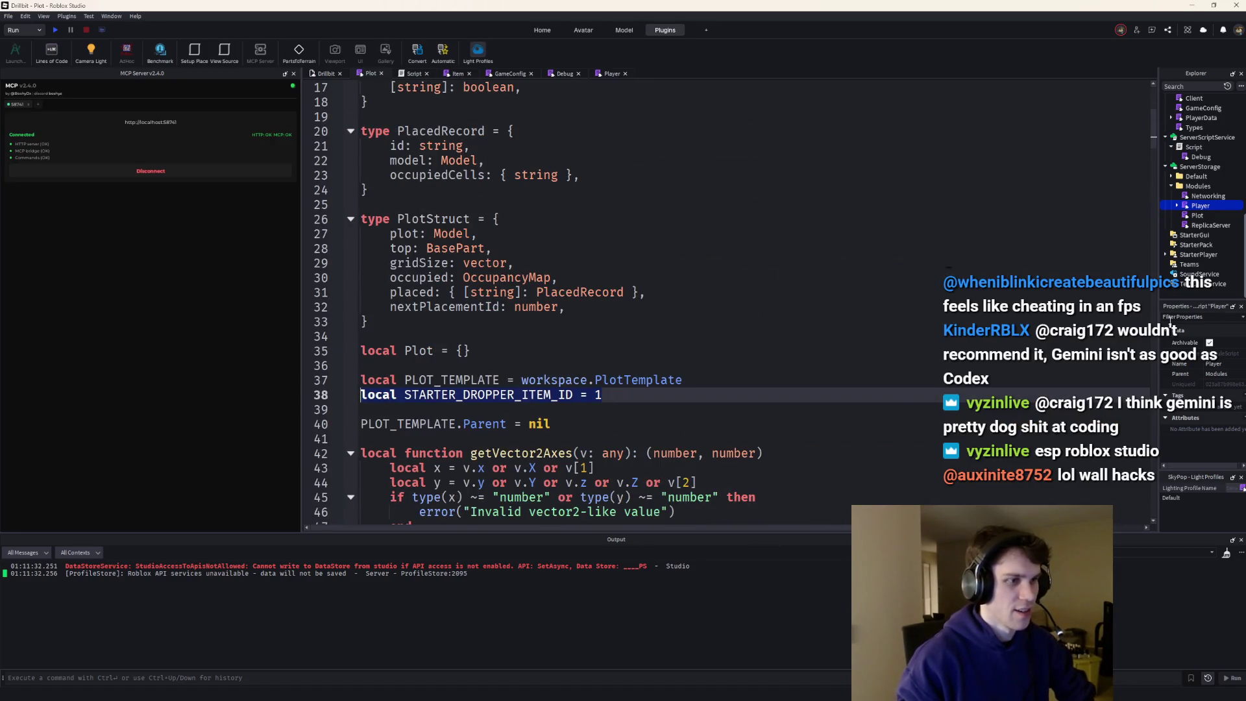
{"action": "left_click_drag", "start_coordinate": [1153, 104], "coordinate": [1149, 491]}
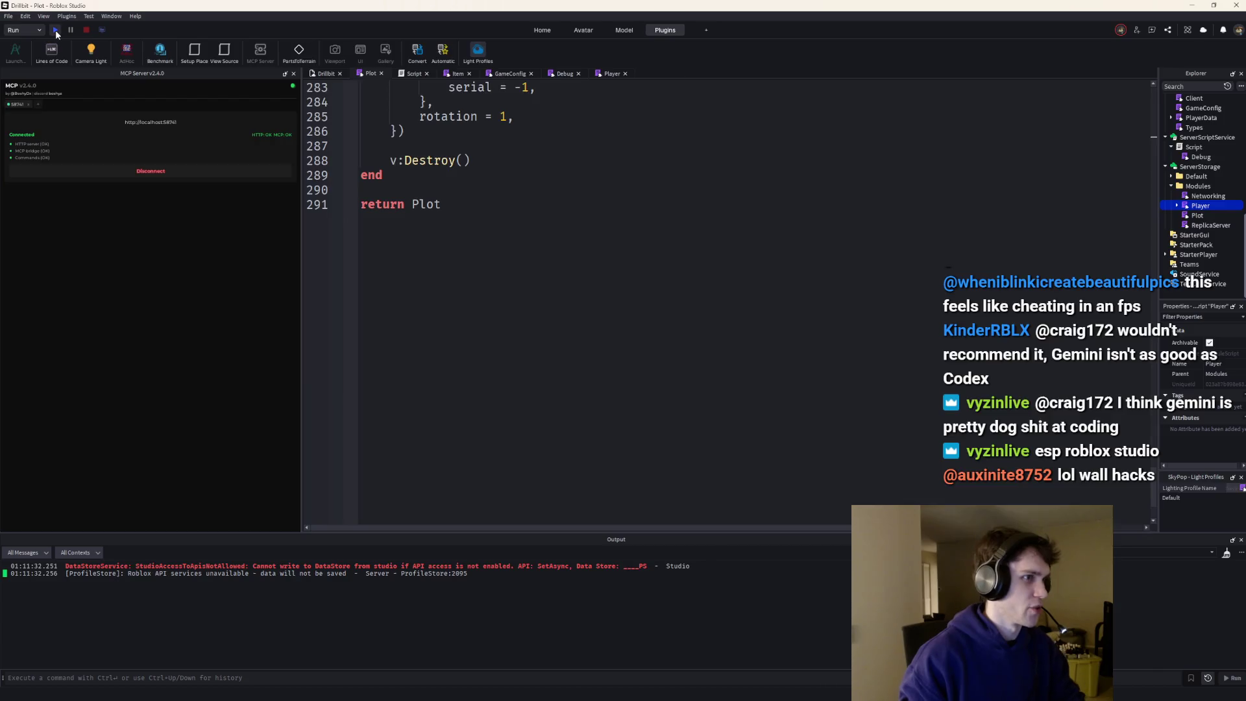
- Run a brief playtest of the two placed buildings, then stop it
{"action": "left_click", "coordinate": [56, 30]}
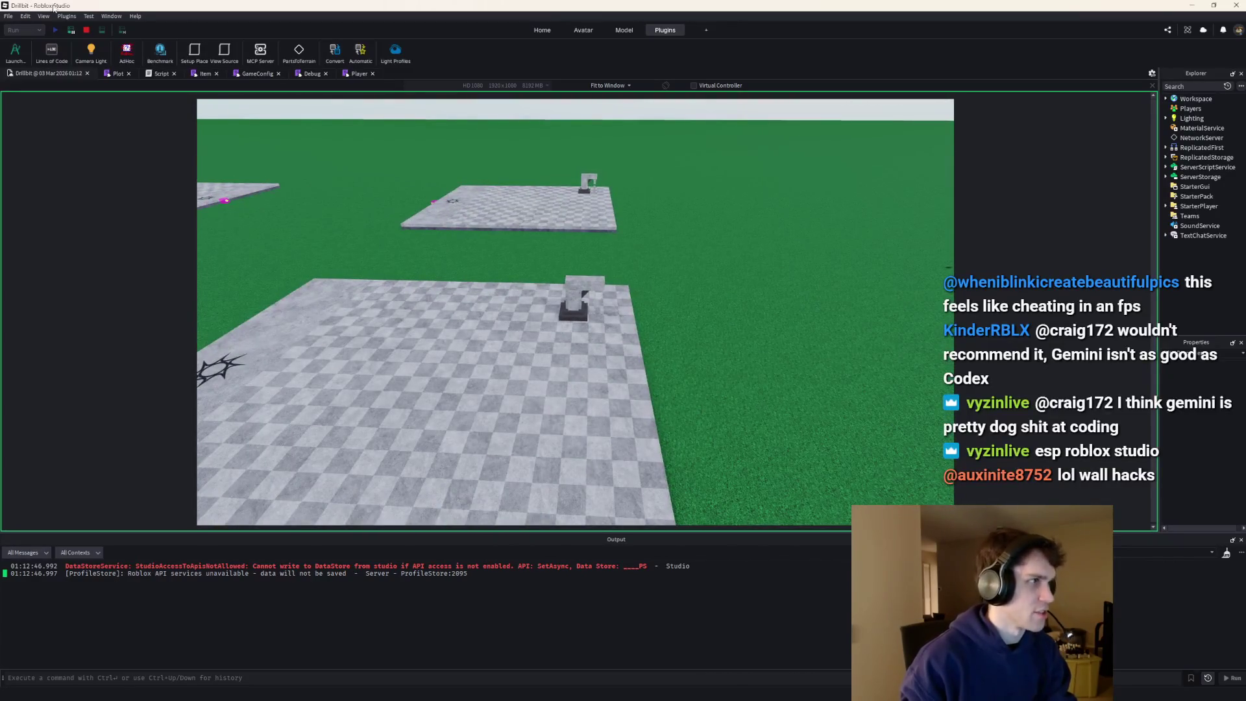
{"action": "left_click", "coordinate": [87, 30]}
{"action": "left_click", "coordinate": [610, 74]}
{"action": "scroll", "coordinate": [571, 230], "scroll_direction": "down", "scroll_amount": 1}
{"action": "scroll", "coordinate": [571, 230], "scroll_direction": "up", "scroll_amount": 2}
- Look through the Debug, Script, Item and GameConfig scripts, ending on the Plot module near line 278
{"action": "left_click", "coordinate": [559, 76]}
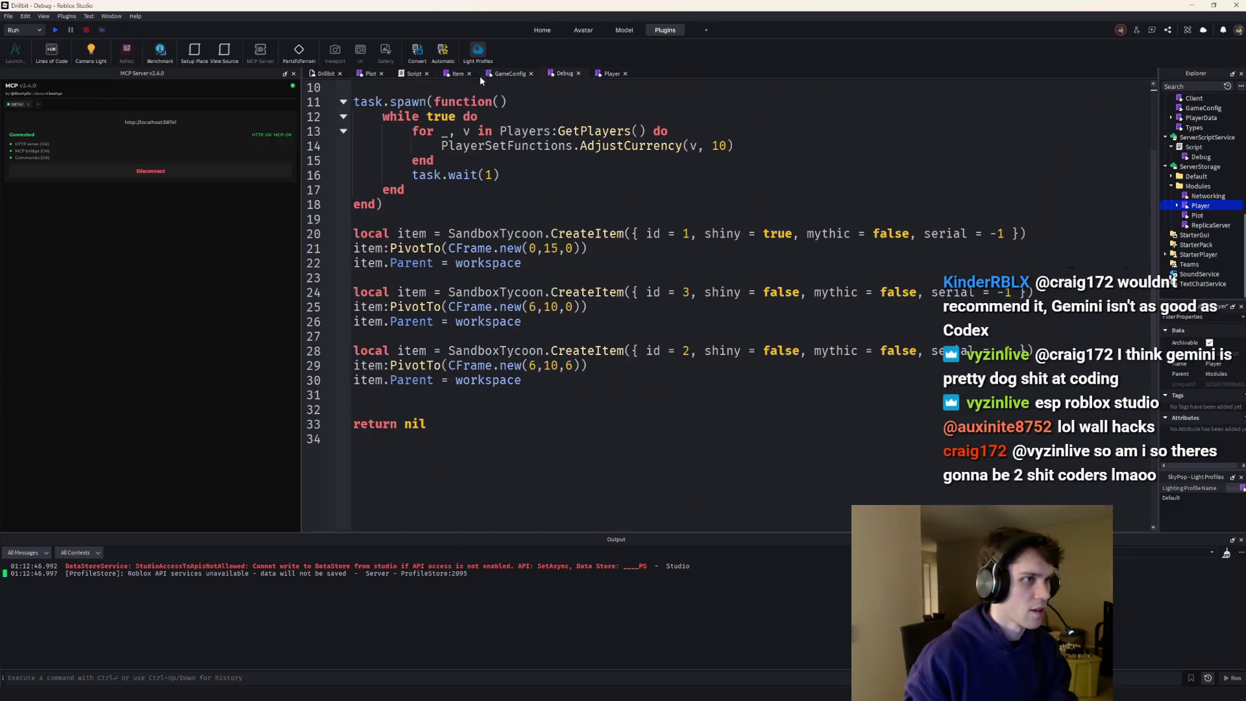
{"action": "left_click", "coordinate": [371, 74]}
{"action": "left_click", "coordinate": [413, 74]}
{"action": "left_click", "coordinate": [458, 73]}
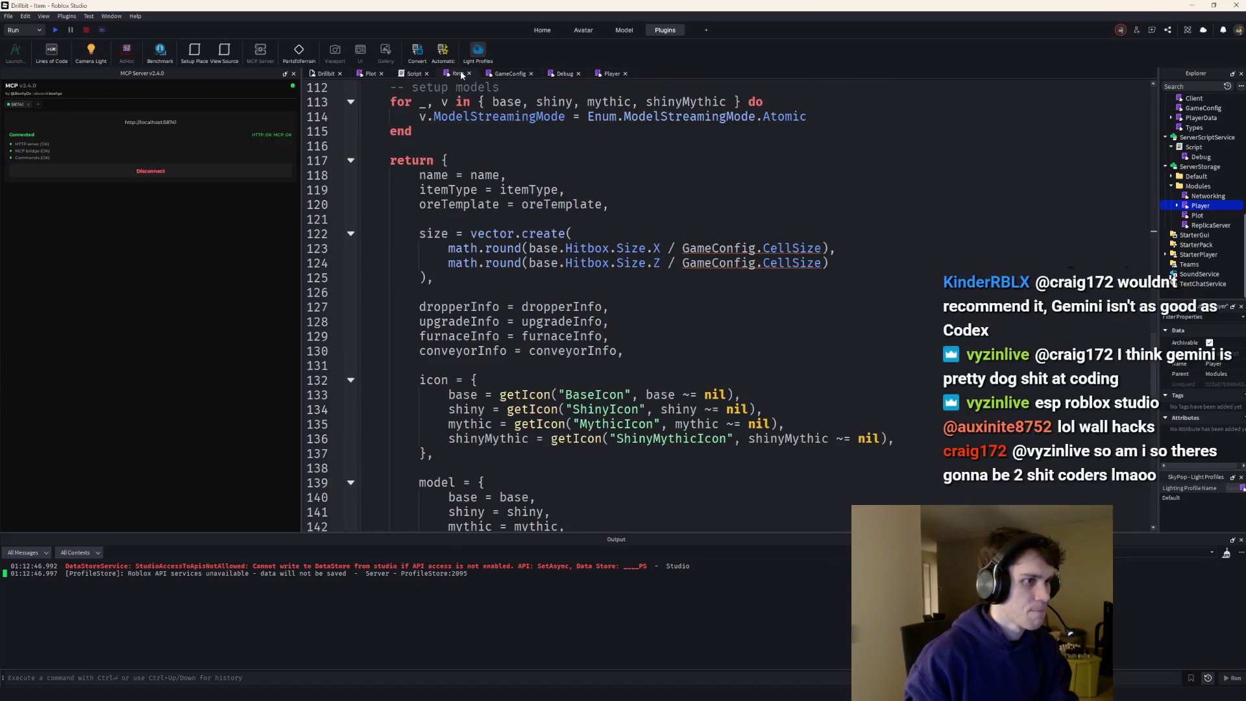
{"action": "left_click", "coordinate": [519, 76]}
{"action": "left_click", "coordinate": [553, 75]}
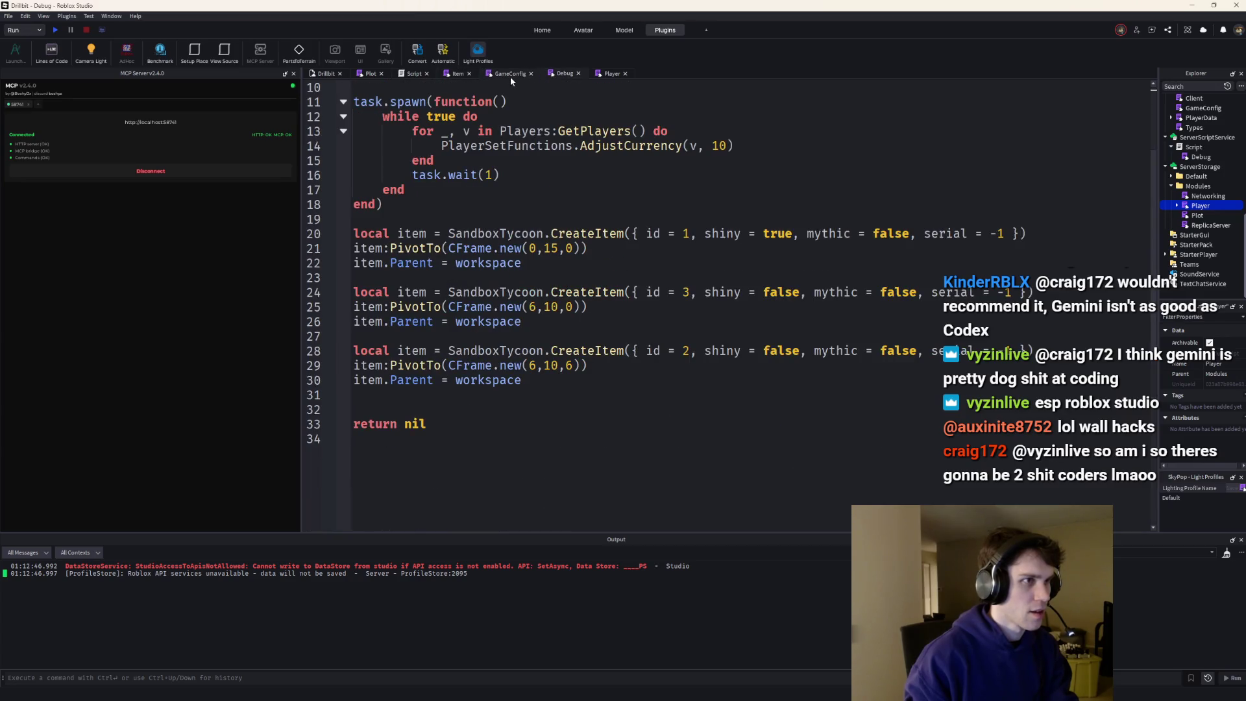
{"action": "key", "text": "ctrl+shift+Tab"}
{"action": "key", "text": "ctrl+shift+Tab"}
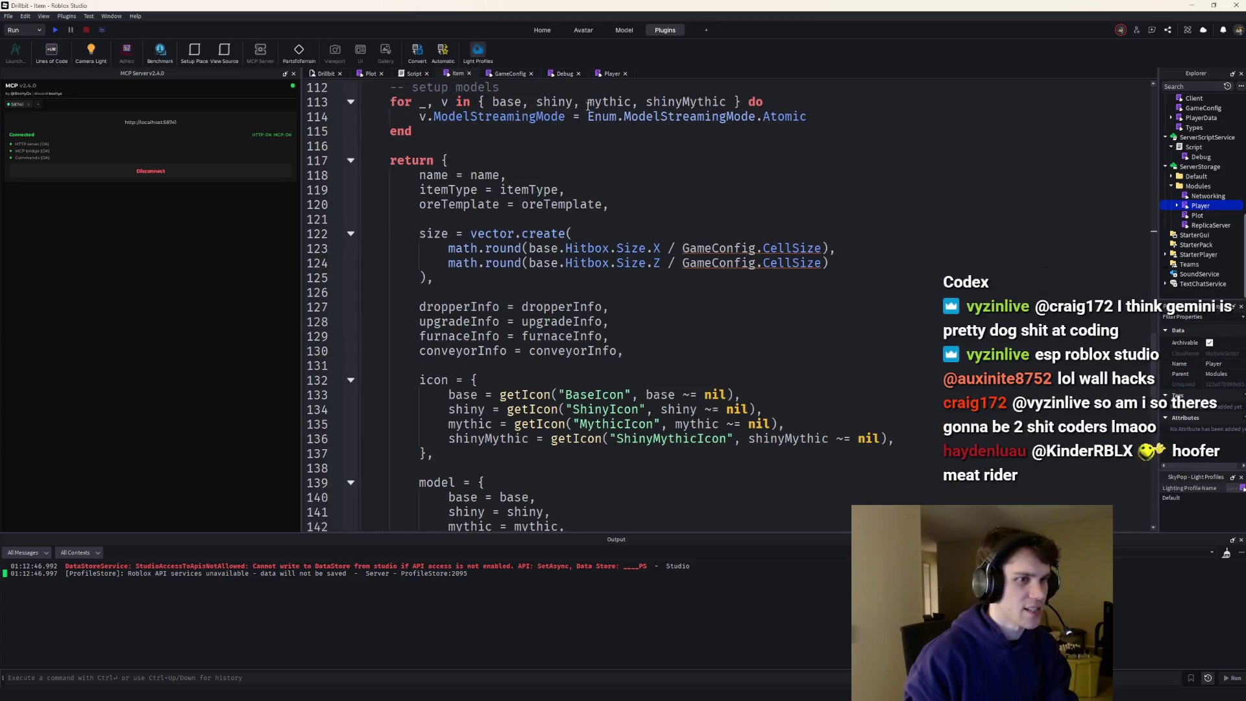
{"action": "left_click", "coordinate": [563, 76]}
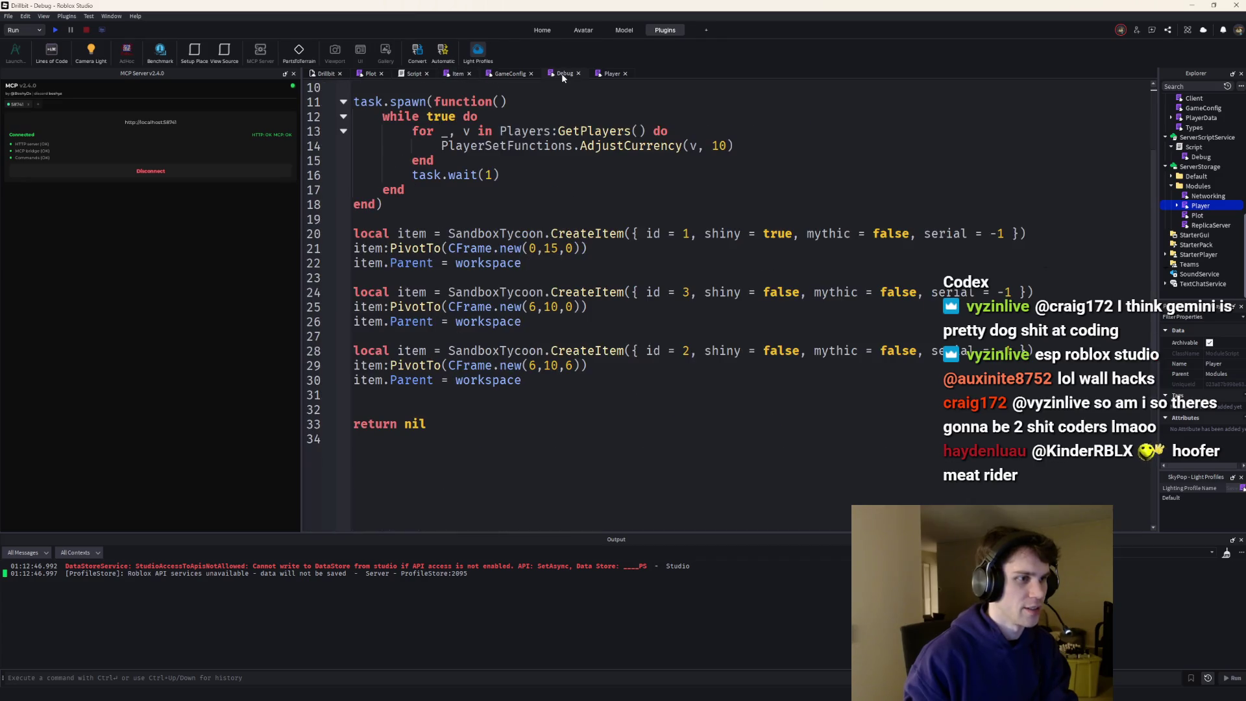
{"action": "left_click", "coordinate": [371, 75]}
{"action": "scroll", "coordinate": [630, 242], "scroll_direction": "up", "scroll_amount": 5}
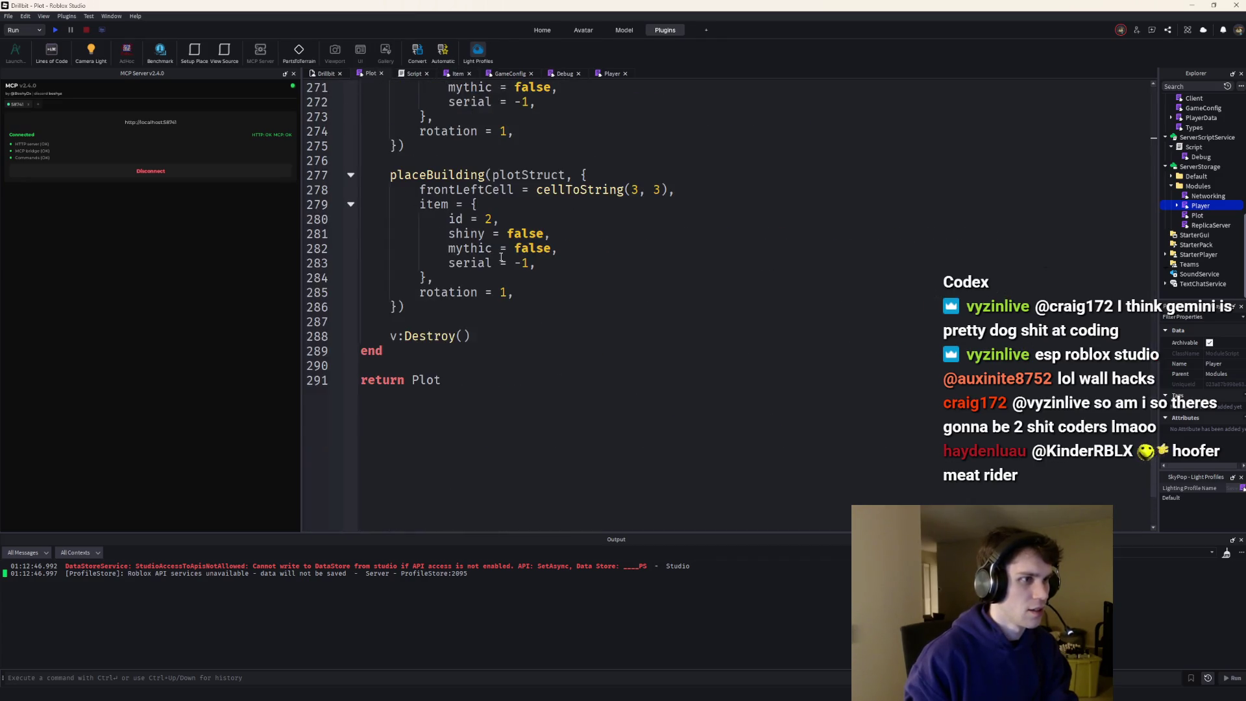
- Change the second building's cell to 4, 4 and check it in a playtest
{"action": "left_click", "coordinate": [638, 234]}
{"action": "key", "text": "BackSpace"}
{"action": "type", "text": "4"}
{"action": "key", "text": "Right"}
{"action": "key", "text": "Right"}
{"action": "key", "text": "Right"}
{"action": "key", "text": "BackSpace"}
{"action": "type", "text": "4"}
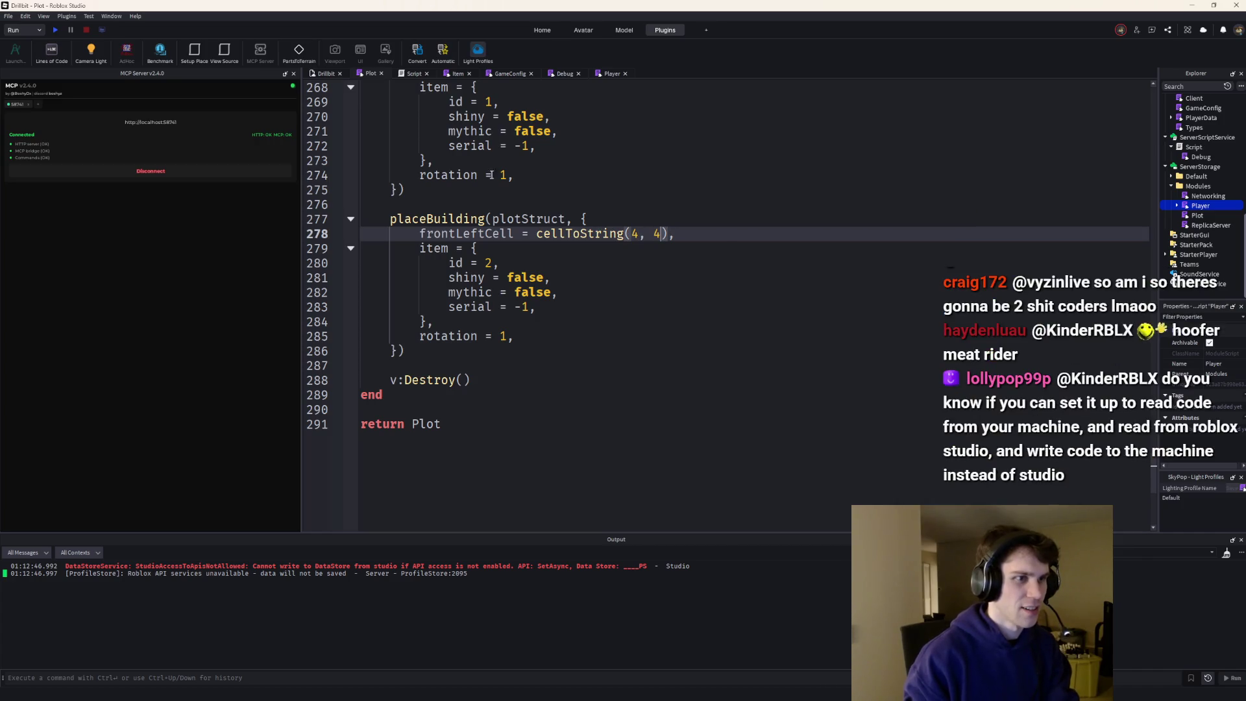
{"action": "left_click", "coordinate": [56, 30]}
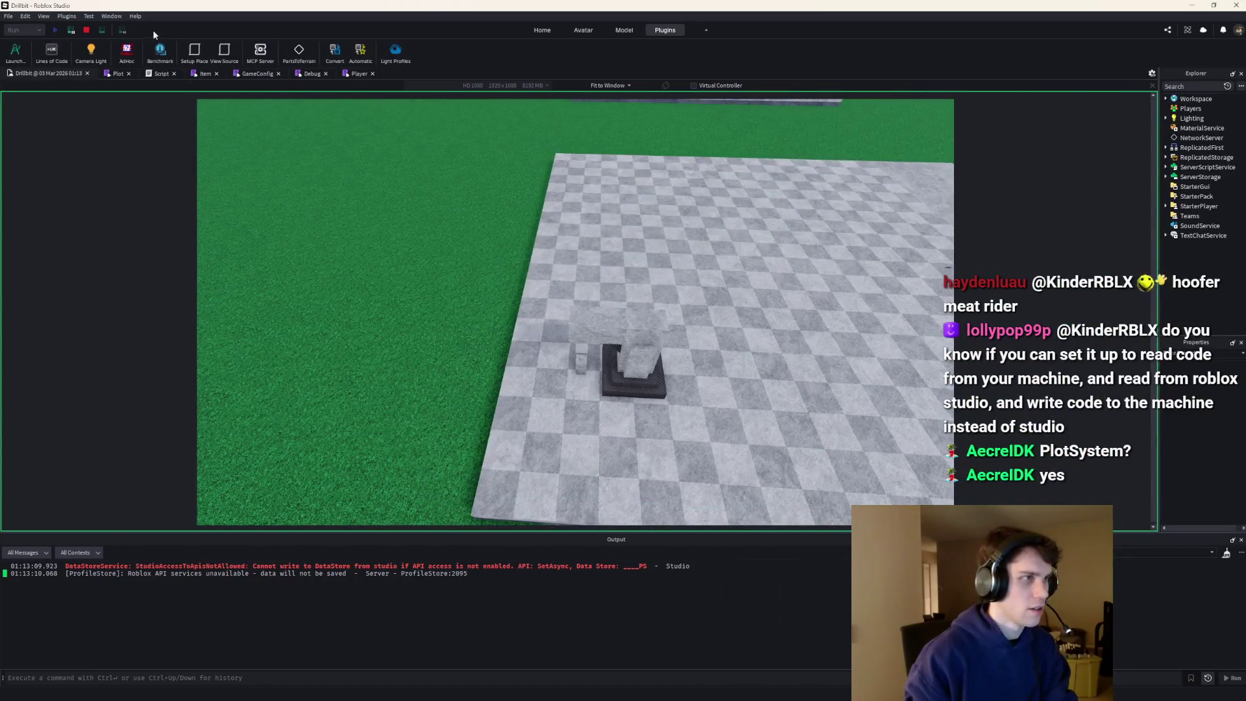
{"action": "left_click", "coordinate": [86, 30]}
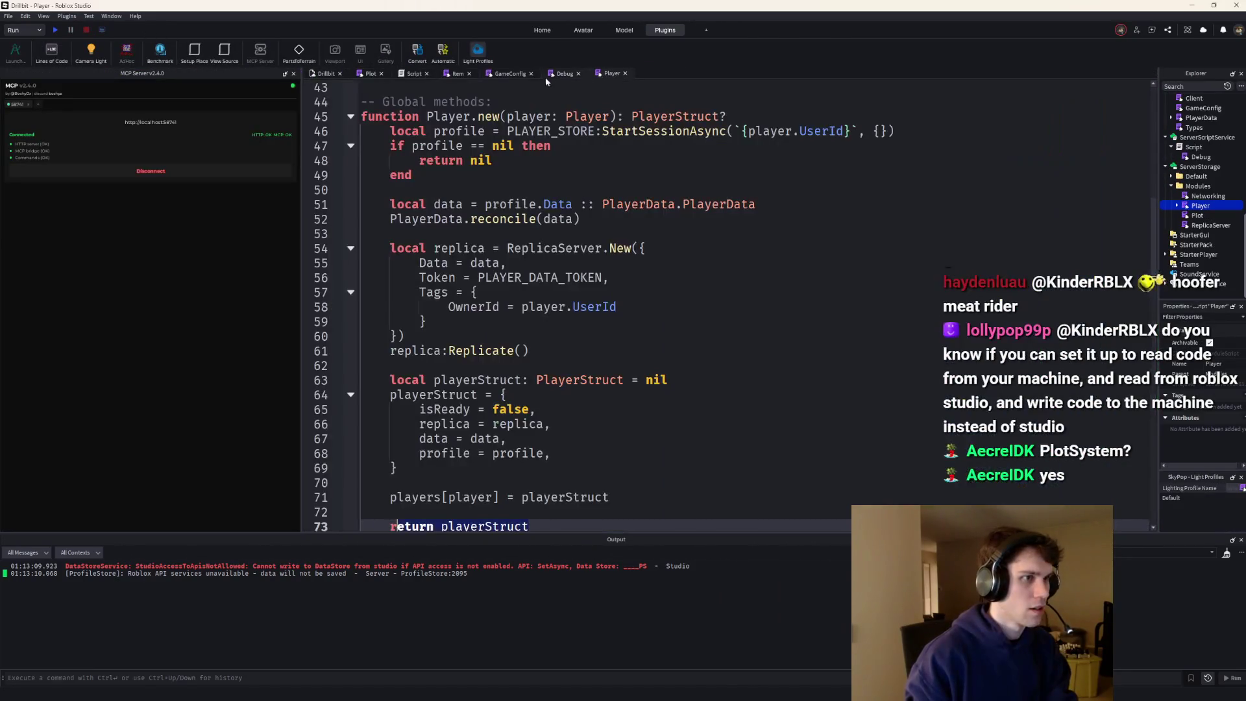
- Change the second building's cell to 5, 5 and playtest again
{"action": "left_click", "coordinate": [389, 73]}
{"action": "type", "text": "5, 5),"}
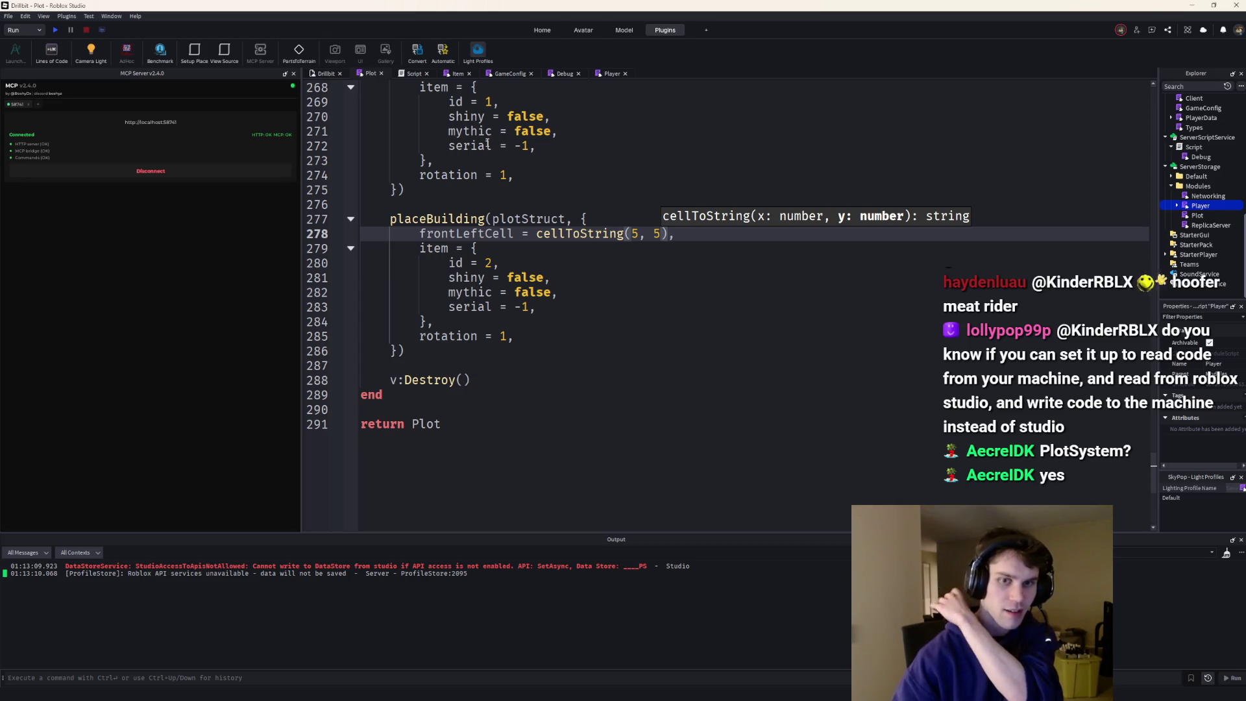
{"action": "key", "text": "F5"}
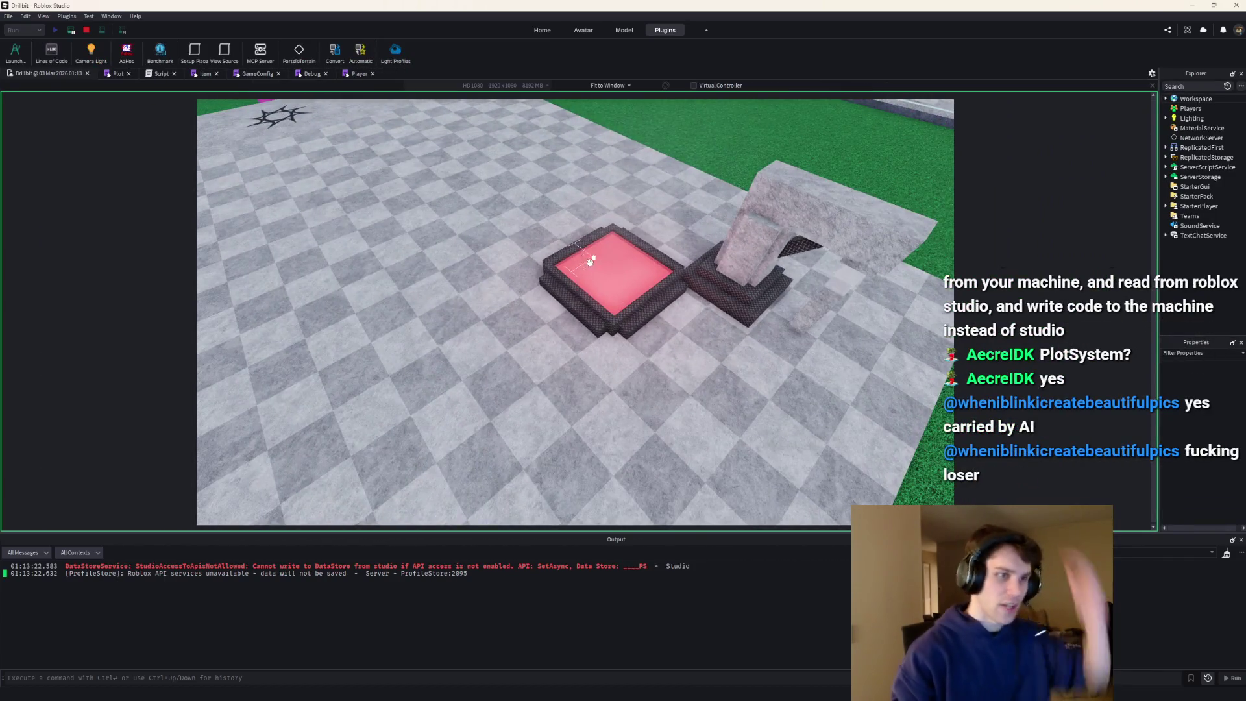
{"action": "left_click", "coordinate": [87, 30]}
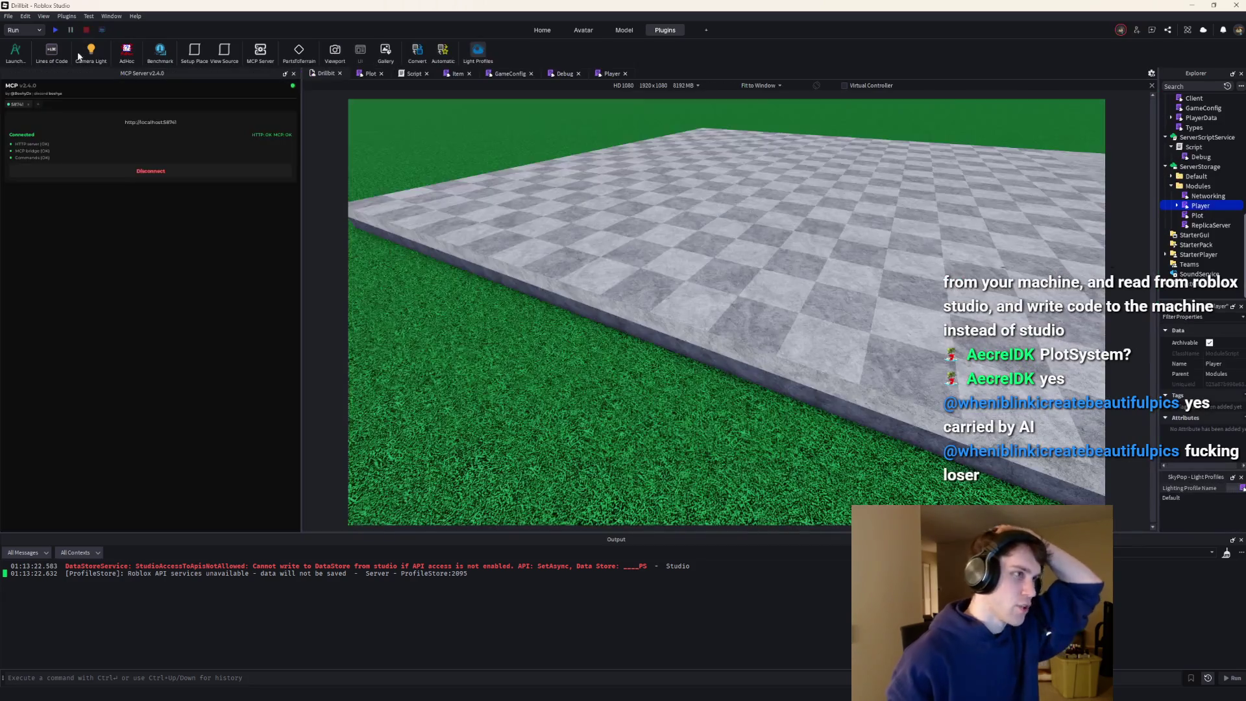
- Replace the second building's cell 5, 5 with 3, 1 on line 278 and start a playtest
{"action": "left_click", "coordinate": [371, 74]}
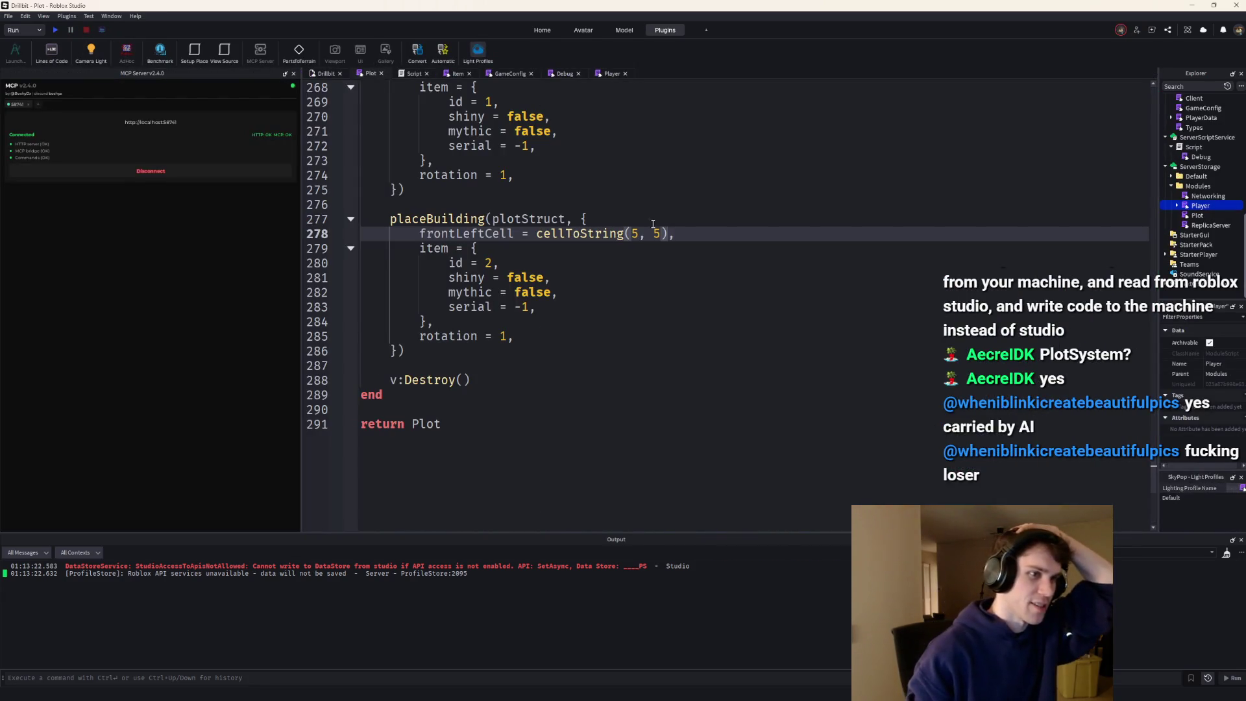
{"action": "scroll", "coordinate": [657, 230], "scroll_direction": "up", "scroll_amount": 1}
{"action": "left_click_drag", "start_coordinate": [662, 277], "coordinate": [626, 279]}
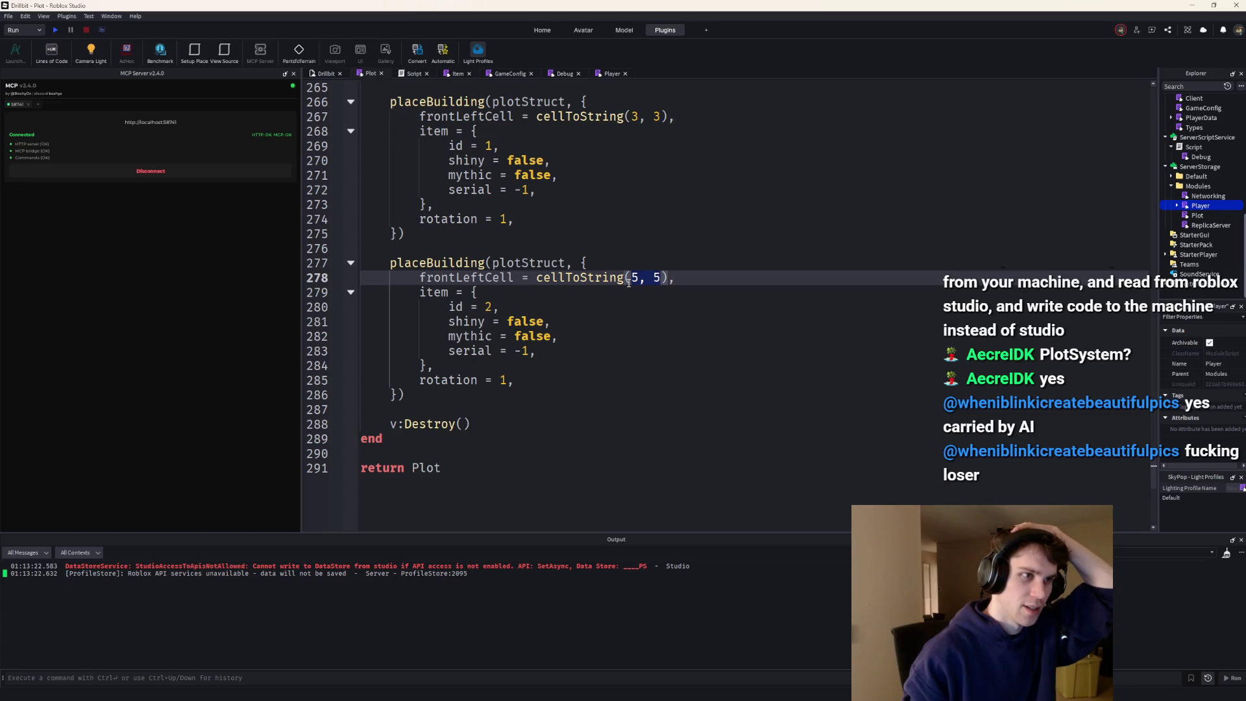
{"action": "key", "text": "BackSpace"}
{"action": "type", "text": "3"}
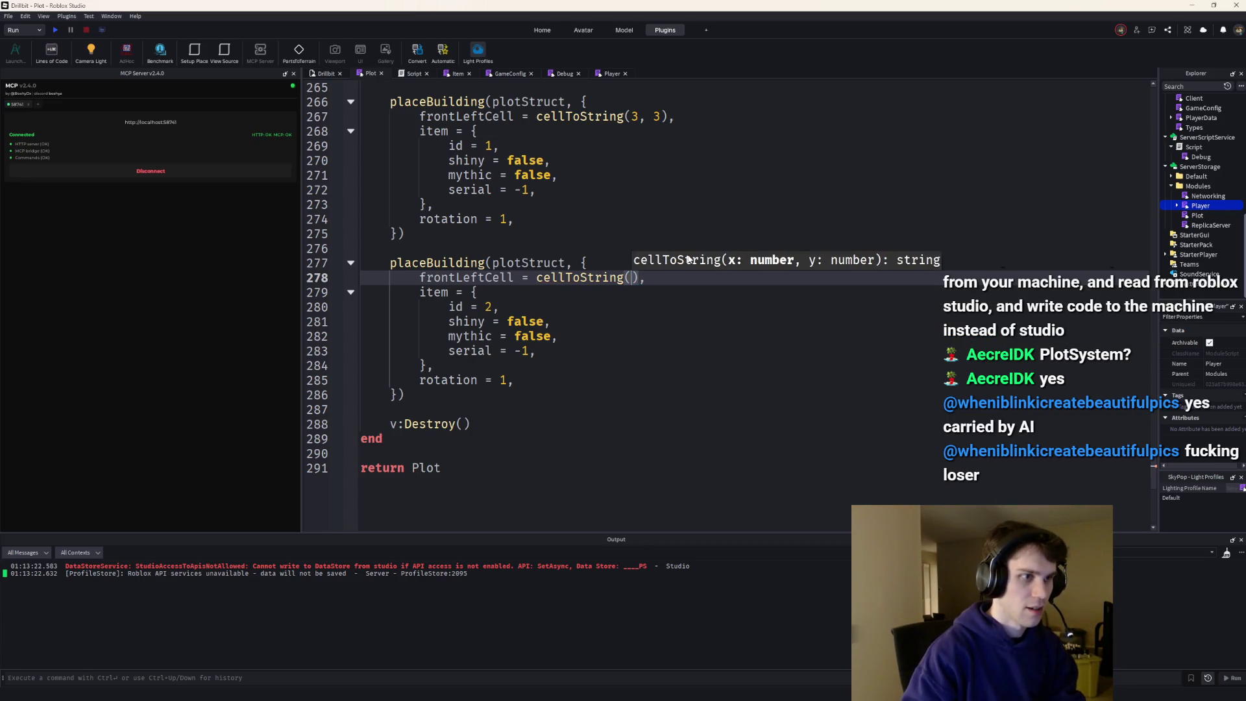
{"action": "type", "text": ", 1"}
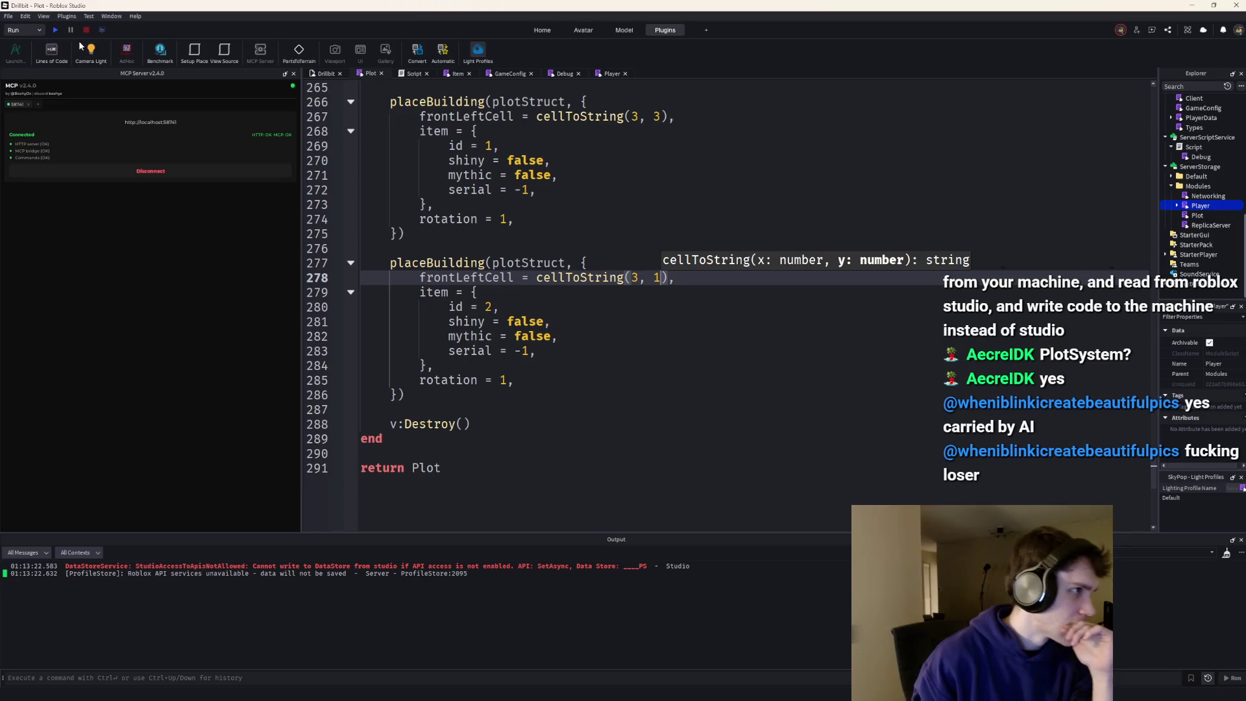
{"action": "left_click", "coordinate": [56, 29]}
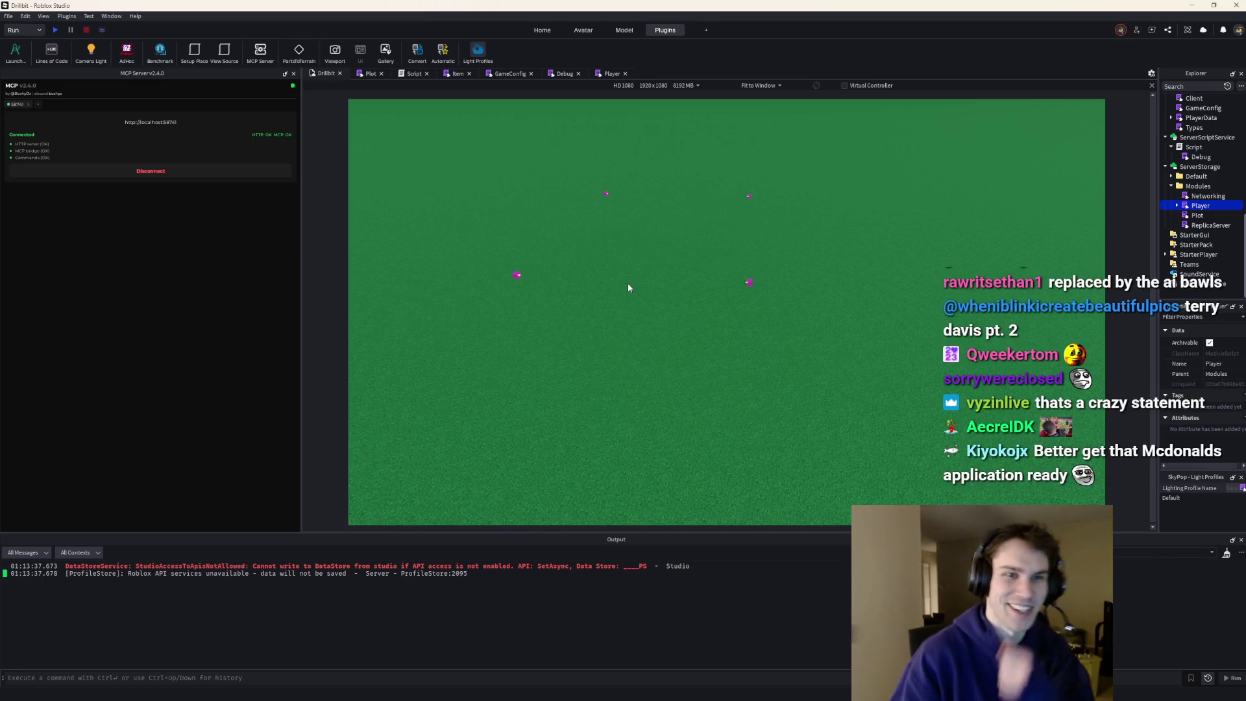
- Delete lines 20–31 spawning the three test items in the Debug script, then playtest
{"action": "double_click", "coordinate": [1182, 158]}
{"action": "scroll", "coordinate": [454, 292], "scroll_direction": "down", "scroll_amount": 2}
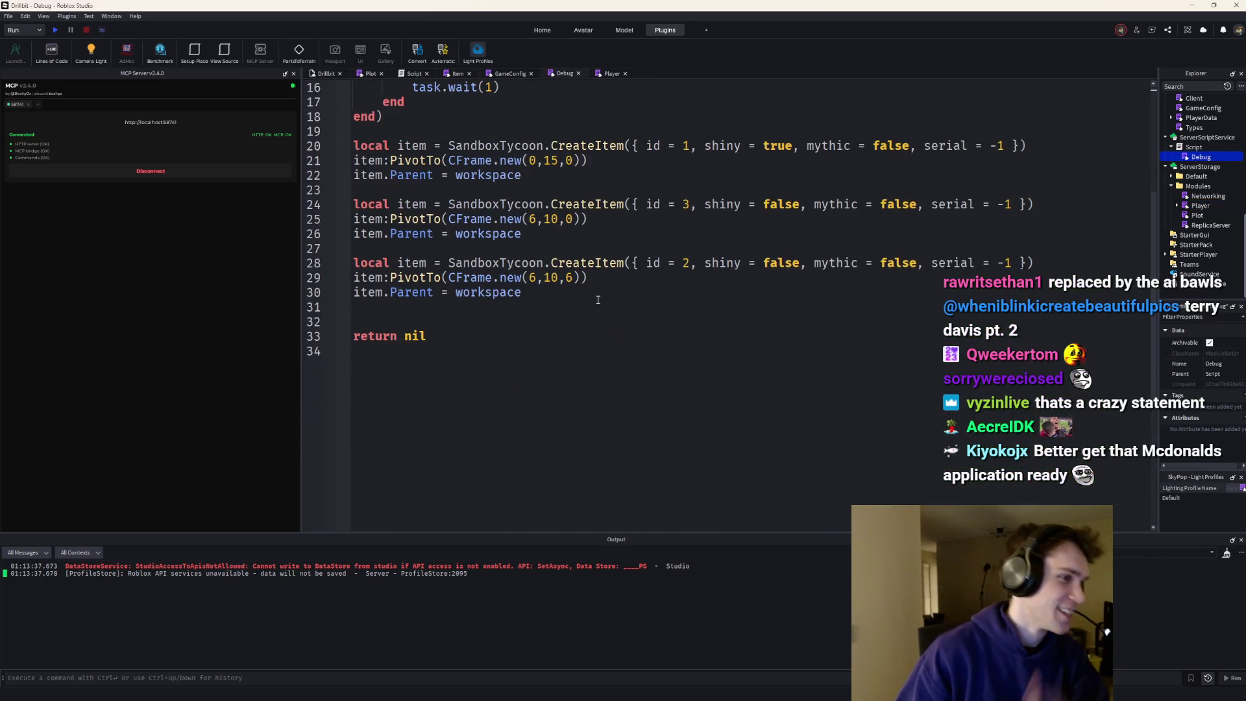
{"action": "scroll", "coordinate": [454, 292], "scroll_direction": "up", "scroll_amount": 3}
{"action": "key", "text": "Delete"}
{"action": "key", "text": "Up"}
{"action": "key", "text": "Up"}
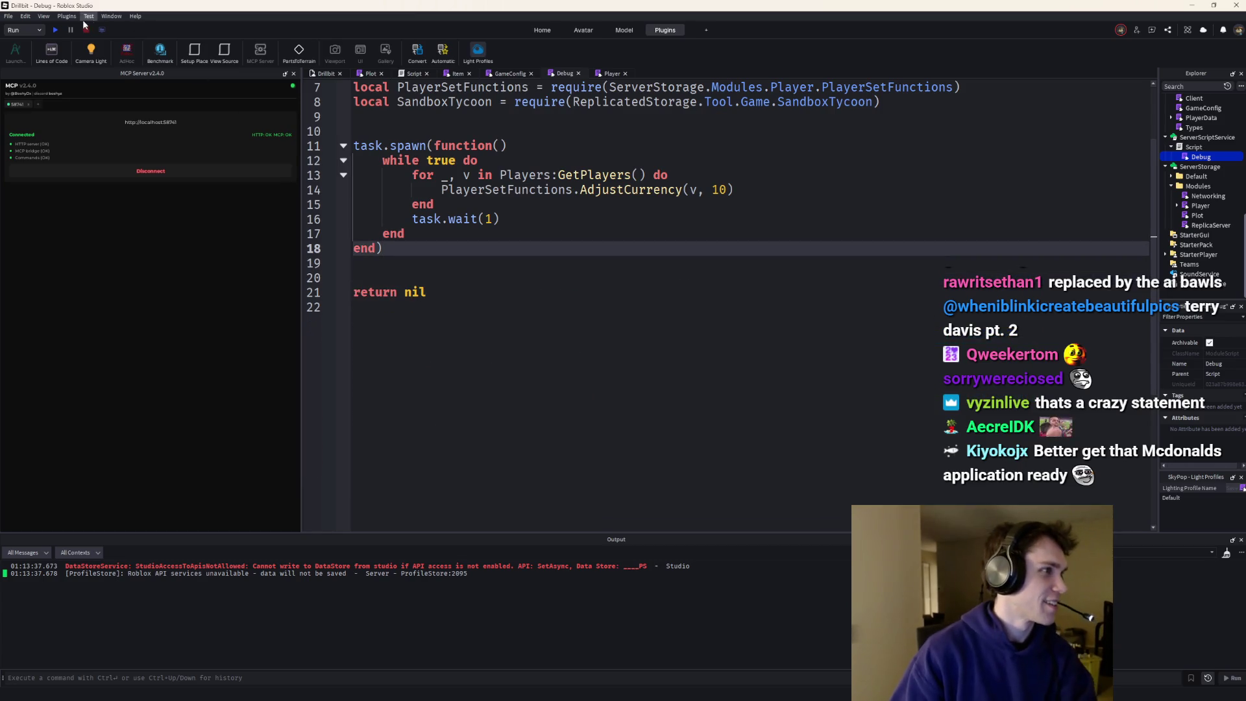
{"action": "left_click", "coordinate": [57, 30]}
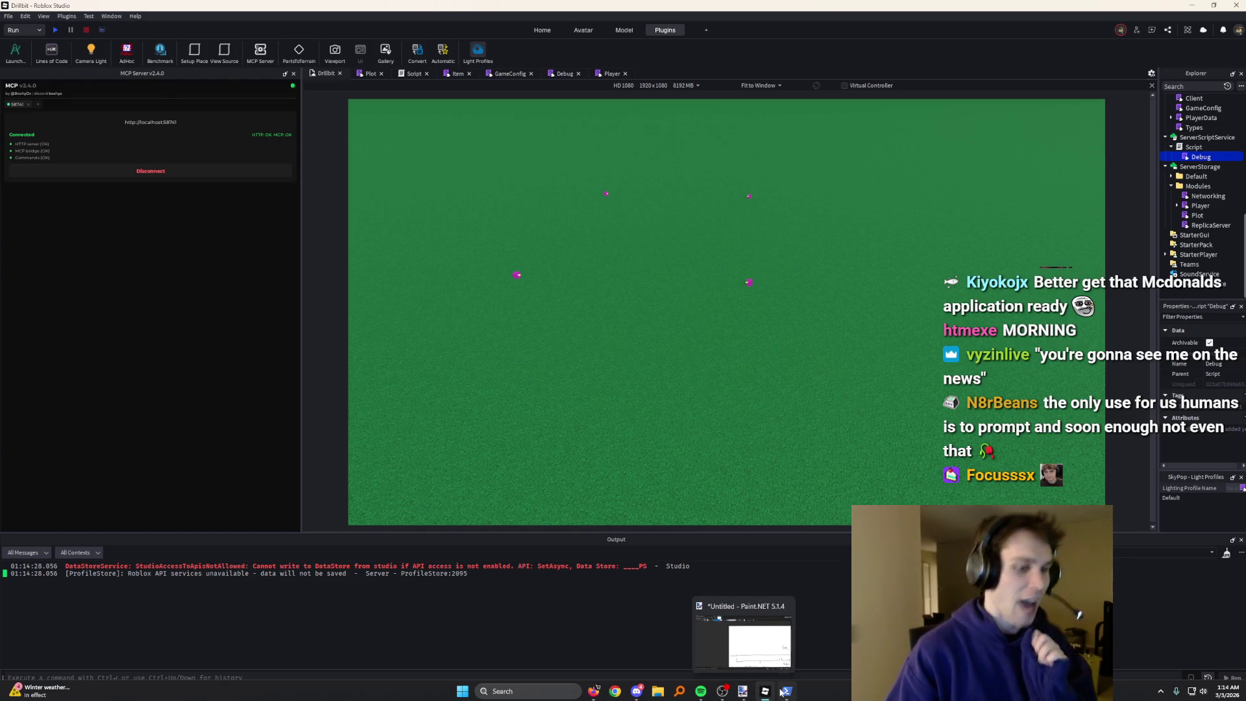
- In the Codex terminal, discard the 'Make a client-sided interface' draft and begin a prompt with 'Do not'
{"action": "left_click", "coordinate": [786, 692]}
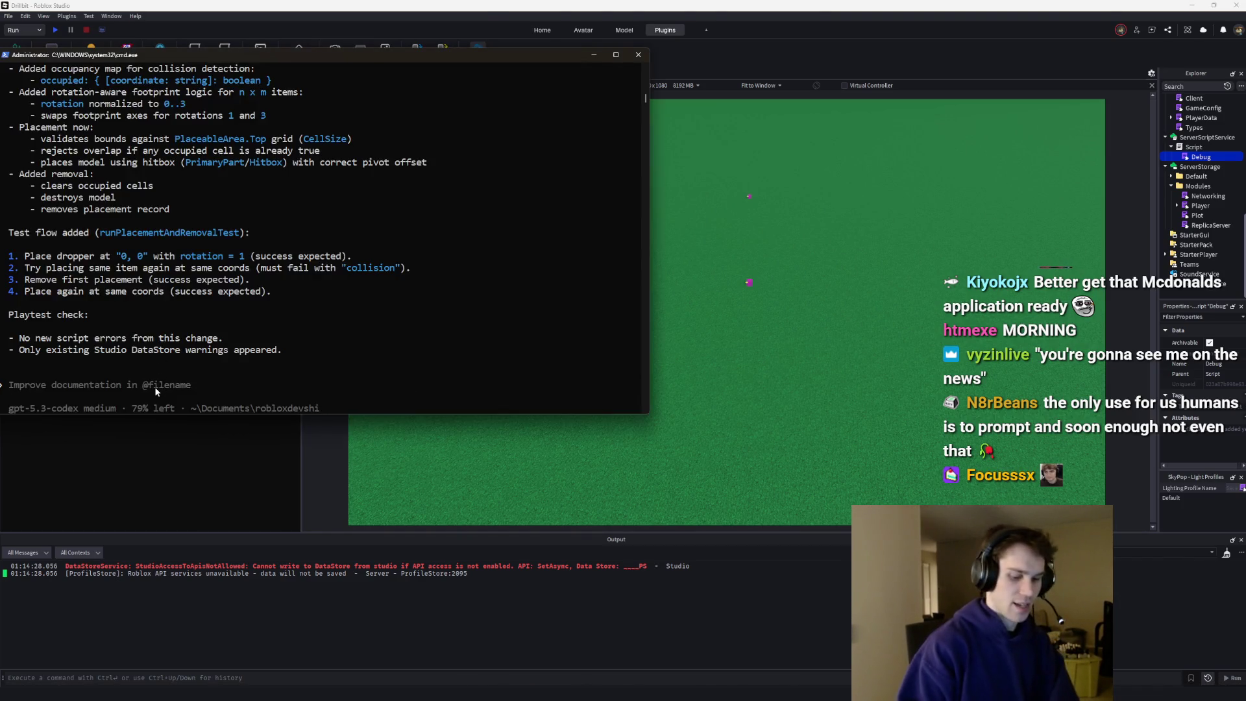
{"action": "type", "text": "Make a client-s"}
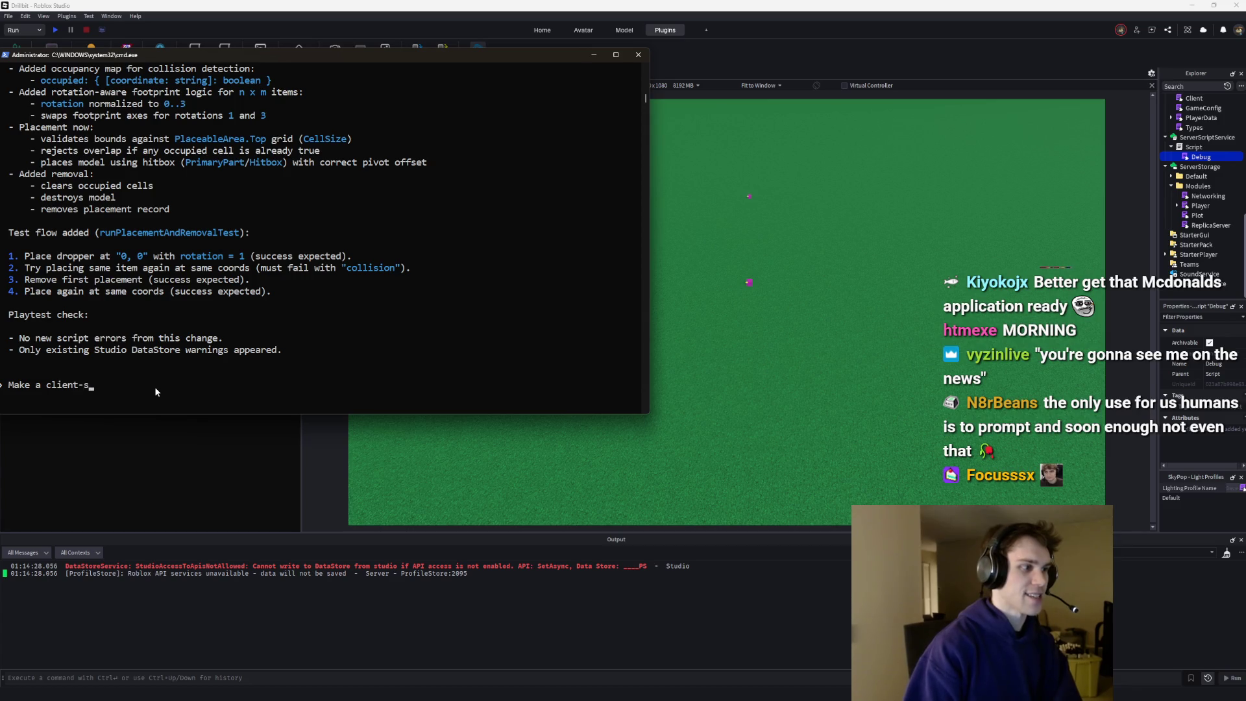
{"action": "type", "text": "ided interface that wi"}
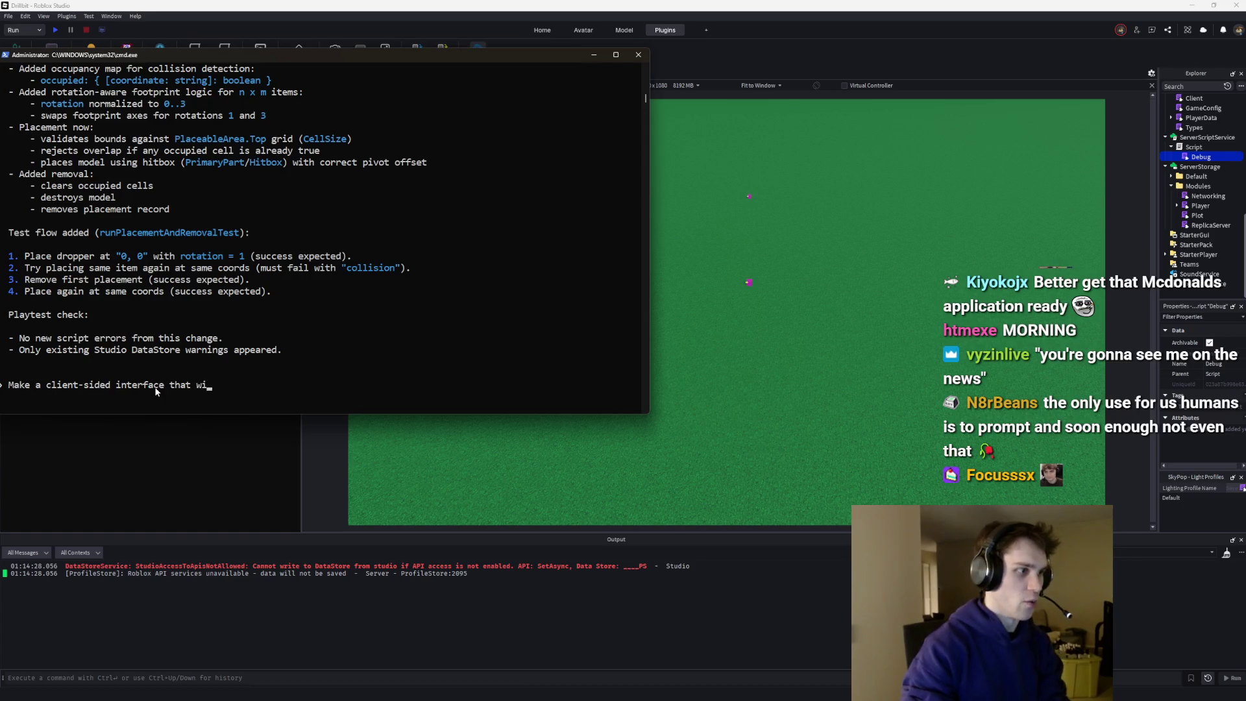
{"action": "key", "text": "BackSpace"}
{"action": "key", "text": "BackSpace"}
{"action": "key", "text": "BackSpace"}
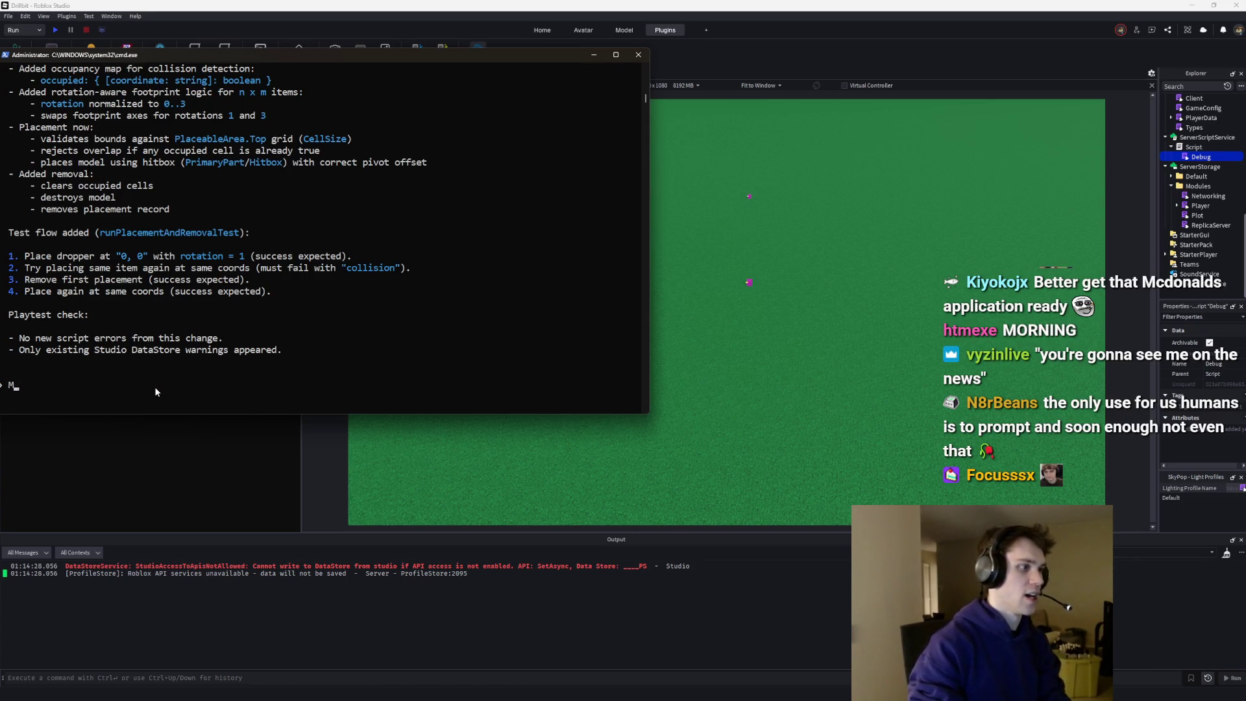
{"action": "type", "text": "Do"}
{"action": "key", "text": "BackSpace"}
{"action": "key", "text": "BackSpace"}
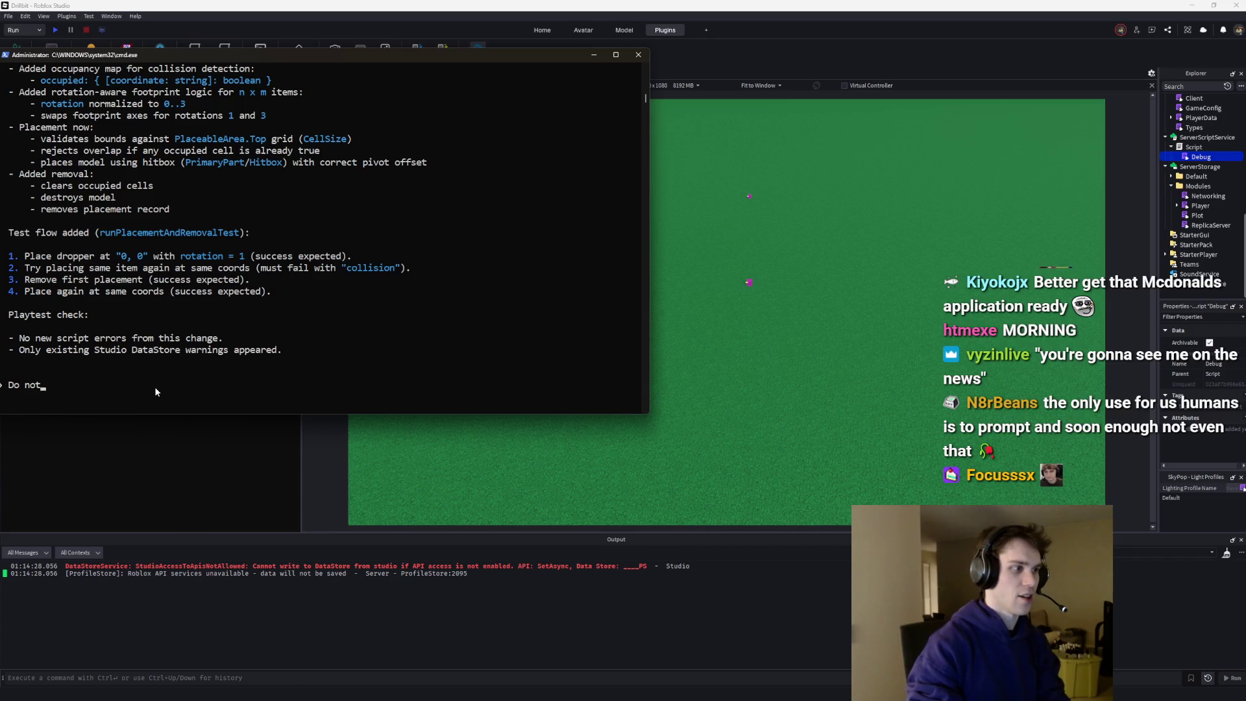